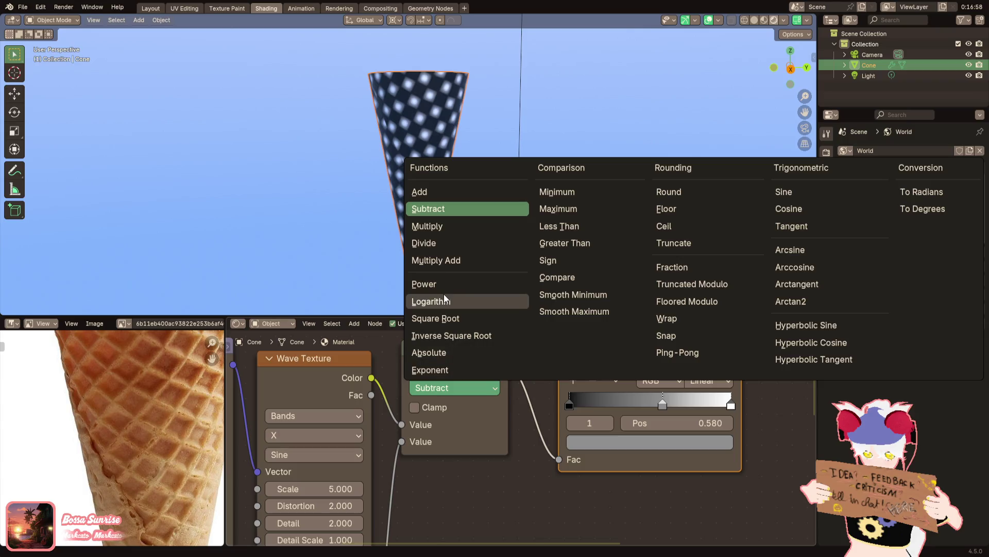
Cycle the Math node's operation through Power, Logarithm and Less Than to land on Greater Than
left_click(443, 285)
left_click(465, 388)
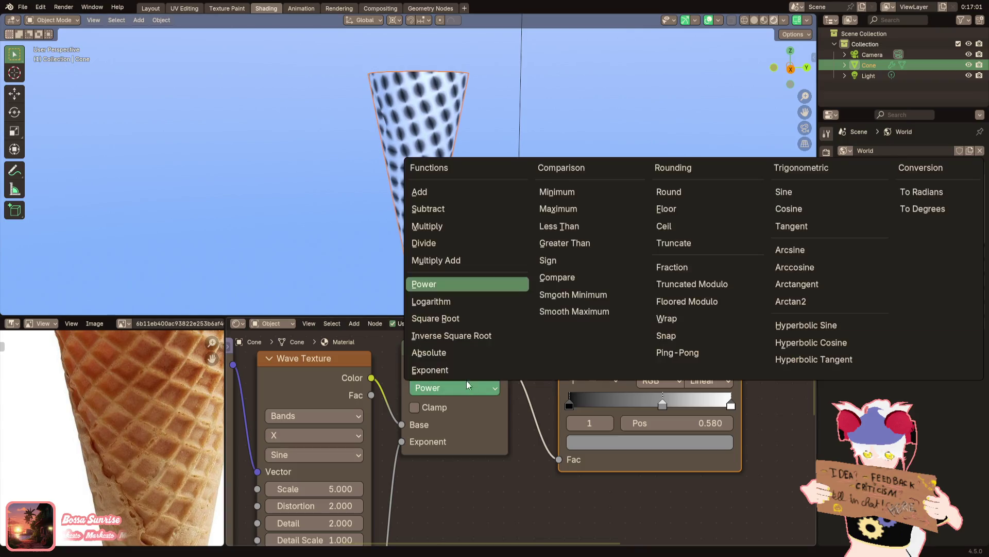
left_click(451, 302)
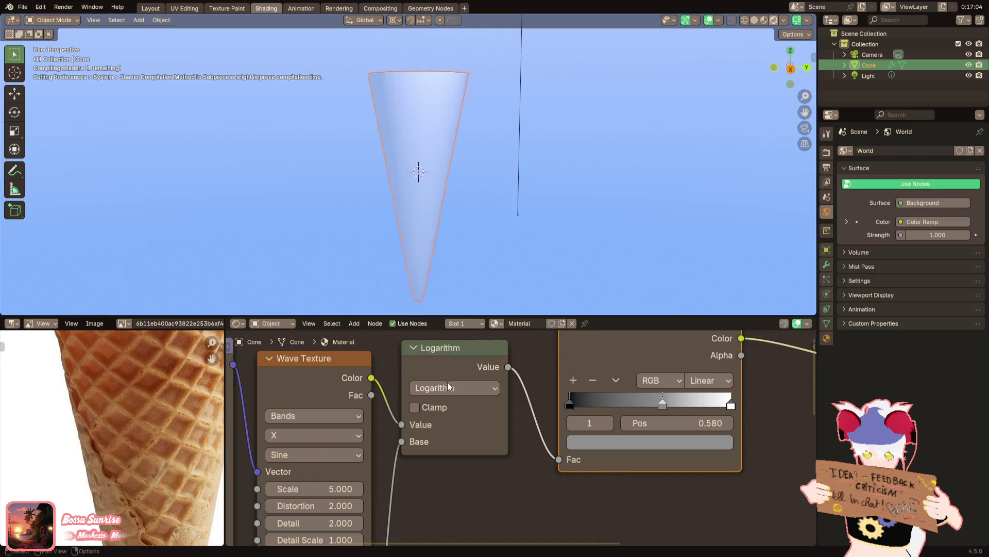
left_click(450, 386)
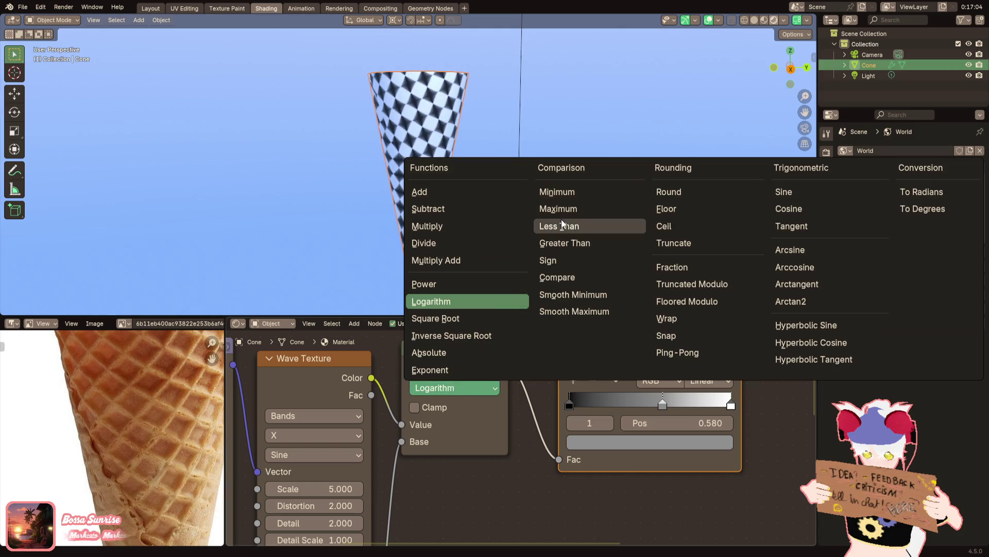
left_click(562, 226)
left_click(453, 386)
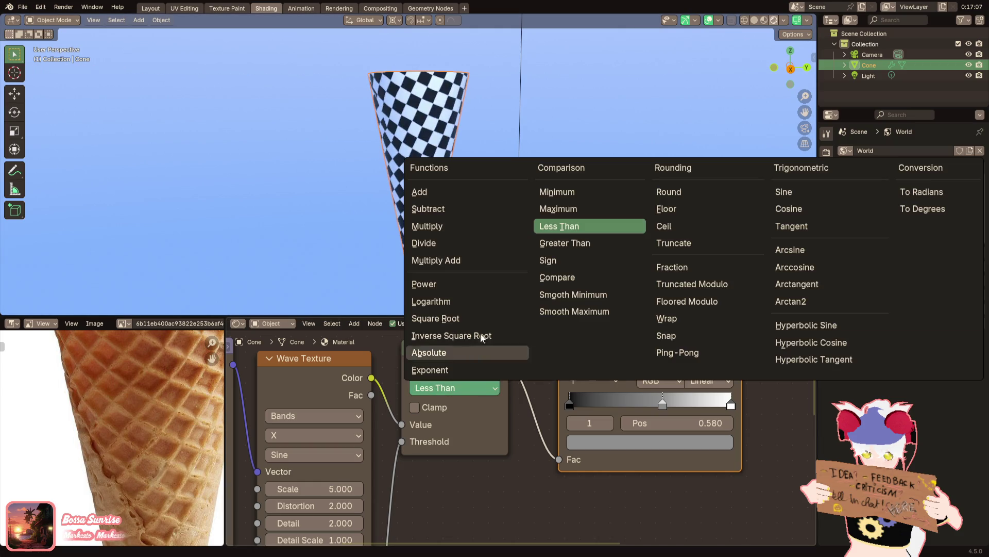
left_click(564, 243)
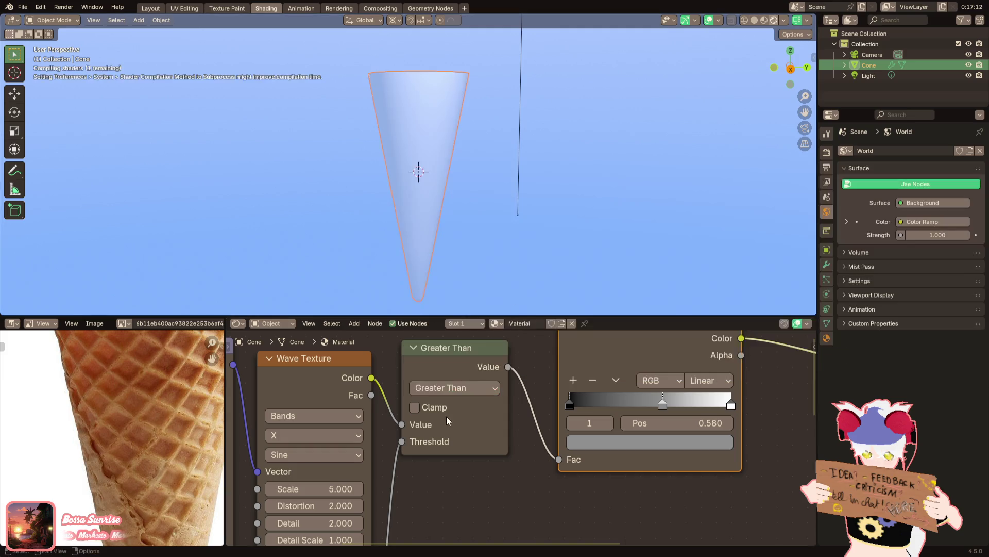
Unplug the link feeding Threshold and set the stripe threshold to 0.300
mouse_move(408, 442)
middle_mouse_down()
mouse_move(447, 377)
mouse_move(441, 397)
middle_mouse_up()
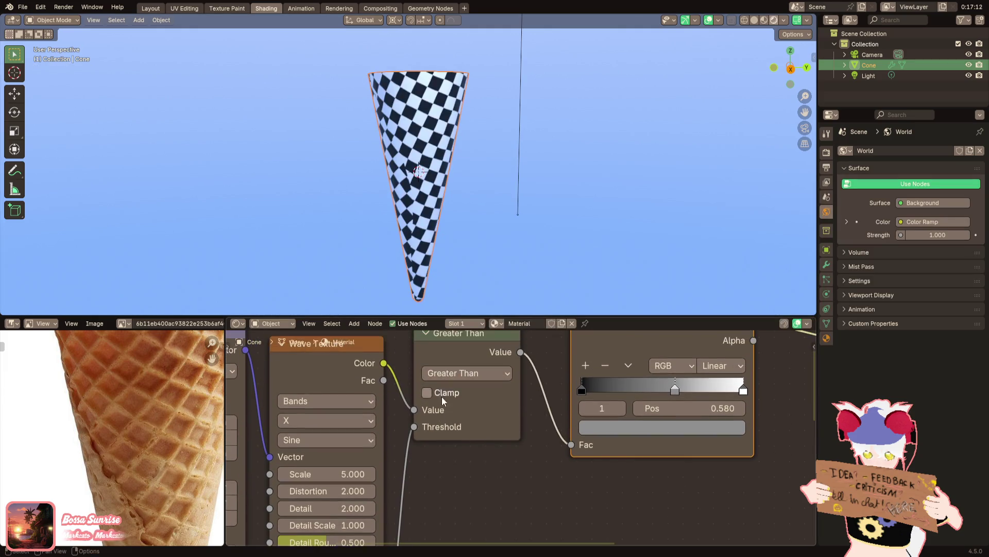
mouse_move(414, 426)
left_mouse_down()
mouse_move(404, 443)
mouse_move(402, 432)
left_mouse_up()
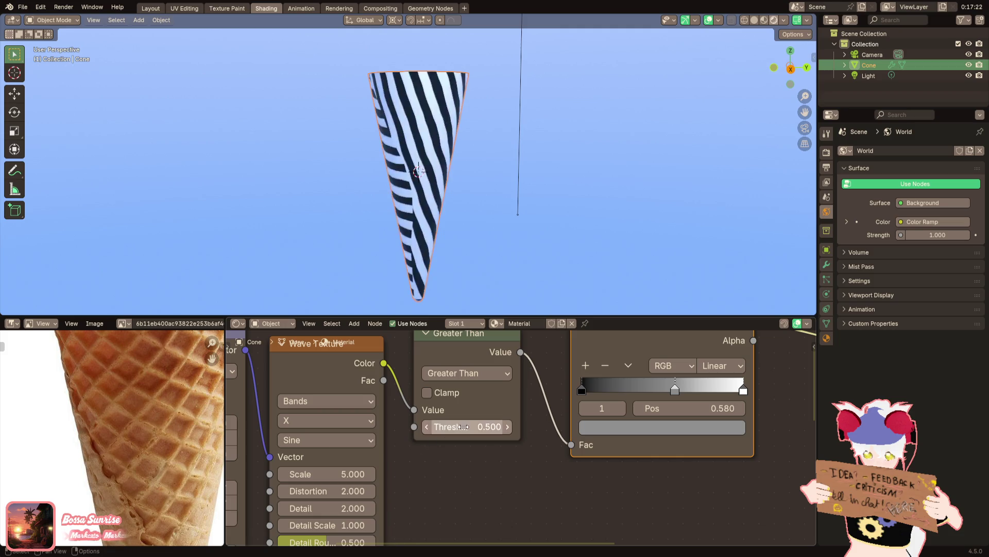
mouse_move(468, 426)
left_mouse_down()
mouse_move(494, 426)
mouse_move(462, 426)
left_mouse_up()
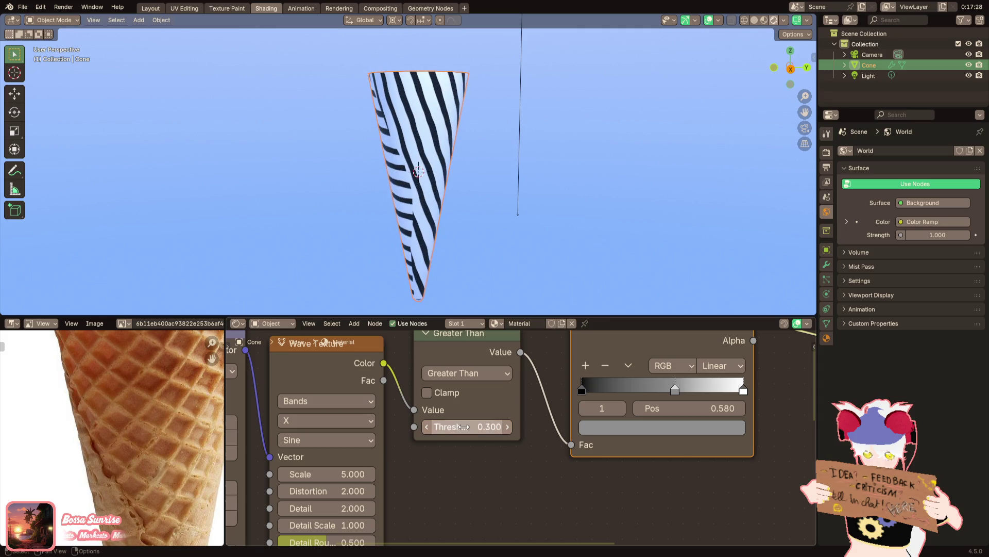
left_click(462, 358)
middle_click_drag(495, 360, 465, 409)
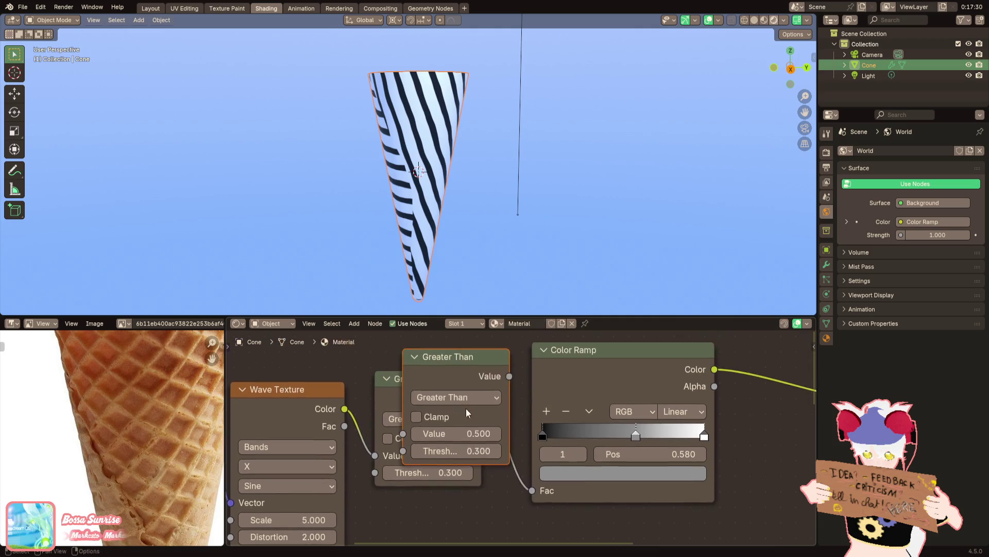
Duplicate the Greater Than and Wave Texture nodes and wire them as a second thresholded stripe
key("shift+d")
left_click(569, 408)
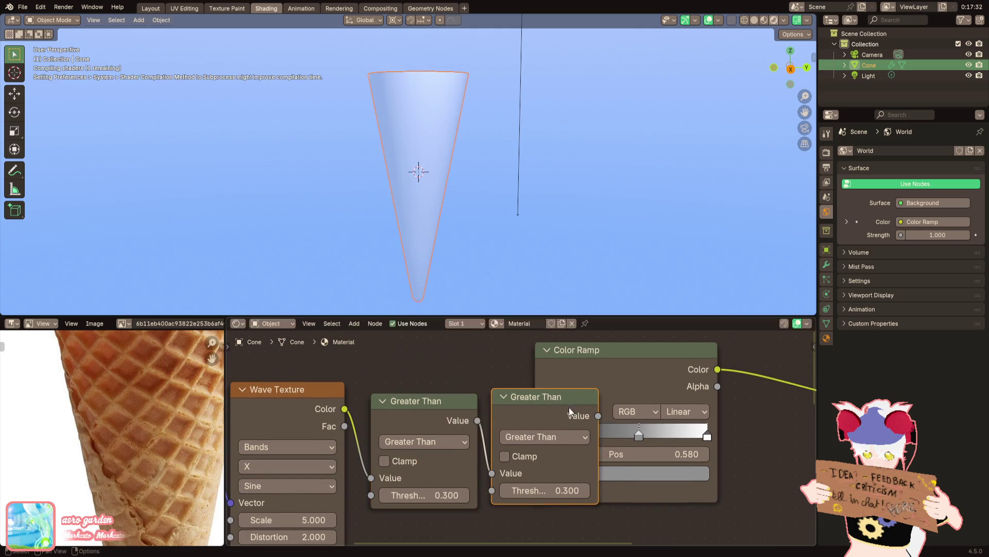
scroll(516, 473, "down", 1)
middle_click_drag(516, 474, 495, 394)
key("shift+d")
left_click(400, 490)
left_click_drag(390, 514, 519, 363)
middle_click_drag(519, 364, 495, 414)
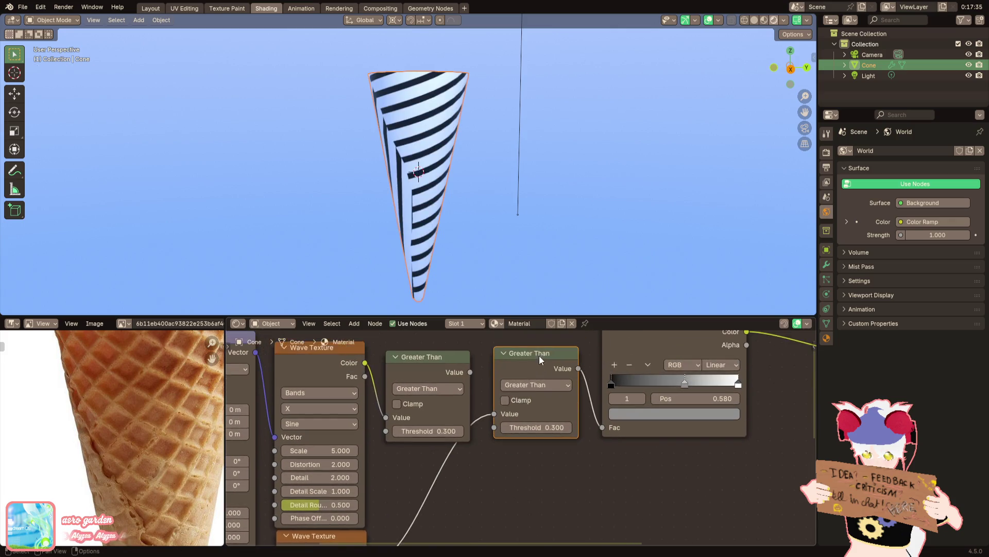
left_click_drag(541, 352, 429, 463)
left_click(429, 465)
scroll(518, 473, "down", 2)
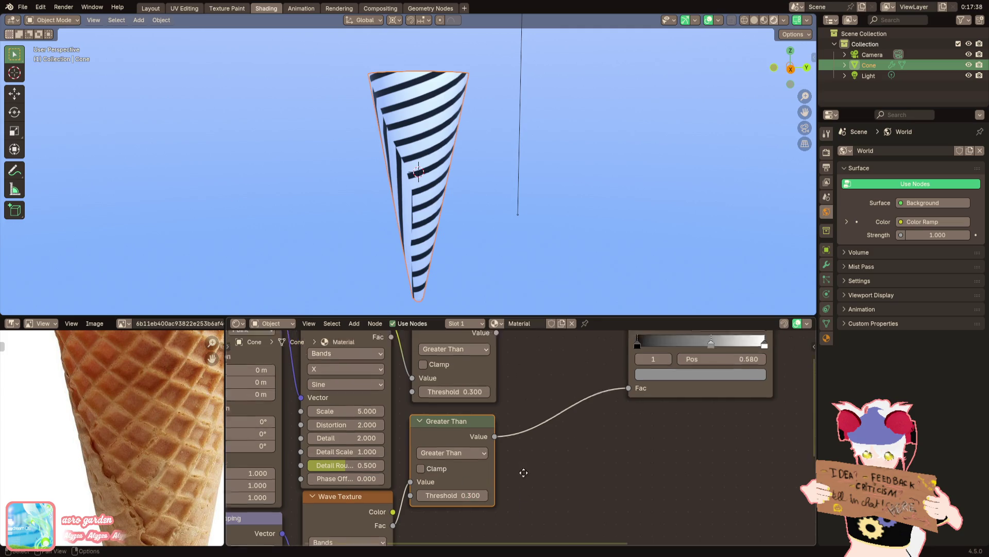
Combine both stripe results with a Math node set to Multiply before the Color Ramp, nudging its middle stop left
key("shift+a")
type("add")
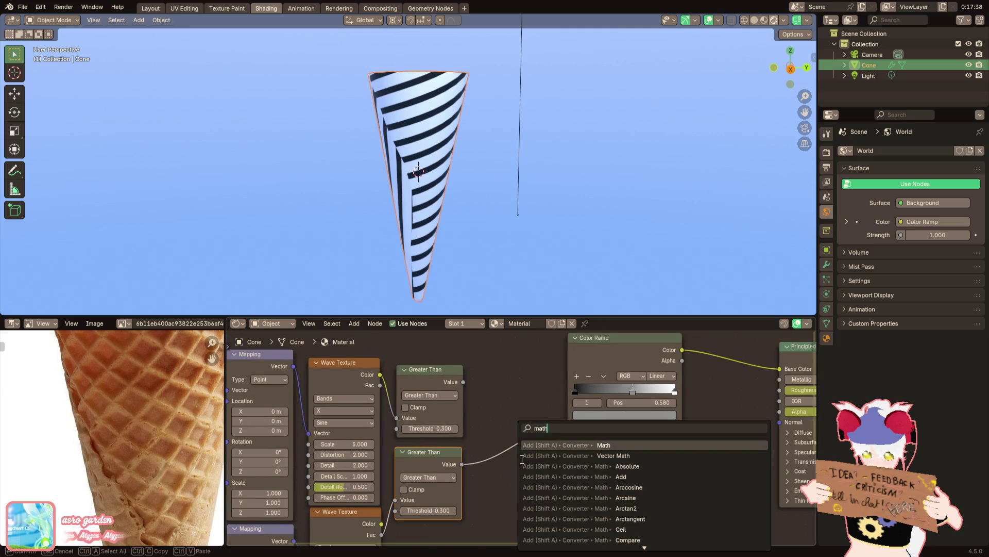
key("Return")
left_click(484, 379)
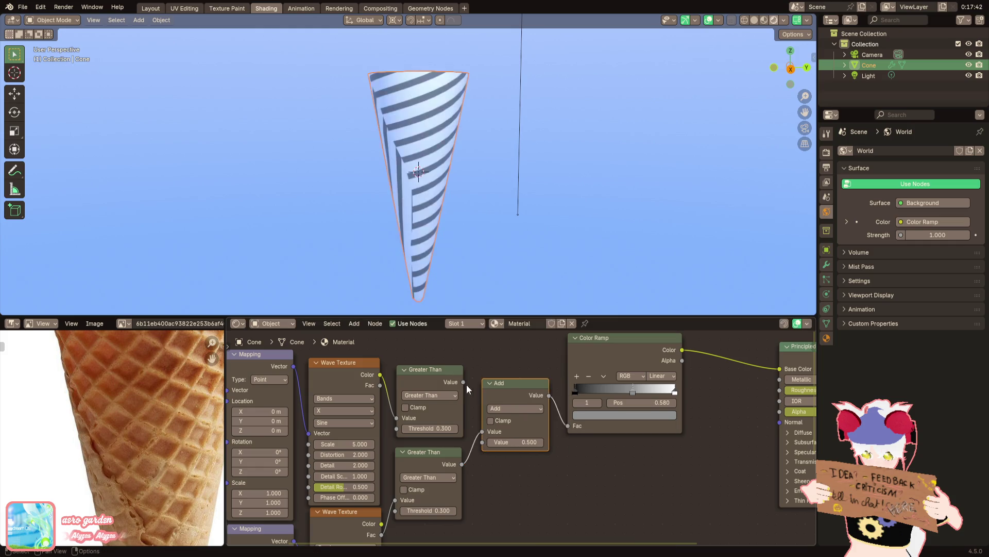
mouse_move(462, 383)
left_mouse_down()
mouse_move(481, 422)
mouse_move(498, 412)
left_mouse_up()
left_click(500, 408)
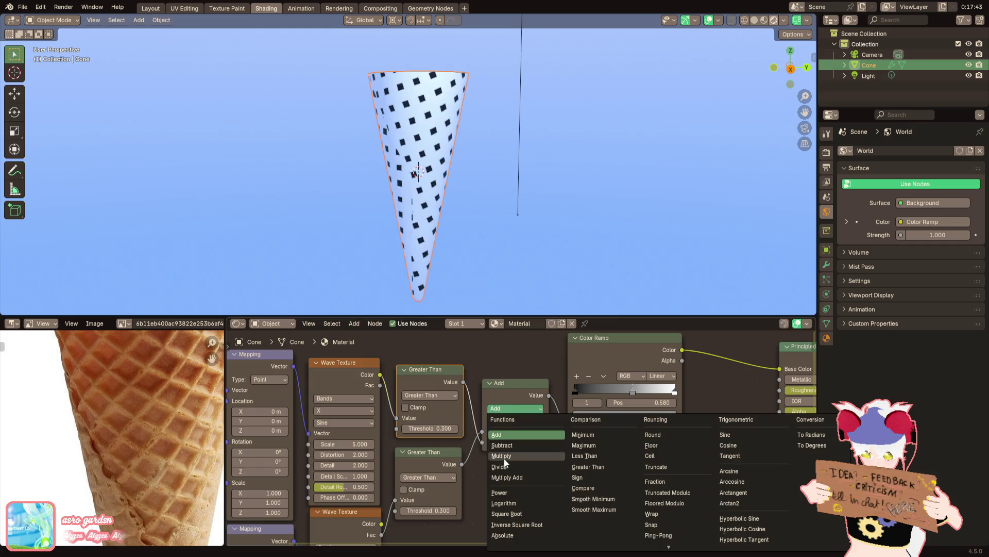
left_click(504, 458)
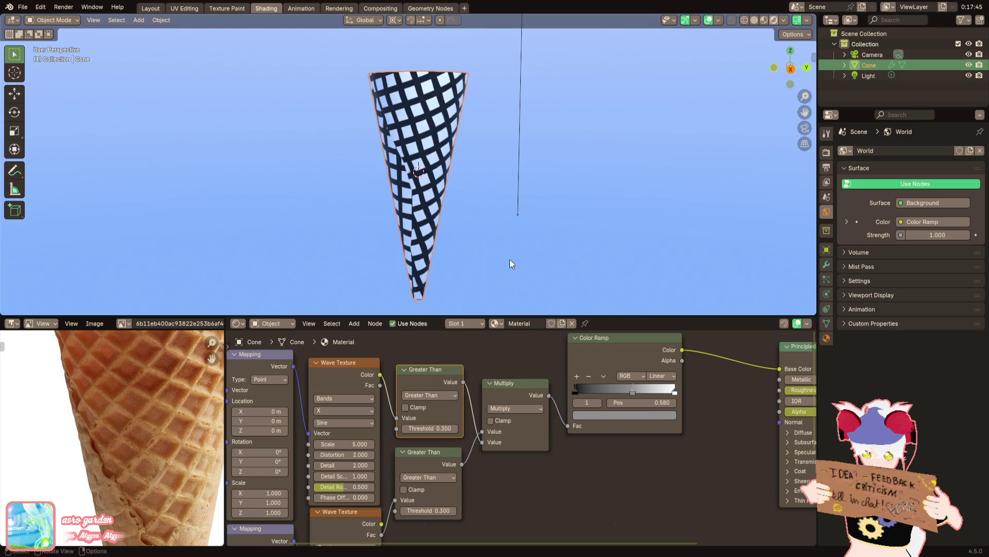
scroll(469, 407, "up", 3)
scroll(541, 413, "up", 2)
left_click_drag(606, 410, 530, 408)
scroll(473, 413, "down", 2)
Enable Clamp on both Greater Than nodes with thresholds 0.3 and 0.500
middle_click_drag(267, 501, 383, 439)
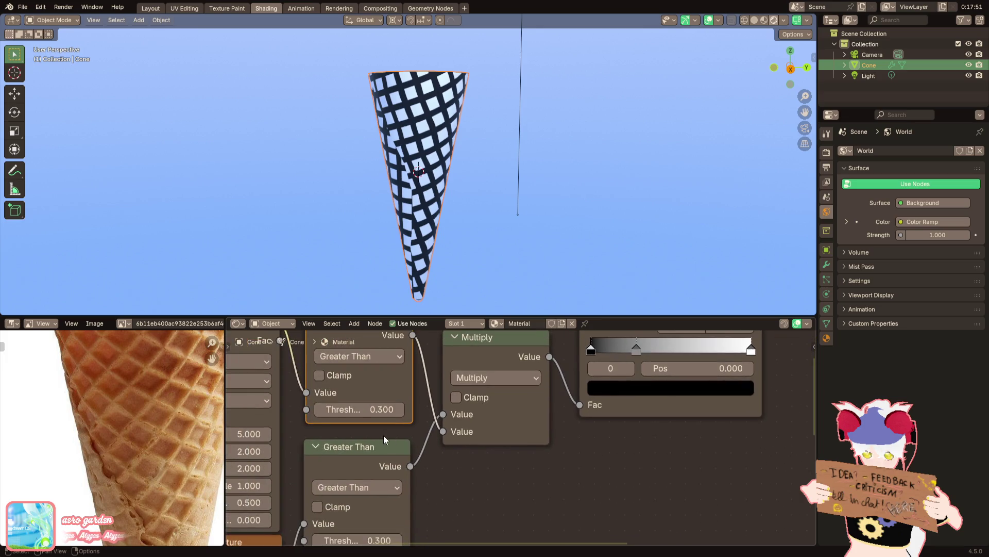
left_click(345, 374)
middle_click_drag(380, 508, 398, 448)
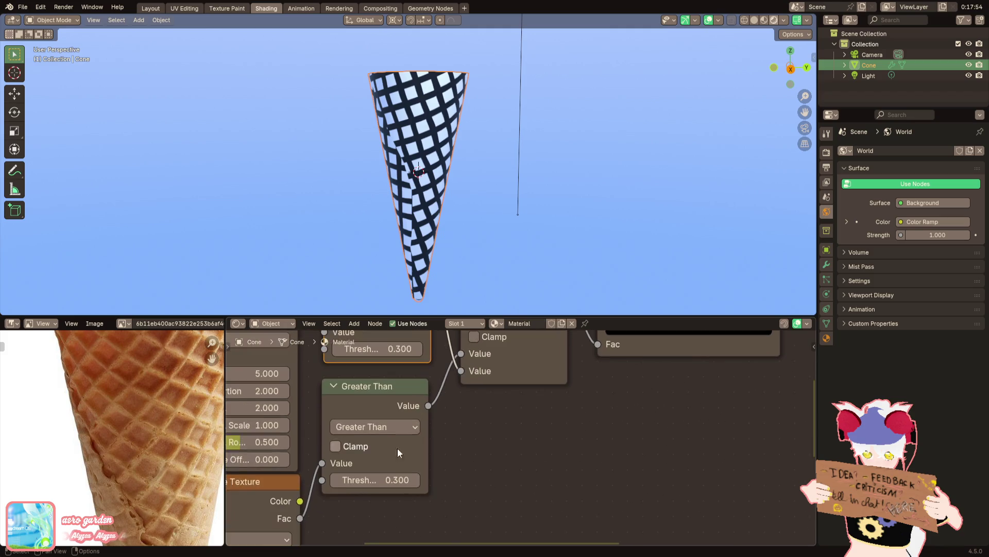
left_click(360, 447)
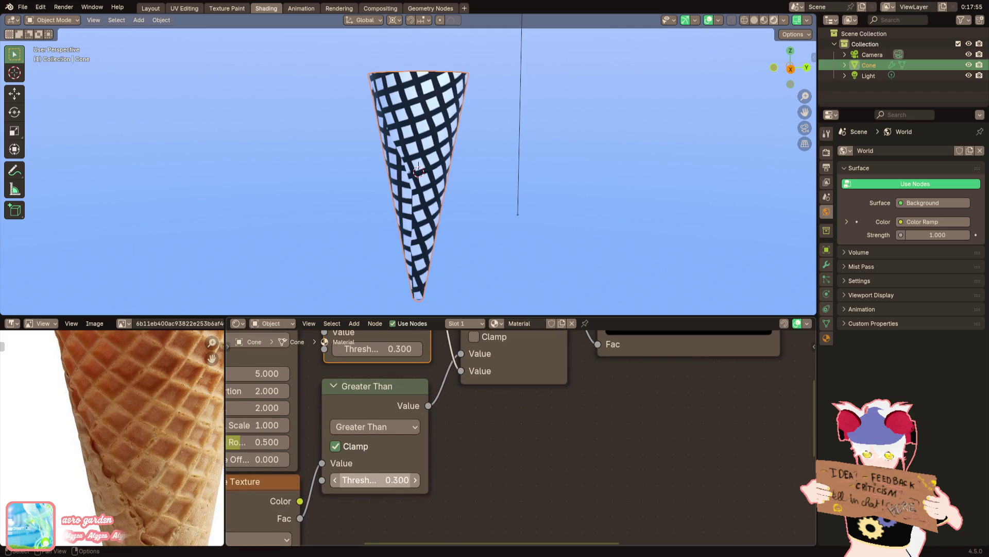
left_click(398, 480)
type("0.3")
key("Return")
middle_click_drag(411, 437, 420, 538)
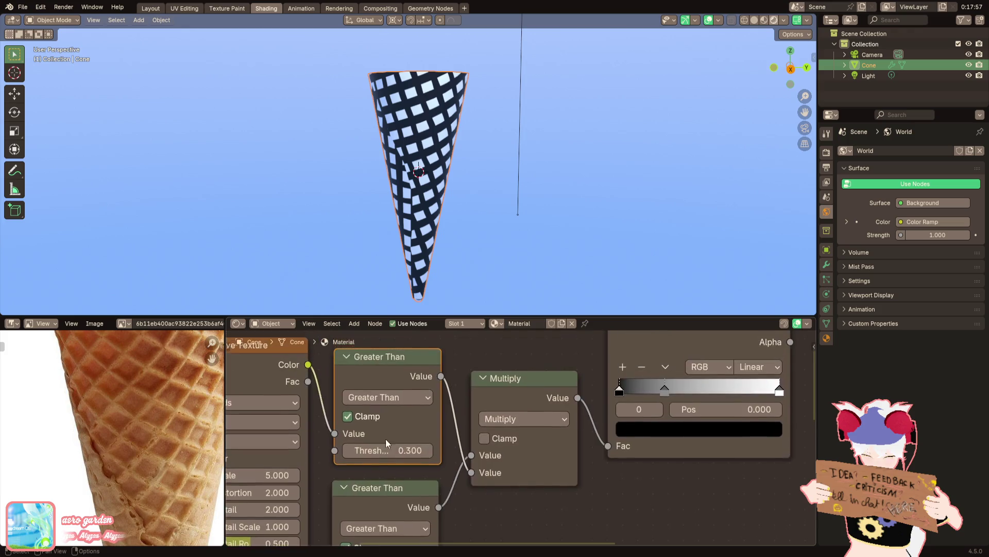
left_click(392, 450)
type("0.")
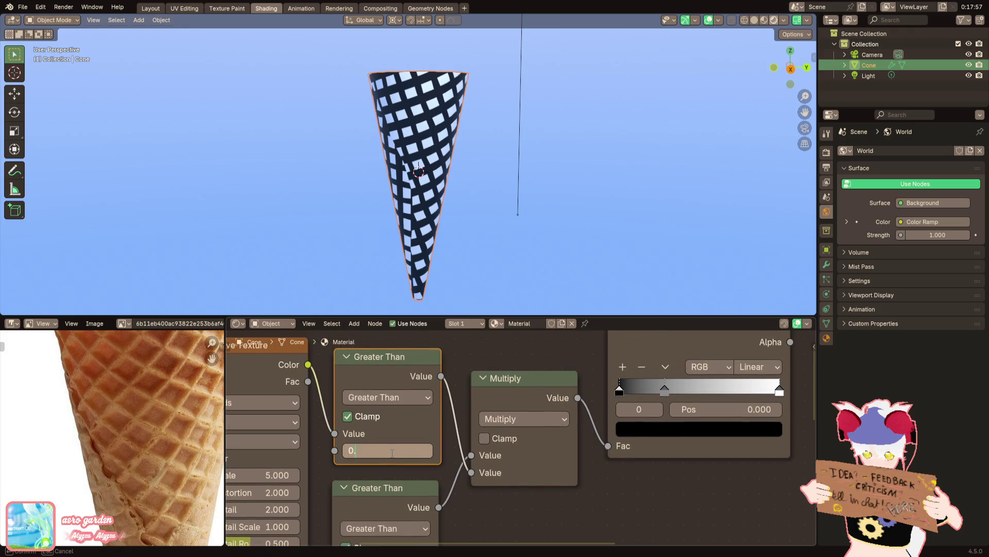
type("5")
key("Return")
Shift the Color Ramp's middle stop left to about 0.336 for a dark cone with small white squares
middle_click_drag(392, 454, 279, 470)
mouse_move(547, 409)
left_mouse_down()
mouse_move(522, 404)
mouse_move(561, 408)
left_mouse_up()
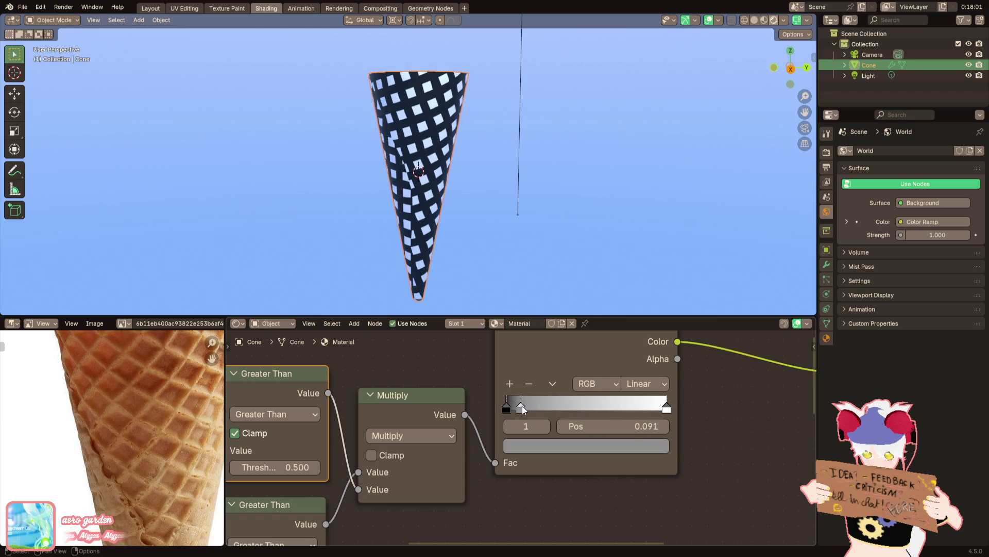
middle_click_drag(501, 462, 549, 416)
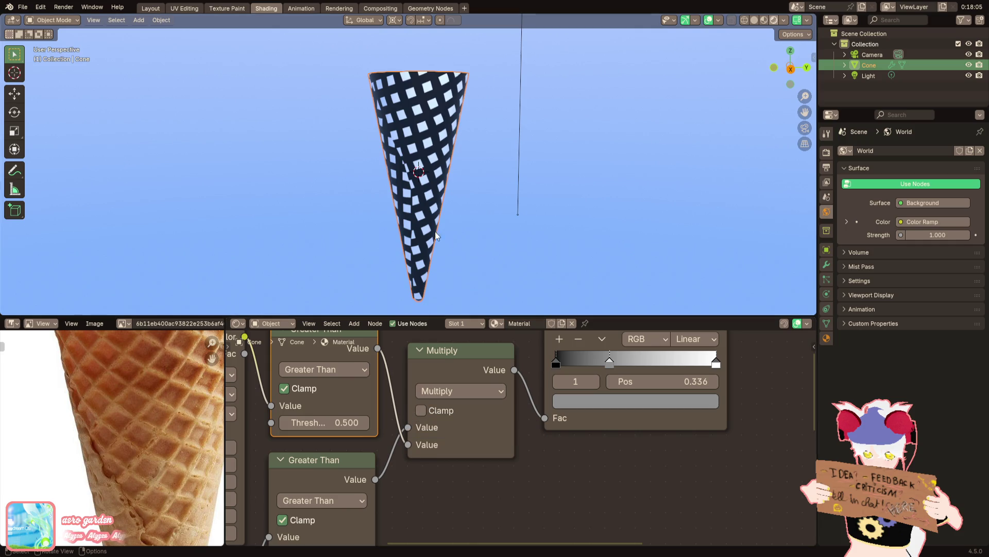
middle_click_drag(335, 374, 481, 373)
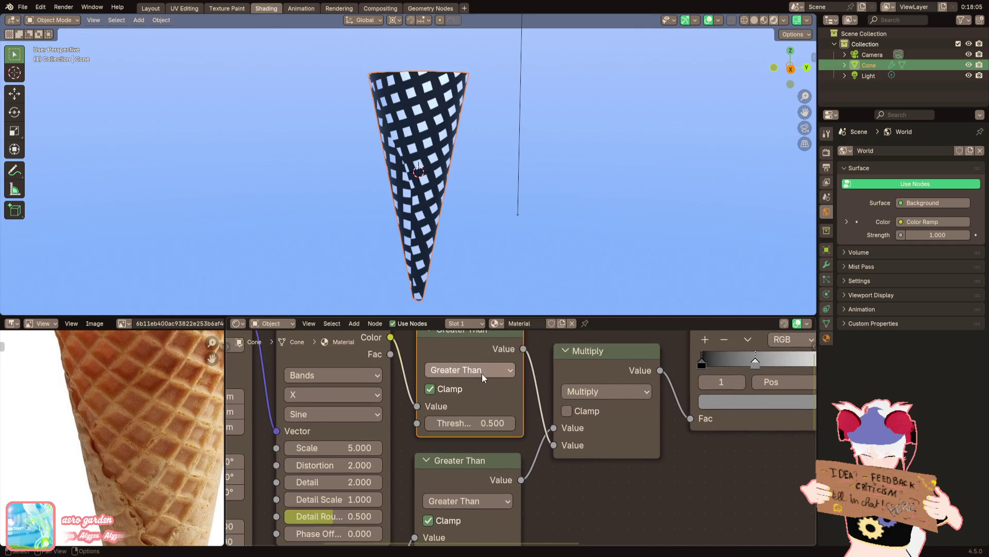
left_click(481, 370)
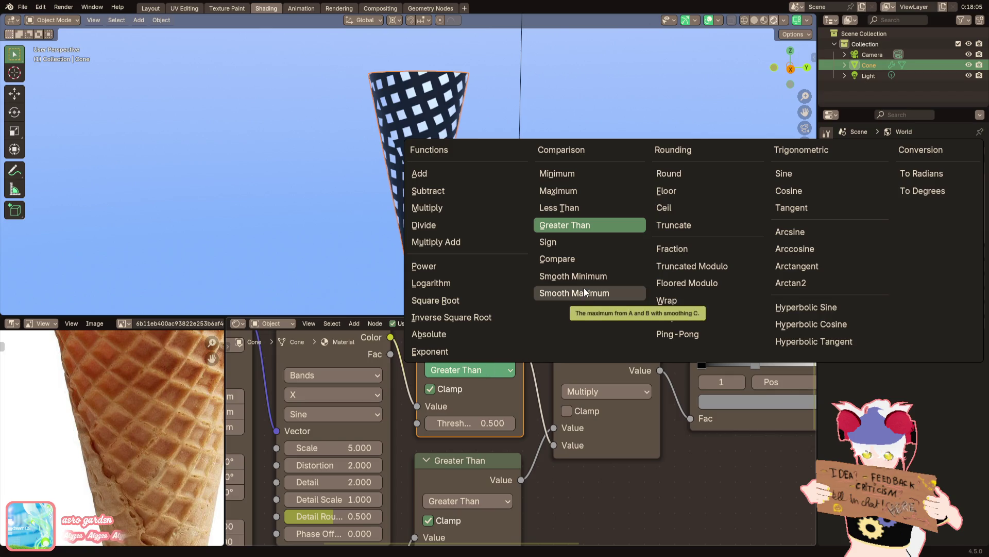
Switch both threshold nodes to Smooth Maximum with Distance 0.400
left_click(584, 290)
scroll(496, 256, "up", 3)
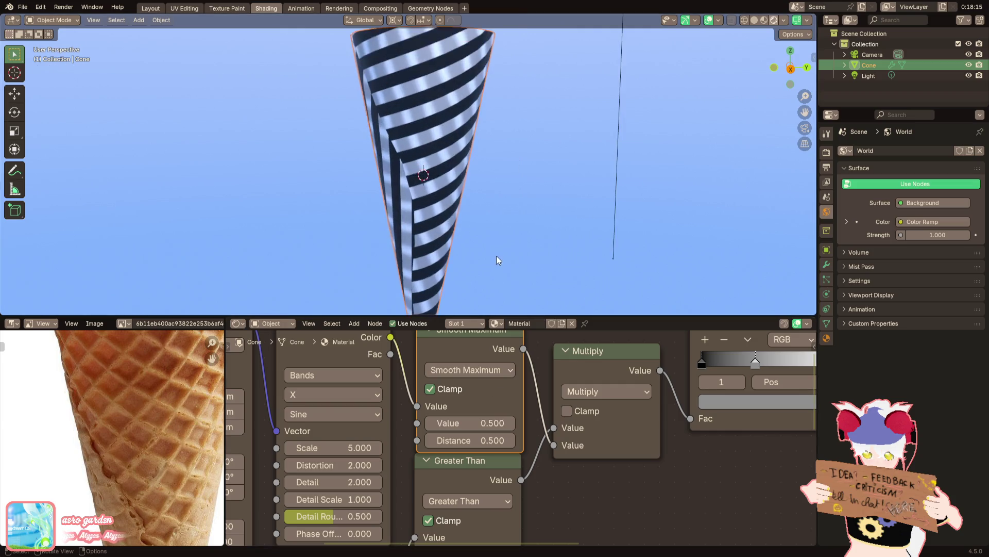
middle_click_drag(465, 501, 472, 460)
left_click(472, 460)
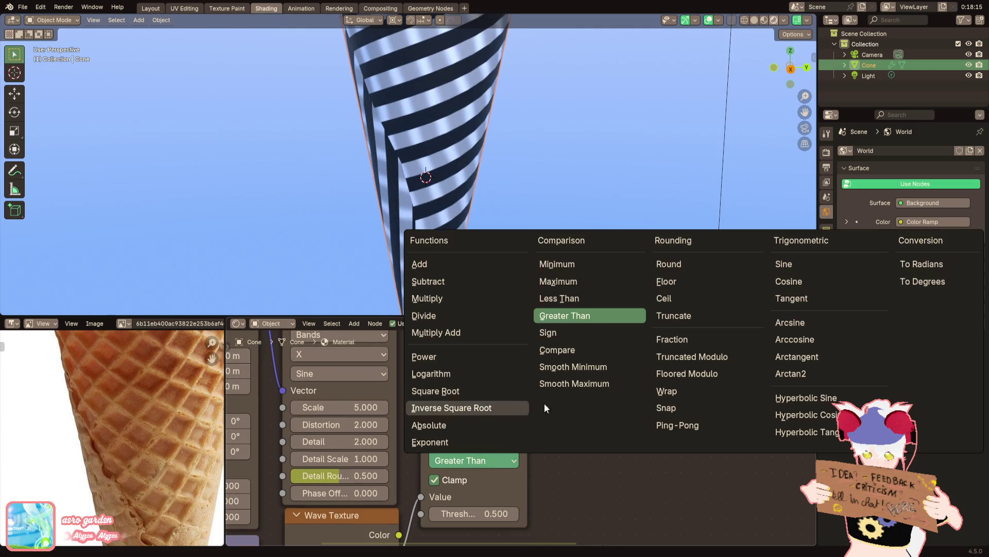
left_click(568, 384)
middle_click_drag(533, 478, 521, 425)
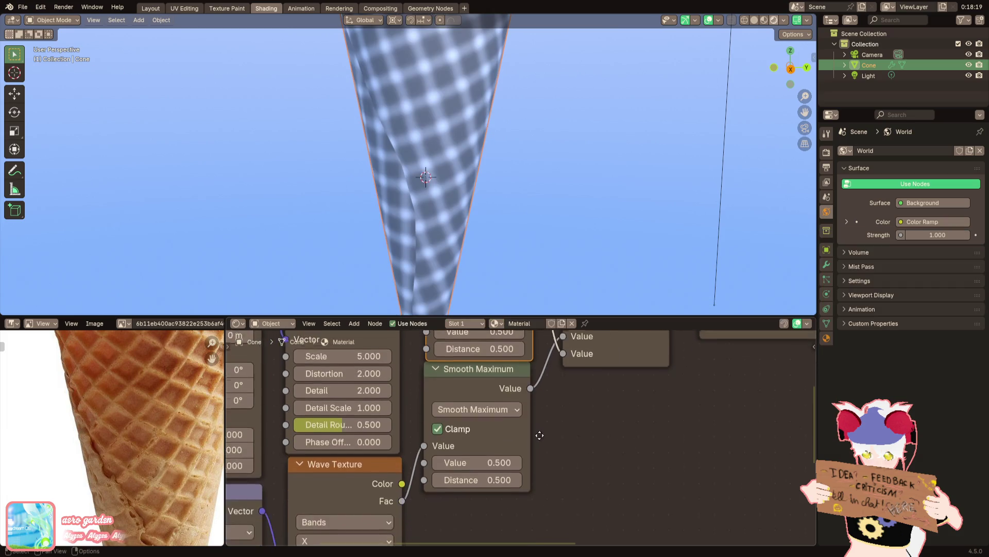
mouse_move(473, 481)
left_mouse_down()
mouse_move(460, 481)
mouse_move(492, 477)
mouse_move(381, 462)
left_mouse_up()
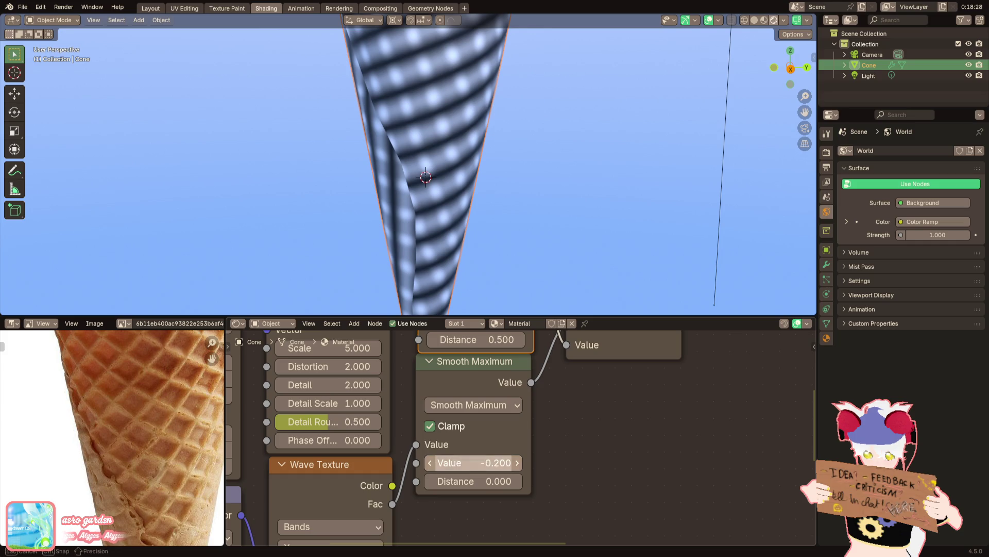
mouse_move(463, 463)
left_mouse_down()
mouse_move(495, 462)
mouse_move(496, 480)
mouse_move(506, 480)
left_mouse_up()
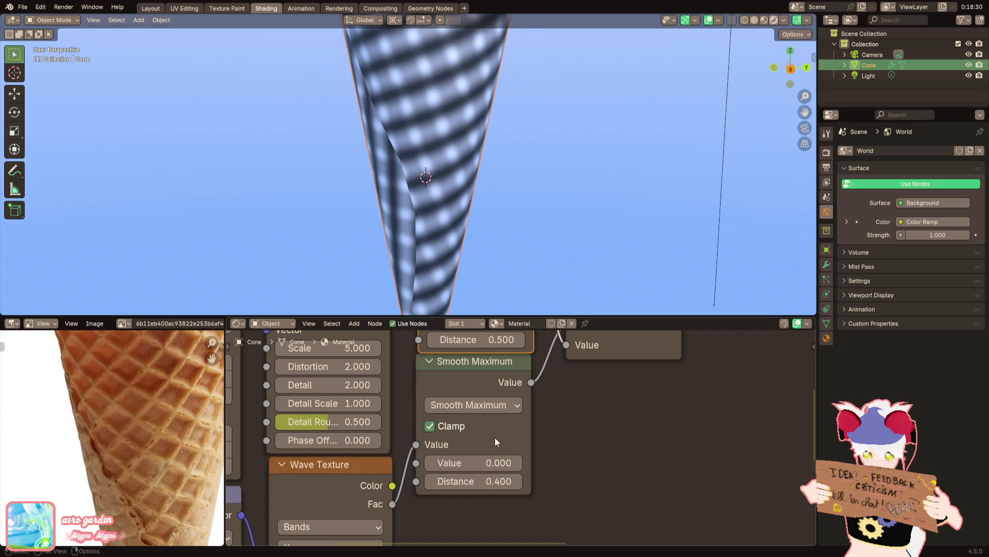
middle_click_drag(492, 366, 476, 476)
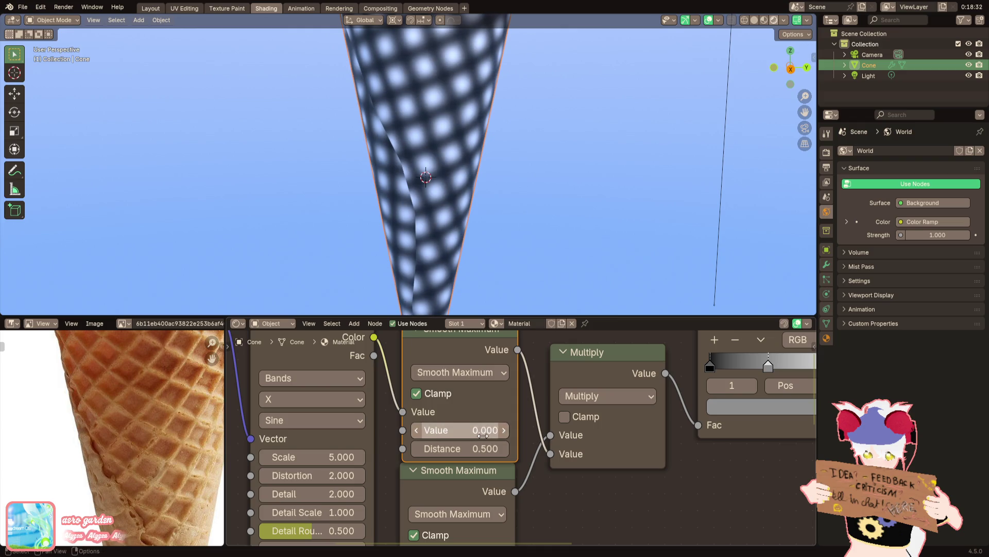
scroll(447, 243, "down", 5)
Move the Color Ramp's white stop left so the pattern becomes crisp white dots
middle_click_drag(542, 363, 485, 382)
scroll(697, 395, "up", 2)
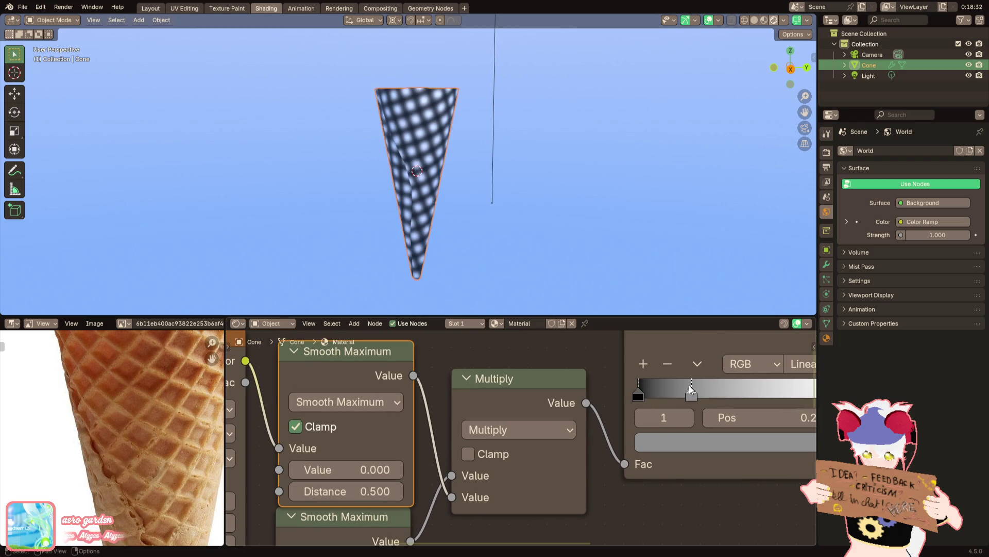
middle_click_drag(706, 402, 578, 411)
mouse_move(711, 400)
left_mouse_down()
mouse_move(536, 402)
mouse_move(565, 405)
mouse_move(546, 407)
left_mouse_up()
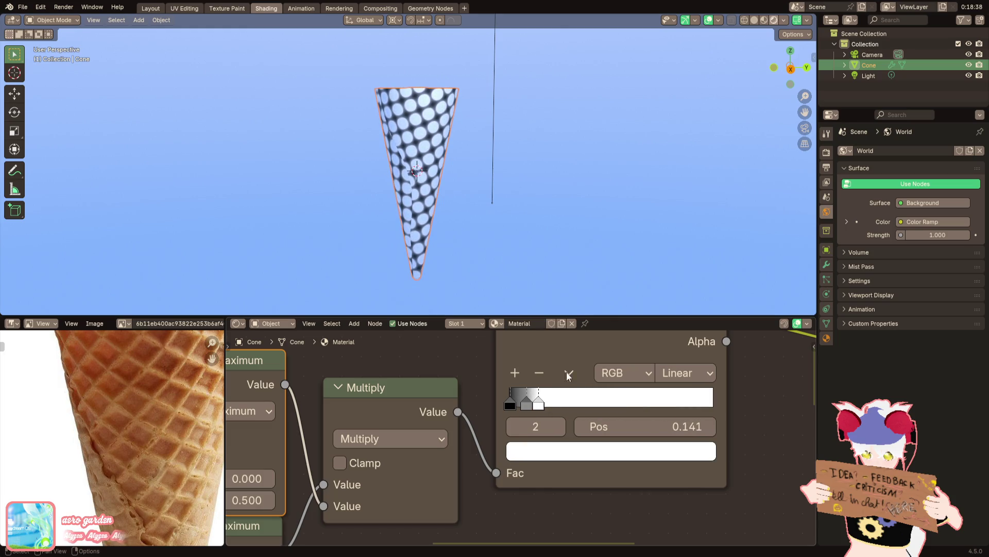
middle_click_drag(566, 372, 623, 352)
scroll(405, 392, "down", 2)
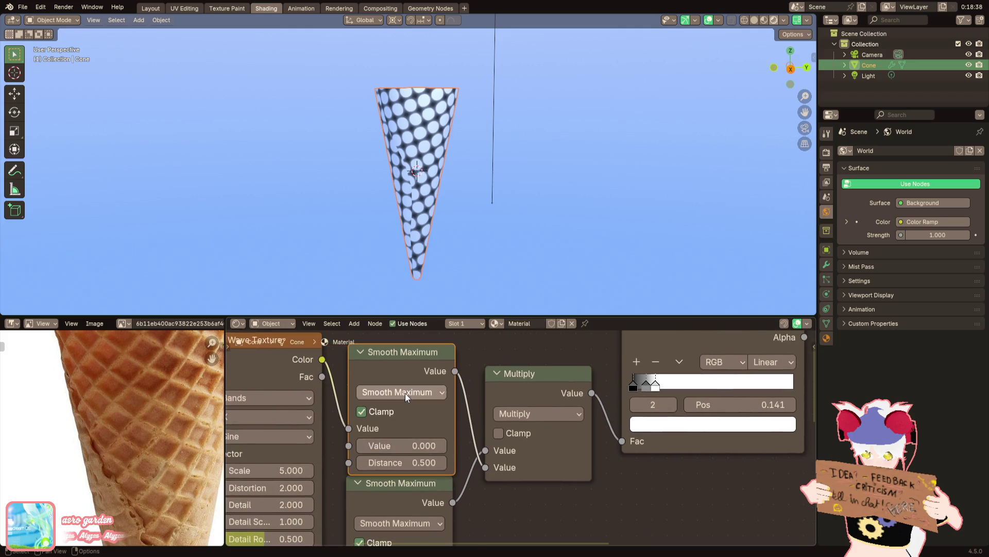
left_click(405, 392)
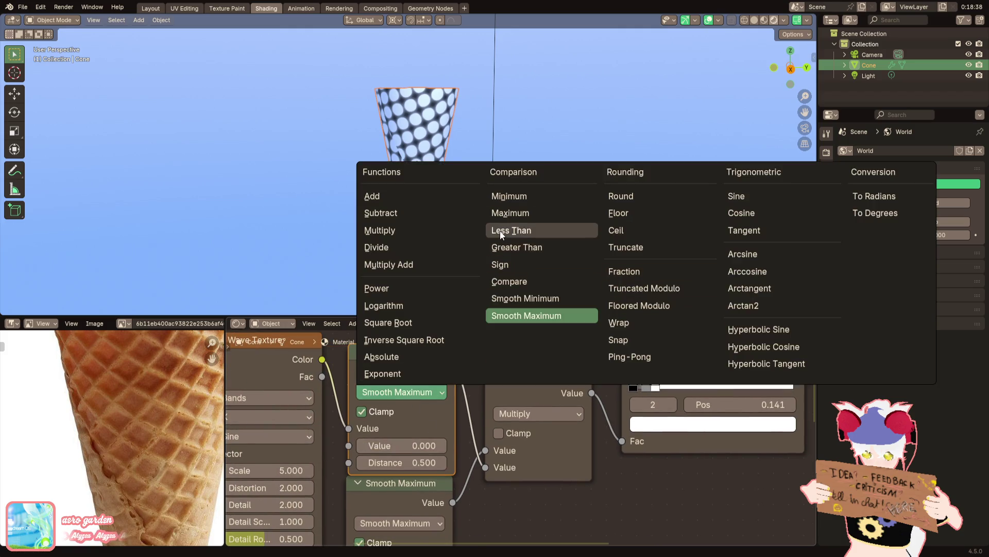
Change the first node to Smooth Minimum and relink its inputs and the Multiply node
left_click(518, 299)
scroll(471, 502, "down", 2)
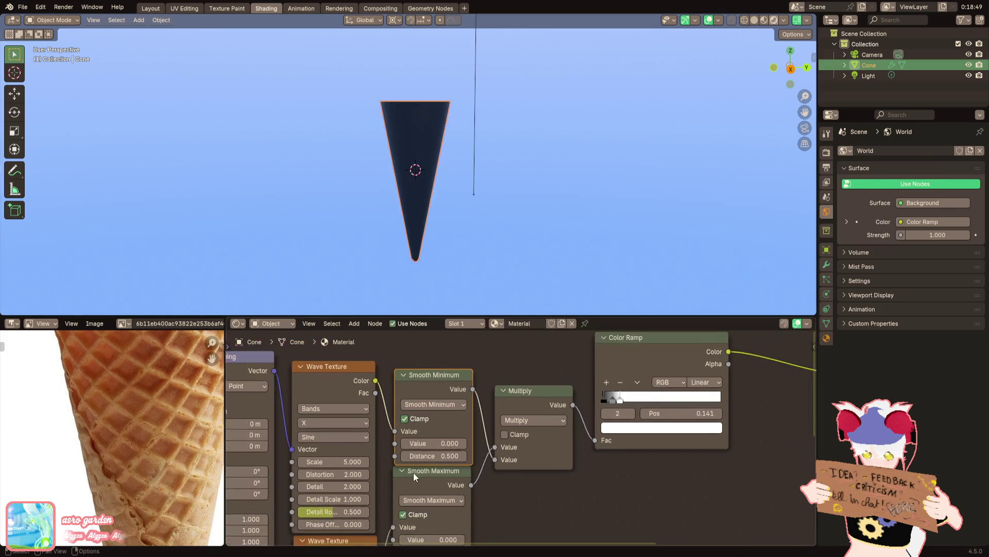
left_click_drag(468, 487, 469, 403)
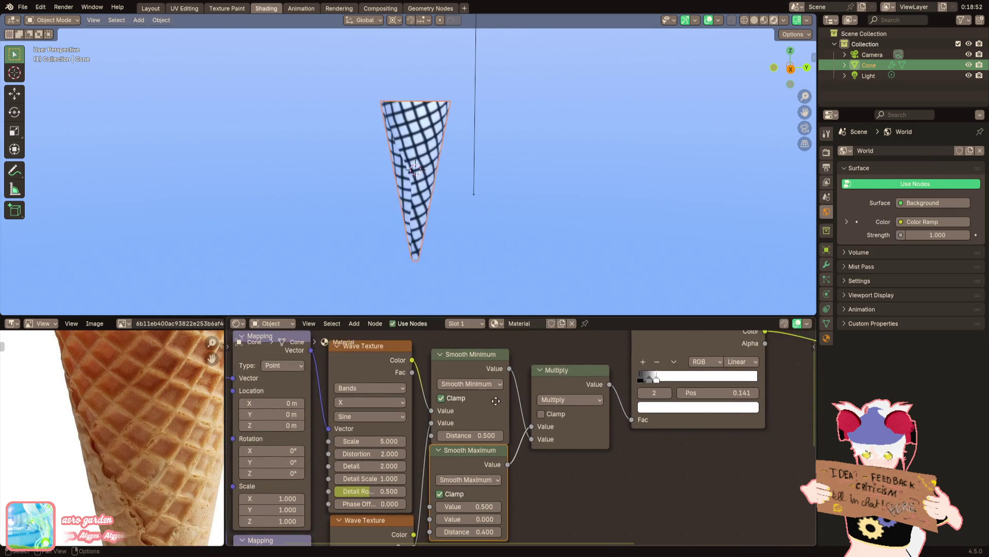
middle_click_drag(639, 374, 615, 398)
mouse_move(484, 392)
left_mouse_down()
mouse_move(505, 462)
mouse_move(557, 457)
left_mouse_up()
scroll(516, 440, "up", 1)
scroll(517, 441, "up", 2)
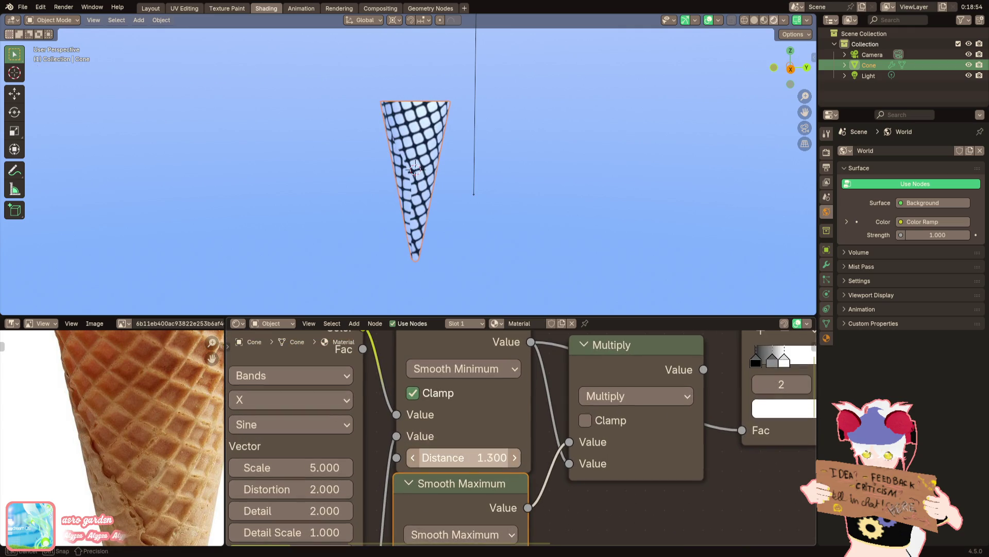
Lower Smooth Minimum Distance to 0.700 and spread the ramp stops, grey stop at about 0.259
left_click_drag(494, 457, 433, 456)
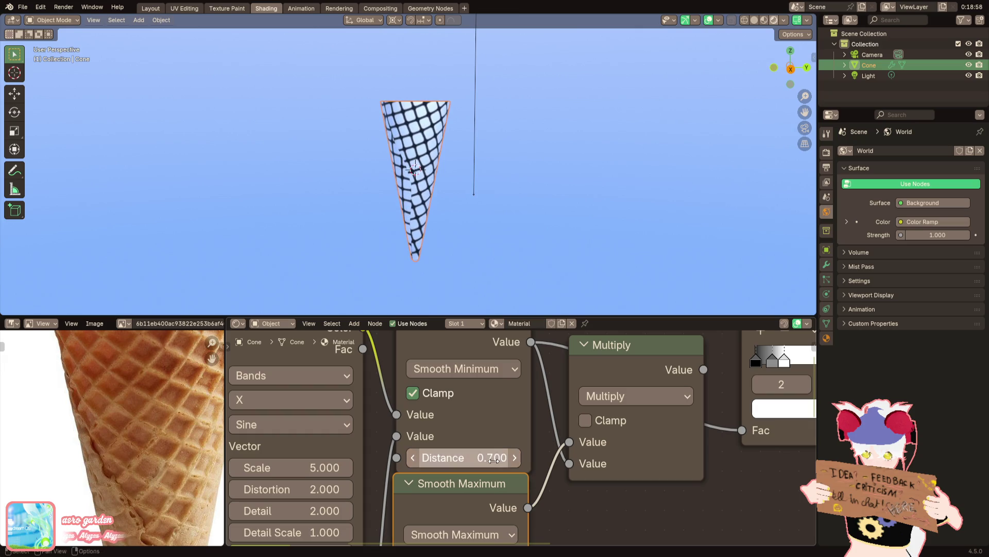
scroll(507, 426, "down", 1)
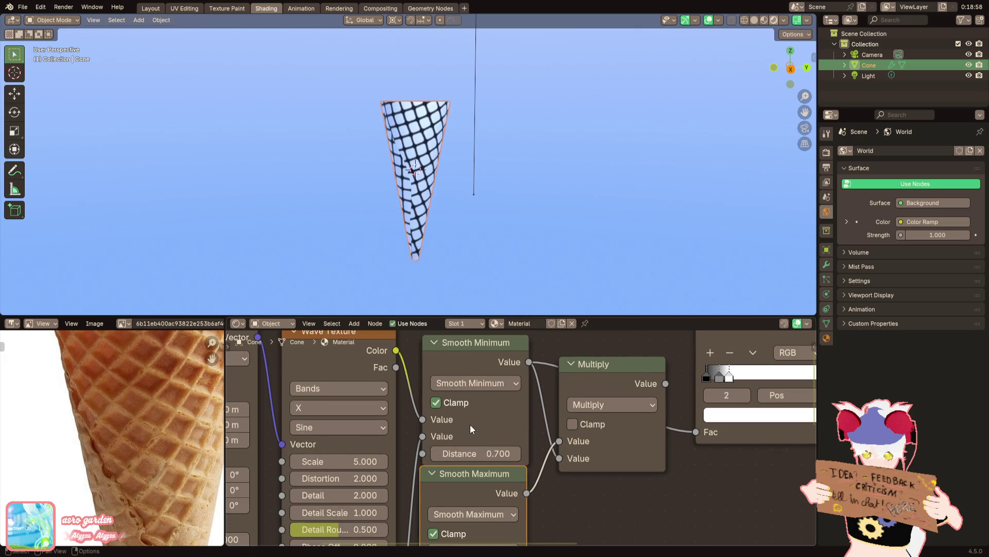
scroll(470, 424, "down", 2)
scroll(487, 463, "right", 3)
scroll(501, 454, "right", 3)
scroll(501, 453, "up", 1)
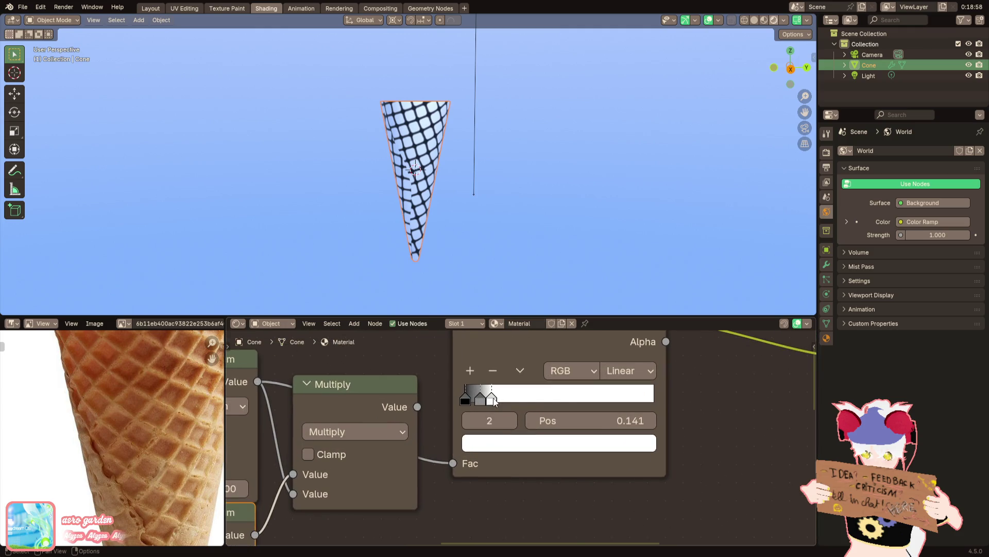
left_click_drag(495, 399, 562, 399)
left_click_drag(489, 396, 518, 397)
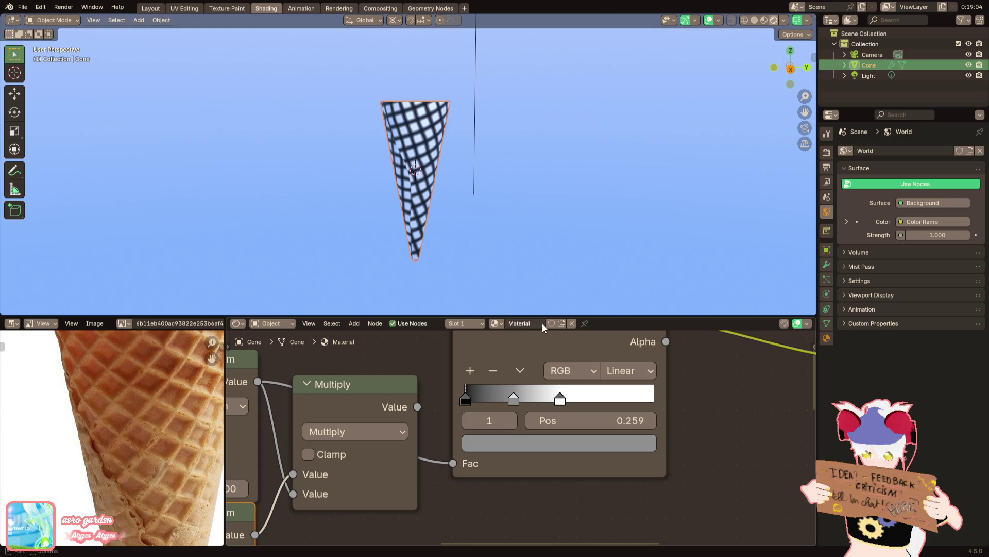
scroll(511, 418, "down", 2)
scroll(511, 418, "down", 2)
key("F3")
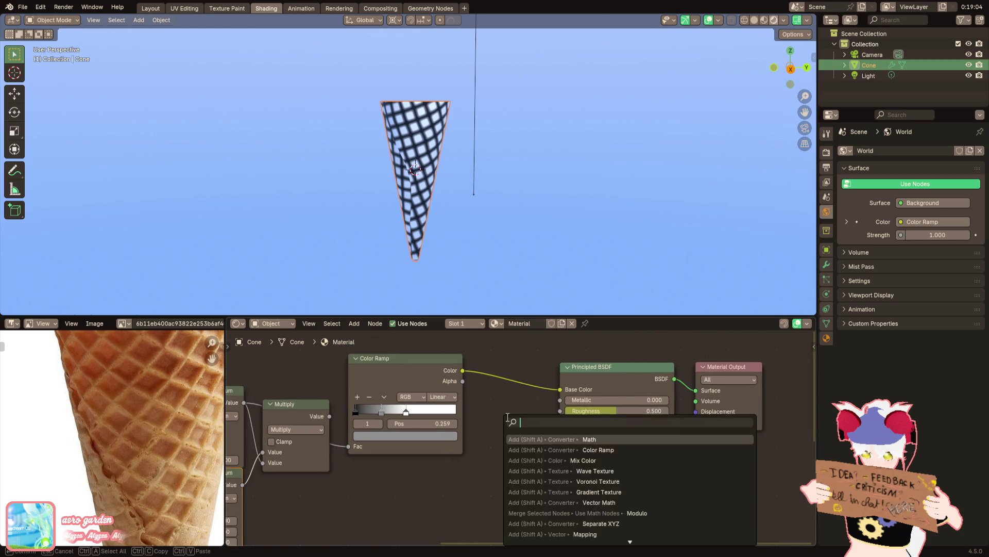
type("bump")
Add a Bump node fed by the ramp colour, driving the Principled BSDF normal at distance 0.711
key("Return")
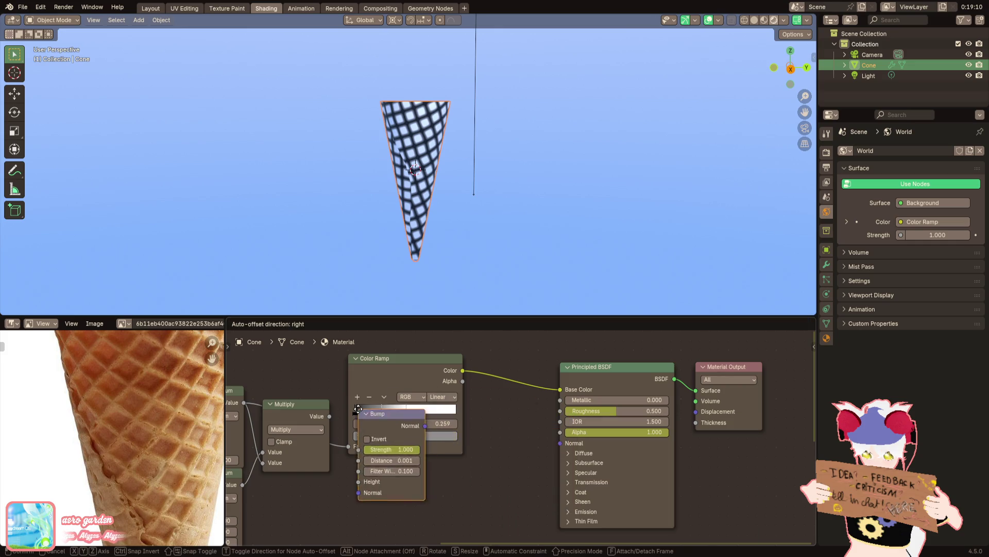
left_click(479, 399)
left_click_drag(718, 363, 792, 363)
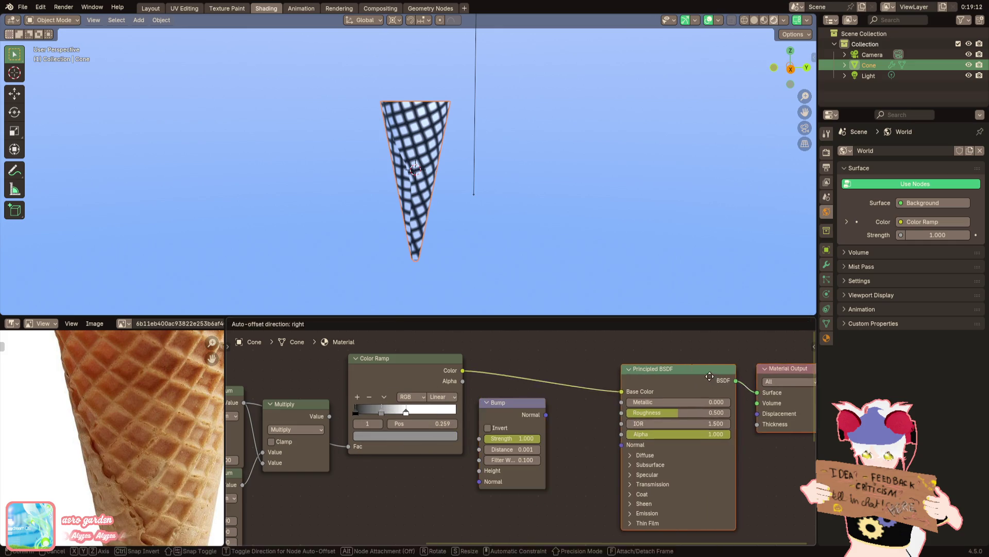
left_click_drag(463, 370, 479, 471)
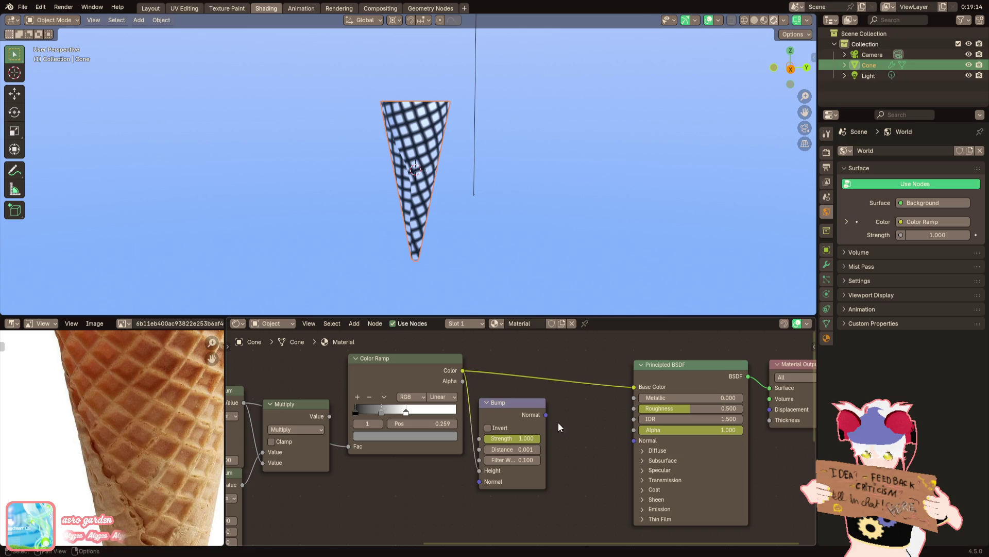
left_click_drag(546, 414, 633, 440)
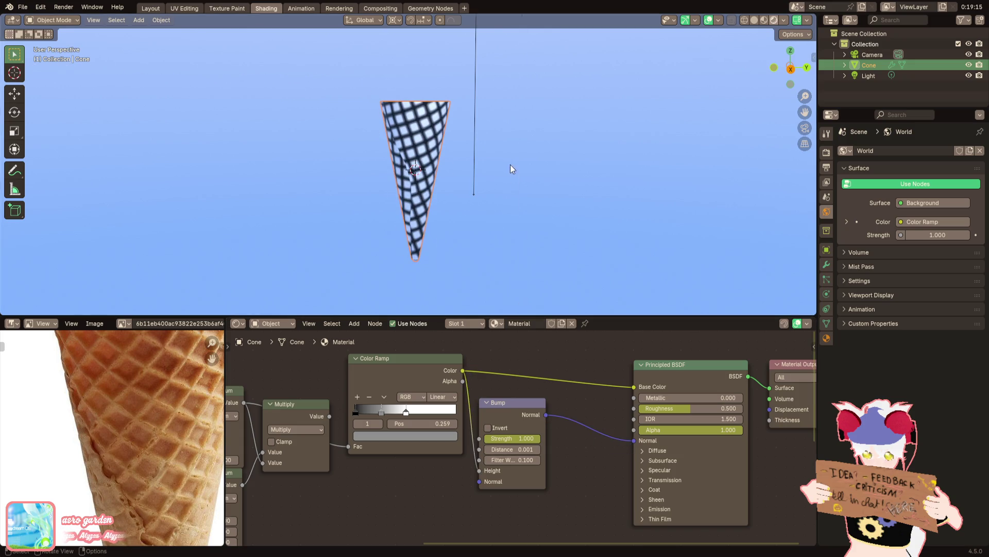
scroll(511, 165, "up", 5)
middle_click_drag(632, 411, 601, 415)
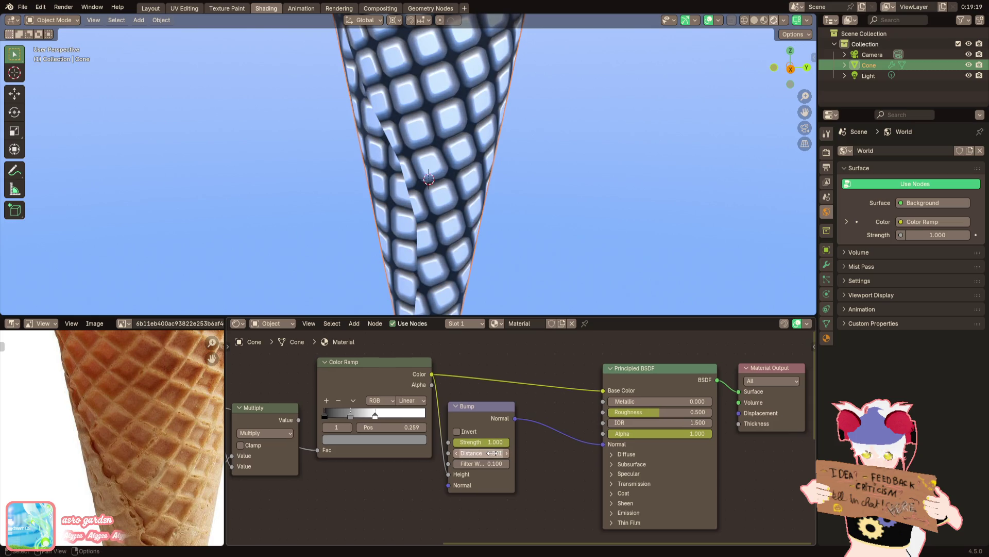
mouse_move(495, 453)
left_mouse_down()
mouse_move(518, 453)
mouse_move(506, 456)
left_mouse_up()
scroll(505, 459, "up", 2)
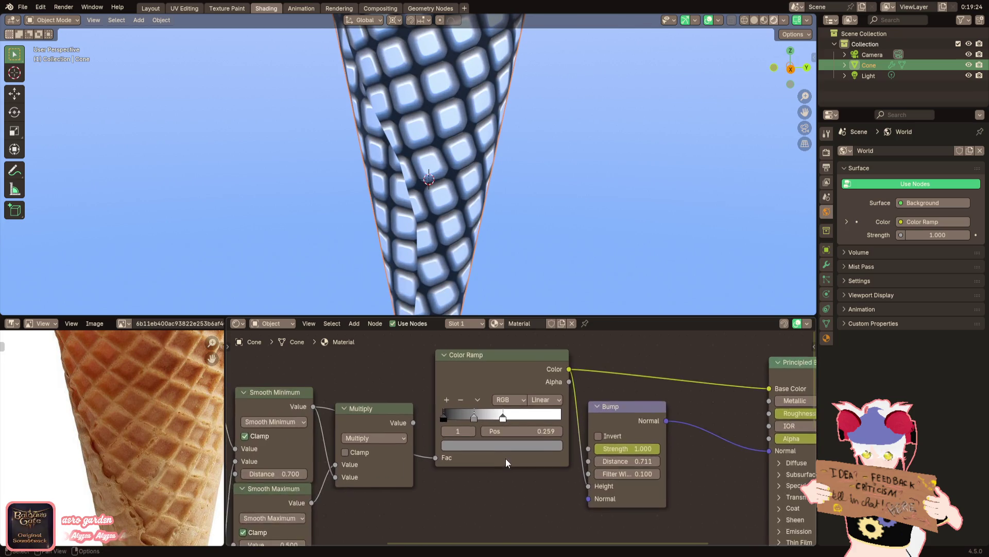
scroll(452, 435, "up", 2)
Try a dark-grey first ramp stop, undo it, and lower the Smooth Minimum Distance instead
key("Up")
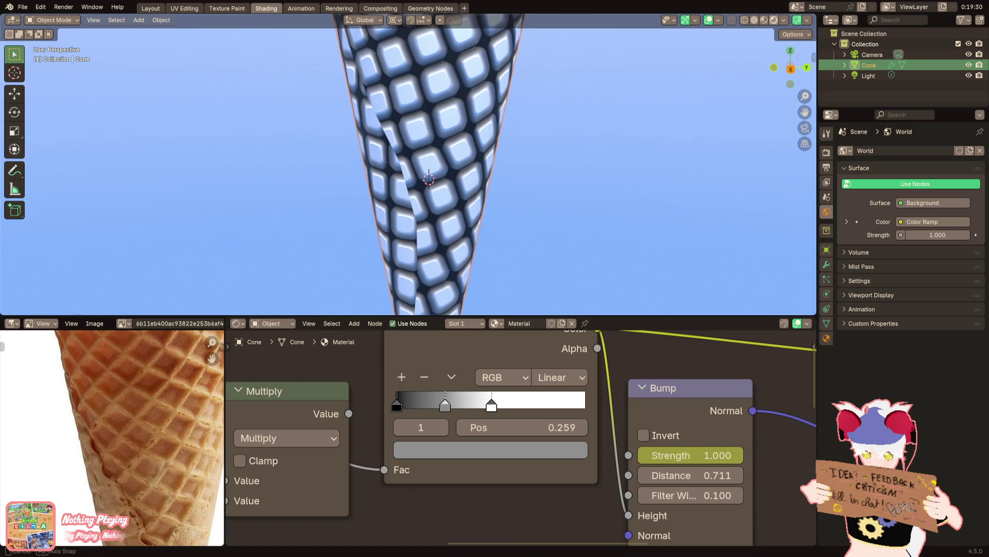
scroll(458, 444, "up", 1)
scroll(369, 391, "up", 1)
left_click(368, 391)
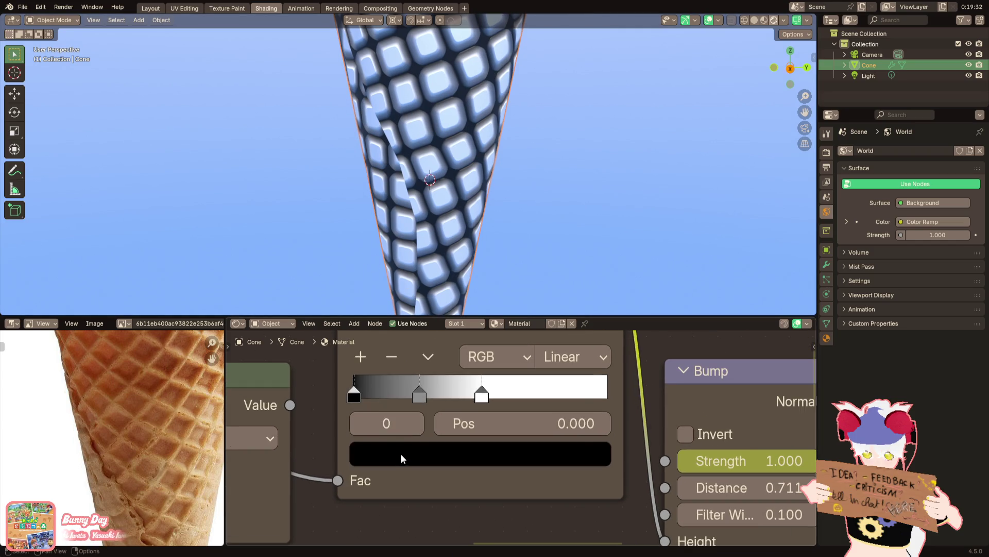
left_click(401, 454)
left_click(574, 206)
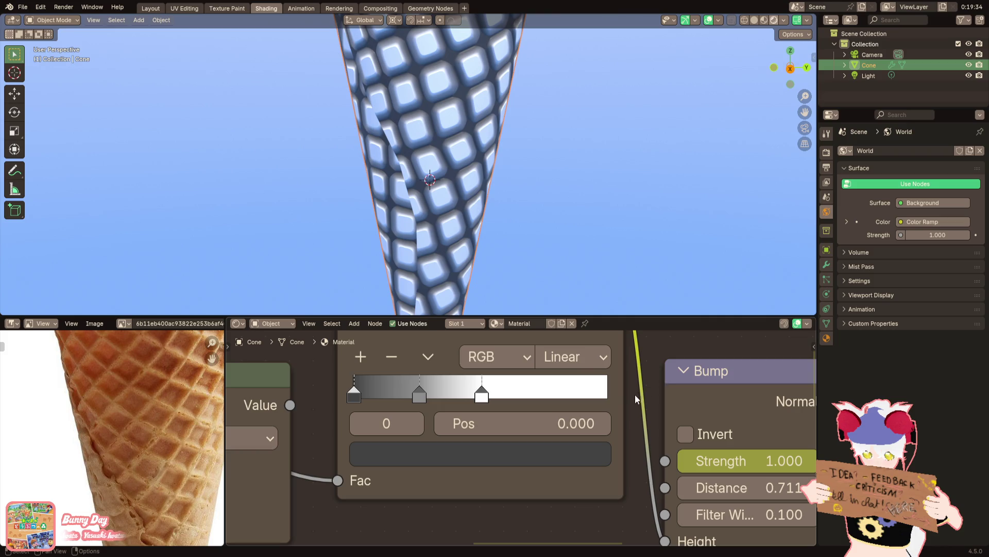
key("ctrl+z")
scroll(410, 398, "down", 1)
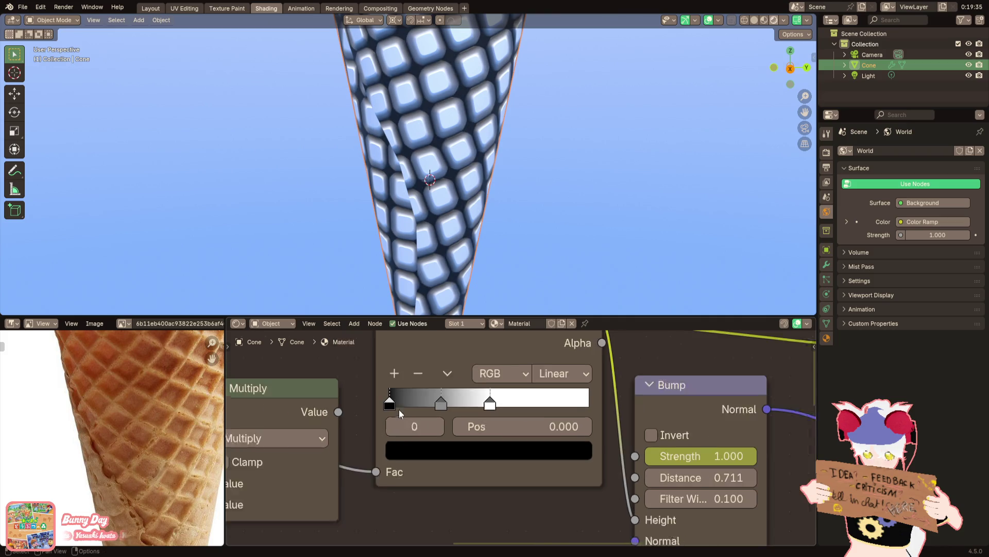
scroll(417, 409, "left", 3, "ctrl")
scroll(464, 441, "left", 3, "ctrl")
scroll(421, 456, "down", 1, "shift")
scroll(421, 454, "up", 2)
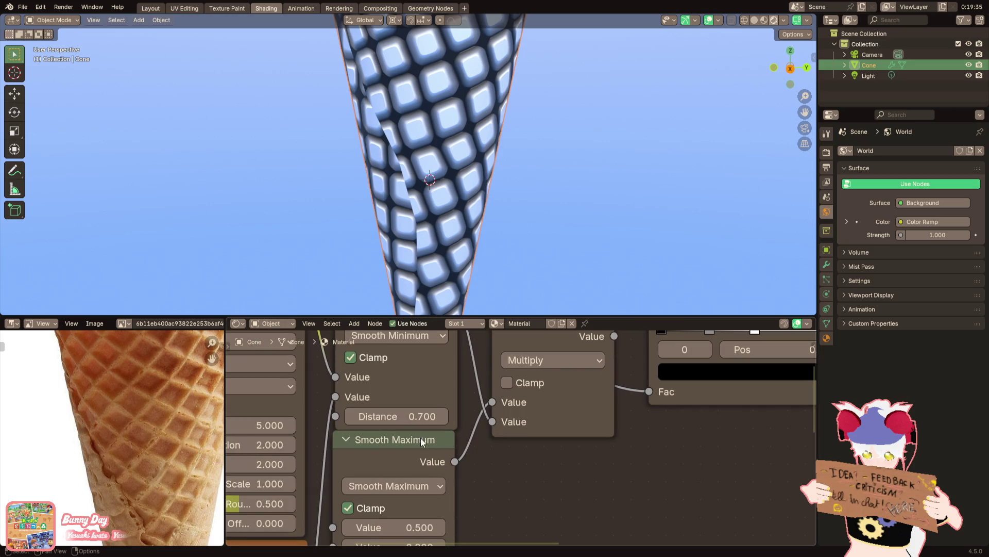
mouse_move(417, 416)
left_mouse_down()
mouse_move(371, 416)
mouse_move(408, 415)
left_mouse_up()
scroll(591, 434, "down", 2)
scroll(435, 220, "down", 2)
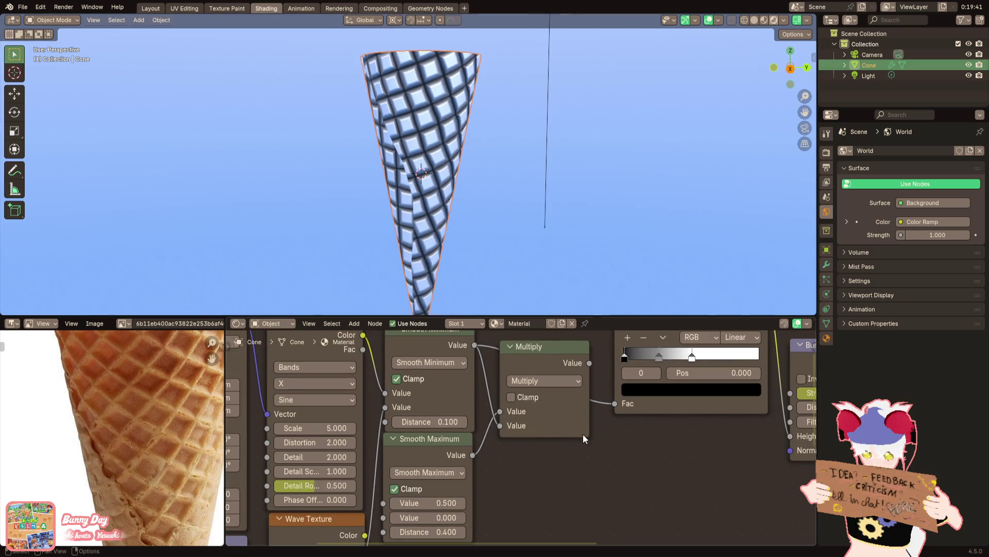
scroll(542, 449, "left", 3, "ctrl")
scroll(457, 415, "up", 2)
scroll(388, 448, "down", 1)
scroll(388, 448, "up", 1)
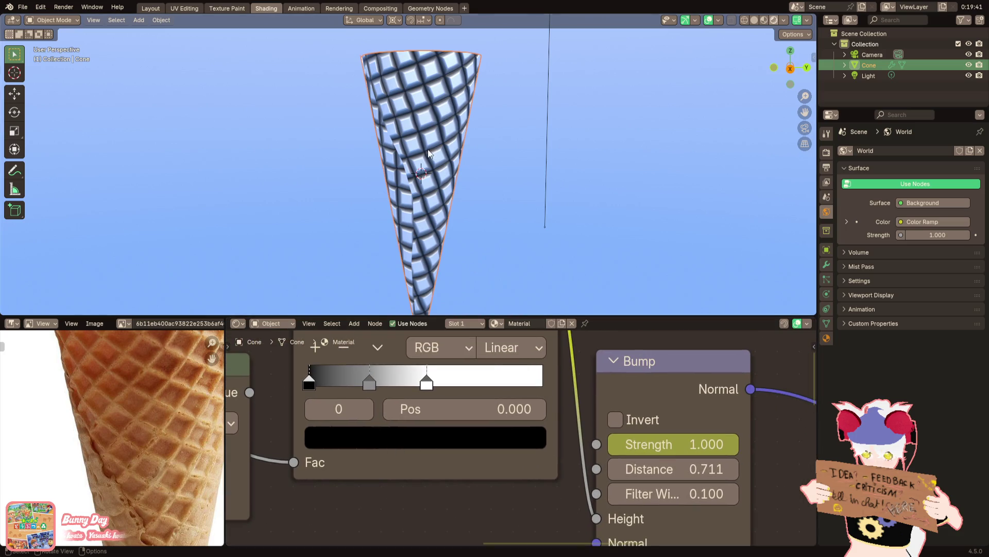
scroll(333, 409, "up", 1)
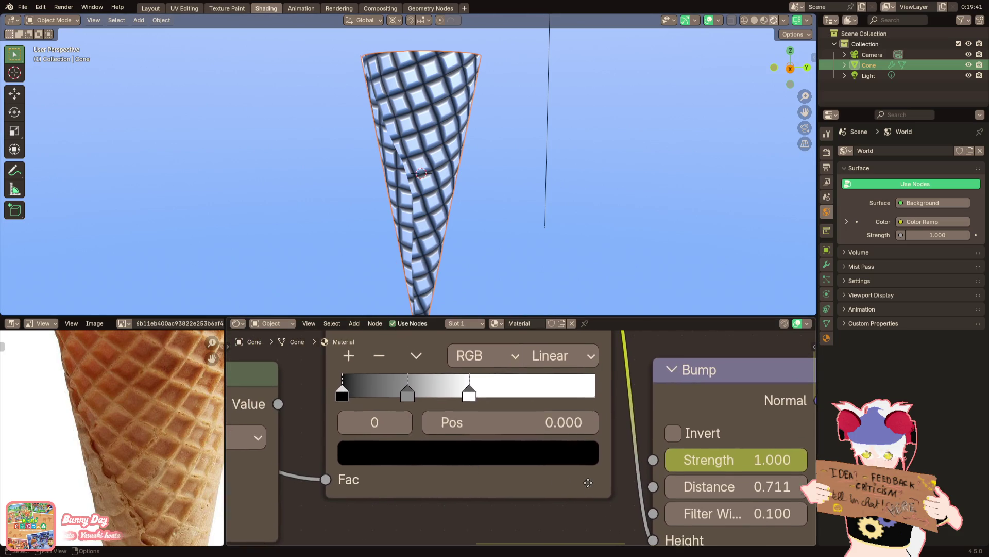
scroll(321, 384, "right", 2, "ctrl")
scroll(639, 466, "down", 2)
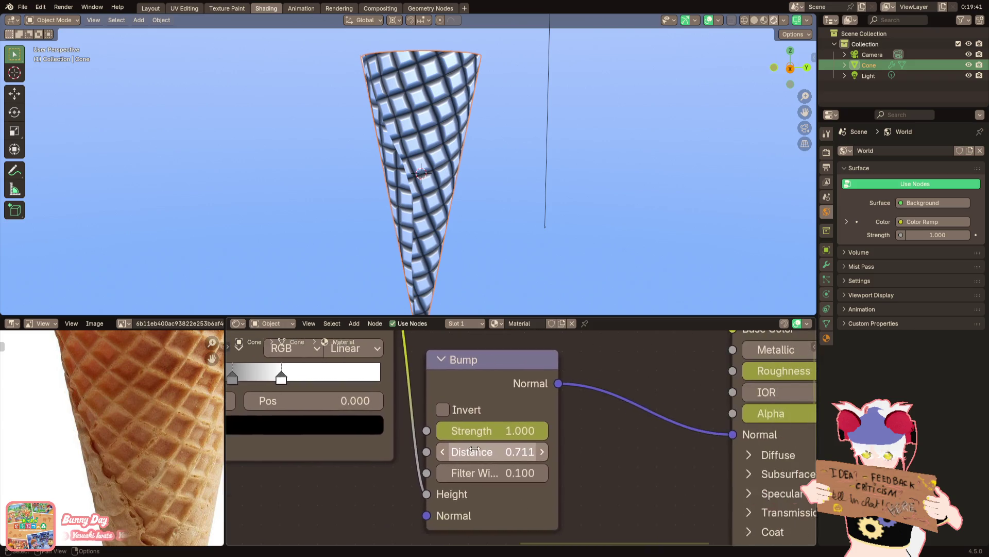
scroll(541, 448, "down", 2)
scroll(502, 433, "down", 1)
scroll(434, 245, "up", 2)
scroll(434, 244, "up", 1)
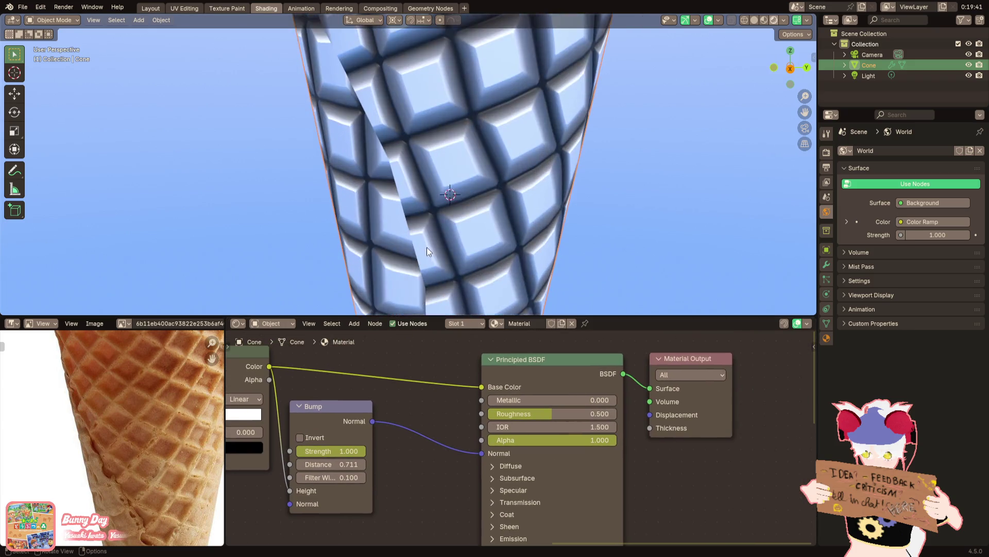
scroll(323, 442, "down", 1)
Toggle the Bump node's Invert on and back off to keep the relief raised
left_click(341, 439)
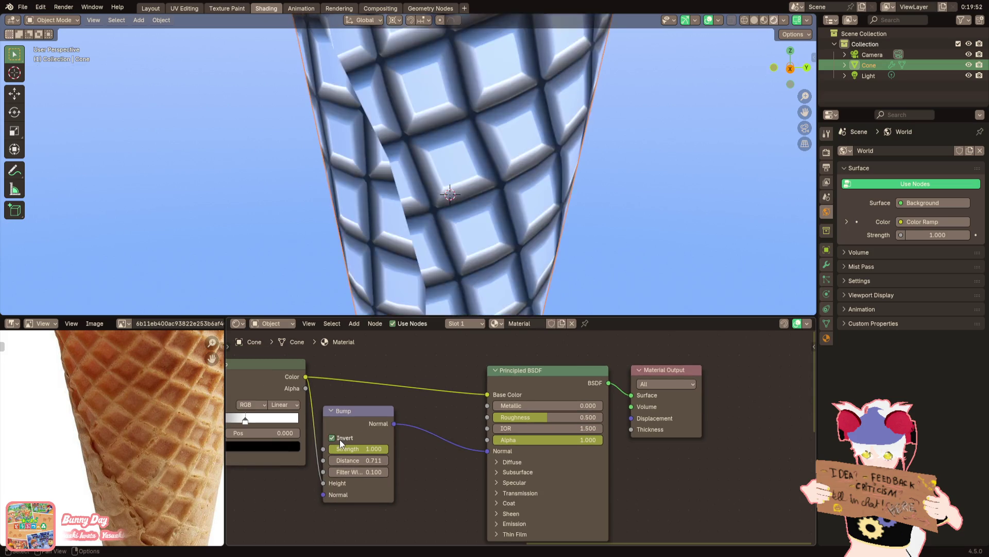
left_click(340, 439)
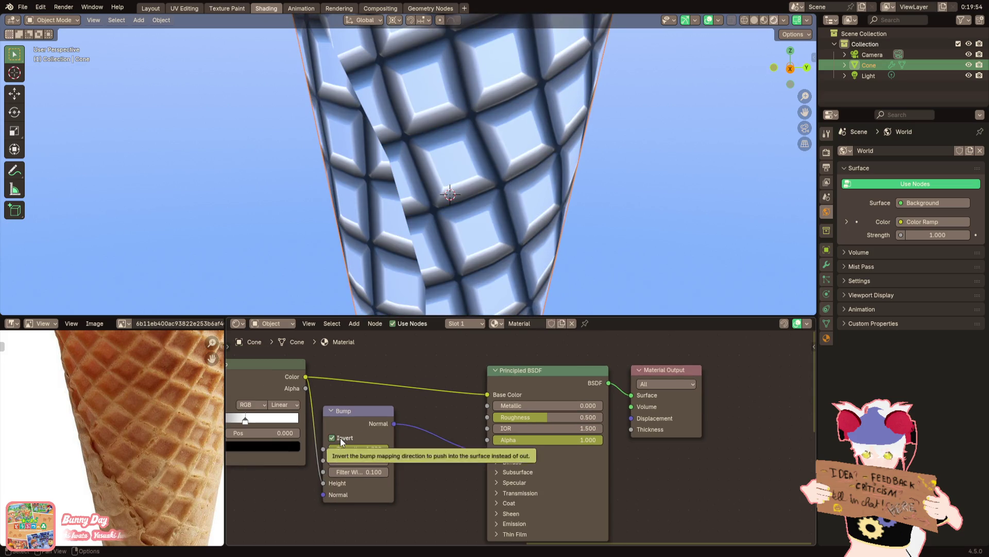
left_click(341, 439)
scroll(466, 120, "down", 3)
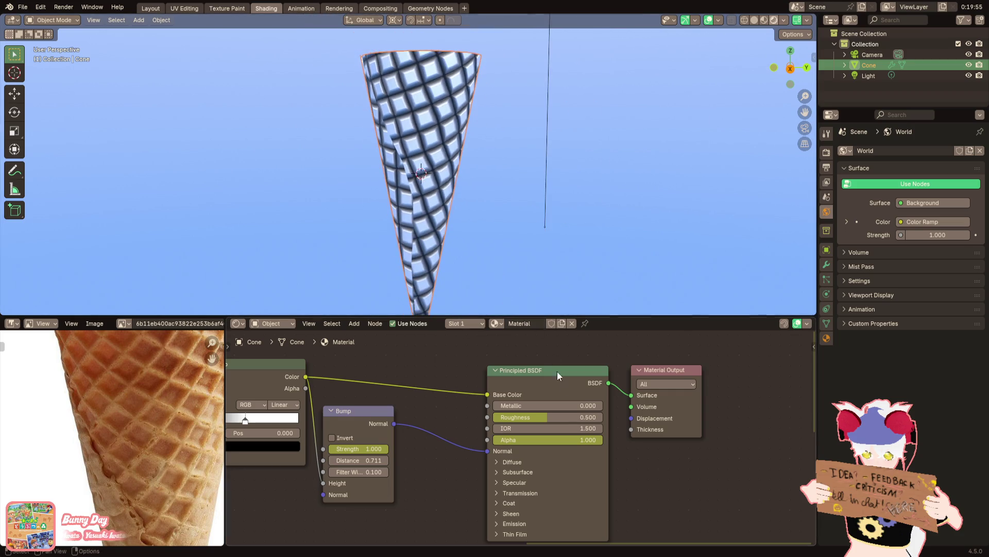
scroll(558, 371, "down", 1)
key("F3")
type("princip")
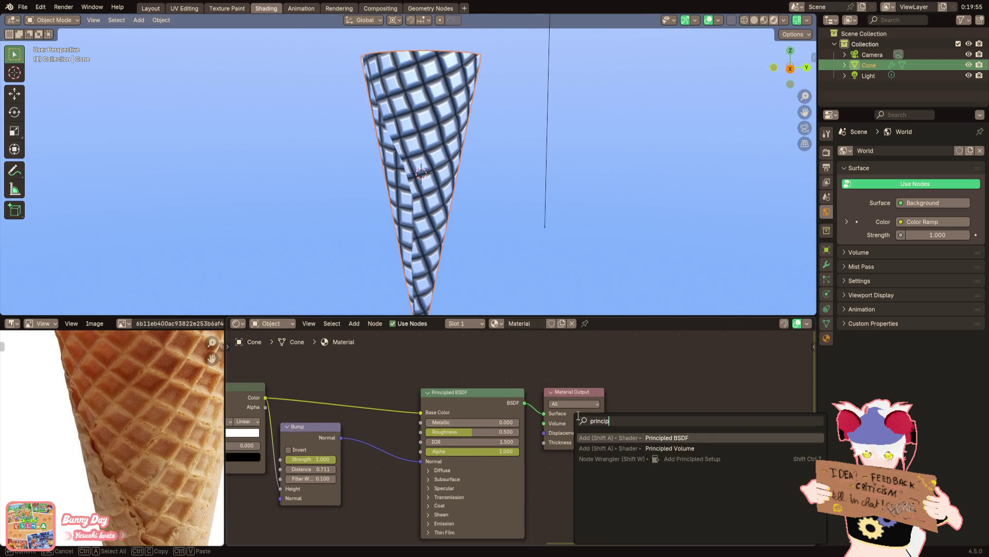
Discard a stray Principled BSDF and insert a Shader to RGB node between the shader and output
key("Return")
left_click(592, 472)
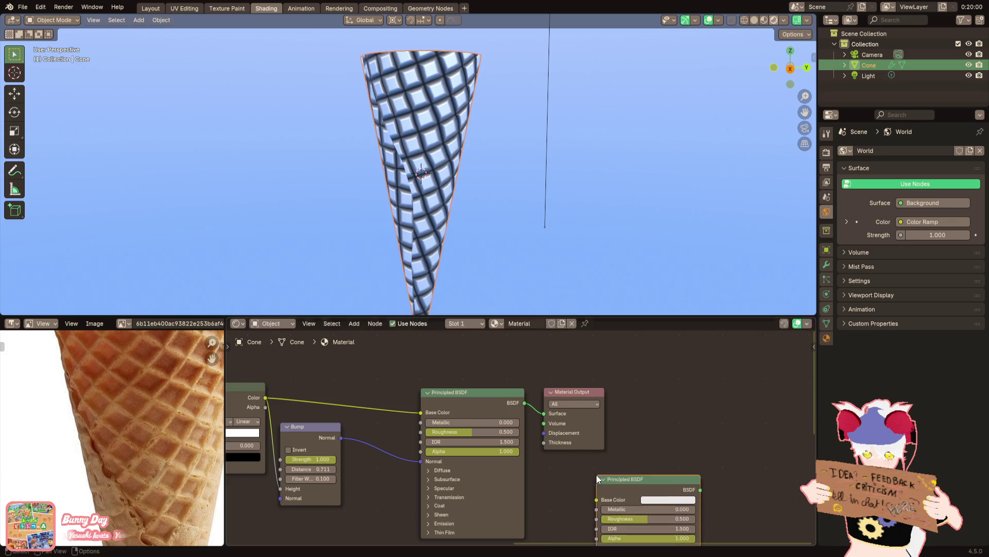
key("x")
key("F3")
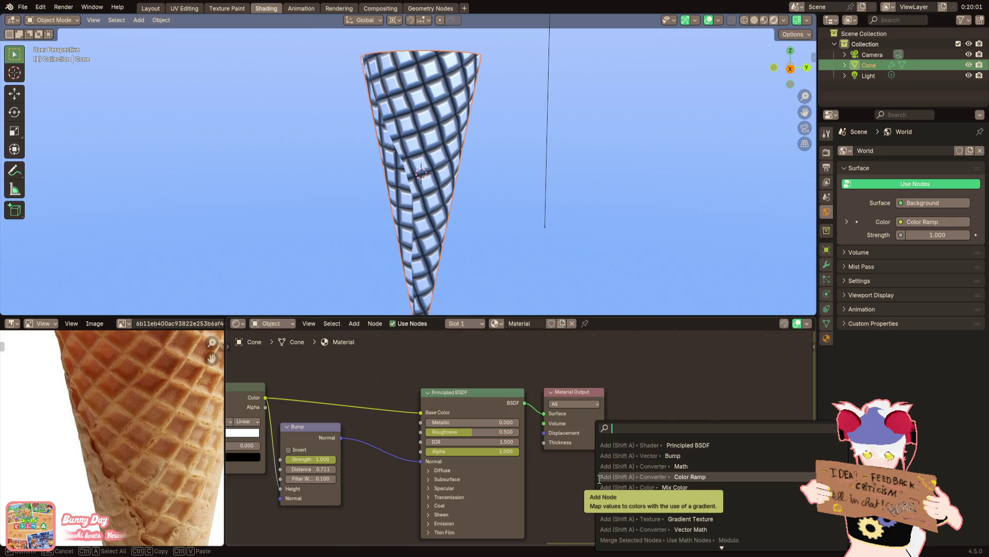
type("shader to rgb")
key("Return")
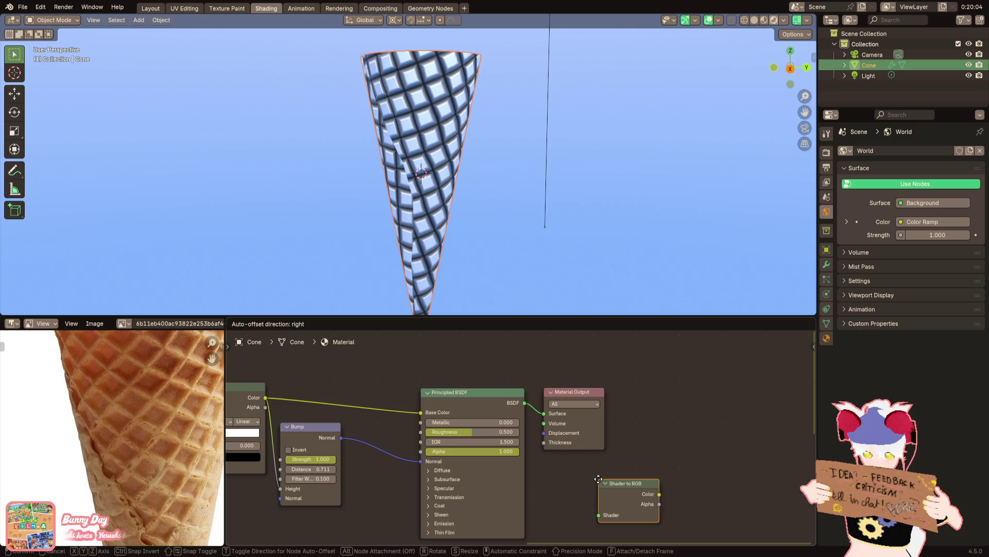
left_click(549, 402)
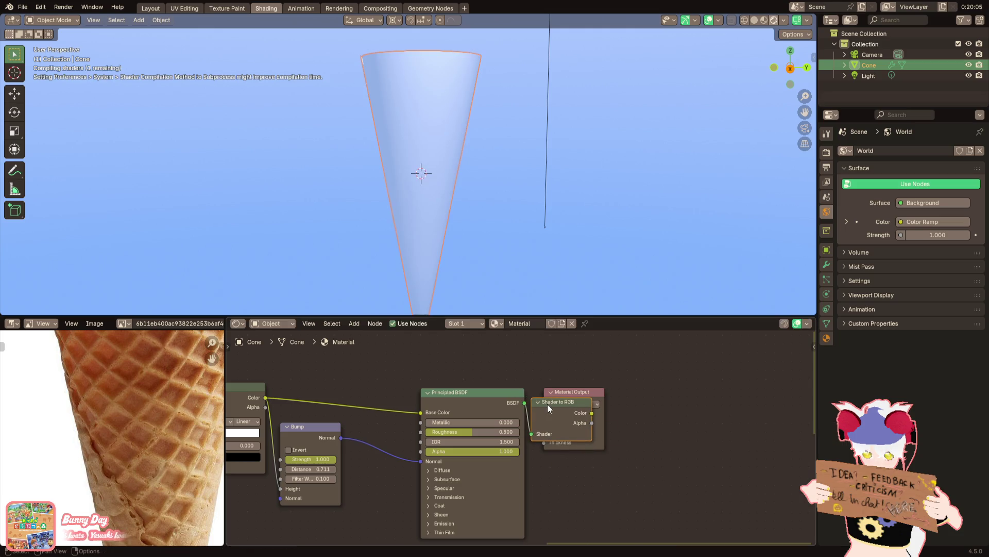
scroll(600, 436, "up", 2)
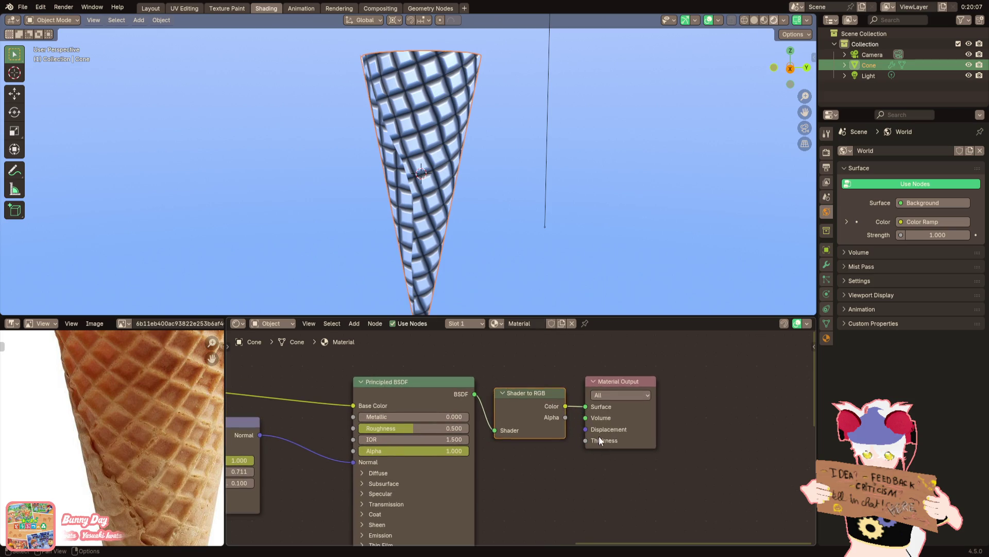
Add a Color Ramp after the Shader to RGB node
key("shift+a")
type("'colo")
key("BackSpace")
key("BackSpace")
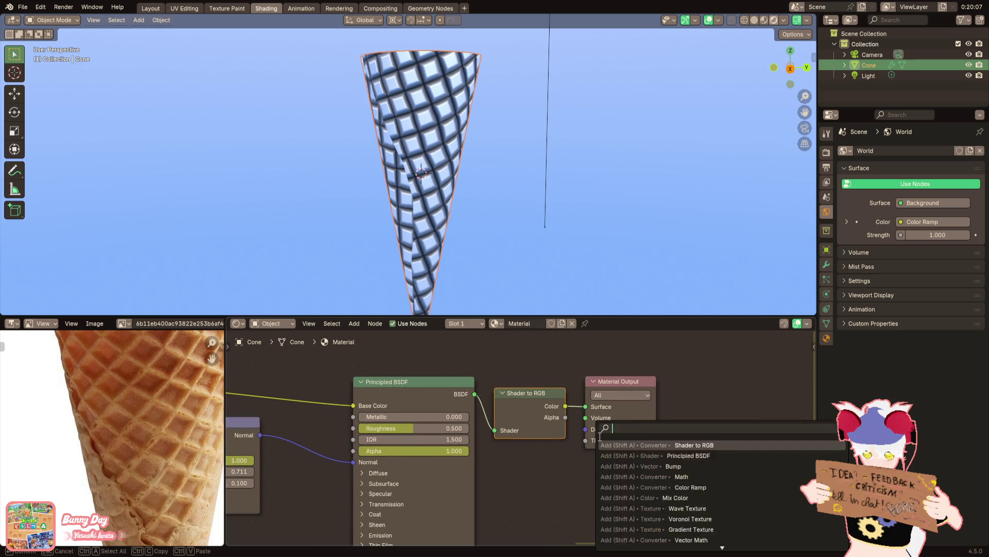
type("r r")
key("Return")
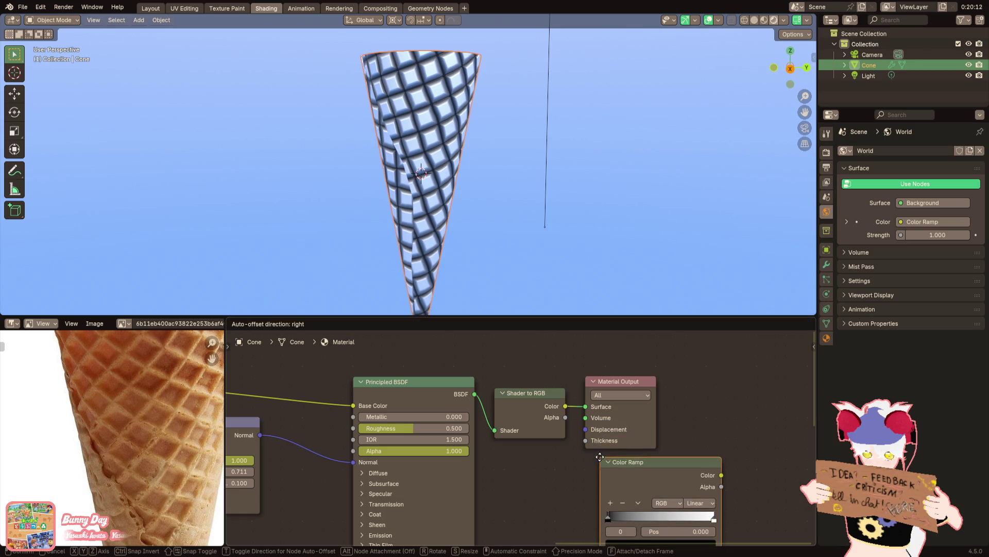
left_click(582, 377)
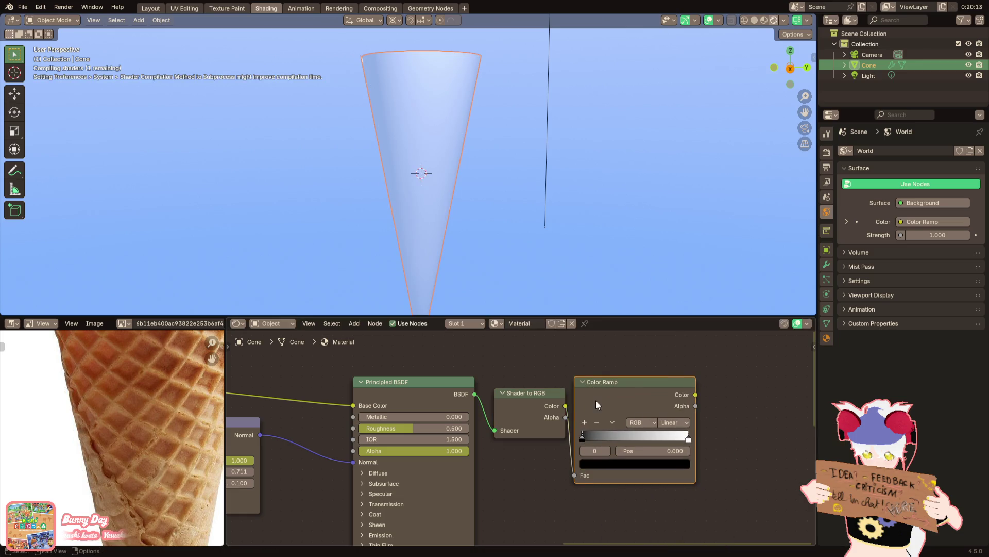
Eyedrop dark and light browns from the reference photo onto the ramp stops and flip the ramp
middle_click_drag(625, 408, 558, 426)
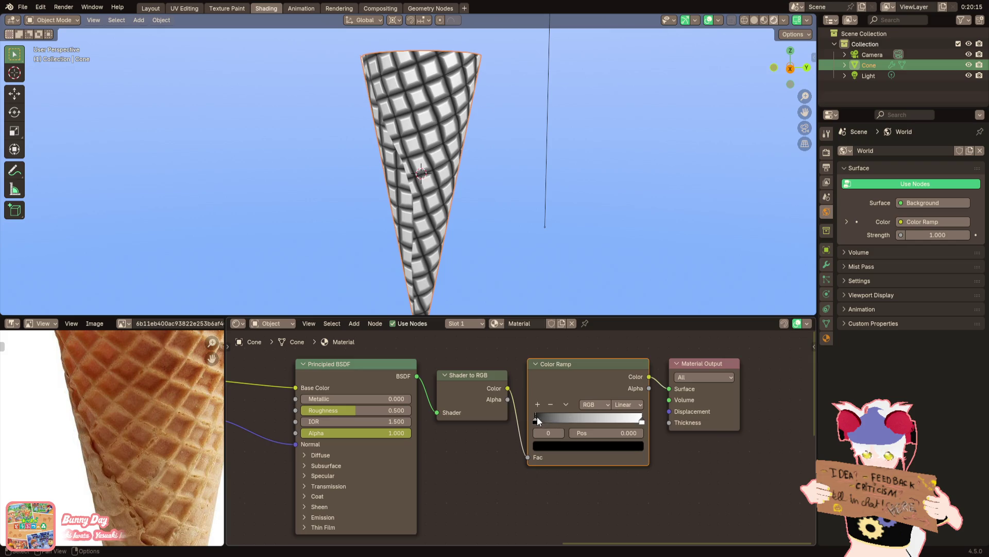
left_click_drag(537, 417, 533, 416)
left_click(633, 444)
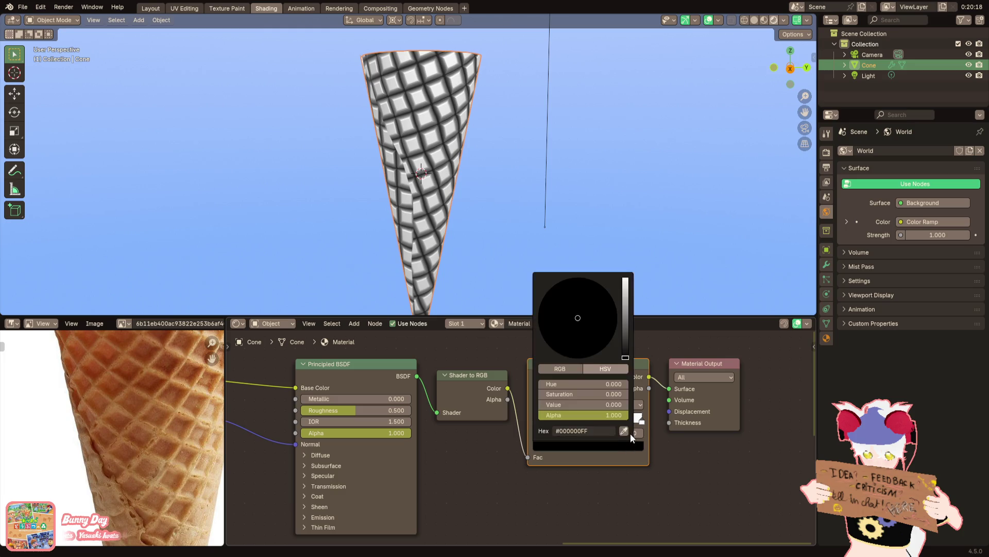
left_click(180, 421)
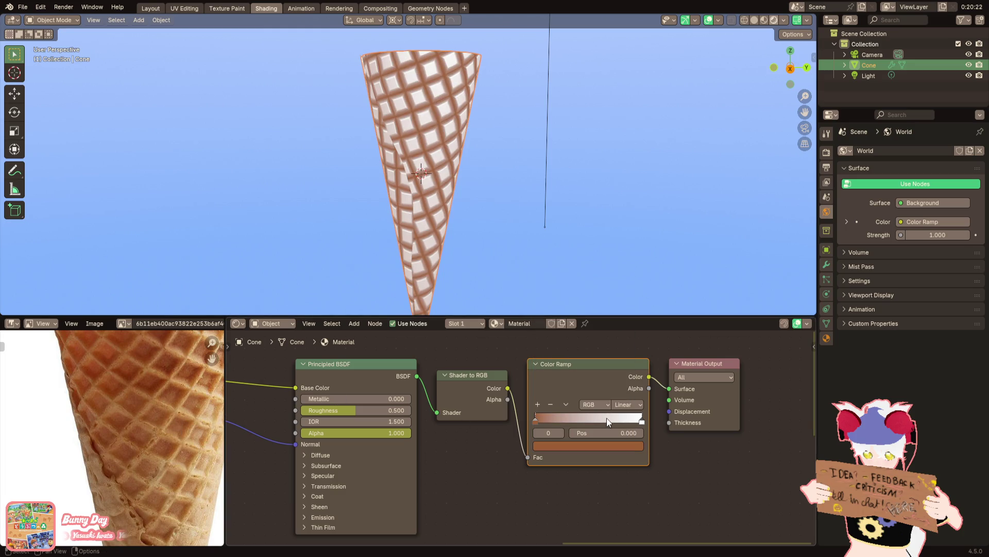
left_click(641, 422)
left_click(633, 446)
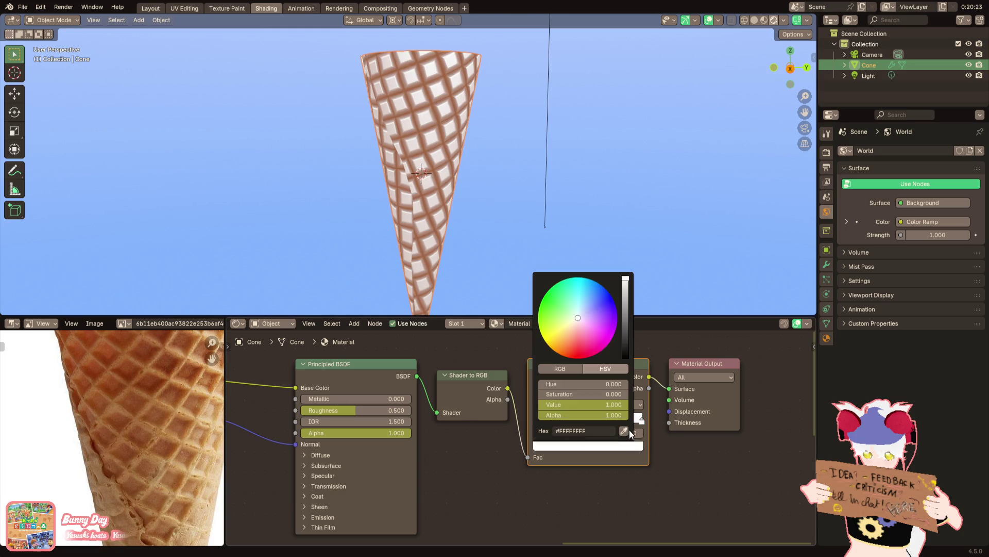
left_click(191, 465)
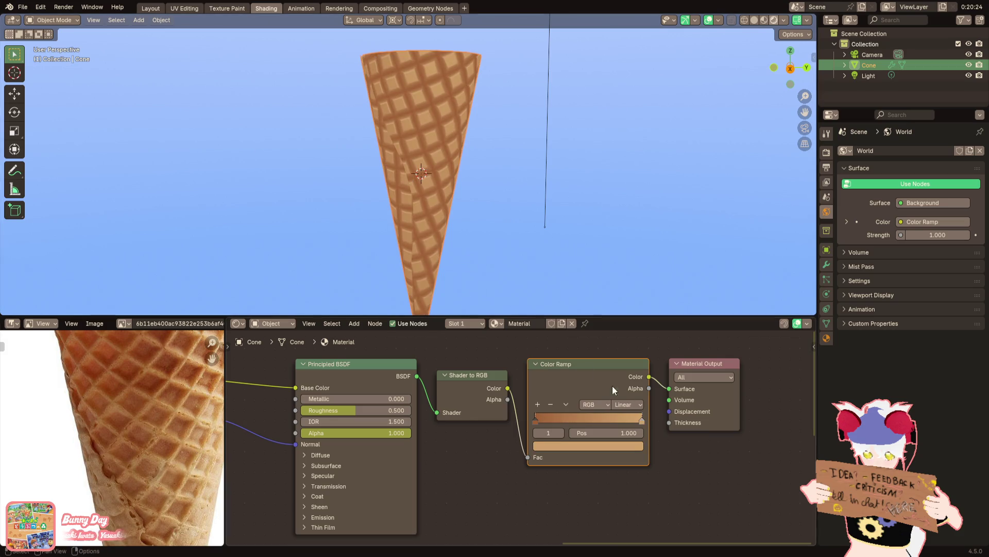
left_click(564, 406)
left_click(574, 412)
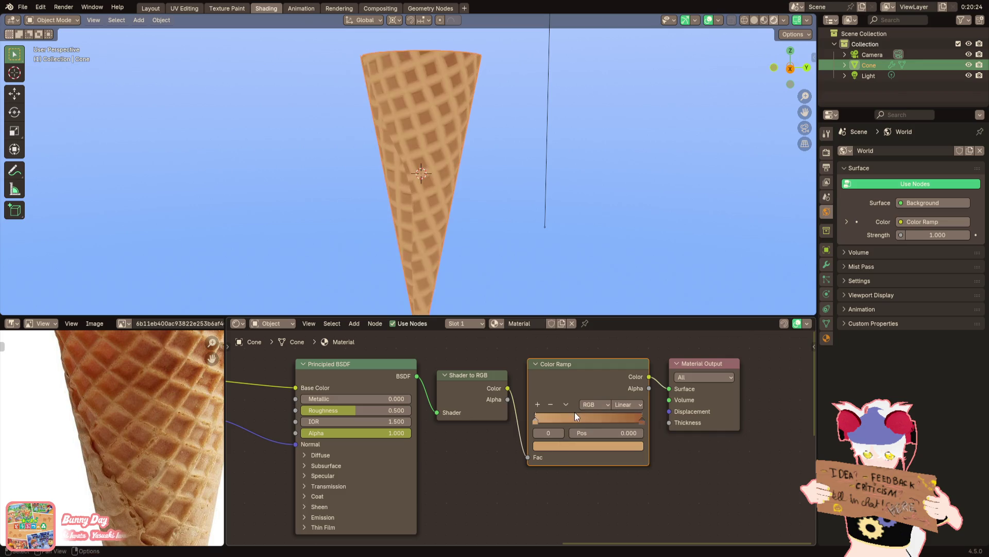
scroll(484, 211, "down", 3)
Orbit around the cone to judge the new brown waffle colours
left_click(484, 215)
mouse_move(472, 210)
middle_mouse_down()
mouse_move(545, 236)
mouse_move(433, 224)
middle_mouse_up()
scroll(541, 240, "up", 3)
middle_click_drag(504, 246, 414, 226)
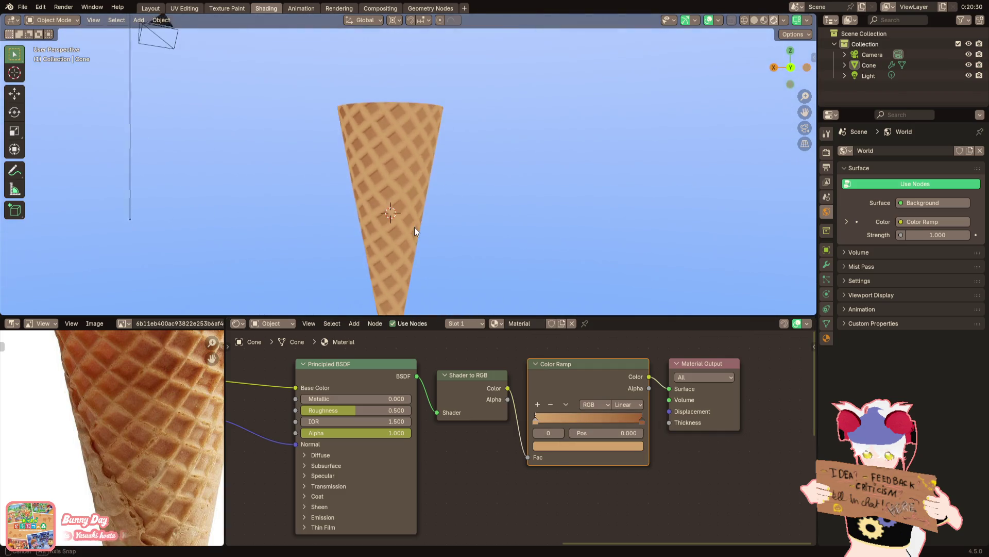
scroll(442, 264, "down", 3)
mouse_move(442, 264)
middle_mouse_down()
mouse_move(487, 264)
mouse_move(482, 288)
middle_mouse_up()
scroll(464, 242, "up", 3)
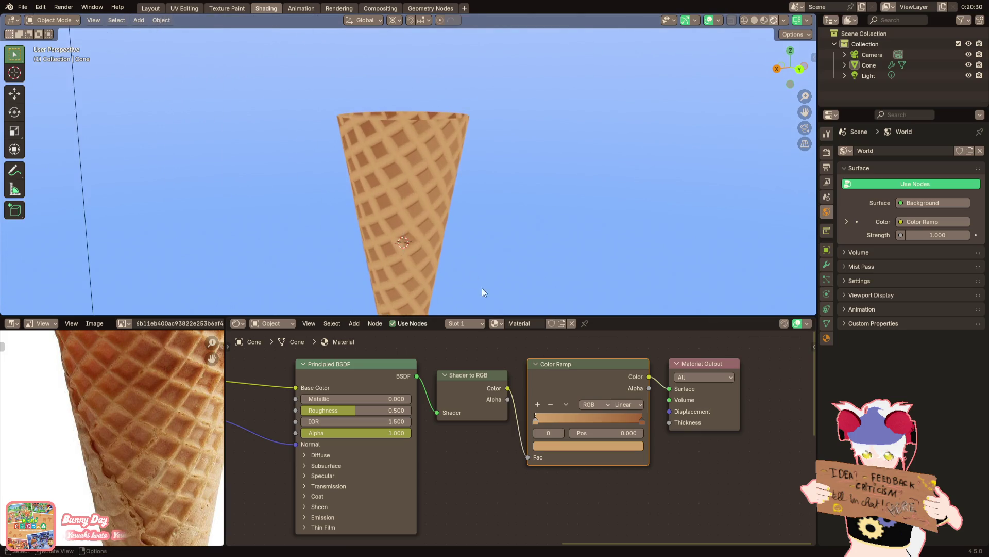
middle_click_drag(626, 408, 508, 449)
key("F3")
type("emissio")
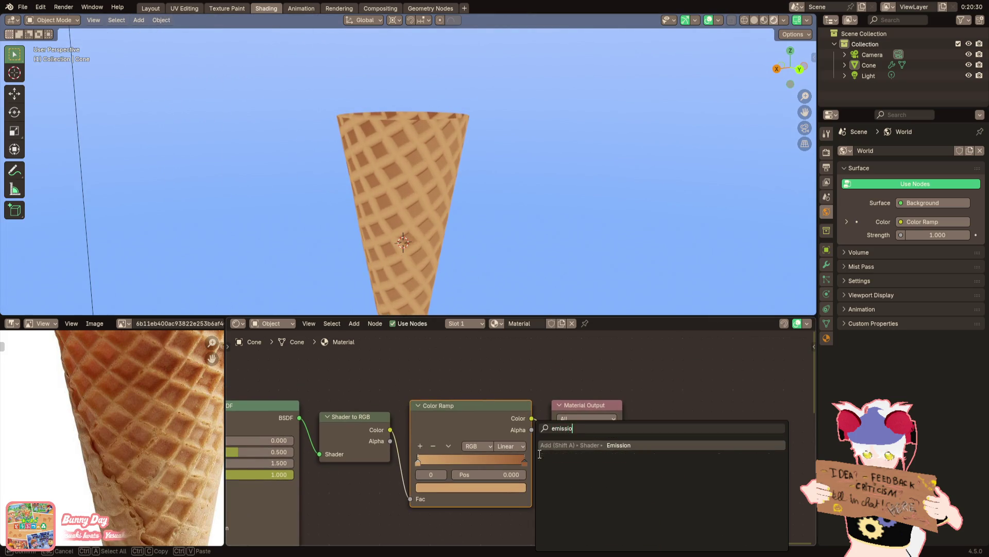
Insert an Emission node between the Color Ramp and the material output
key("Return")
left_click(537, 416)
scroll(494, 183, "down", 2)
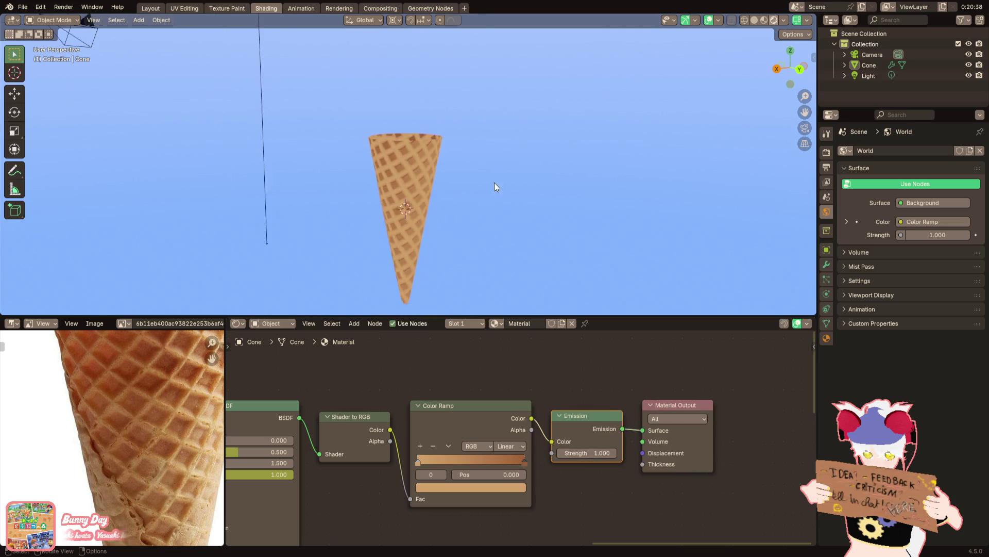
scroll(489, 187, "up", 3)
scroll(465, 193, "up", 2)
left_click(464, 192)
middle_click_drag(465, 192, 490, 243)
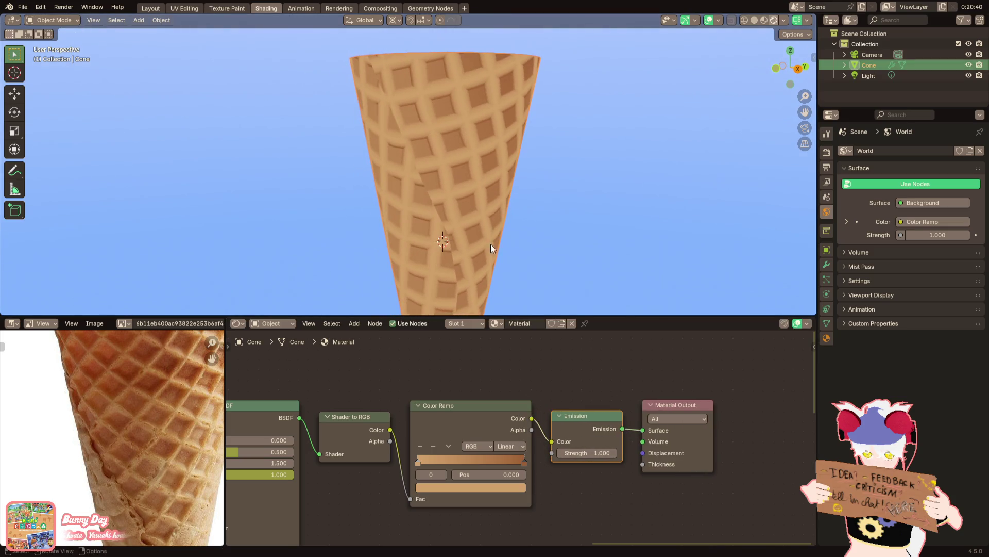
scroll(431, 429, "up", 1)
scroll(433, 429, "up", 1)
Settle the Principled BSDF Roughness at about 0.41 after an over-large drop and undo
left_click_drag(309, 434, 262, 434)
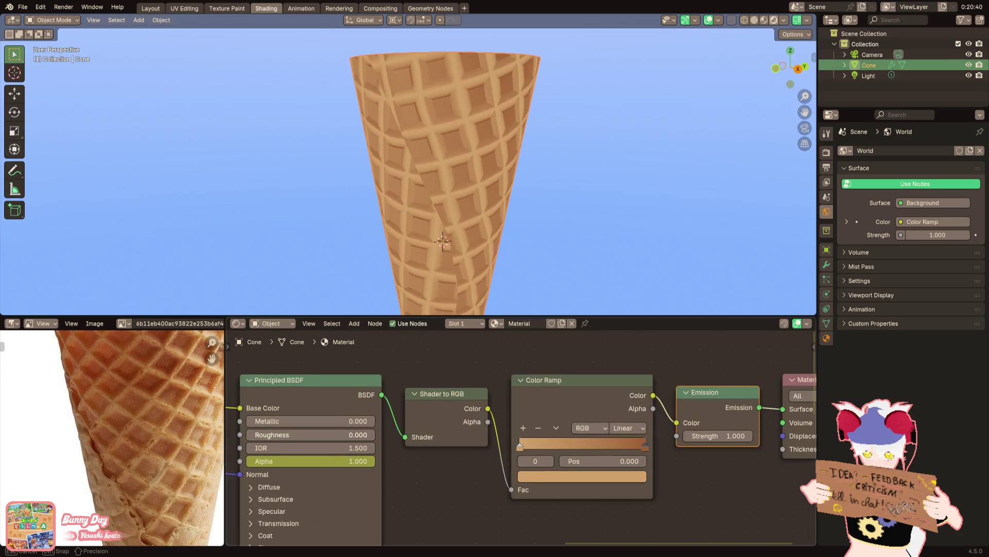
scroll(391, 289, "down", 2)
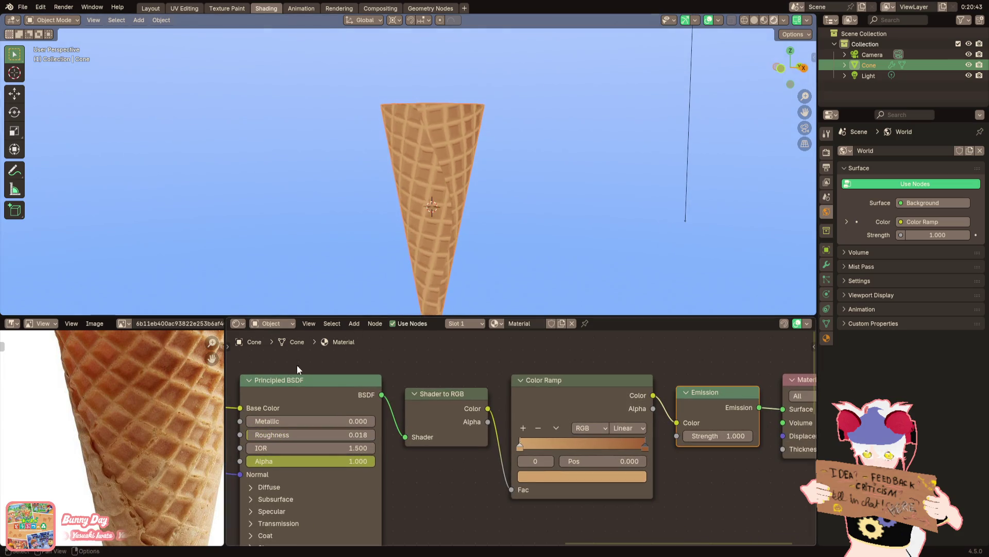
key("ctrl+z")
scroll(428, 165, "up", 3)
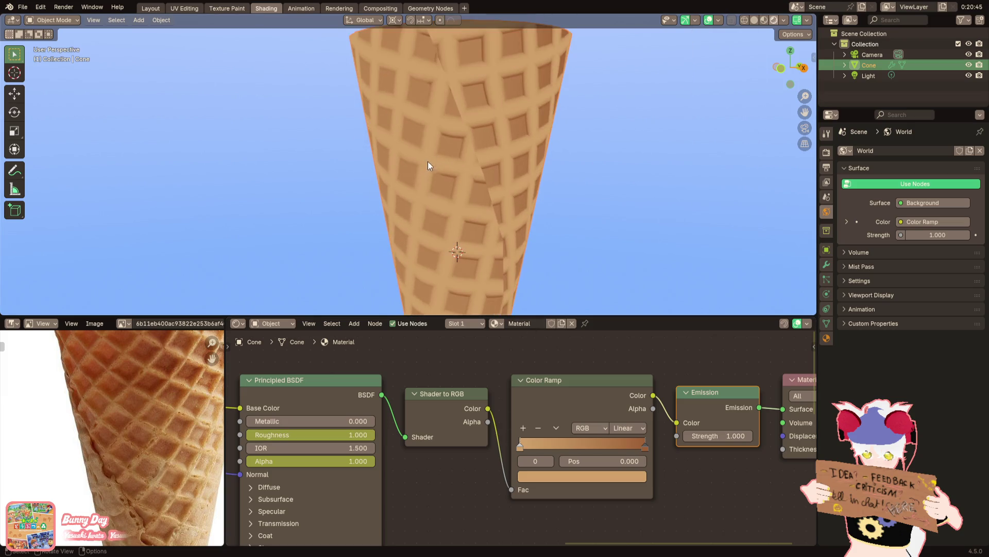
left_click_drag(309, 435, 304, 435)
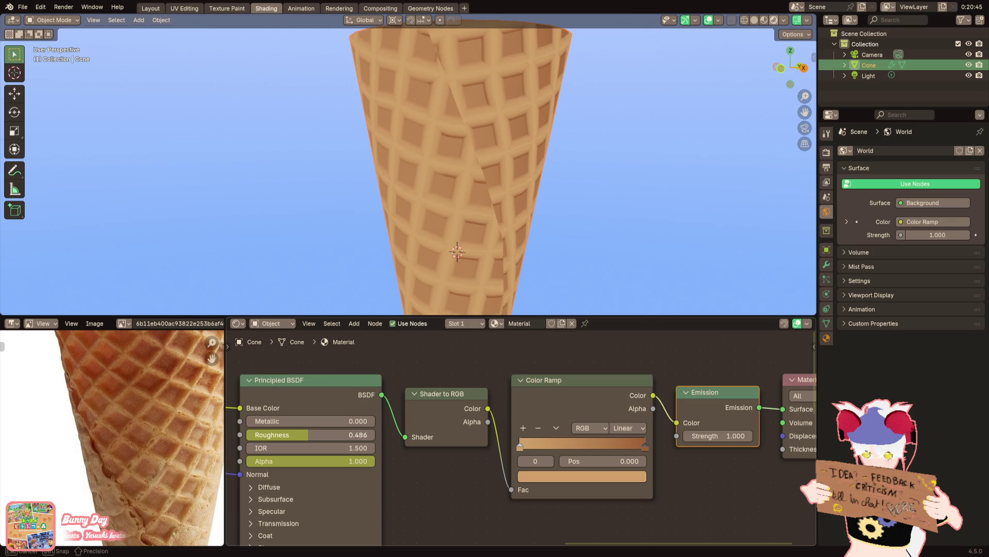
left_click_drag(303, 434, 300, 435)
middle_click_drag(374, 486, 427, 468)
key("F3")
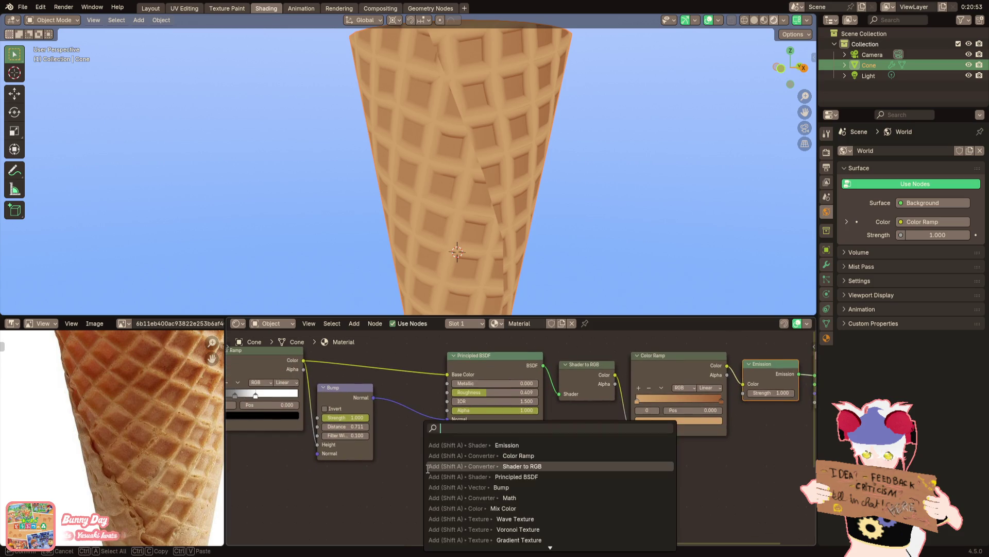
type("noise")
Add a Noise Texture beside the wave nodes and delete the Multiply and Smooth Maximum nodes
key("Return")
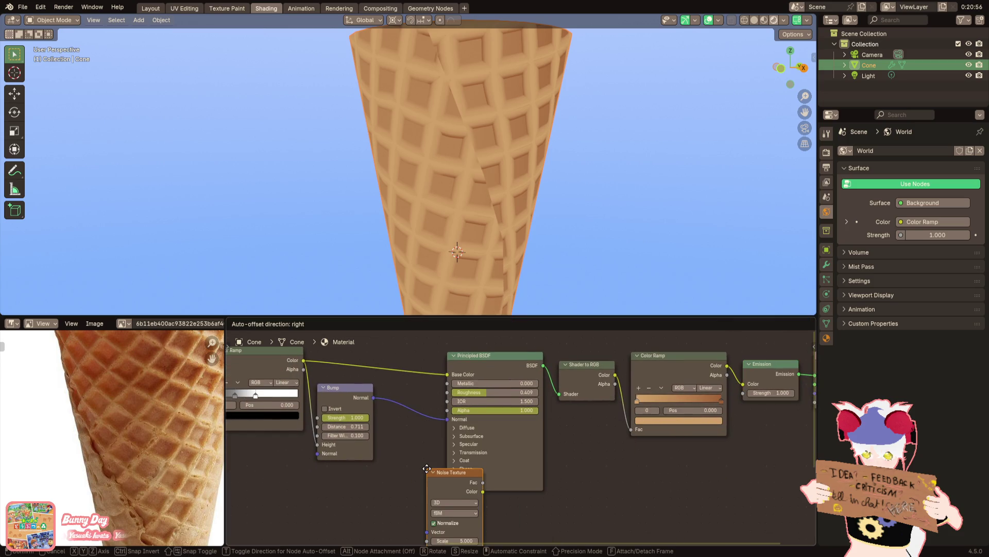
left_click(280, 467)
middle_click_drag(363, 458, 565, 444)
left_click_drag(499, 494, 394, 503)
left_click_drag(384, 418, 464, 485)
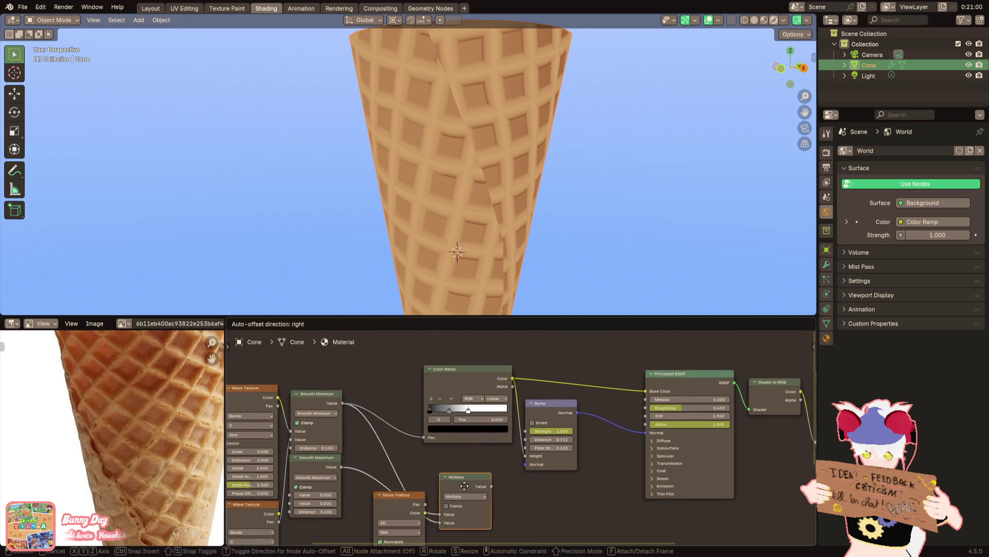
left_click(464, 485)
key("x")
mouse_move(464, 486)
middle_mouse_down()
mouse_move(489, 456)
mouse_move(351, 409)
middle_mouse_up()
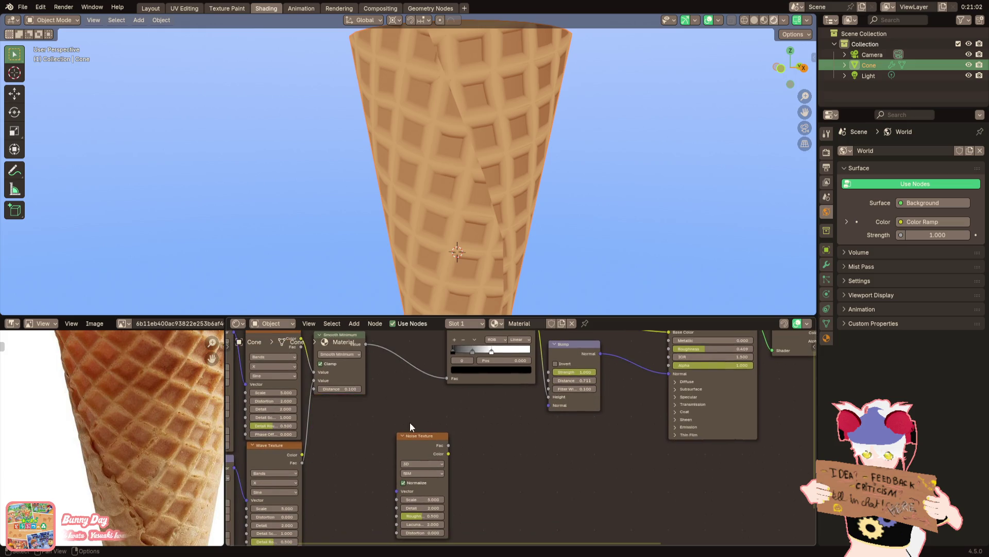
scroll(410, 424, "up", 2)
Insert an Add node after Smooth Minimum, feeding UV-driven noise Fac into its second input
key("shift+a")
type("add")
key("Return")
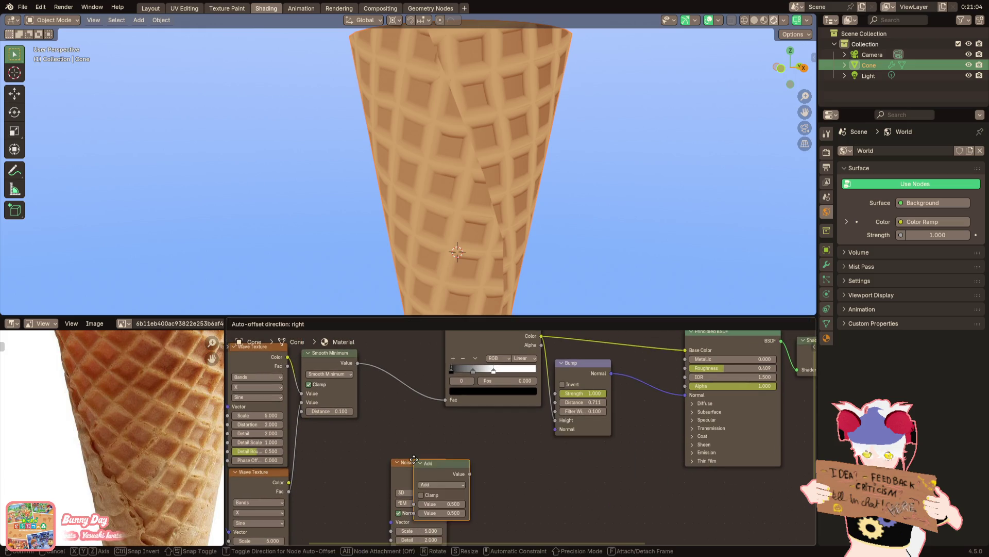
left_click(411, 364)
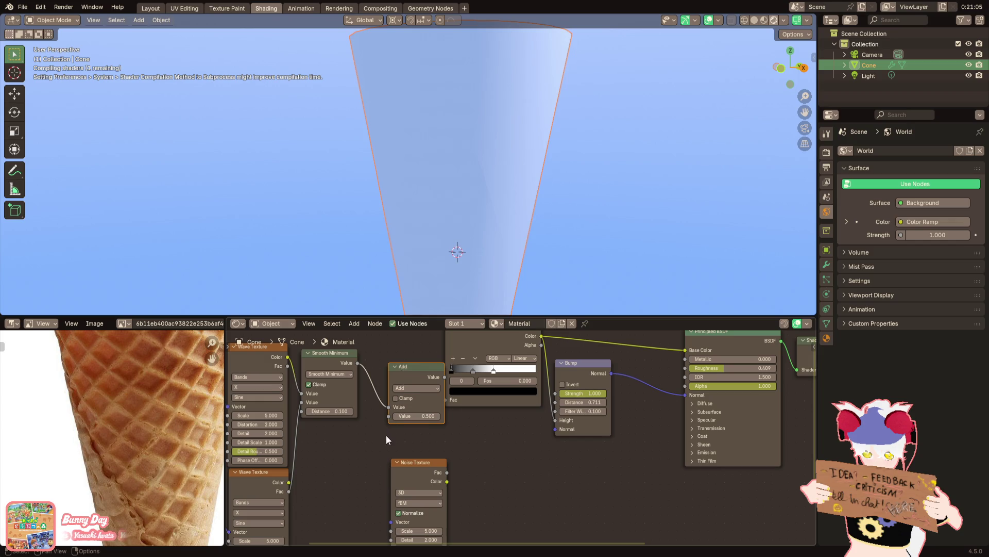
scroll(386, 435, "down", 2)
middle_click_drag(386, 436, 480, 415)
left_click_drag(362, 377, 540, 478)
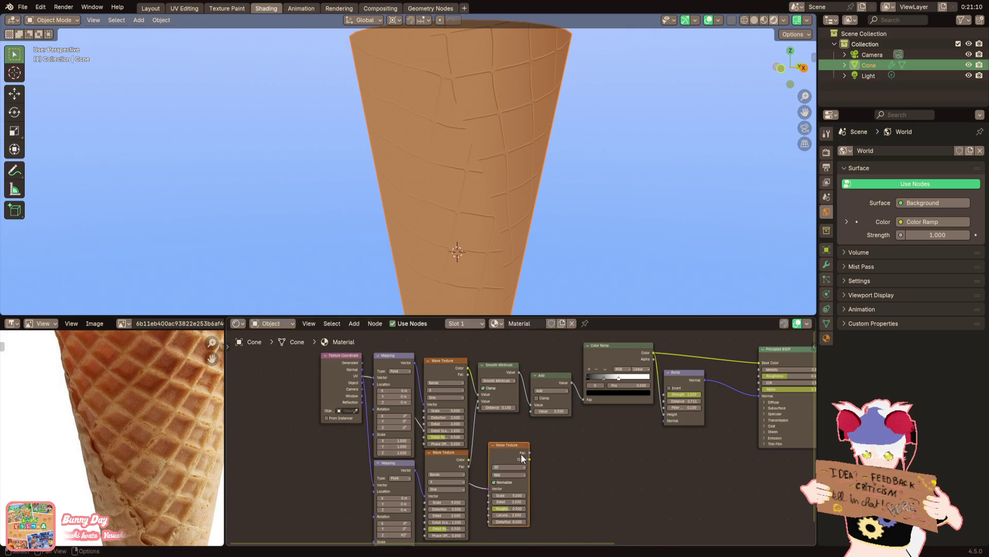
scroll(525, 454, "up", 4)
left_click_drag(538, 480, 540, 386)
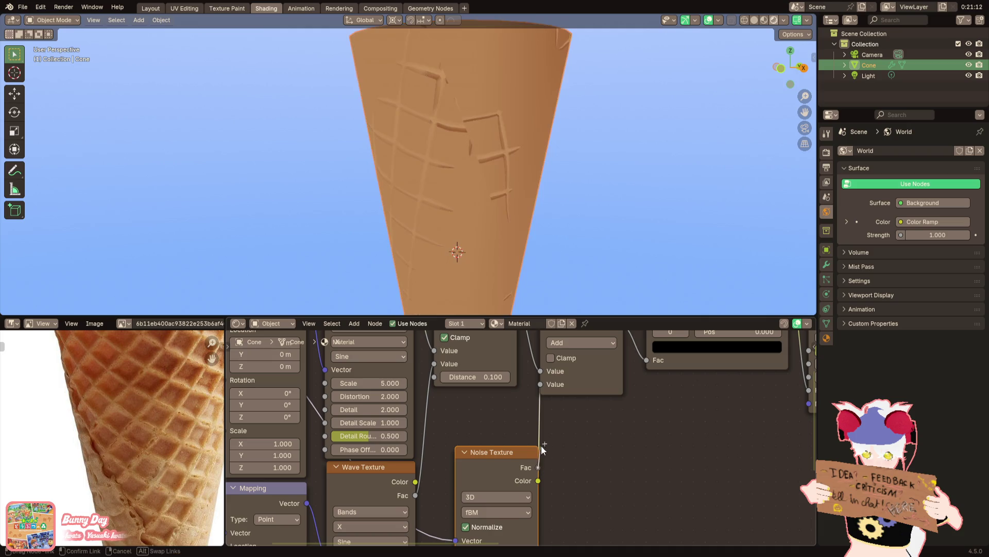
left_click_drag(539, 468, 534, 384)
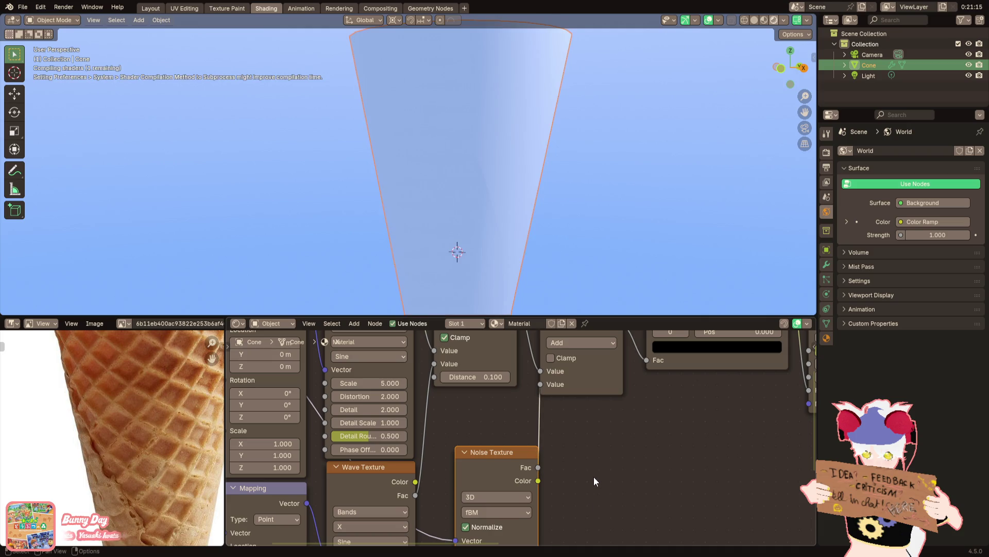
Drop a new Color Ramp onto the noise link into the Add node
key("F3")
type("color ram")
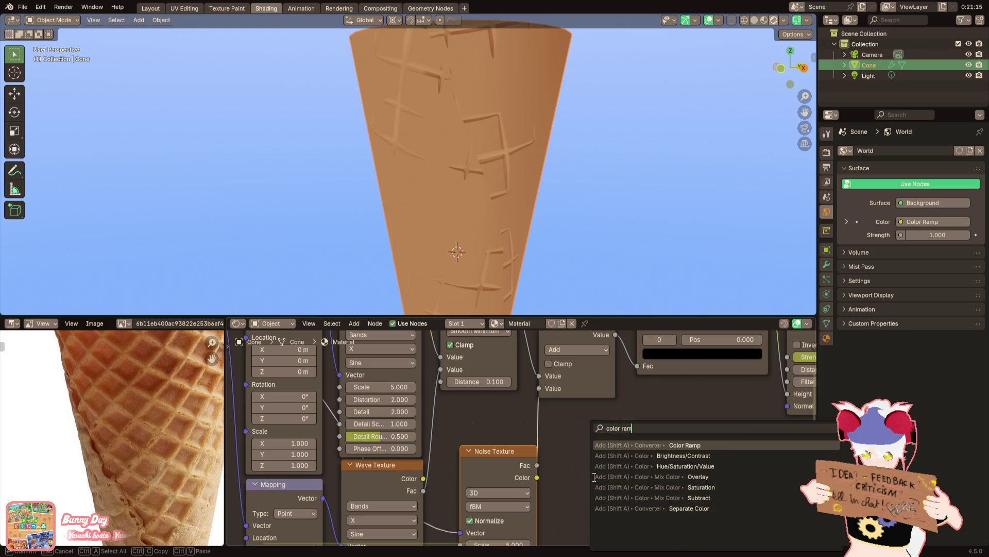
left_click(611, 508)
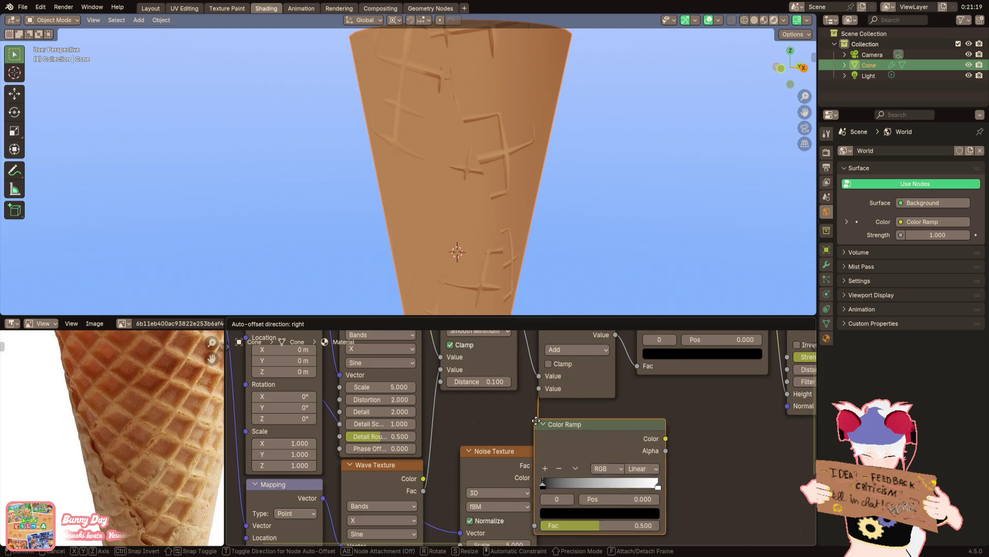
left_click(539, 425)
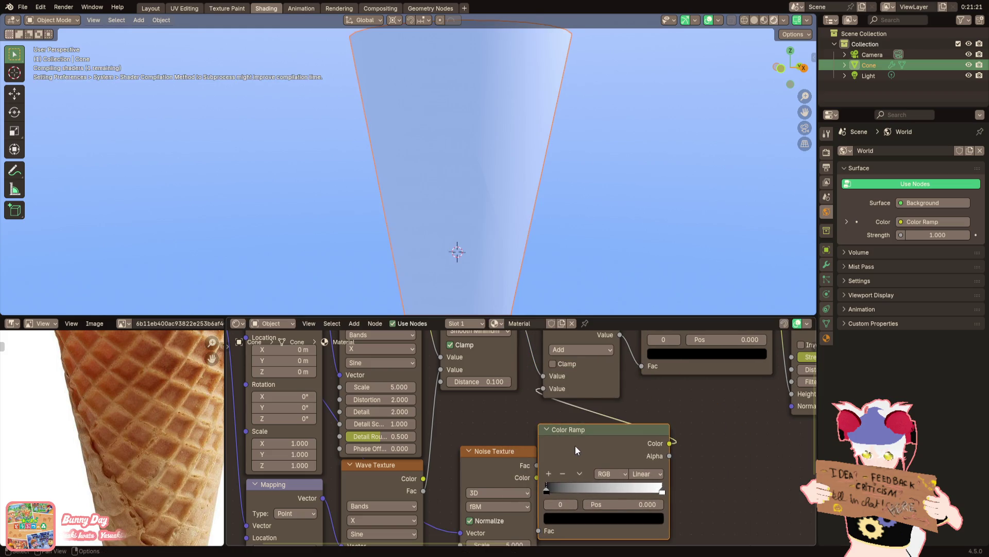
scroll(575, 445, "down", 1)
scroll(570, 424, "down", 3)
Slide the Color Ramp black stop up through 0.28, 0.386 and 0.49 while raising the noise scale
middle_click_drag(570, 424, 441, 440)
scroll(441, 439, "up", 1)
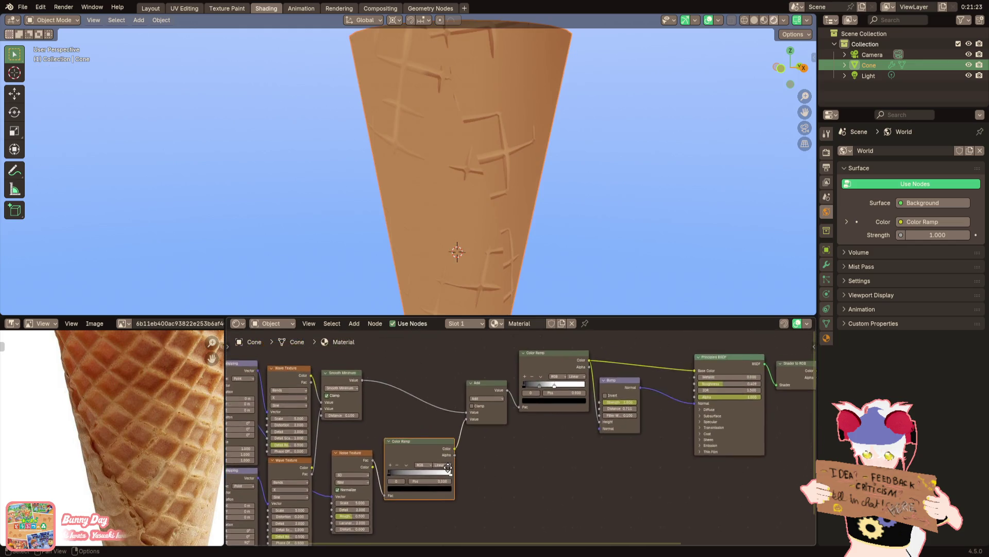
scroll(464, 449, "up", 2)
scroll(489, 460, "up", 2)
left_click_drag(412, 458, 462, 458)
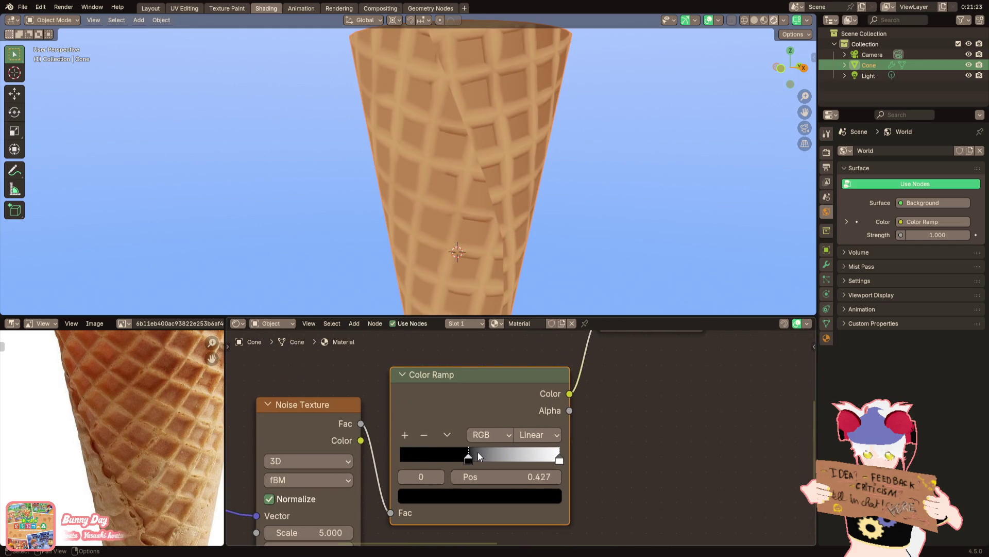
middle_click_drag(462, 459, 551, 393)
left_click_drag(386, 468, 541, 467)
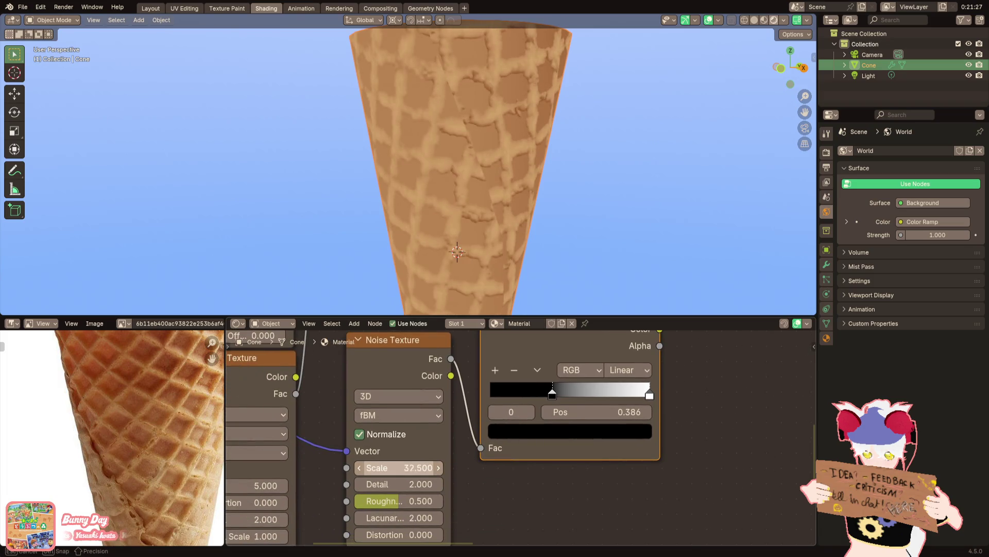
scroll(475, 262, "down", 4)
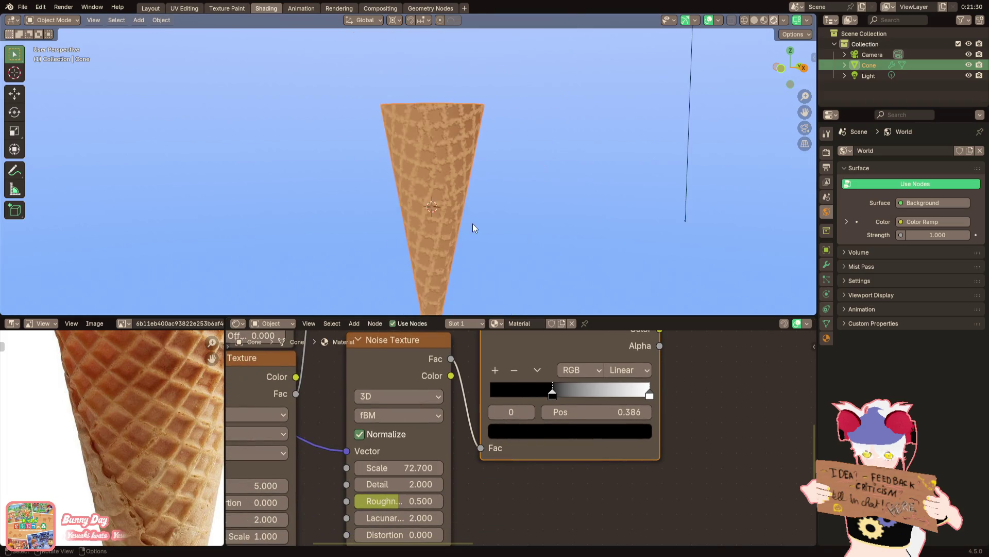
scroll(485, 247, "up", 3)
scroll(561, 388, "up", 1)
left_click_drag(560, 388, 600, 381)
scroll(487, 190, "up", 3)
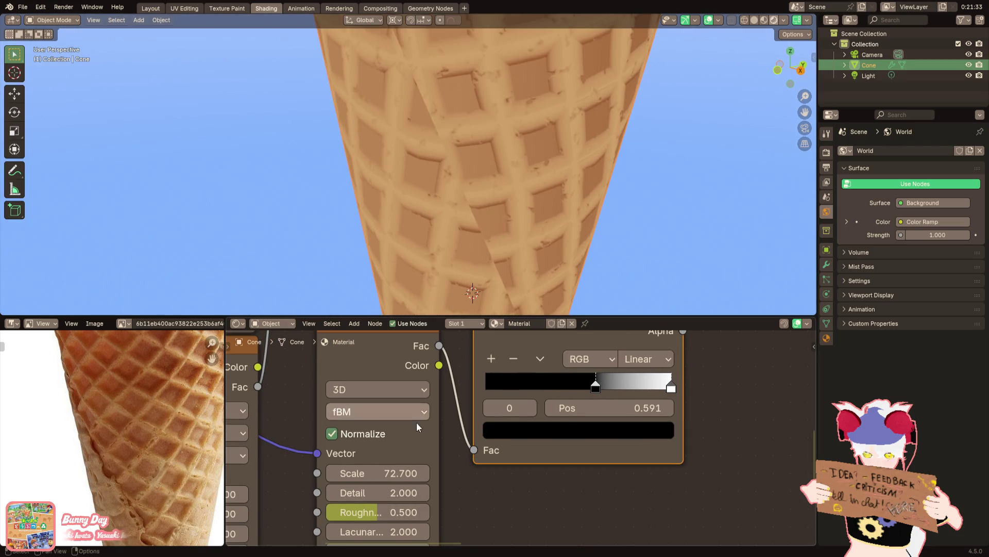
scroll(417, 456, "up", 1)
scroll(429, 449, "up", 1)
Drop Noise Texture detail to 0, set the black stop at 0.745 and lower the scale toward 6.8
mouse_move(431, 445)
left_mouse_down()
mouse_move(402, 446)
mouse_move(496, 468)
mouse_move(363, 468)
mouse_move(448, 492)
mouse_move(421, 492)
mouse_move(433, 515)
mouse_move(391, 514)
left_mouse_up()
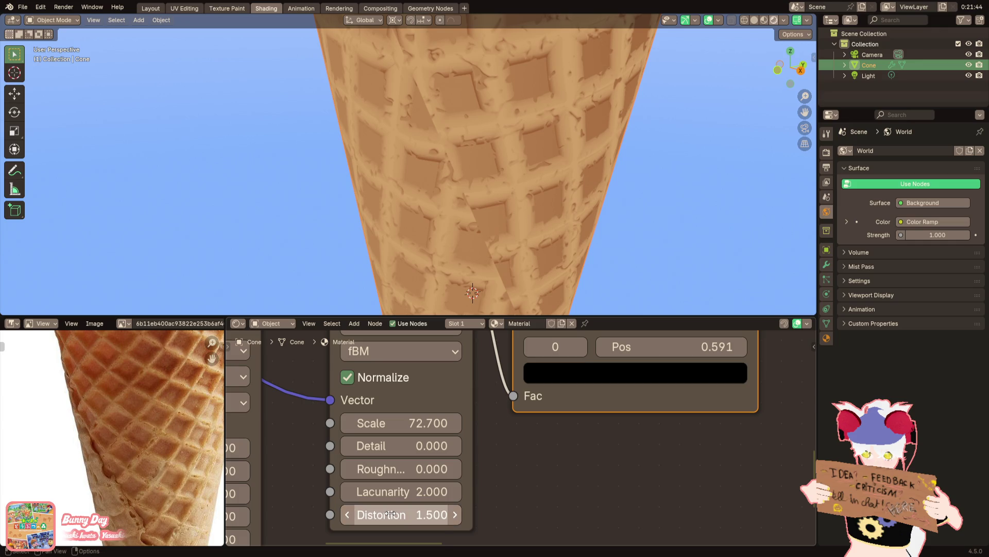
middle_click_drag(546, 439, 448, 510)
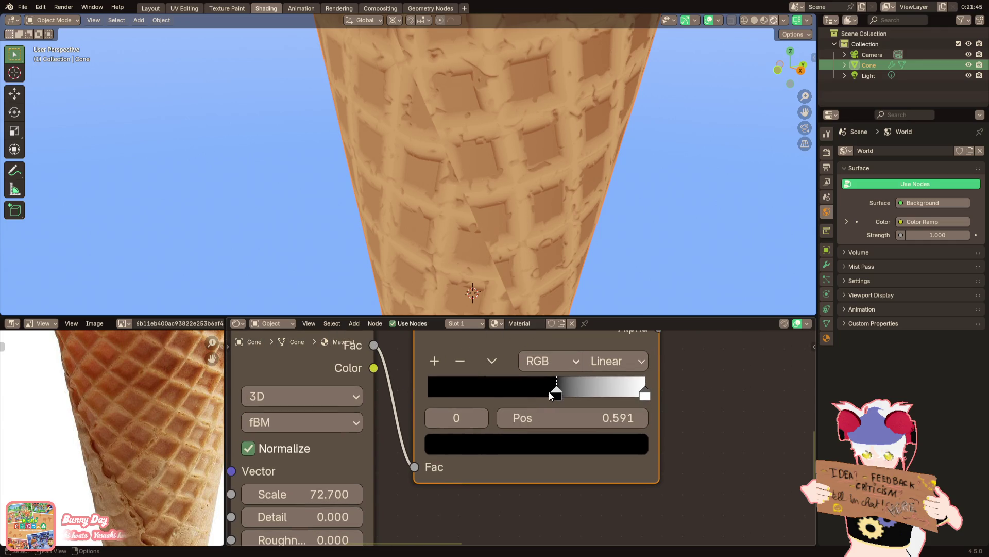
left_click_drag(554, 394, 592, 390)
scroll(519, 180, "down", 3)
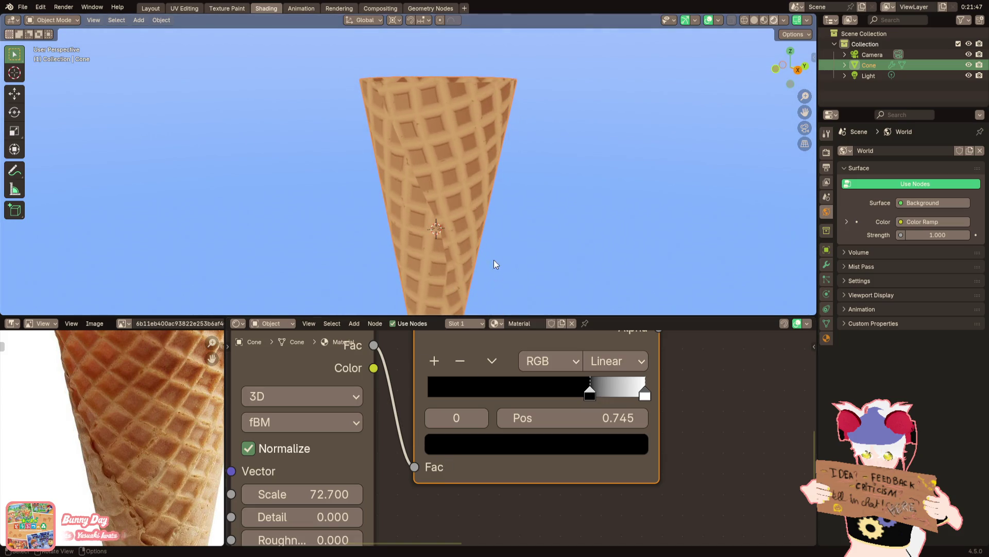
middle_click_drag(464, 386, 598, 381)
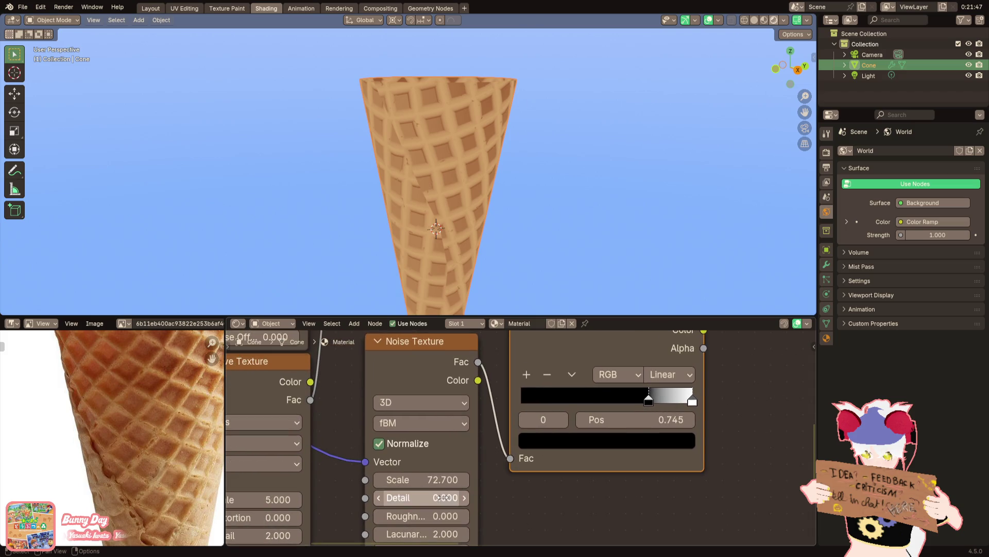
mouse_move(434, 480)
left_mouse_down()
mouse_move(402, 480)
mouse_move(437, 479)
left_mouse_up()
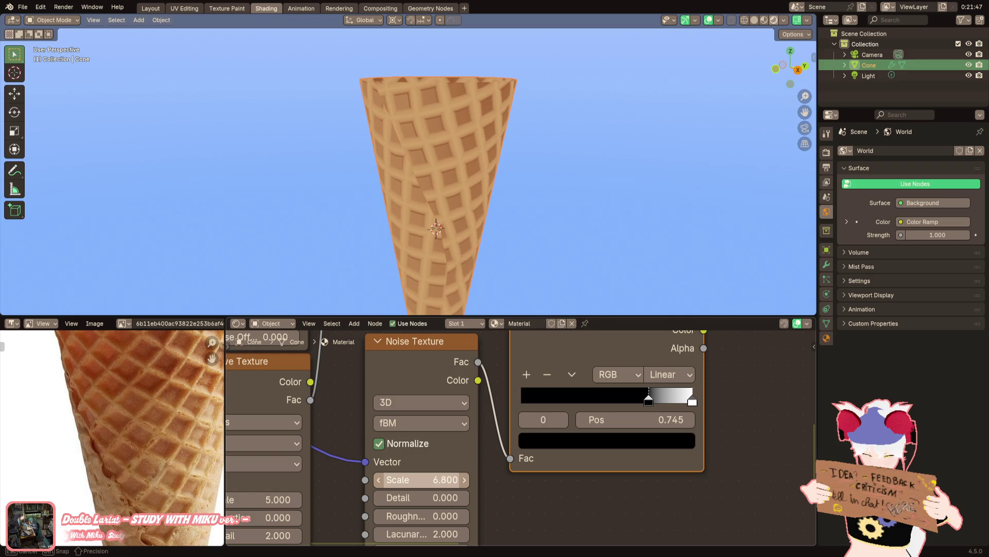
Enter noise scale 10, move the black stop to 0.709, then settle the scale at 40
left_click(421, 479)
type("10")
key("Return")
mouse_move(648, 399)
left_mouse_down()
mouse_move(583, 402)
mouse_move(648, 407)
left_mouse_up()
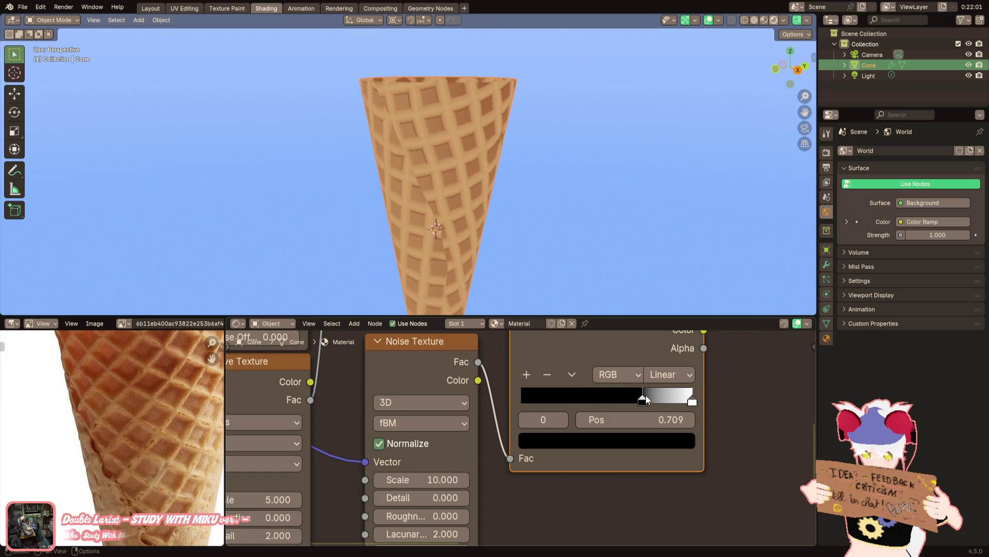
middle_click_drag(555, 486, 587, 442)
left_click(437, 435)
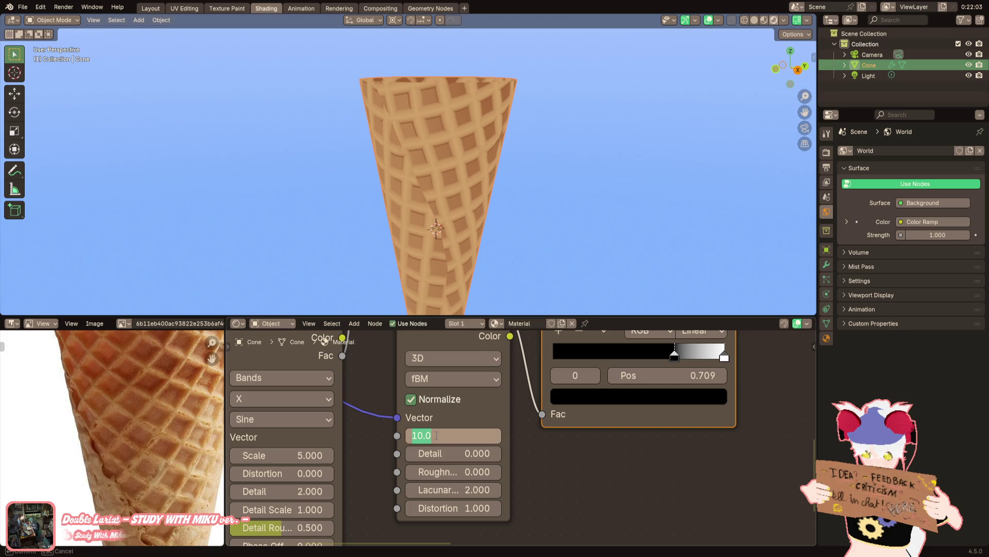
type("40")
key("Return")
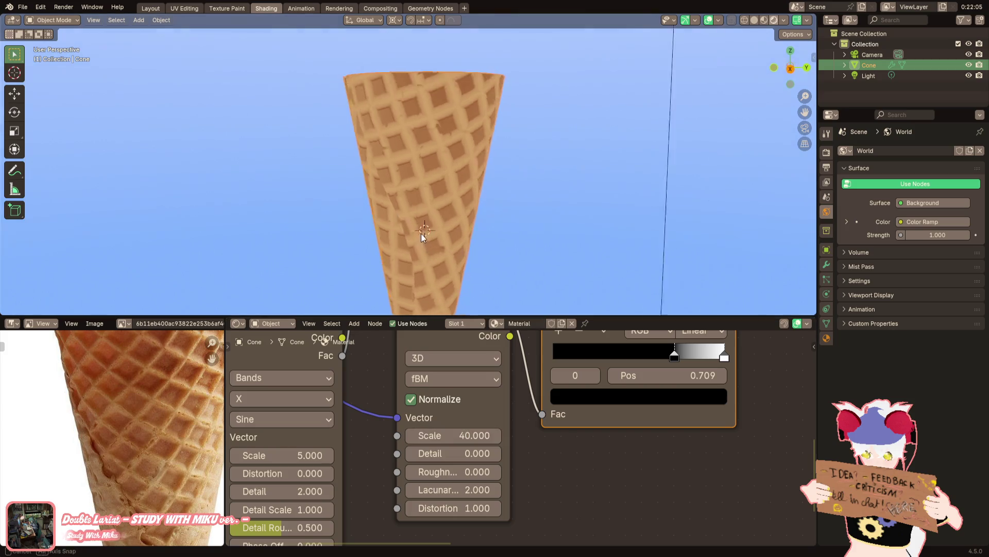
middle_click_drag(421, 234, 370, 235)
scroll(442, 245, "down", 3)
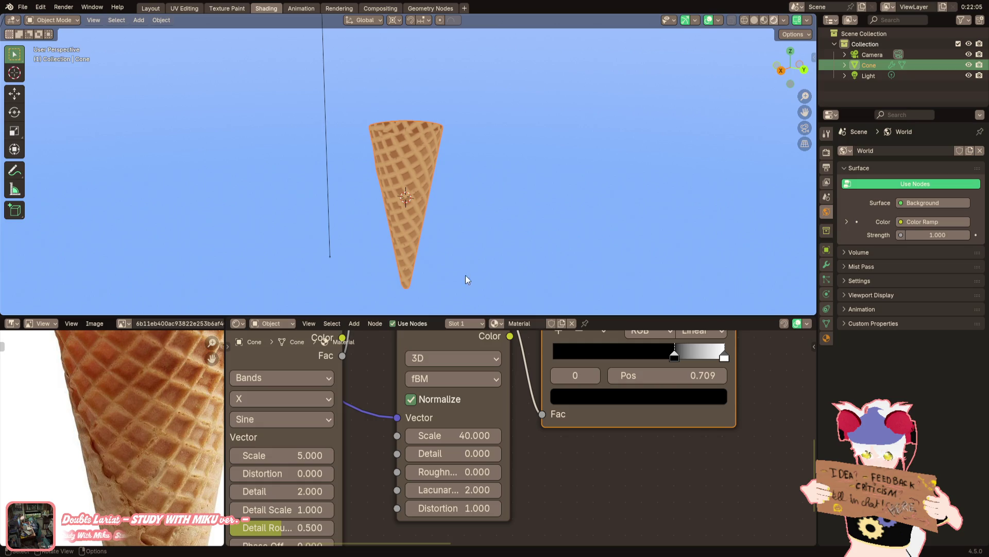
scroll(495, 402, "down", 3)
scroll(539, 417, "up", 3)
mouse_move(539, 417)
middle_mouse_down()
mouse_move(509, 452)
mouse_move(494, 408)
mouse_move(449, 438)
middle_mouse_up()
scroll(494, 465, "down", 2)
scroll(494, 414, "up", 1)
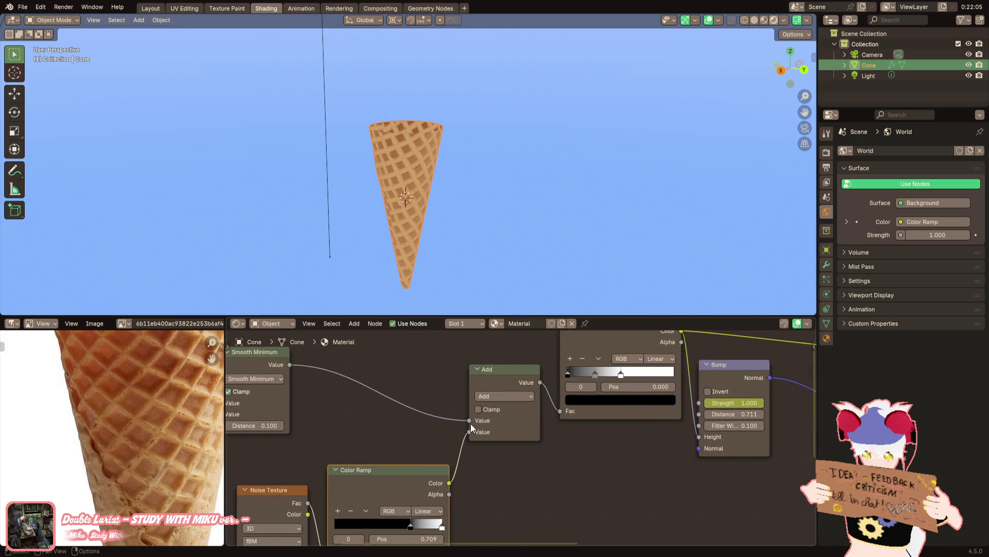
Rewire Smooth Minimum directly into the bump Color Ramp Fac, leaving Add's first input unlinked at 0.500
left_click_drag(469, 419, 539, 411)
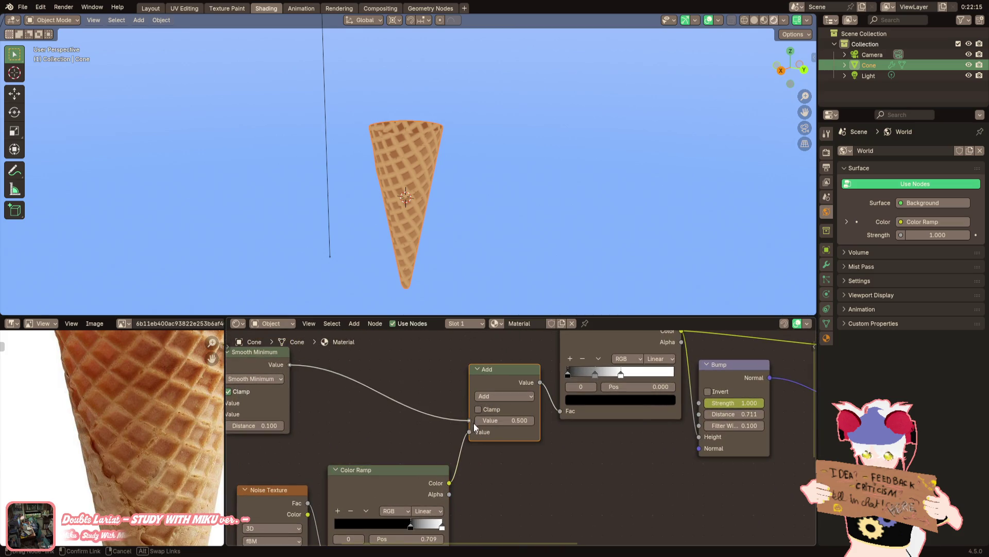
left_click_drag(474, 422, 560, 410)
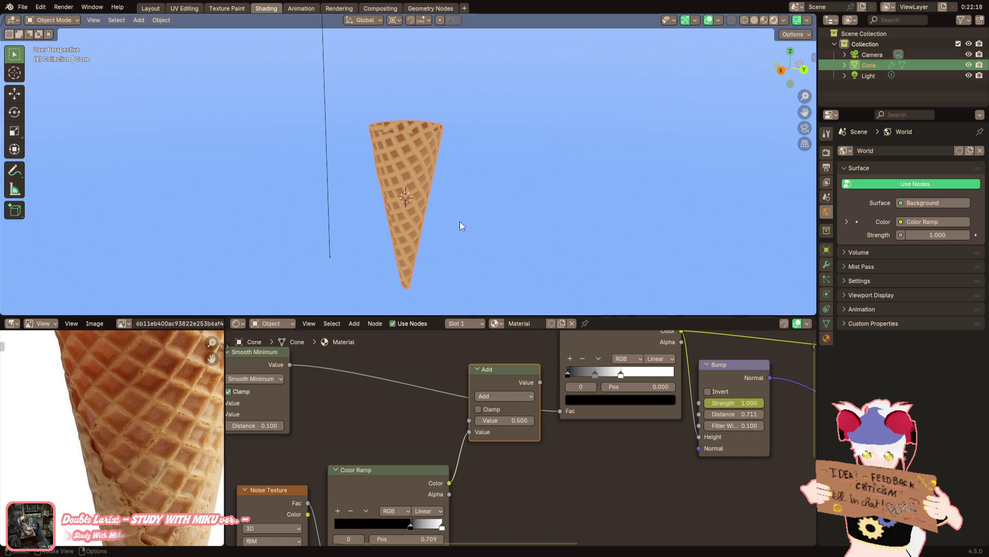
left_click(468, 212)
middle_click_drag(473, 213, 395, 206)
scroll(392, 203, "up", 4)
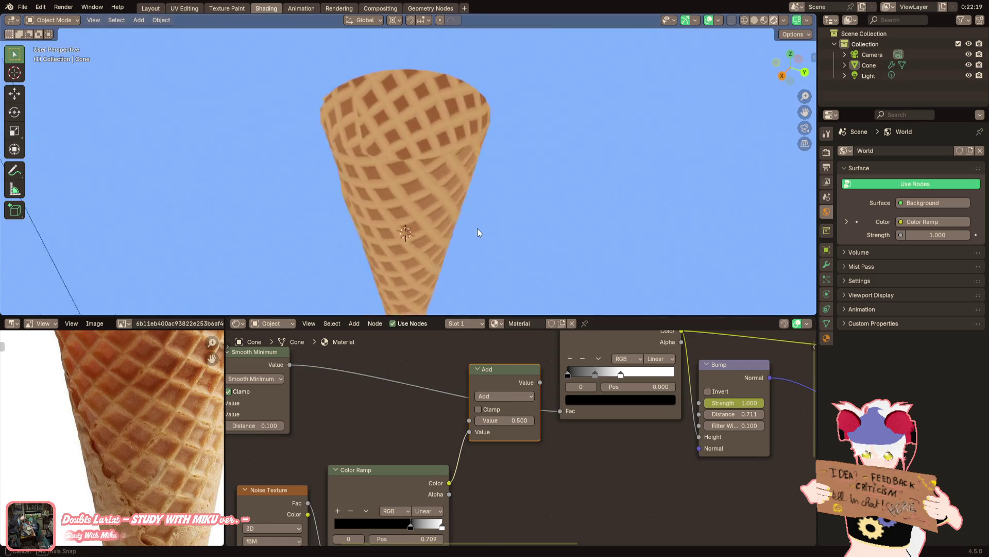
middle_click_drag(477, 232, 525, 200)
scroll(573, 380, "down", 2)
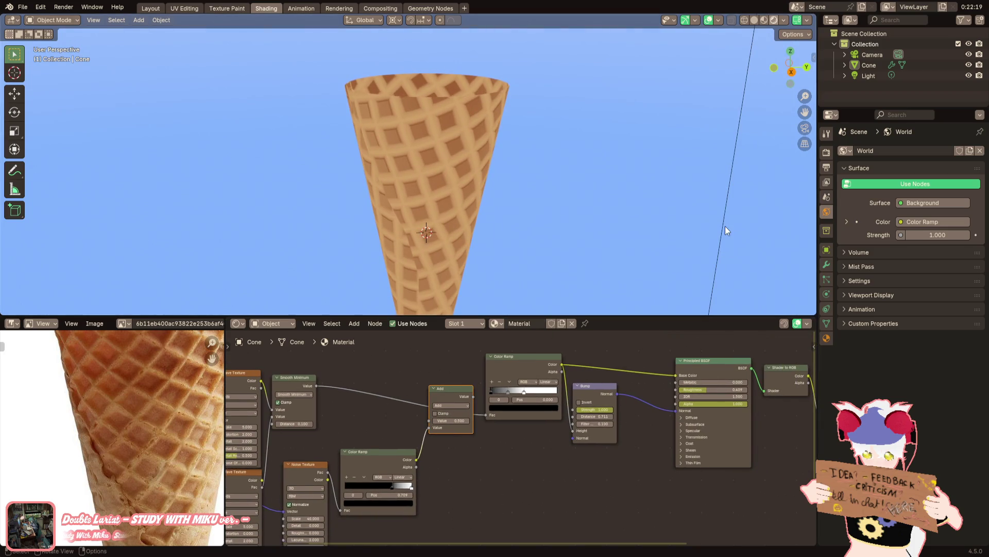
left_click(869, 75)
key("g")
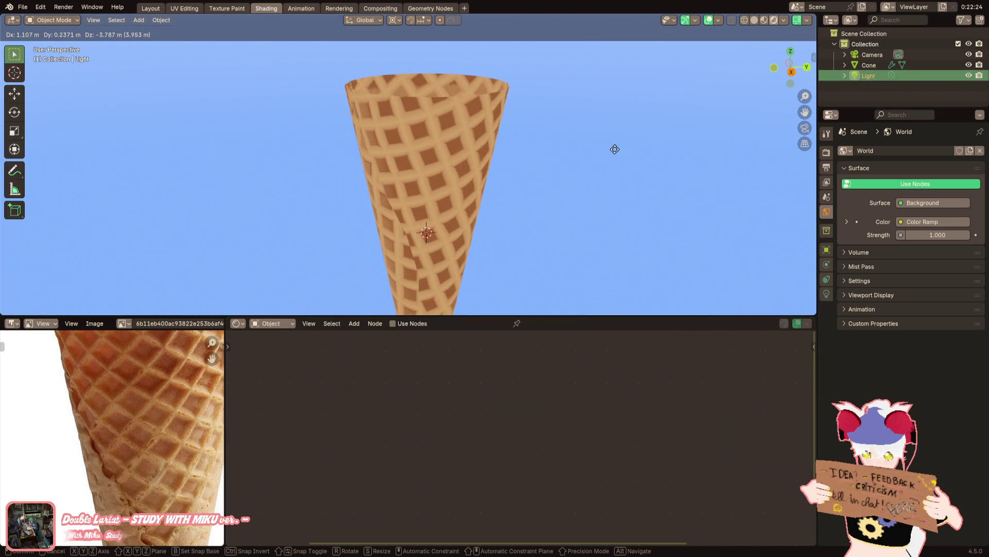
Confirm the light's position and reselect it after checking it beside the cone
left_click(814, 71)
scroll(653, 125, "down", 5)
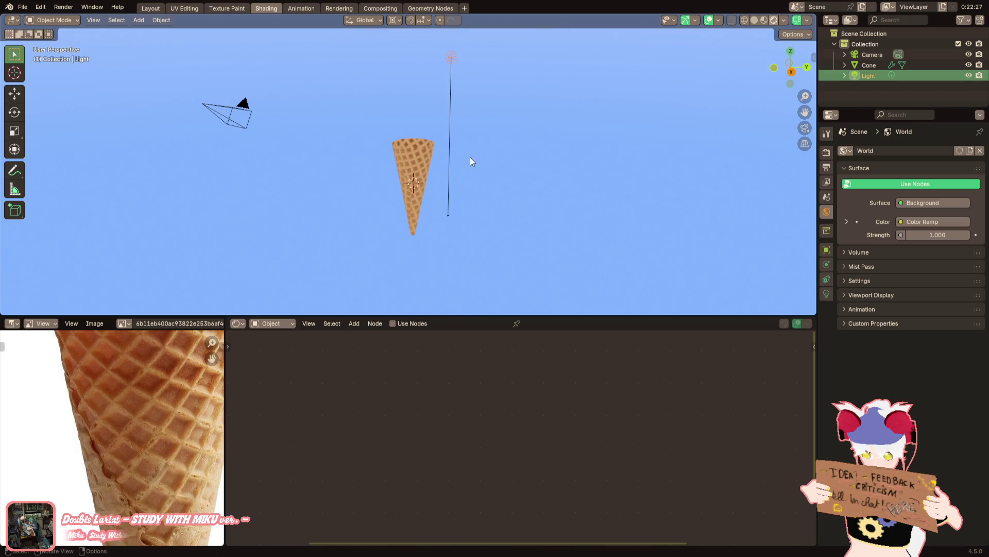
middle_click_drag(396, 204, 477, 137)
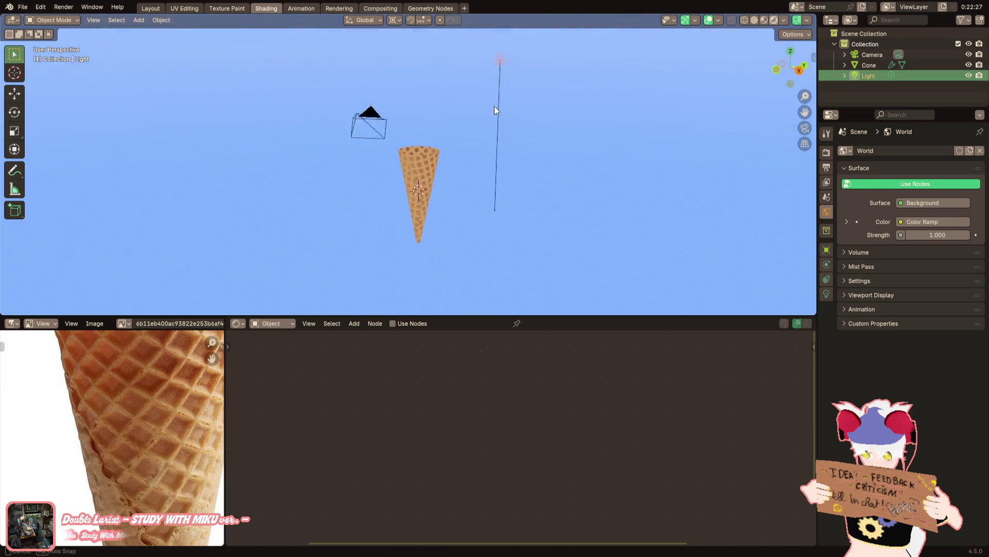
scroll(477, 137, "up", 1)
left_click(419, 189)
left_click(510, 102)
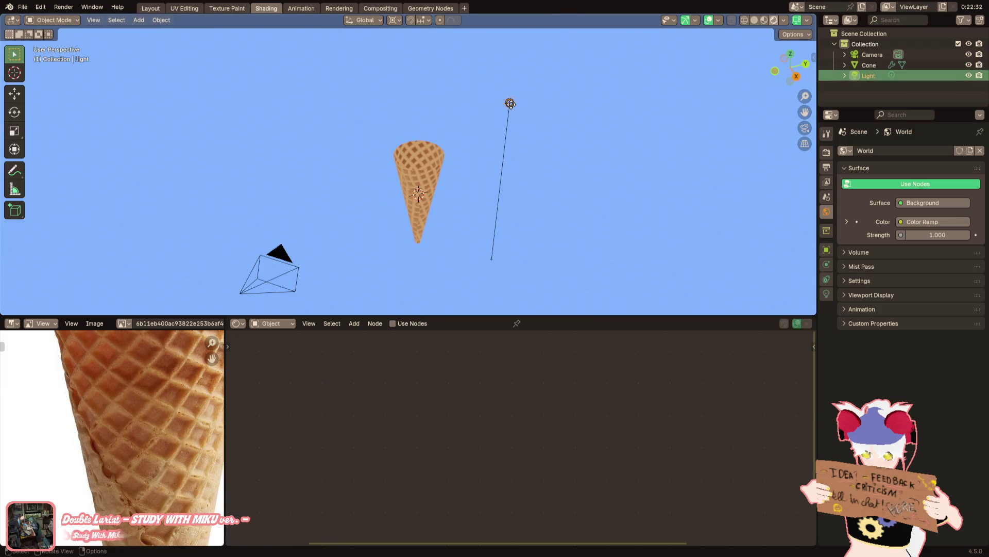
Create a TRILIGHT collection, rename the light and move it into that collection
right_click(861, 42)
left_click(860, 40)
double_click(877, 54)
type("TRILIGHT")
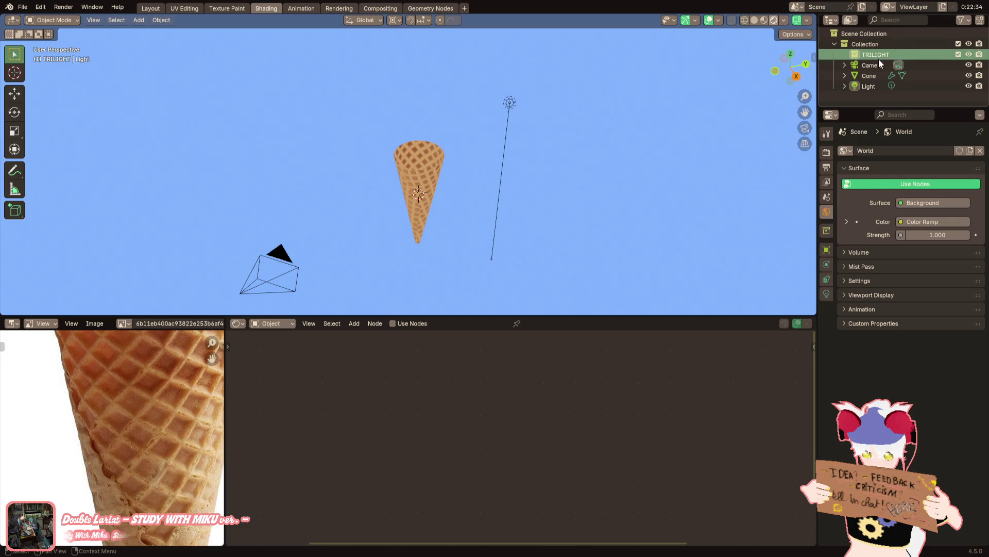
key("Return")
key("F2")
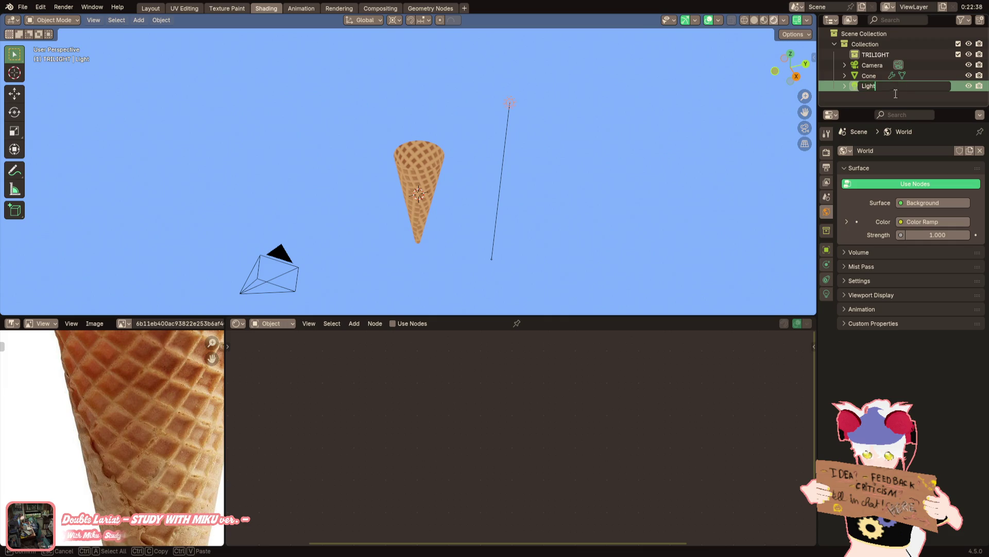
key("Return")
left_click_drag(866, 86, 873, 55)
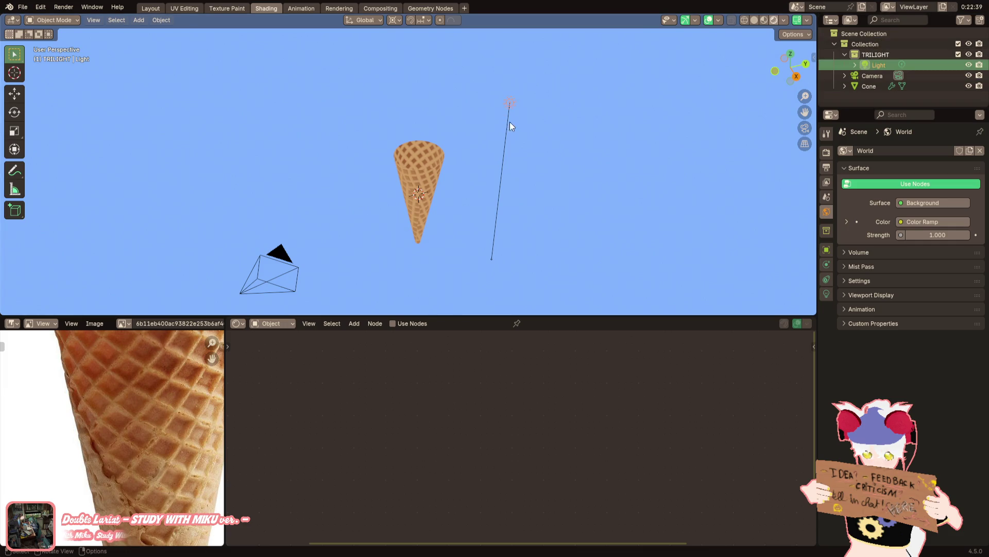
Lower the light along the Z axis, then select the cone to show its material nodes
middle_click_drag(510, 122, 535, 87)
key("g")
key("z")
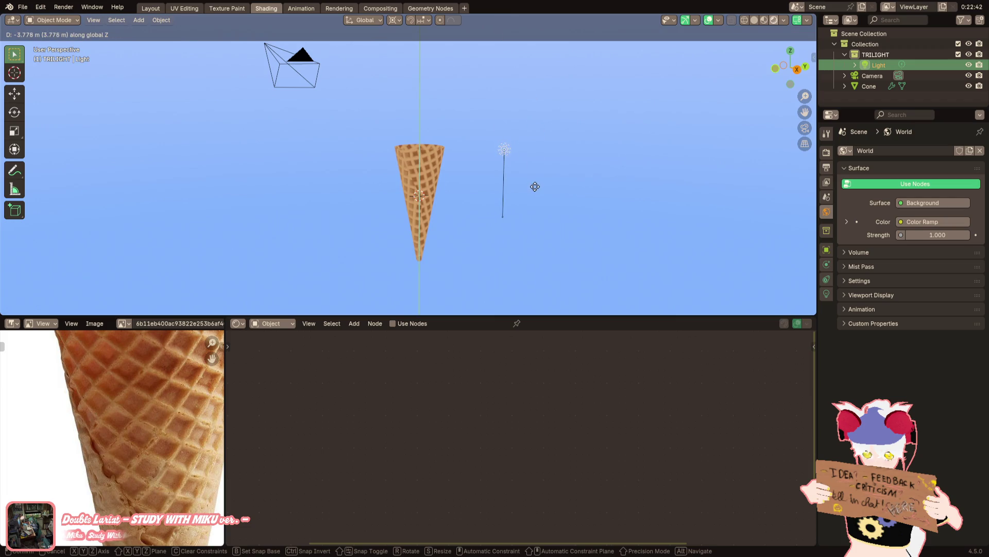
left_click(530, 190)
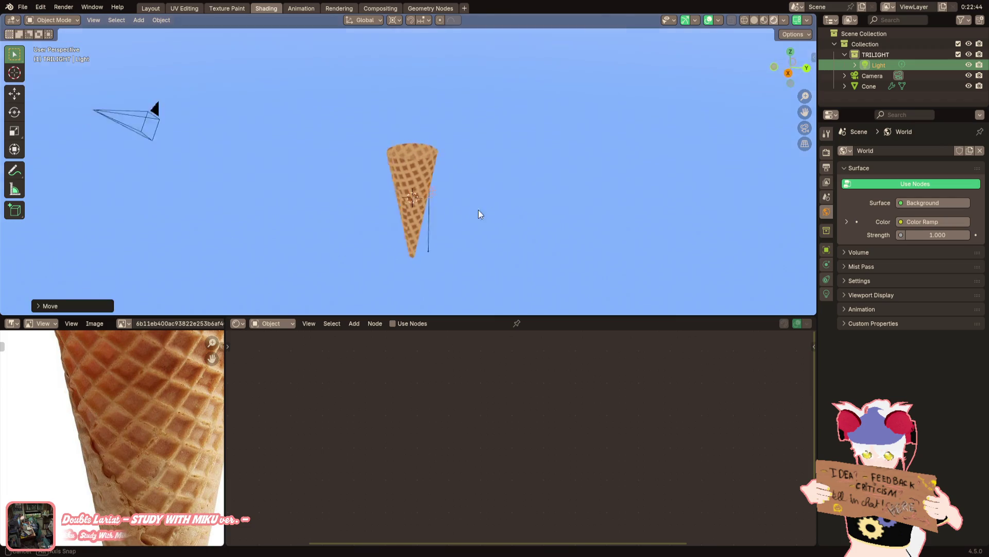
middle_click_drag(530, 189, 460, 211)
scroll(460, 211, "up", 5)
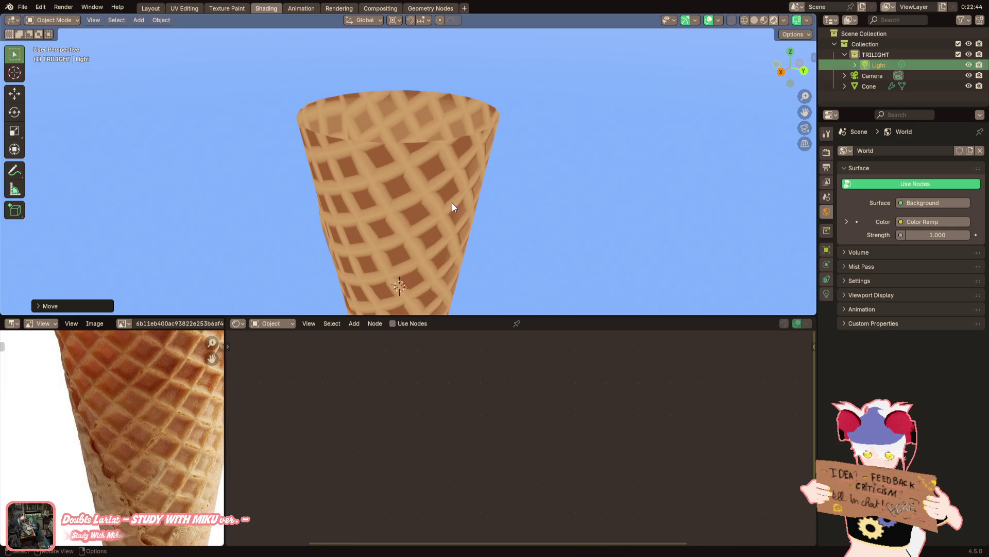
left_click(452, 204)
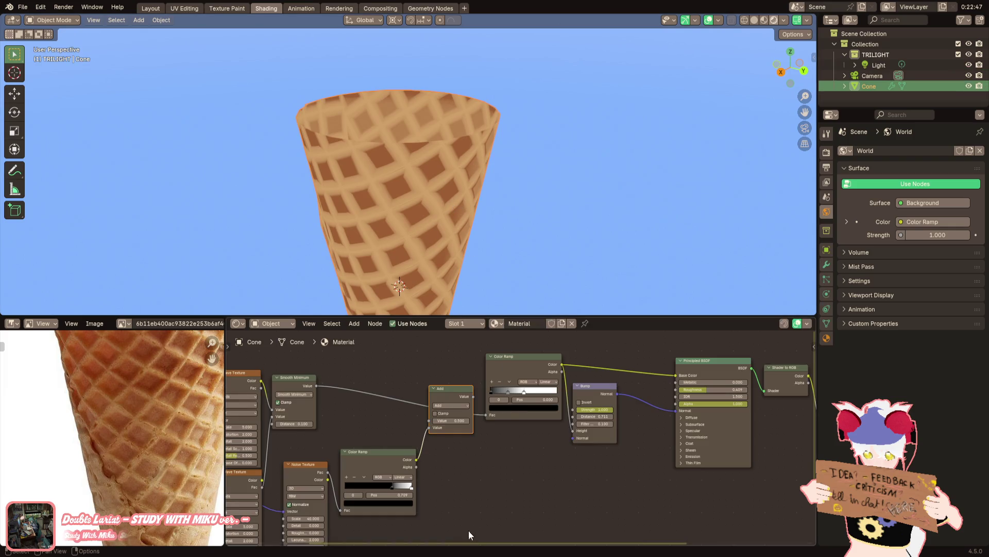
scroll(468, 531, "up", 2)
Lower the Principled BSDF roughness to 0.409 and check both colour-ramp stops
mouse_move(468, 530)
middle_mouse_down()
mouse_move(490, 444)
mouse_move(608, 410)
middle_mouse_up()
scroll(608, 409, "up", 2)
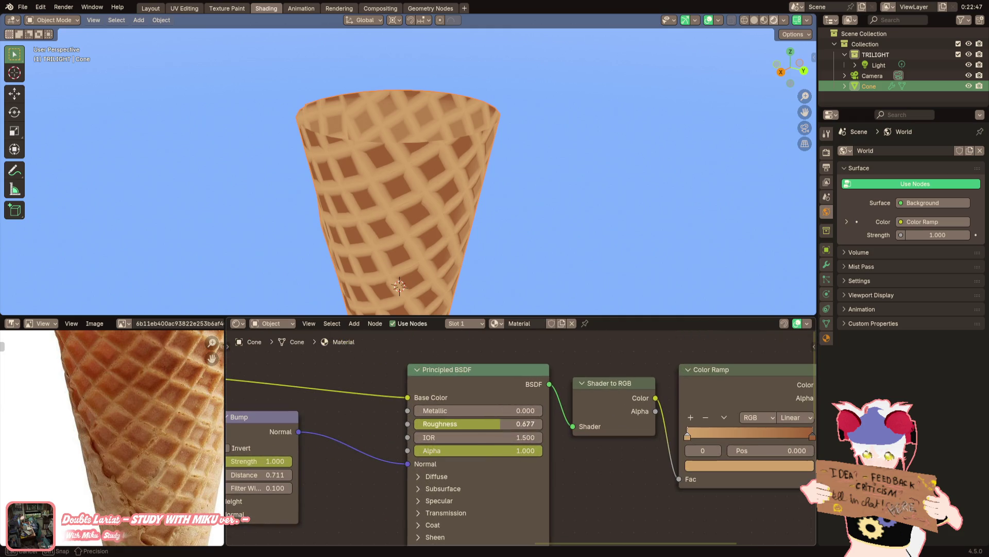
left_click_drag(495, 425, 502, 457)
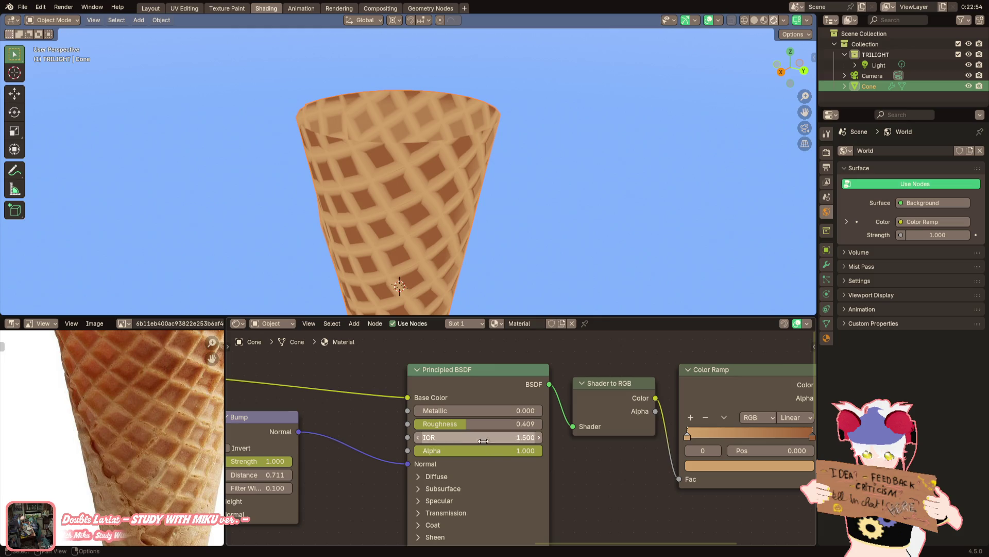
scroll(480, 445, "down", 2)
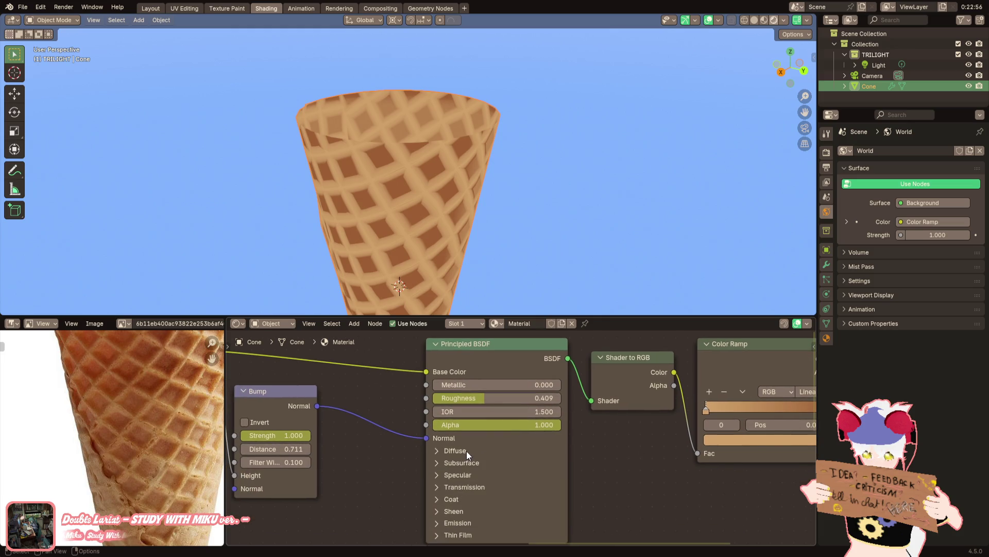
middle_click_drag(629, 445, 441, 461)
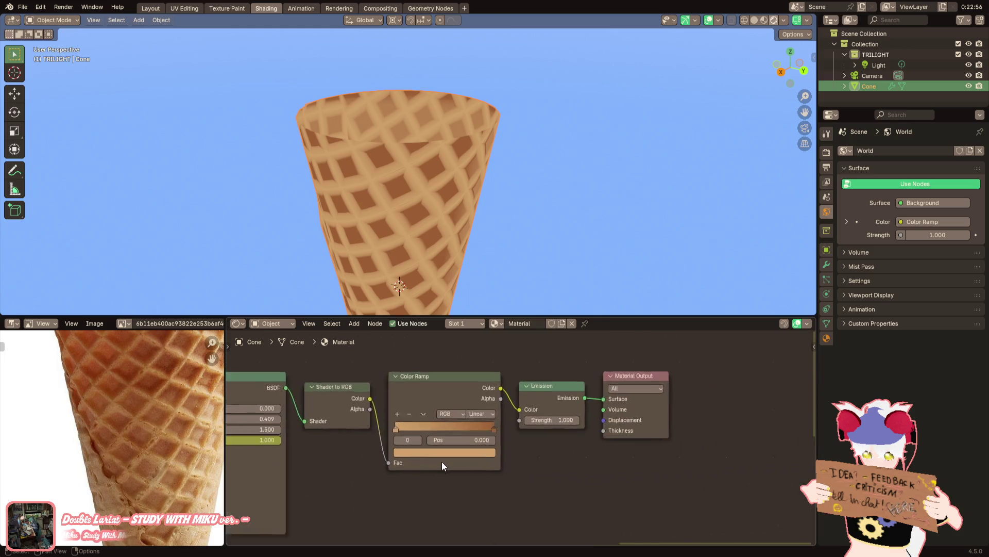
left_click(485, 420)
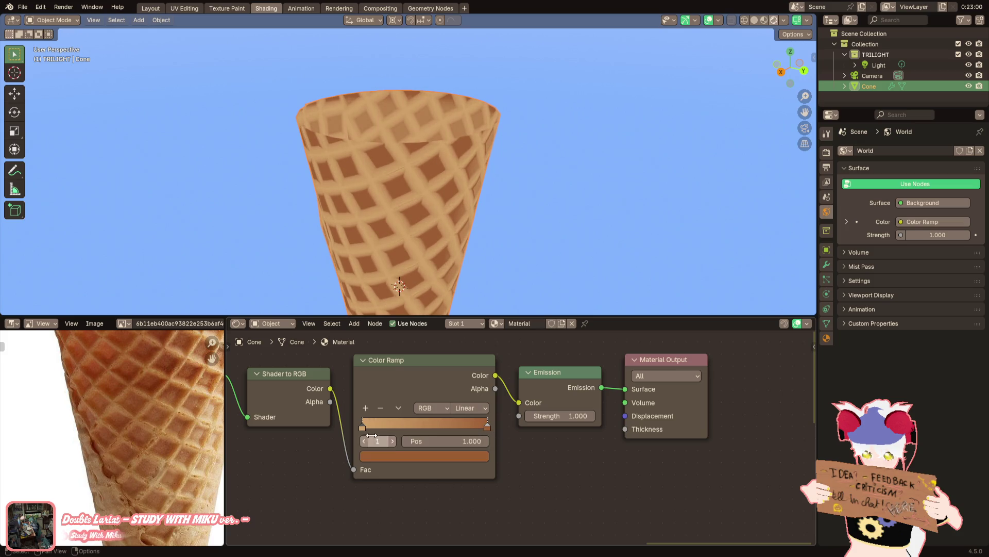
left_click(382, 422)
scroll(311, 471, "down", 2)
middle_click_drag(312, 471, 573, 424)
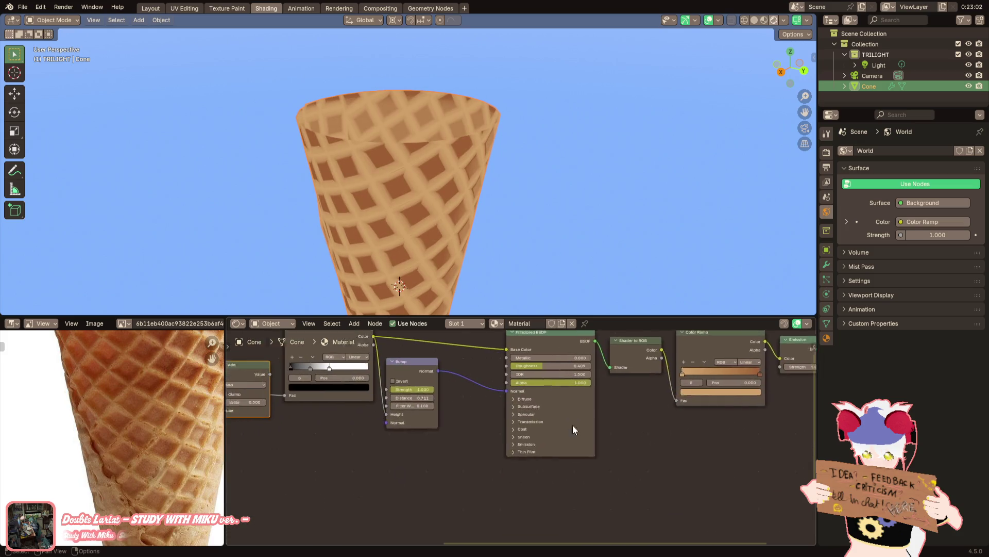
scroll(450, 466, "up", 1)
Try Bump Invert and a flipped colour ramp, then revert both to their original state
left_click(393, 375)
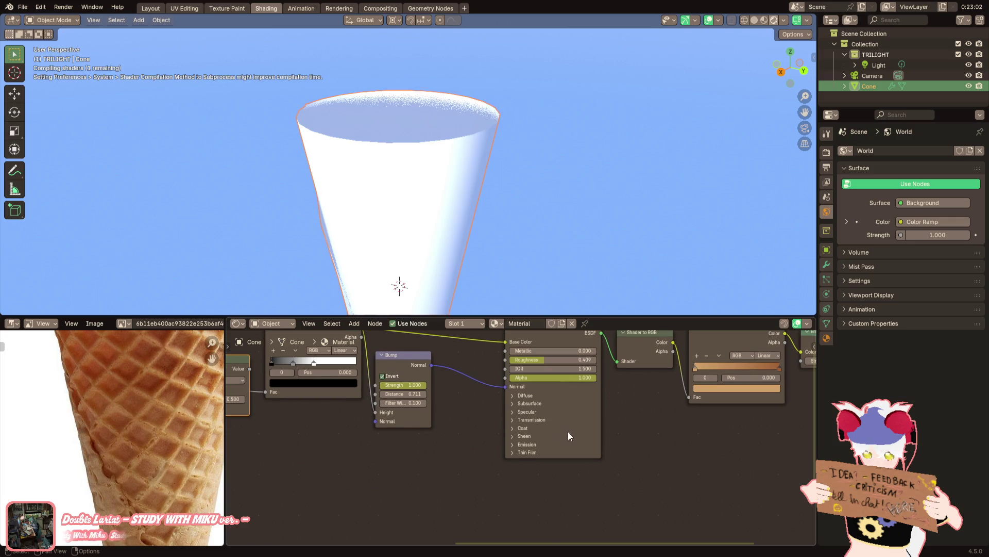
mouse_move(619, 431)
middle_mouse_down()
mouse_move(525, 436)
mouse_move(544, 441)
middle_mouse_up()
scroll(572, 418, "up", 1)
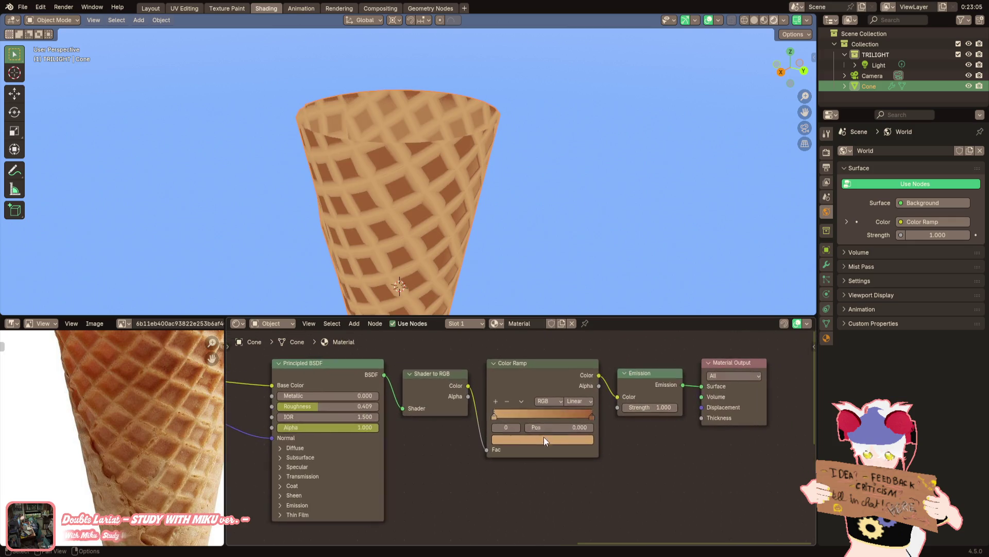
left_click(522, 401)
scroll(527, 411, "down", 2)
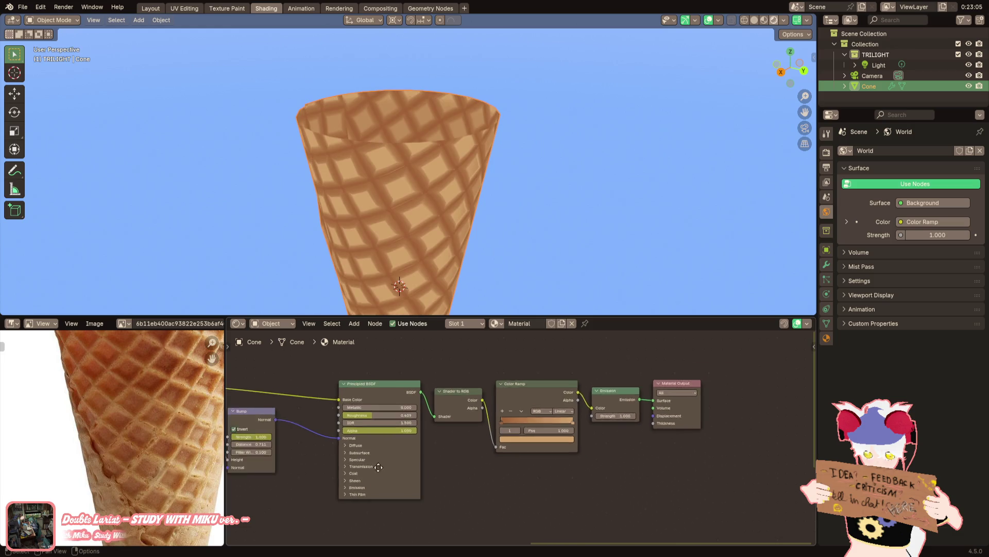
middle_click_drag(378, 466, 474, 455)
scroll(387, 395, "up", 1)
scroll(463, 421, "up", 1)
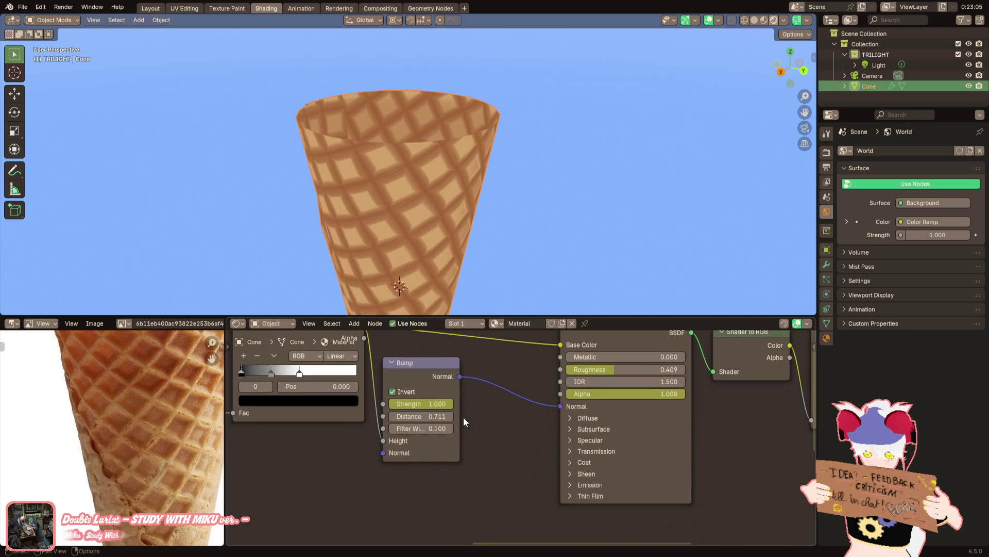
left_click(393, 391)
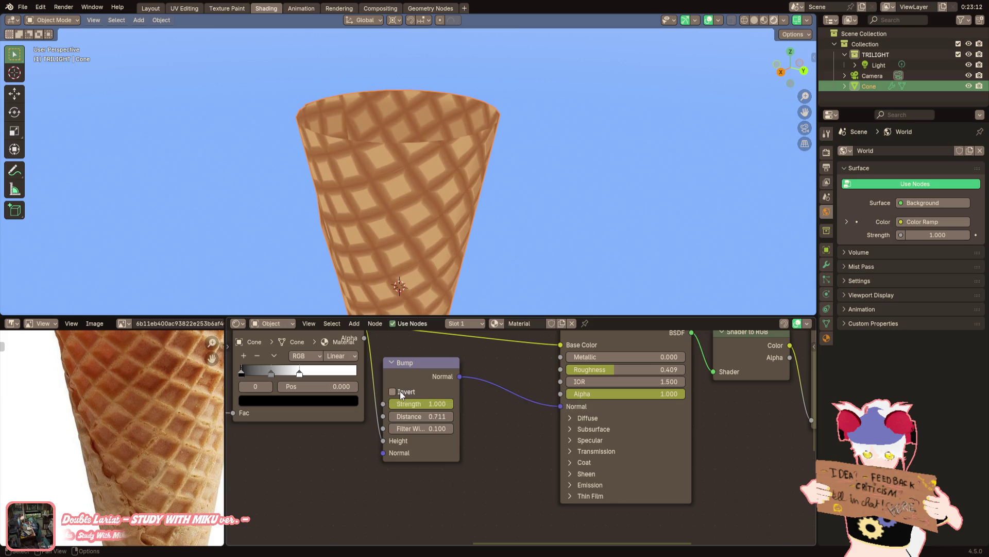
scroll(458, 444, "down", 1)
middle_click_drag(580, 430, 380, 457)
left_click(563, 402)
left_click(571, 406)
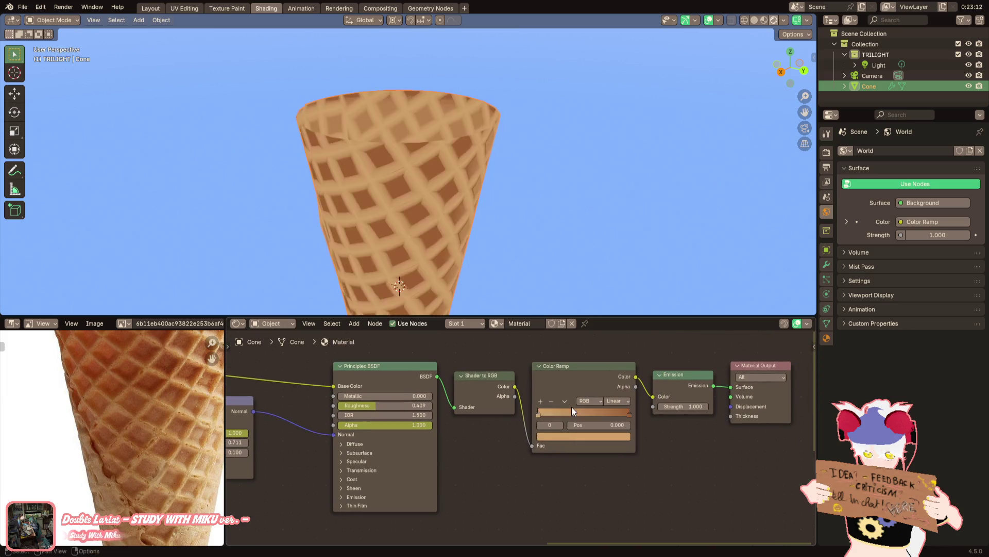
scroll(413, 414, "up", 1)
scroll(426, 439, "up", 1)
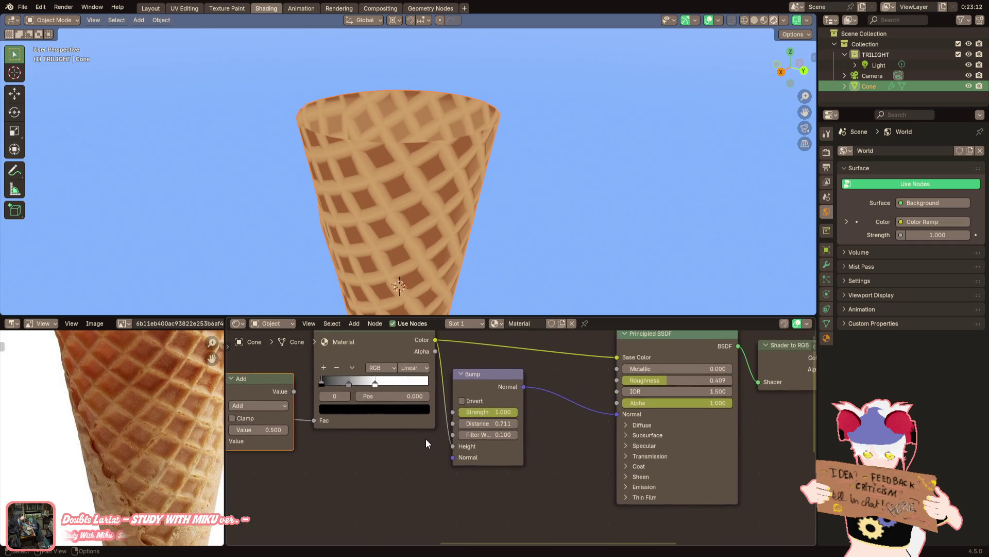
scroll(529, 230, "down", 3)
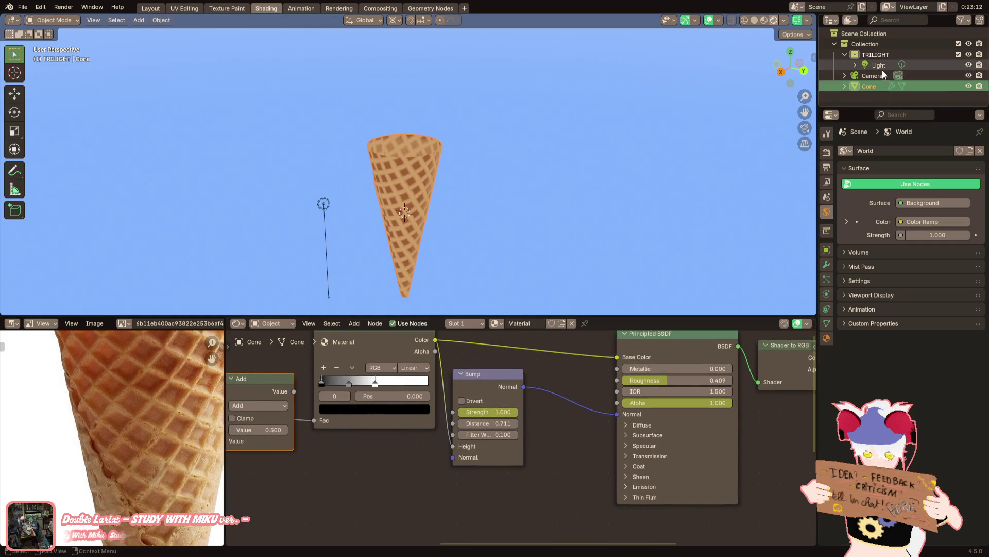
Delete the light from the scene and reselect the cone
left_click(882, 66)
key("Delete")
scroll(505, 154, "down", 2)
middle_click_drag(505, 154, 420, 151)
scroll(386, 179, "up", 4)
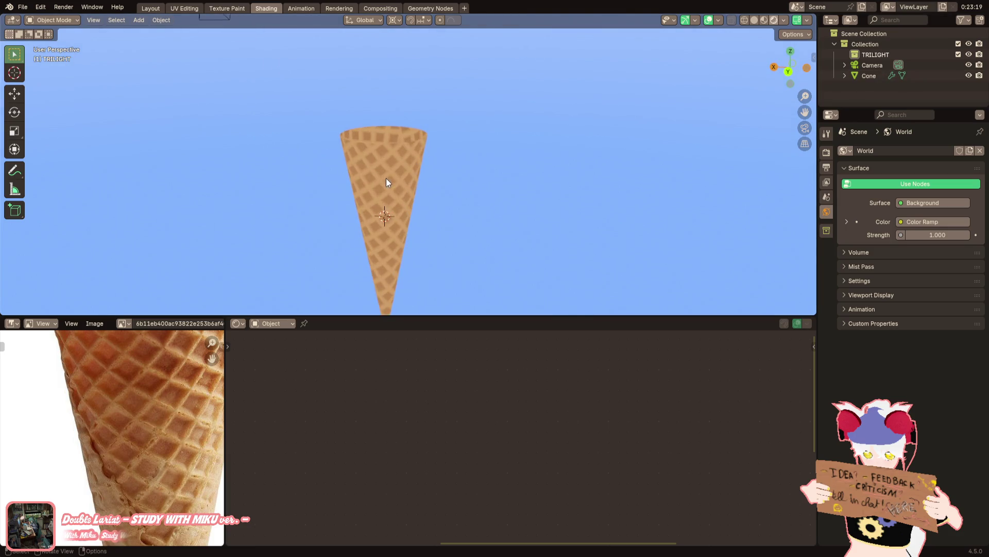
left_click(388, 171)
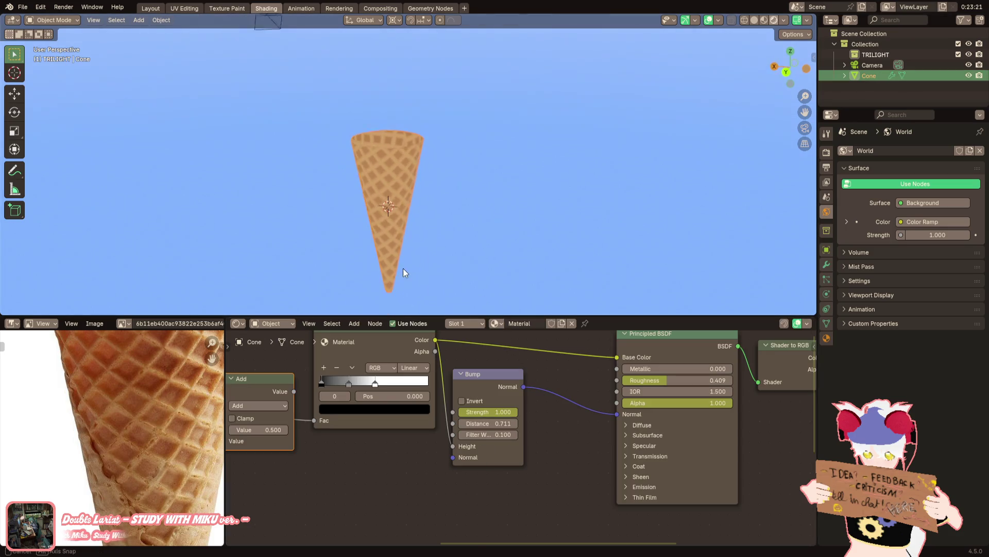
middle_click_drag(403, 269, 433, 278)
scroll(584, 395, "right", 2)
scroll(476, 425, "right", 5)
scroll(515, 432, "up", 3)
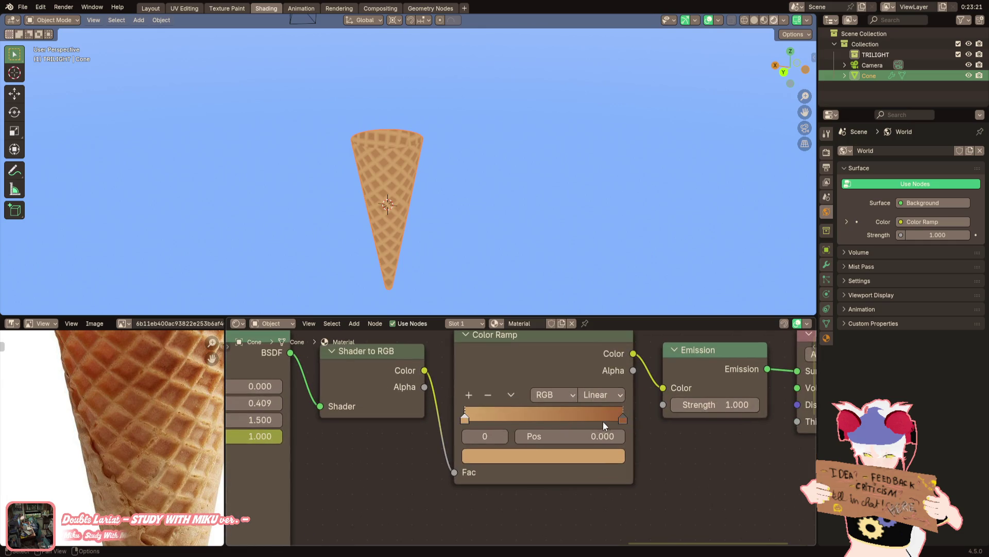
Push the start stop's saturation to full, then undo back to the lighter tan
left_click(623, 418)
left_click(608, 455)
left_click(464, 417)
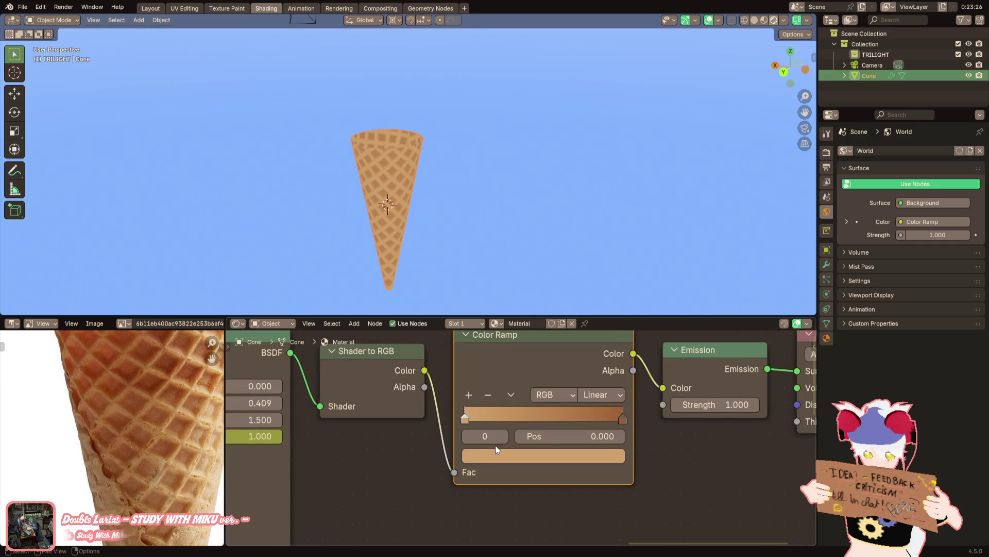
left_click(500, 453)
left_click(499, 452)
left_click_drag(544, 379, 599, 379)
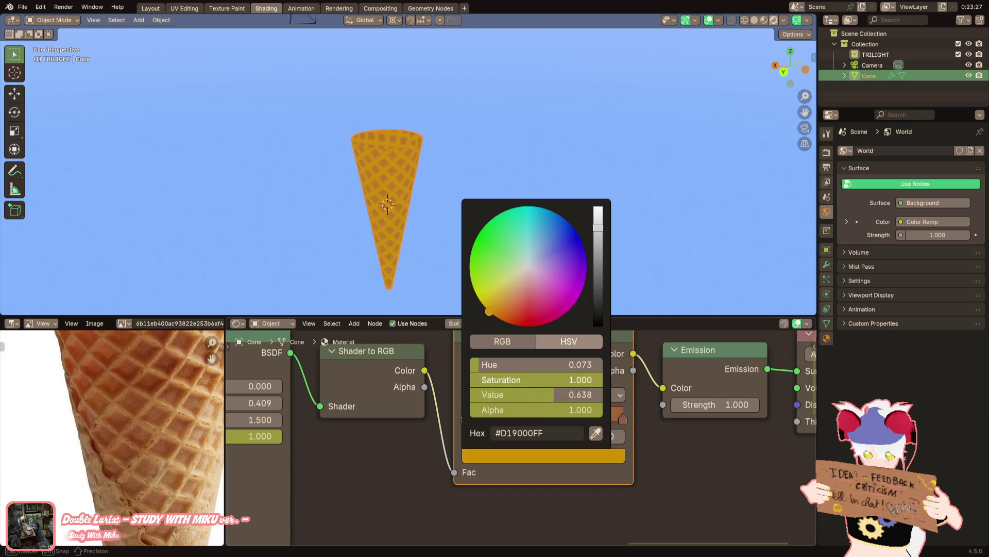
key("ctrl+z")
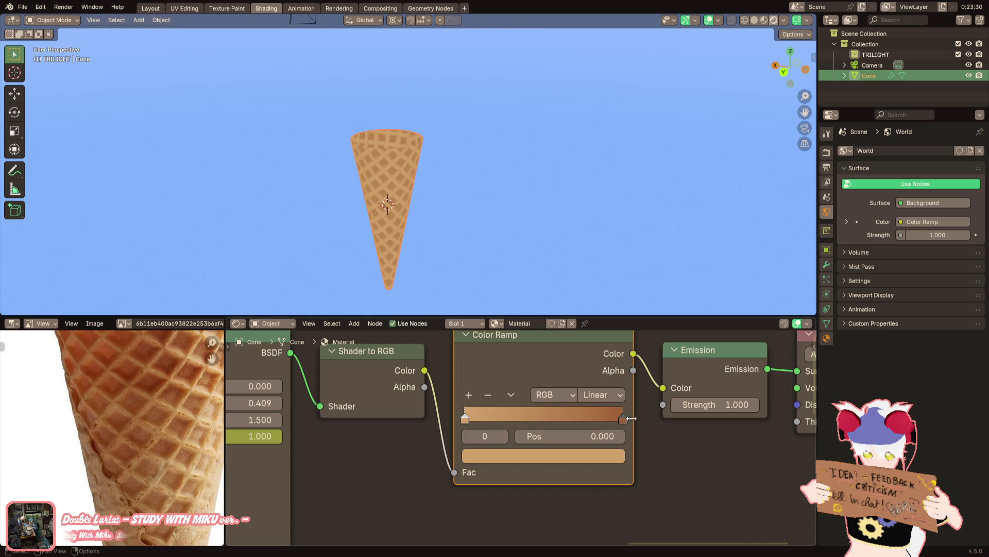
Darken the end stop's colour to value 0.357 for a rich orange-brown
left_click(631, 418)
left_click(617, 455)
mouse_move(578, 397)
left_mouse_down()
mouse_move(520, 380)
mouse_move(585, 380)
mouse_move(583, 408)
mouse_move(586, 400)
mouse_move(494, 109)
left_mouse_up()
scroll(515, 165, "up", 3)
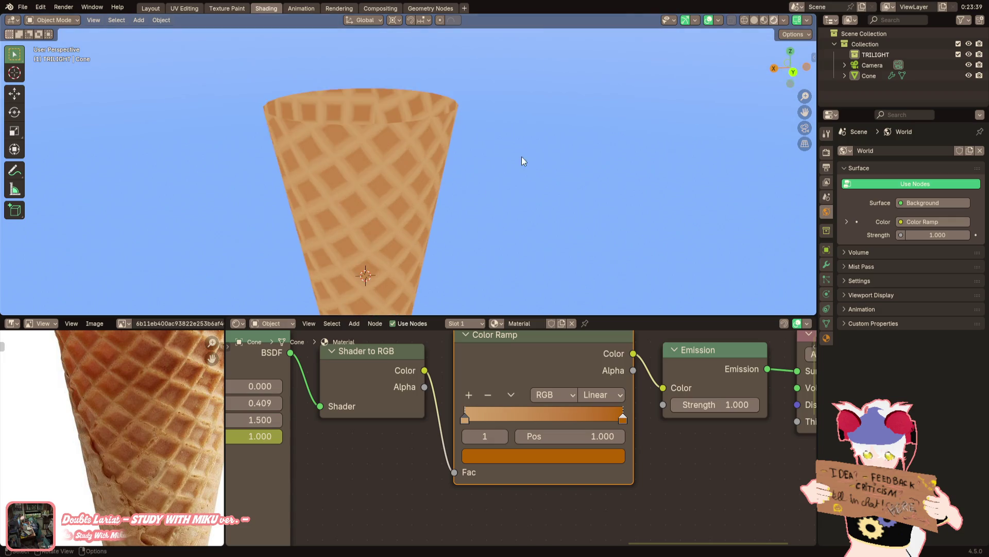
left_click(555, 456)
left_click_drag(562, 396, 548, 396)
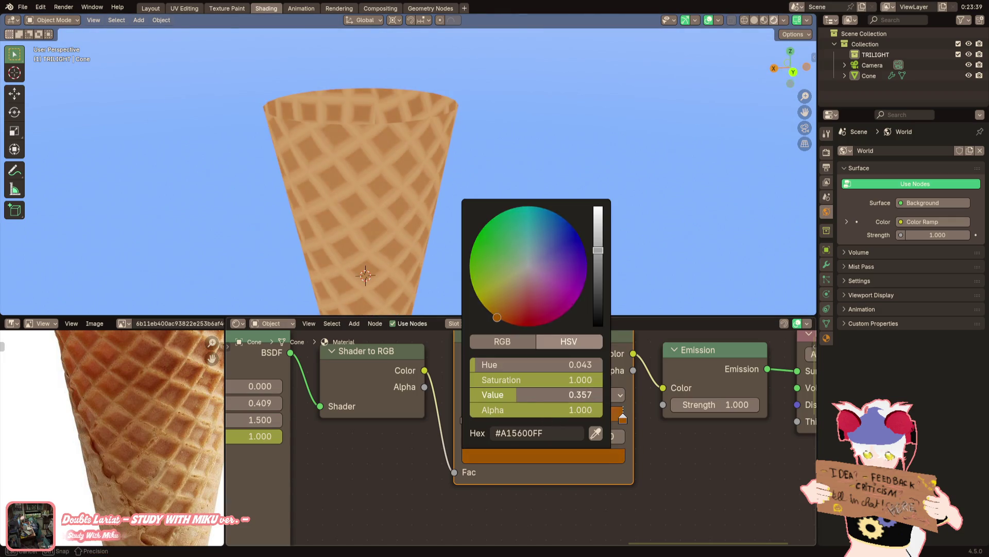
scroll(498, 125, "down", 2)
scroll(519, 154, "down", 2)
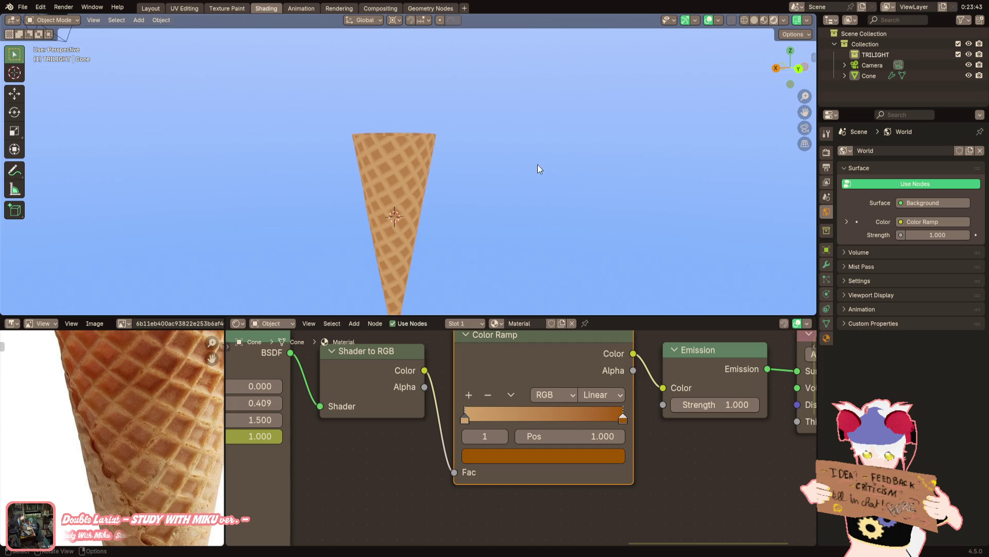
Select the cone and orbit around it to inspect the rim
mouse_move(520, 156)
middle_mouse_down()
mouse_move(349, 227)
mouse_move(334, 210)
mouse_move(426, 195)
middle_mouse_up()
left_click(441, 181)
key("Tab")
key("Tab")
scroll(440, 224, "up", 4)
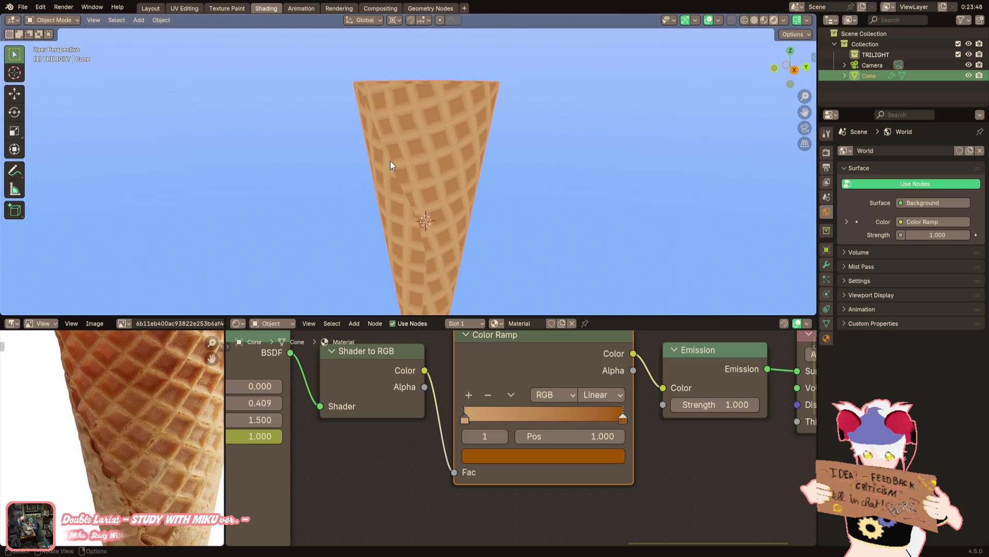
mouse_move(390, 164)
middle_mouse_down()
mouse_move(413, 243)
mouse_move(436, 248)
middle_mouse_up()
scroll(445, 246, "up", 2)
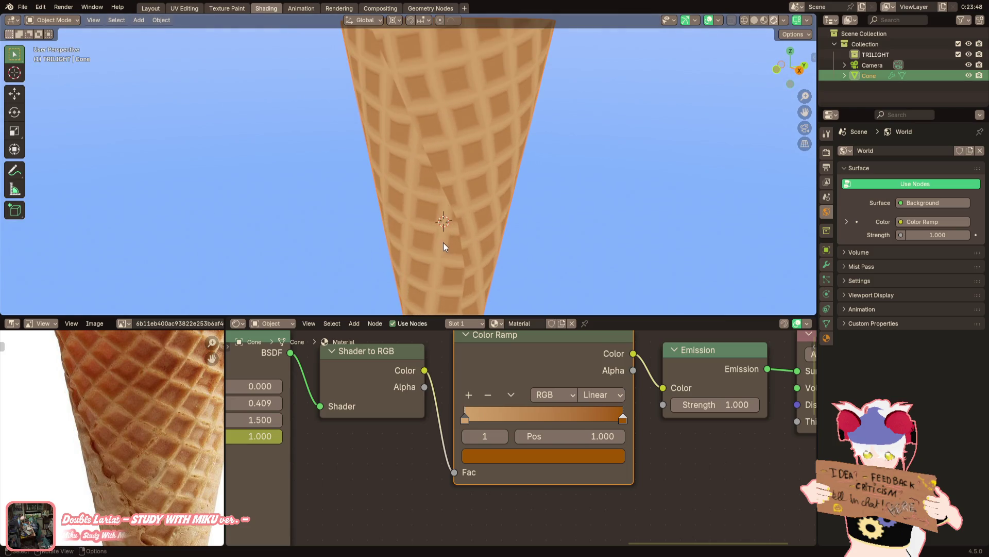
mouse_move(407, 175)
middle_mouse_down()
mouse_move(408, 203)
mouse_move(426, 217)
middle_mouse_up()
scroll(426, 217, "down", 3)
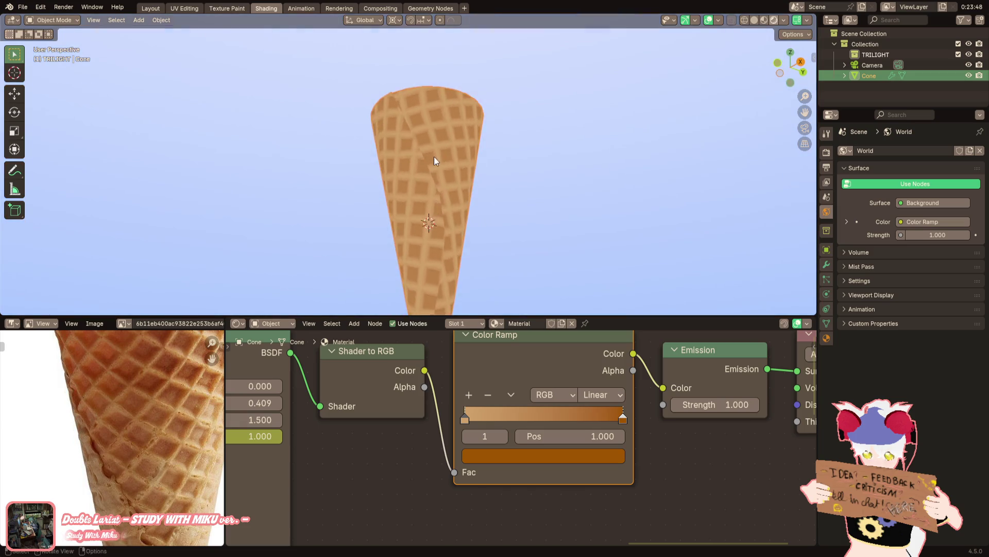
middle_click_drag(435, 160, 464, 167)
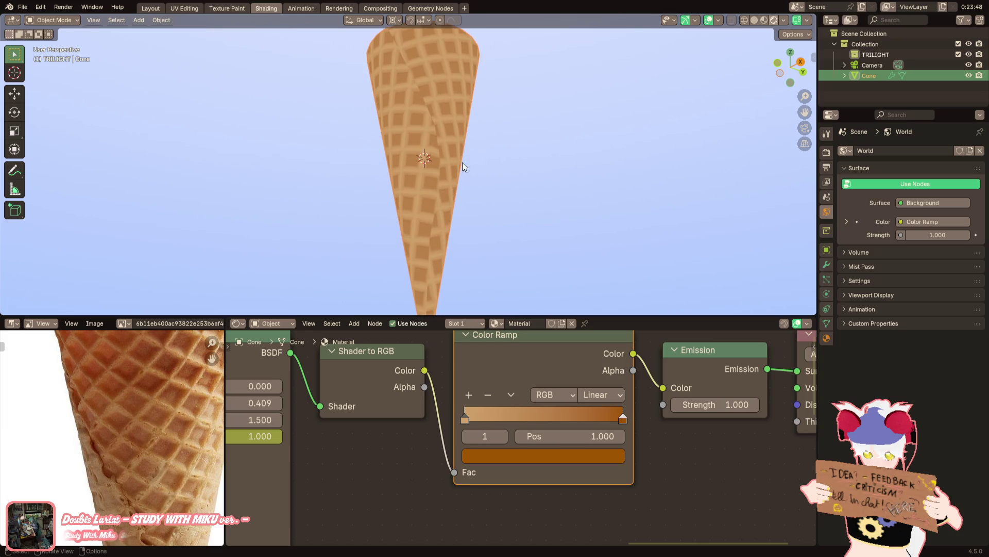
Add a Subdivision Surface modifier to the cone with UV Smooth set to Keep Corners
left_click(826, 264)
key("shift+a")
left_click(858, 170)
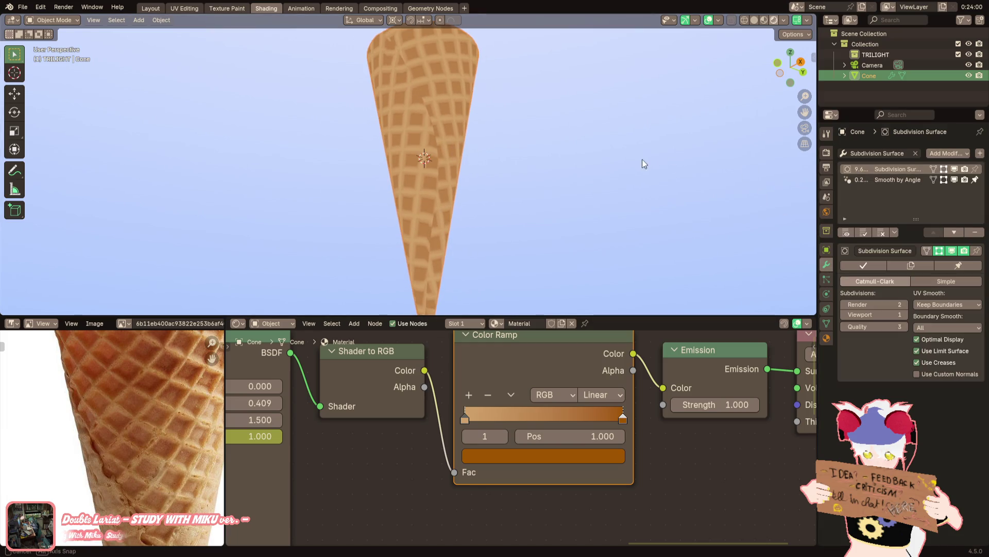
mouse_move(643, 161)
middle_mouse_down()
mouse_move(627, 188)
mouse_move(673, 194)
middle_mouse_up()
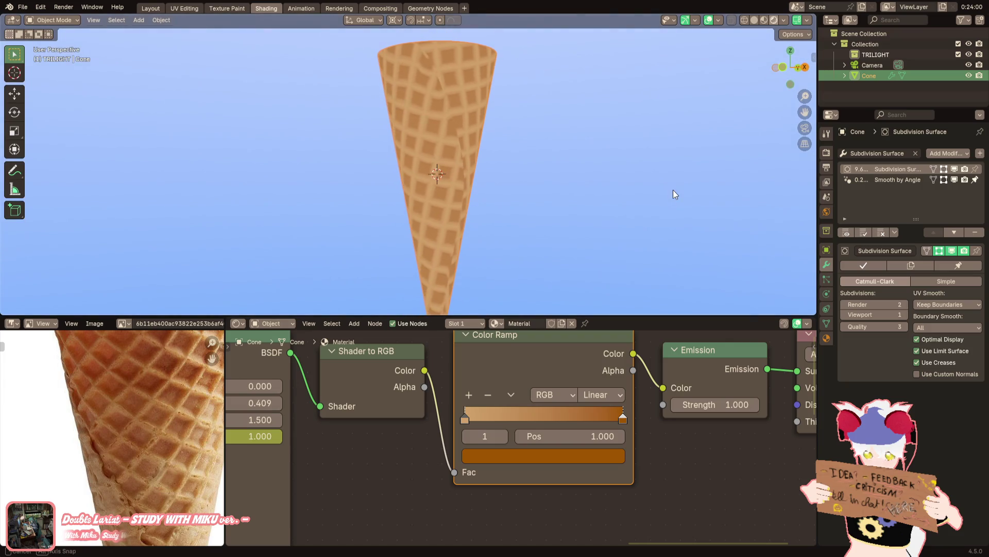
left_click(938, 306)
mouse_move(614, 243)
middle_mouse_down("shift")
mouse_move(562, 129)
mouse_move(661, 126)
middle_mouse_up("shift")
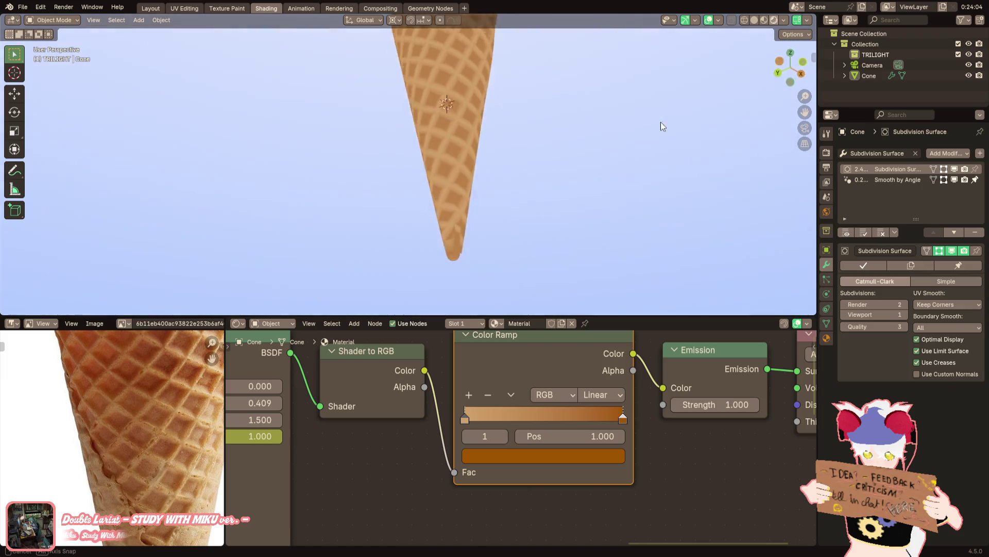
Enter Edit Mode, clear the selection and pick the edge loop near the cone tip
key("Tab")
mouse_move(523, 177)
middle_mouse_down()
mouse_move(421, 184)
mouse_move(464, 201)
mouse_move(443, 191)
mouse_move(483, 201)
mouse_move(399, 133)
middle_mouse_up()
key("alt+a")
scroll(487, 220, "up", 2)
left_click(487, 220, "alt")
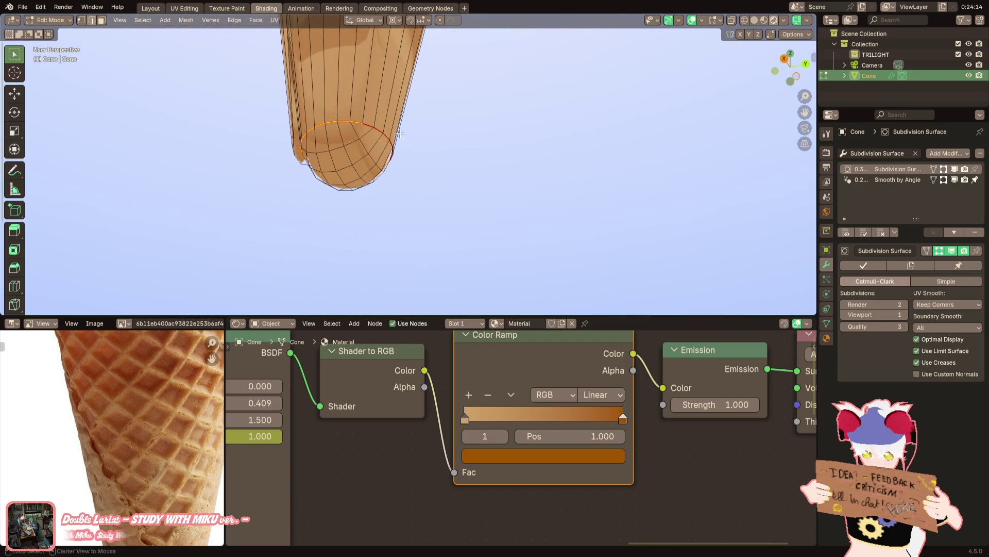
Set the tip edge loop's Mean Crease to 1.00 and check the point in Object Mode
key("n")
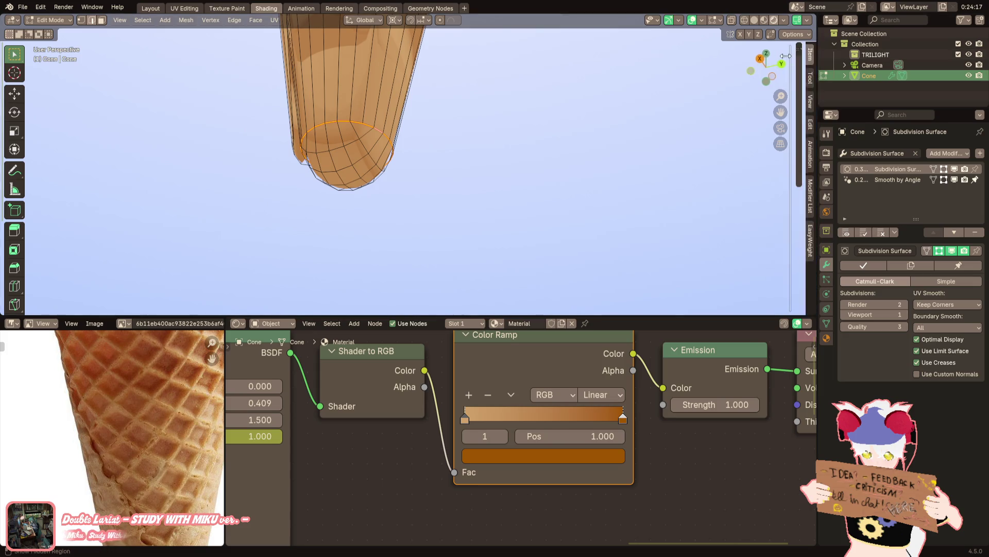
left_click_drag(733, 177, 780, 177)
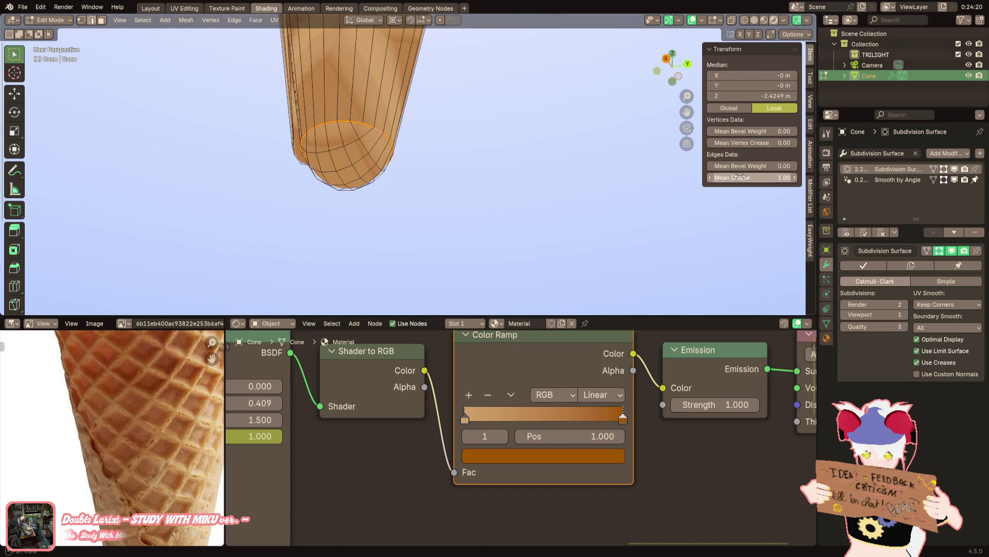
middle_click_drag(588, 198, 477, 206)
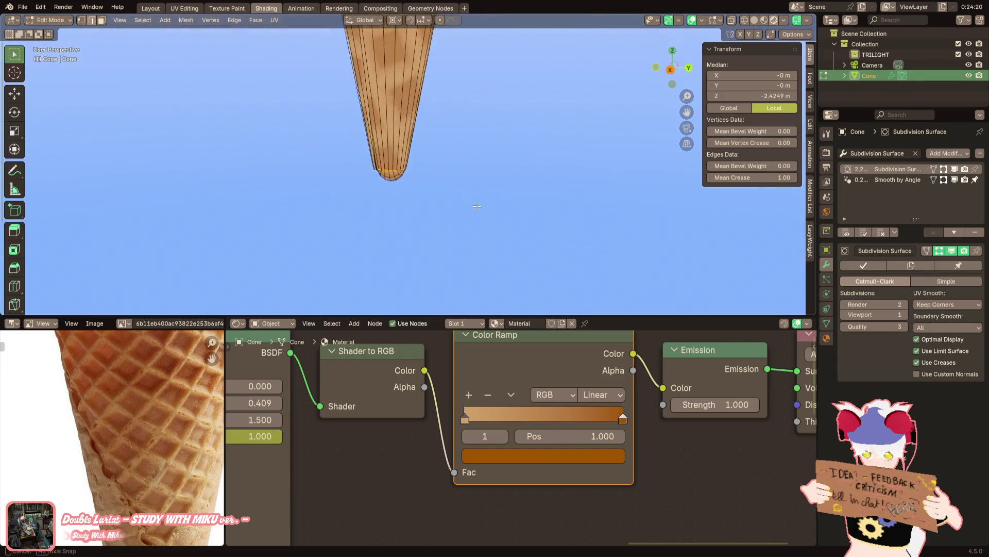
key("Tab")
mouse_move(463, 95)
middle_mouse_down()
mouse_move(469, 149)
mouse_move(447, 118)
middle_mouse_up()
Select the tip loop and its linked faces for creasing, then return to Object Mode
key("Tab")
left_click(430, 158, "alt")
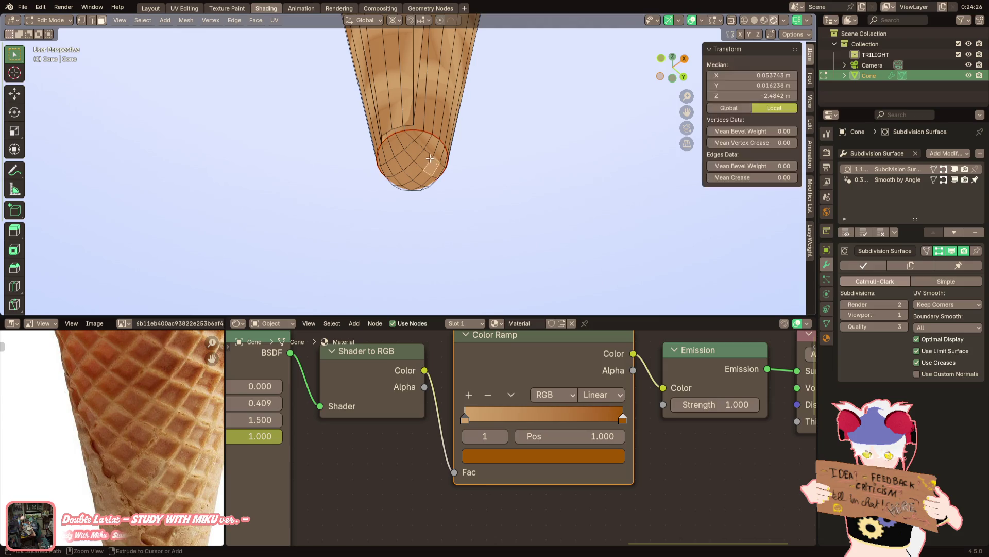
key("ctrl+l")
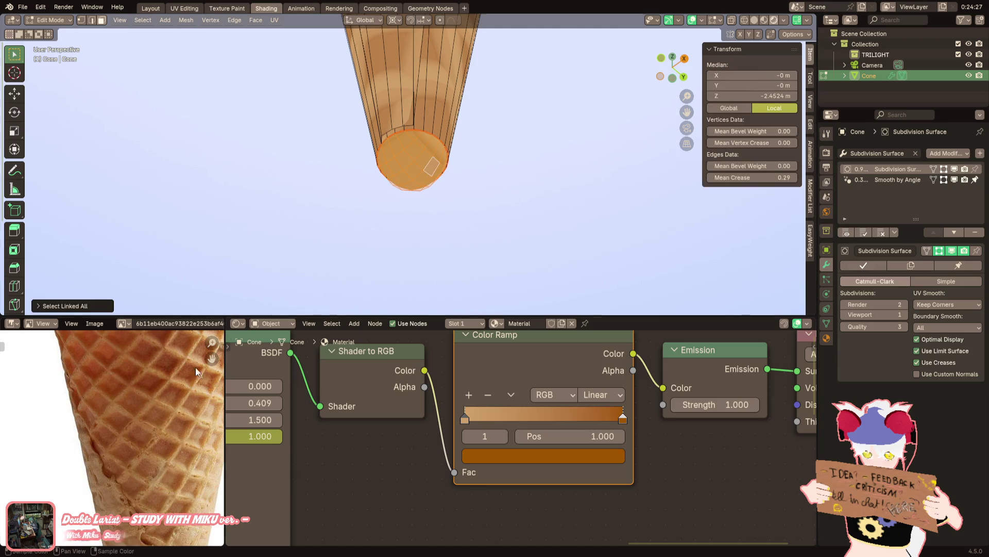
scroll(197, 372, "down", 3)
middle_click_drag(155, 402, 129, 466)
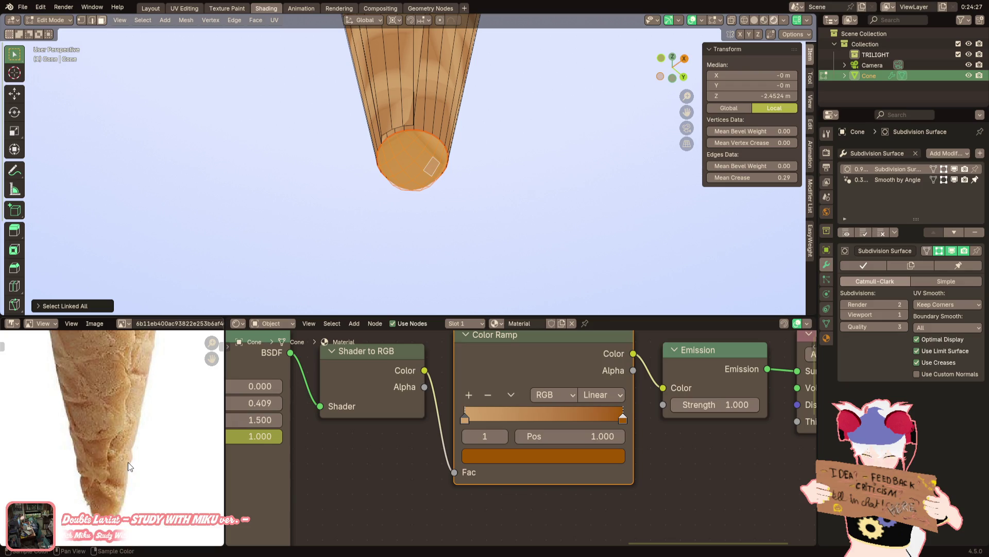
middle_click_drag(429, 225, 410, 226)
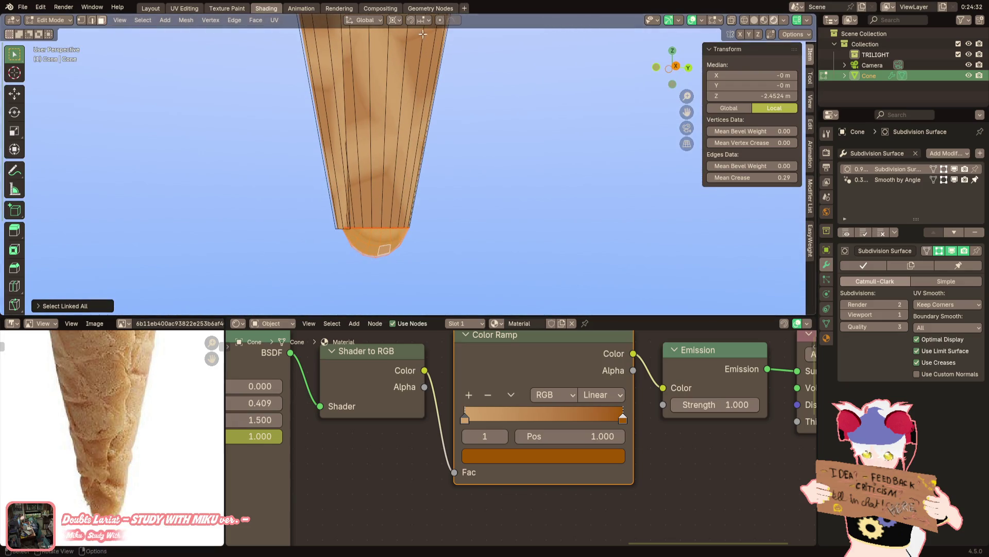
key("Tab")
scroll(444, 151, "down", 2)
scroll(471, 129, "down", 2)
scroll(454, 183, "down", 3)
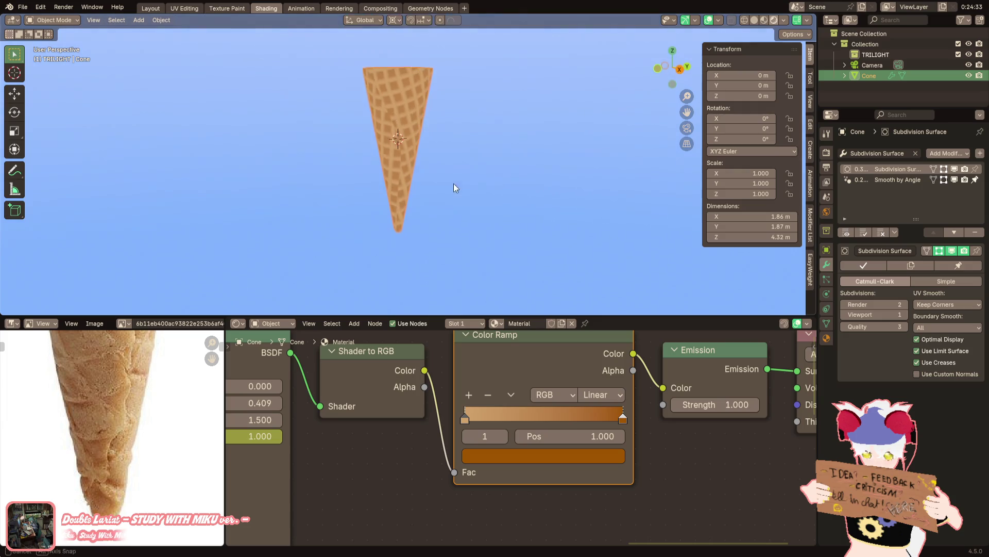
scroll(456, 227, "up", 3)
Select a strip of rim edges in Edit Mode and shrink/fatten it along the normals
mouse_move(456, 228)
middle_mouse_down()
mouse_move(459, 249)
mouse_move(462, 238)
middle_mouse_up()
key("Tab")
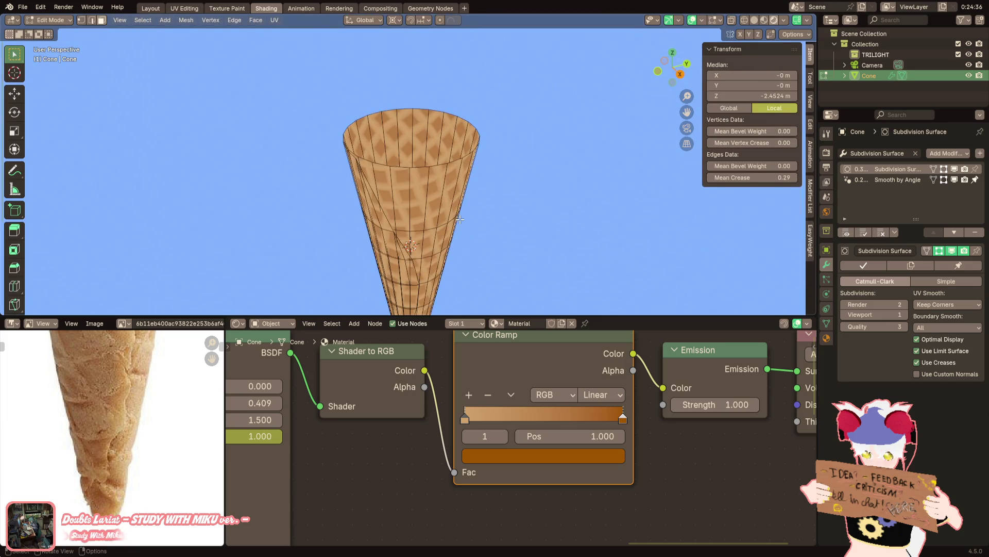
left_click(422, 176)
scroll(448, 178, "up", 1)
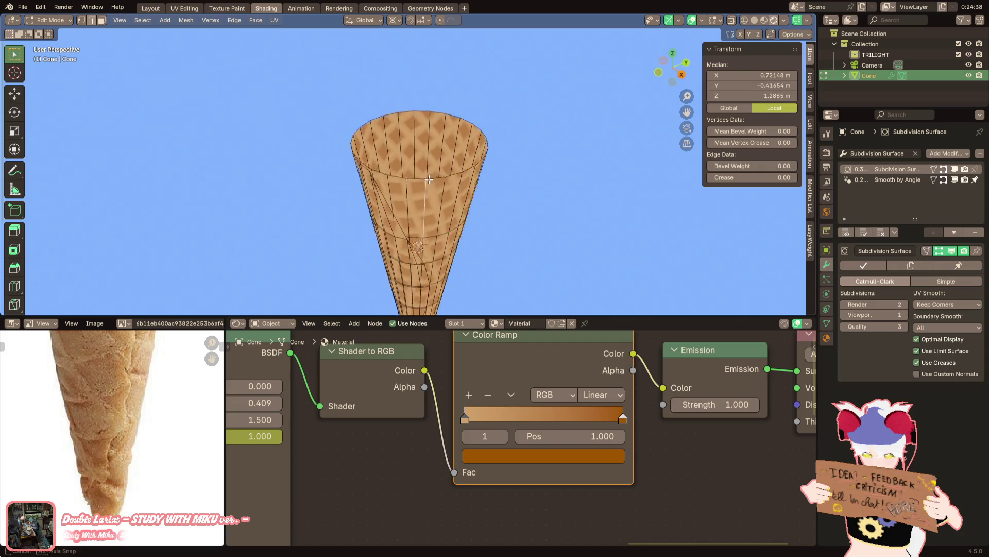
scroll(468, 180, "up", 2)
left_click(441, 175)
scroll(434, 182, "up", 2)
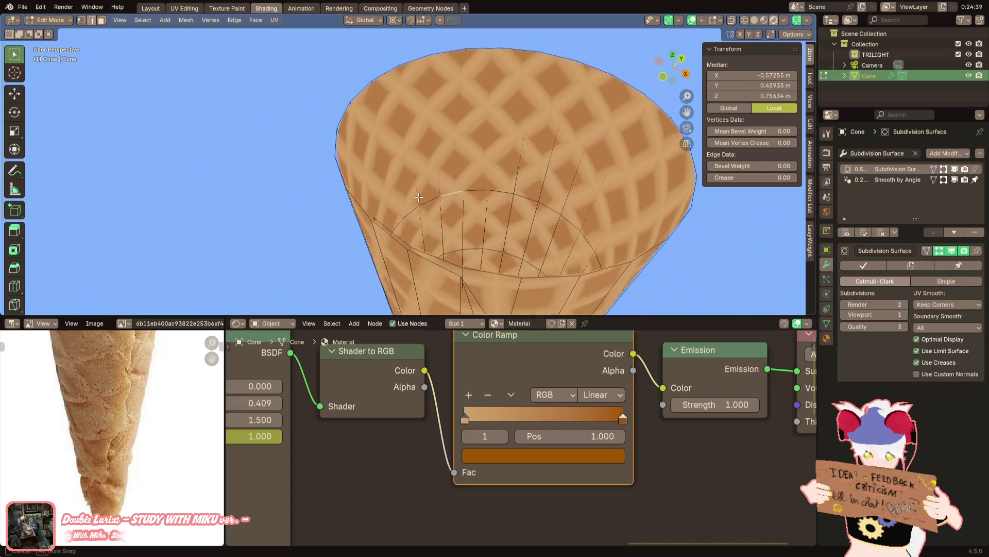
scroll(422, 189, "up", 1)
scroll(405, 200, "up", 2)
scroll(405, 200, "down", 4)
mouse_move(405, 200)
middle_mouse_down()
mouse_move(418, 199)
mouse_move(416, 186)
middle_mouse_up()
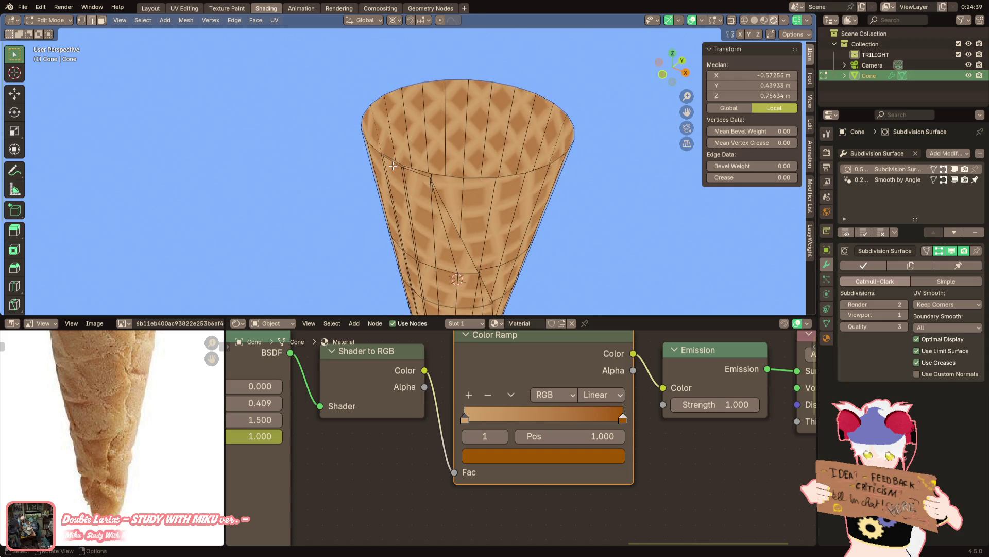
left_click(395, 164)
mouse_move(394, 164)
middle_mouse_down()
mouse_move(370, 184)
mouse_move(346, 288)
middle_mouse_up()
left_click(345, 289)
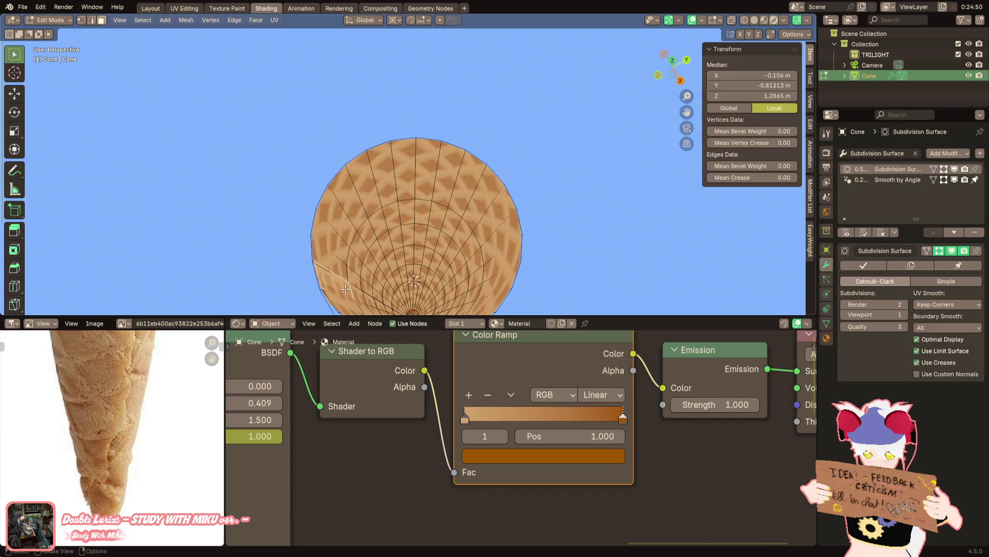
left_click(391, 312)
middle_click_drag(391, 312, 515, 272)
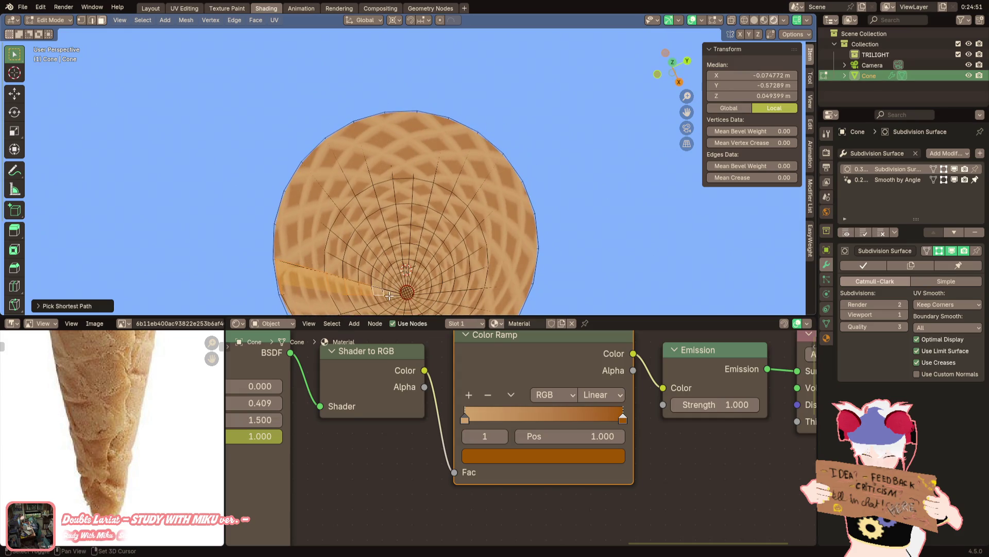
key("alt+s")
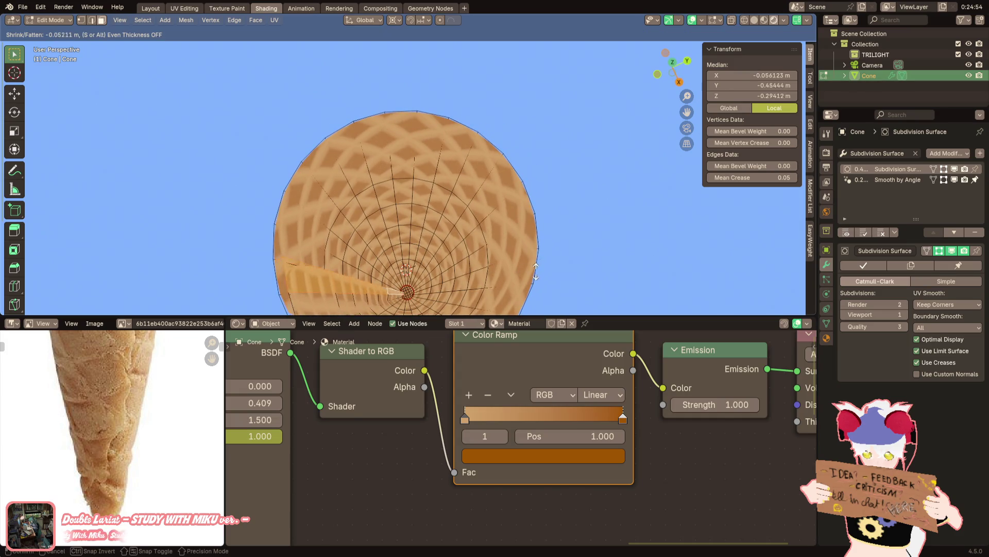
left_click(534, 269)
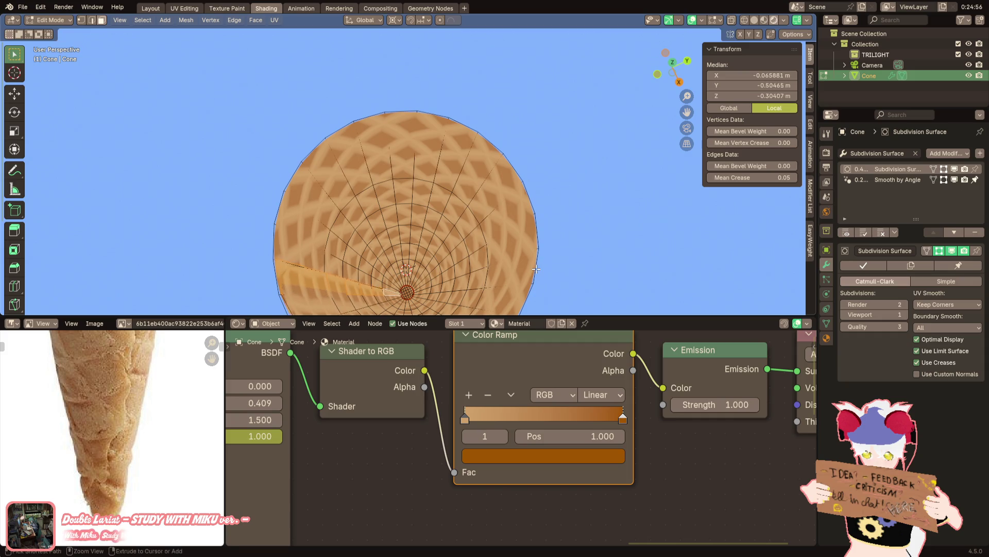
Select rim vertices to centre the 3D cursor in the cone's opening, then leave Edit Mode
mouse_move(537, 269)
middle_mouse_down()
mouse_move(462, 216)
mouse_move(469, 204)
middle_mouse_up()
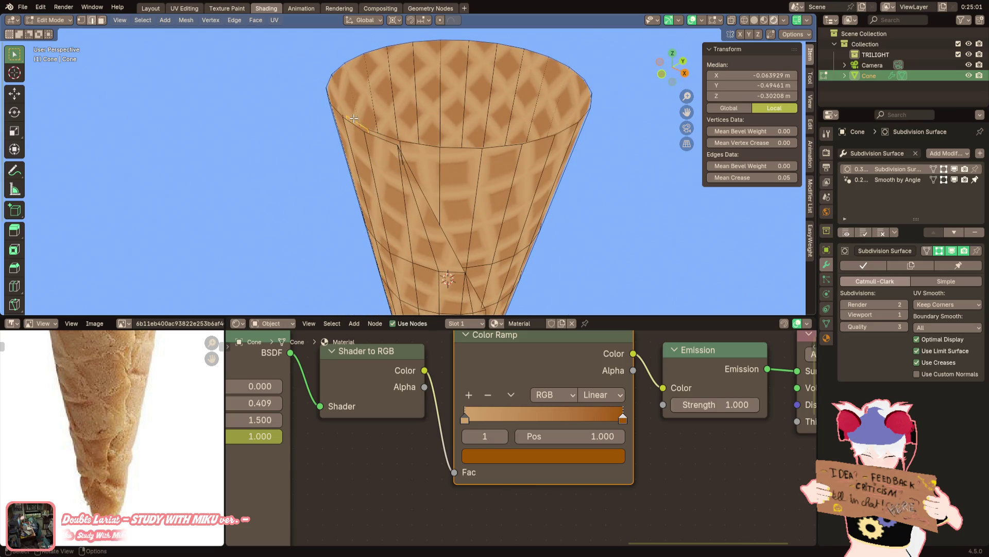
left_click(342, 117)
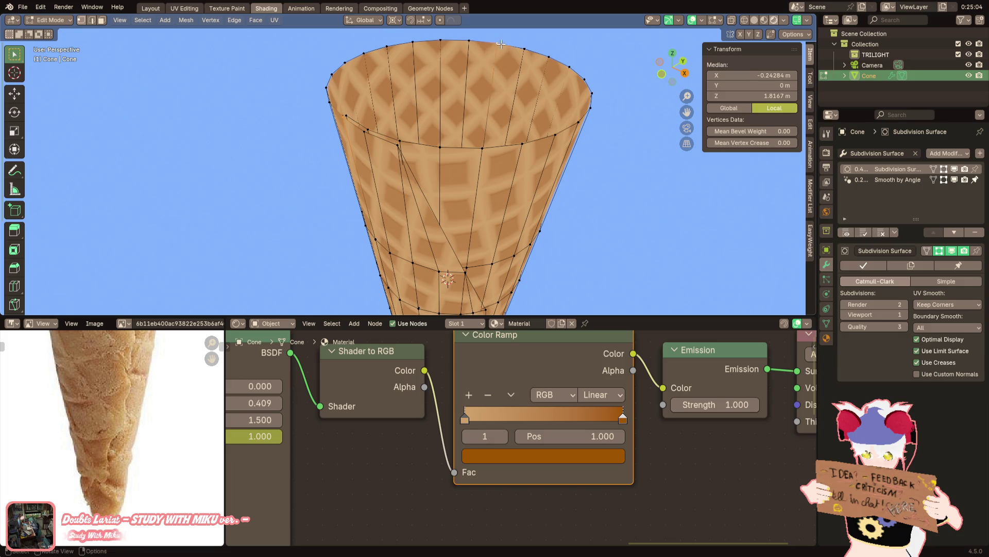
middle_click_drag(501, 45, 439, 101)
left_click(368, 167)
middle_click_drag(369, 168, 434, 103)
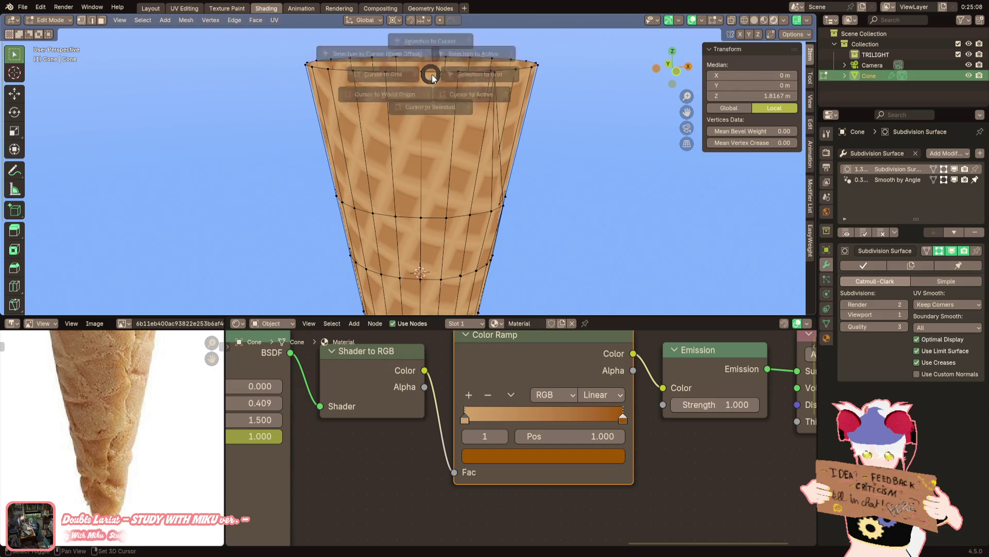
middle_click_drag(429, 50, 394, 211)
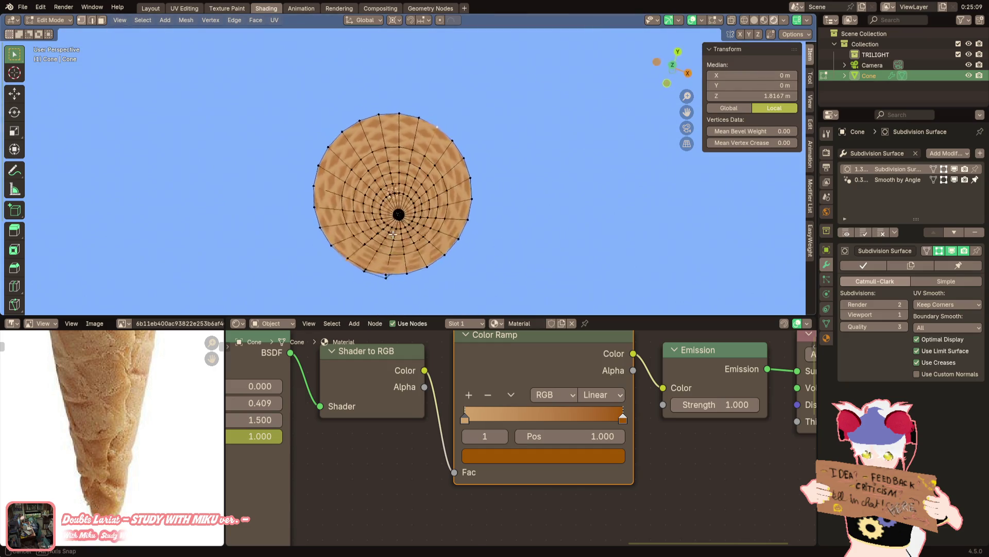
middle_click_drag(394, 211, 232, 83)
key("Tab")
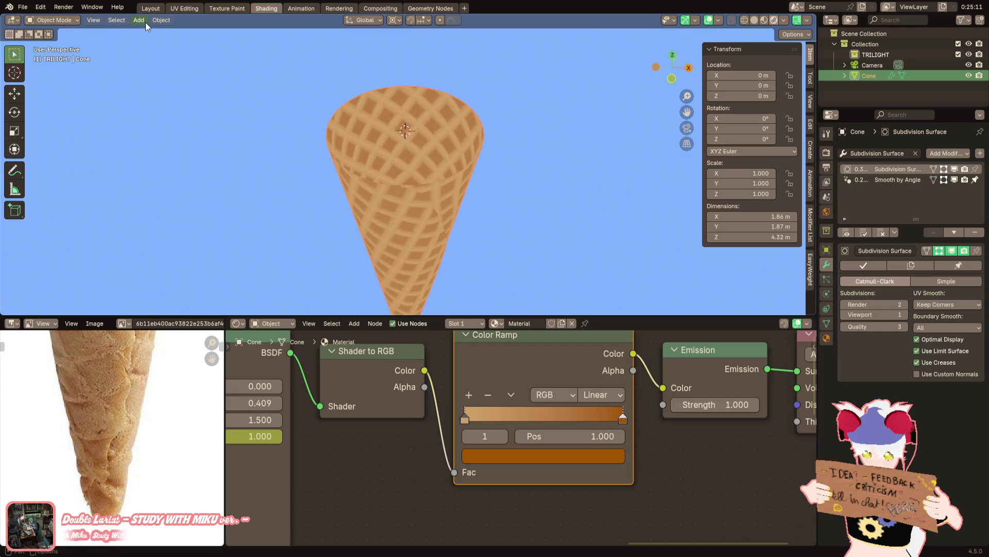
Add a cube at the cursor, scale it to about 0.714 m, apply the scale and show Solid shading
left_click(146, 23)
left_click(232, 44)
scroll(387, 77, "down", 5)
key("s")
left_click(454, 135)
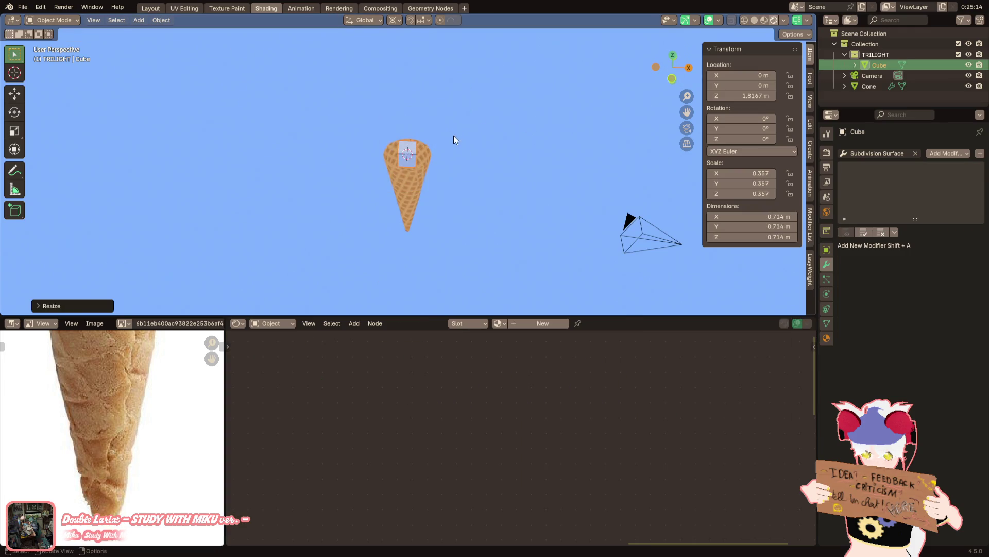
scroll(454, 136, "up", 5)
key("ctrl+a")
left_click(455, 166)
scroll(458, 201, "up", 2)
scroll(422, 230, "up", 1)
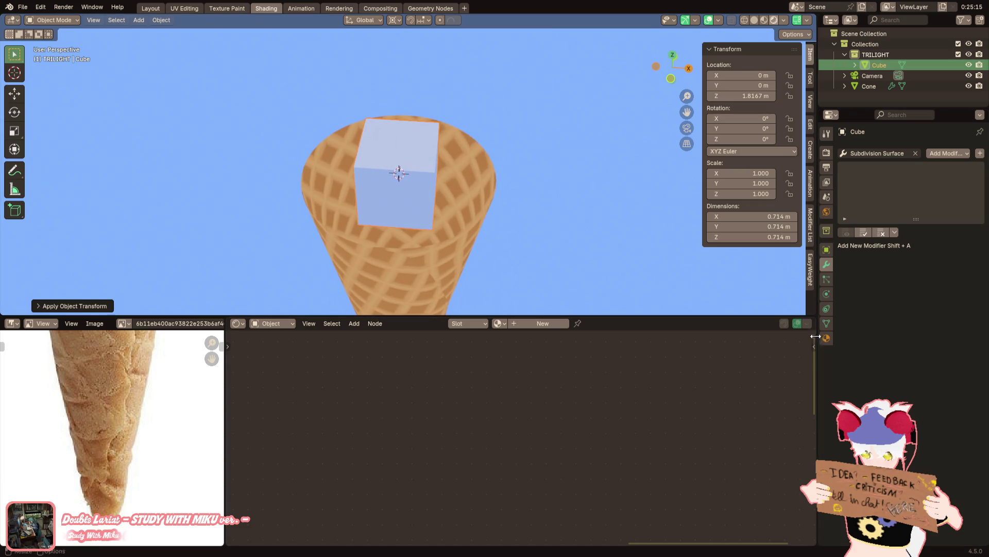
left_click(754, 19)
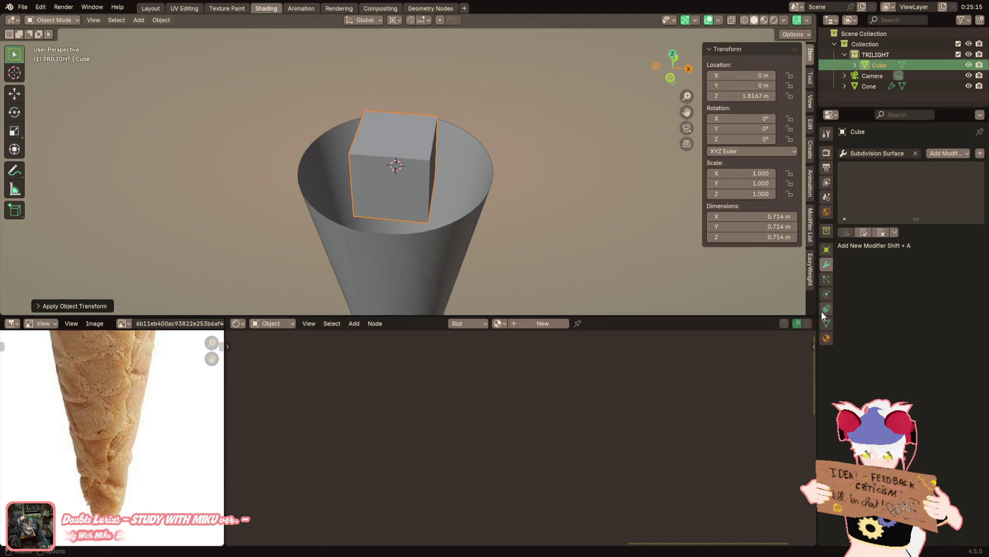
left_click(875, 154)
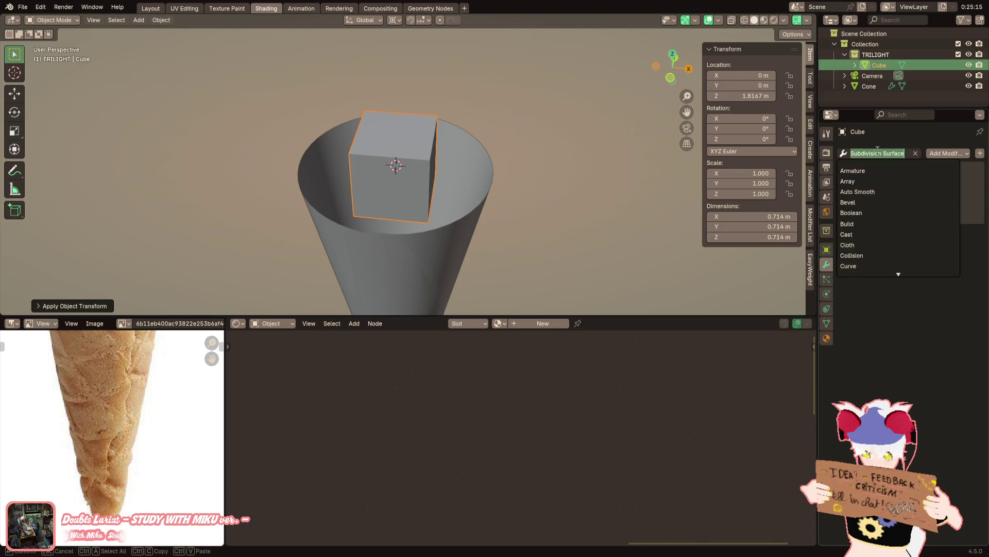
type("s")
Remove the old subdivision and add a fresh Subdivision Surface modifier with Viewport levels 2
left_click(873, 170)
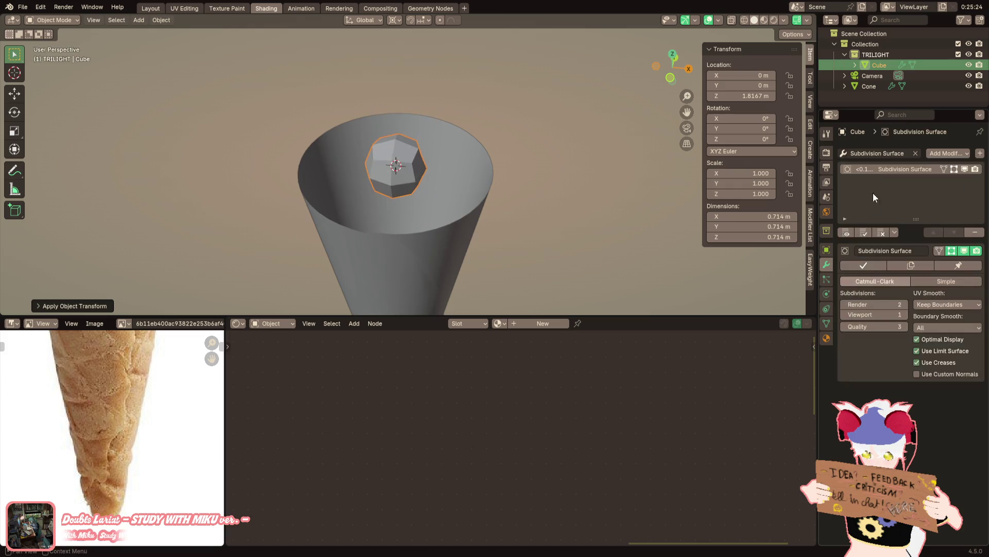
left_click(907, 313)
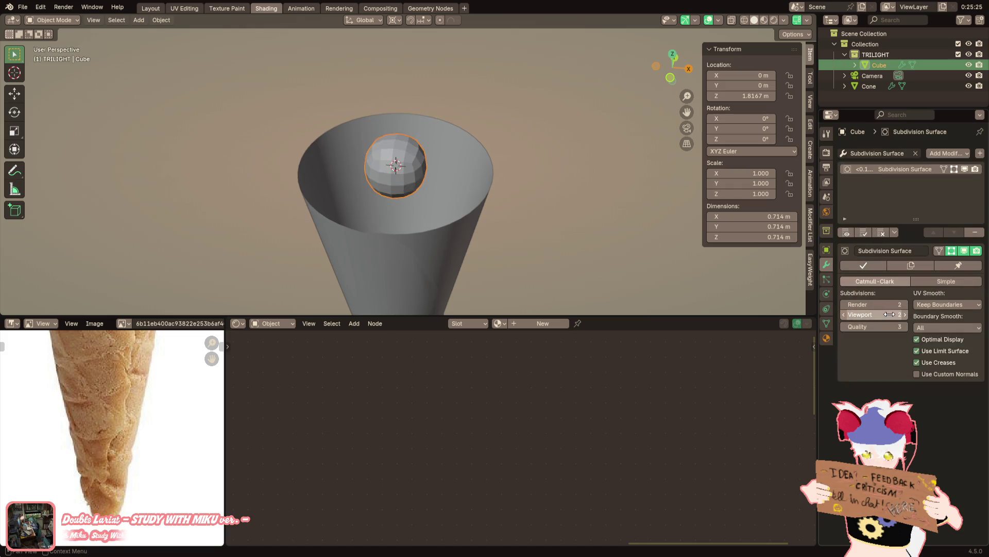
left_click(846, 314)
key("ctrl+x")
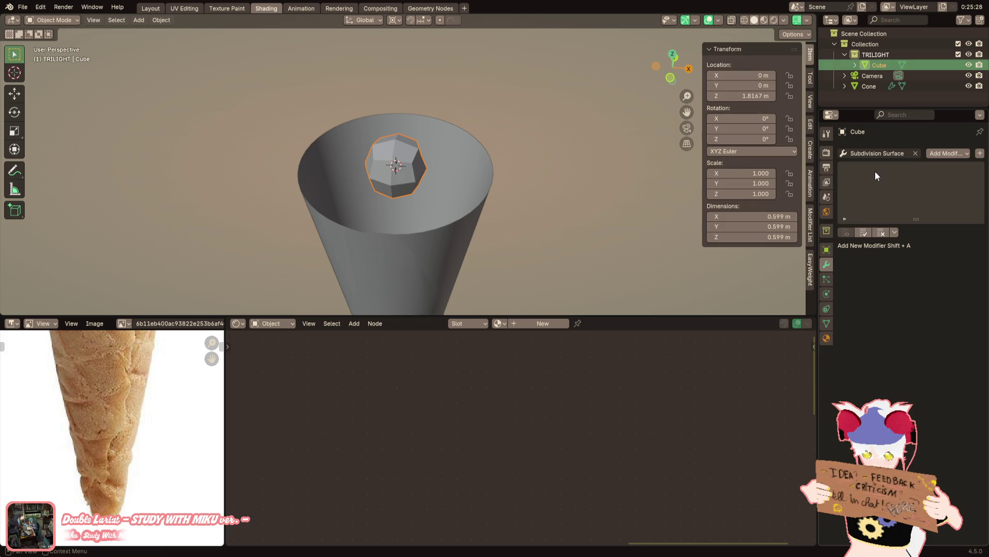
left_click(875, 154)
type("s")
left_click(905, 315)
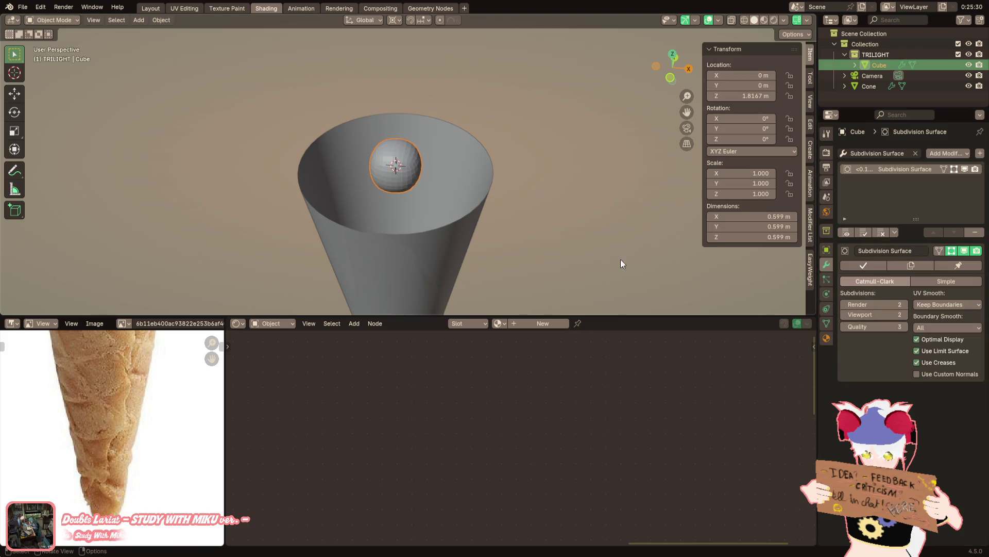
mouse_move(549, 232)
middle_mouse_down()
mouse_move(488, 233)
mouse_move(371, 176)
middle_mouse_up()
In Edit Mode select all vertices and scale the cage wider with height locked, previewing one subdivision level
key("Tab")
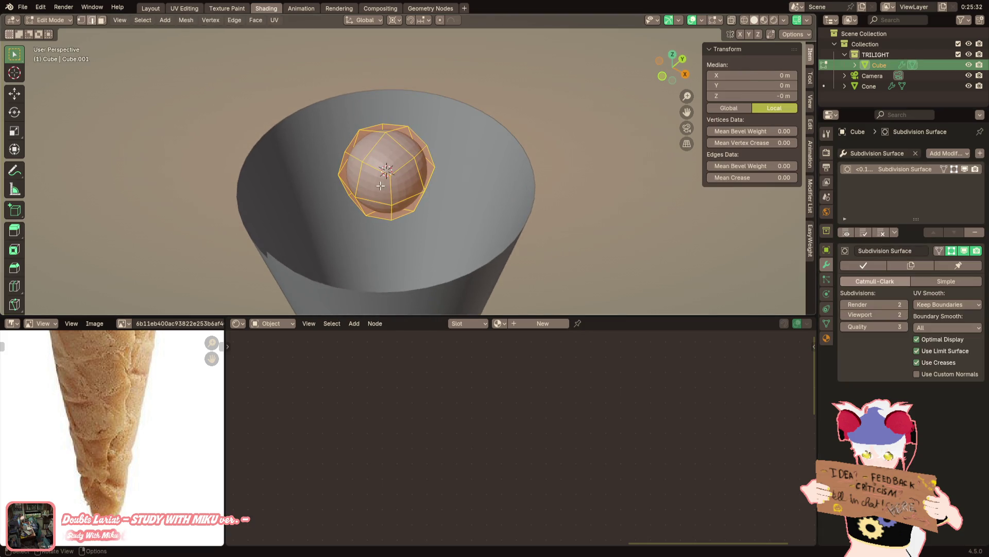
key("a")
key("s")
key("shift+z")
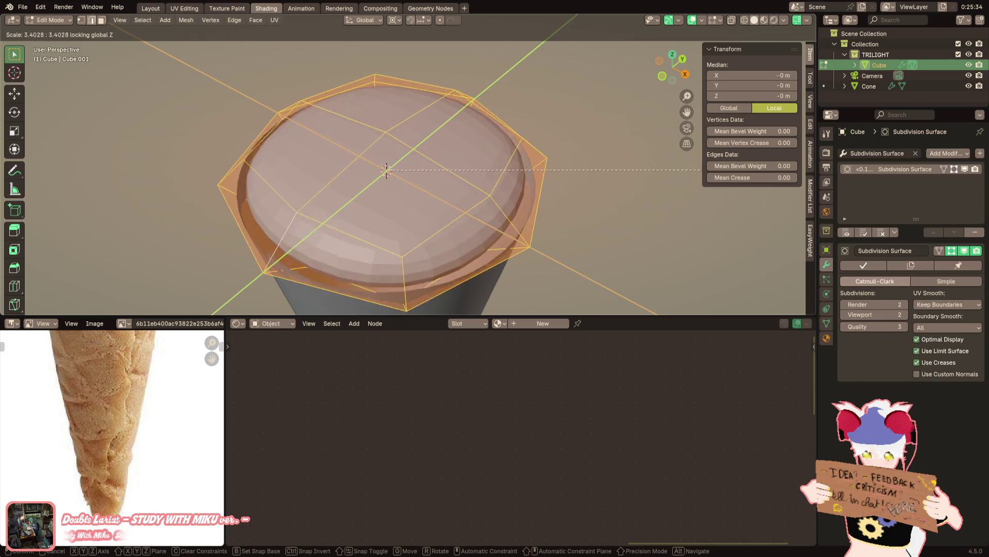
left_click(651, 236)
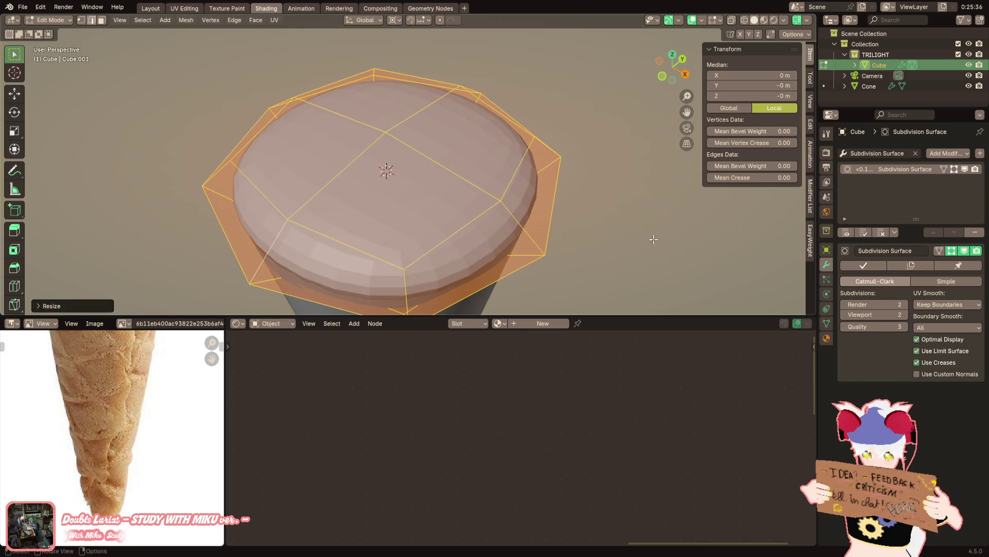
scroll(652, 216, "down", 3)
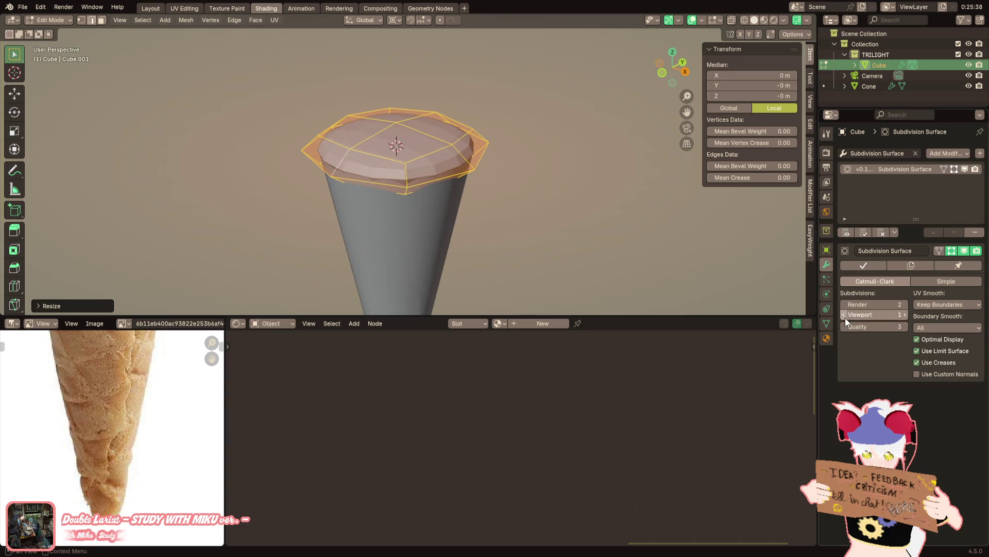
mouse_move(642, 232)
middle_mouse_down()
mouse_move(654, 238)
mouse_move(645, 234)
middle_mouse_up()
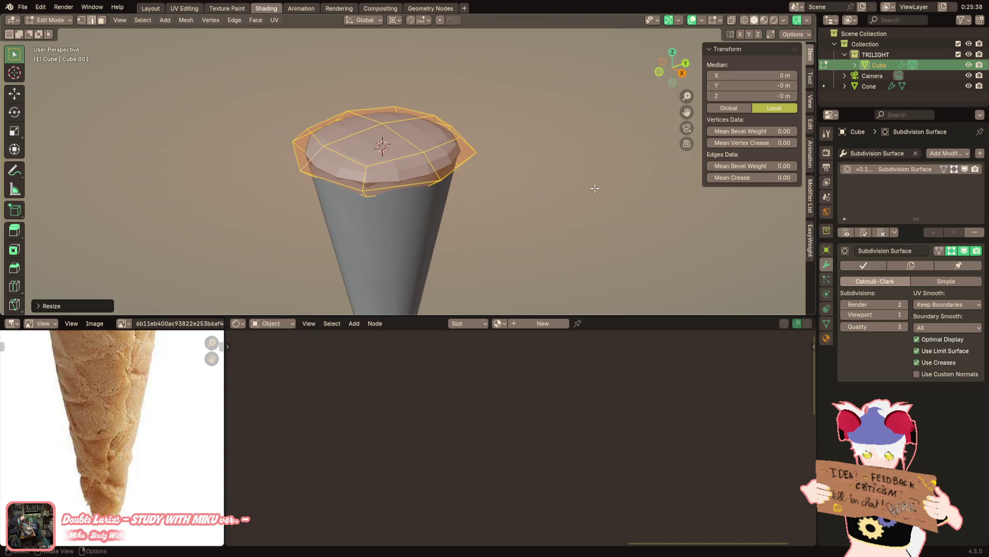
Flatten the cap along Z and raise it about 0.18 m onto the rim, toggling preview 0 then back to 1
middle_click_drag(595, 188, 608, 161)
key("s")
key("z")
left_click(719, 168)
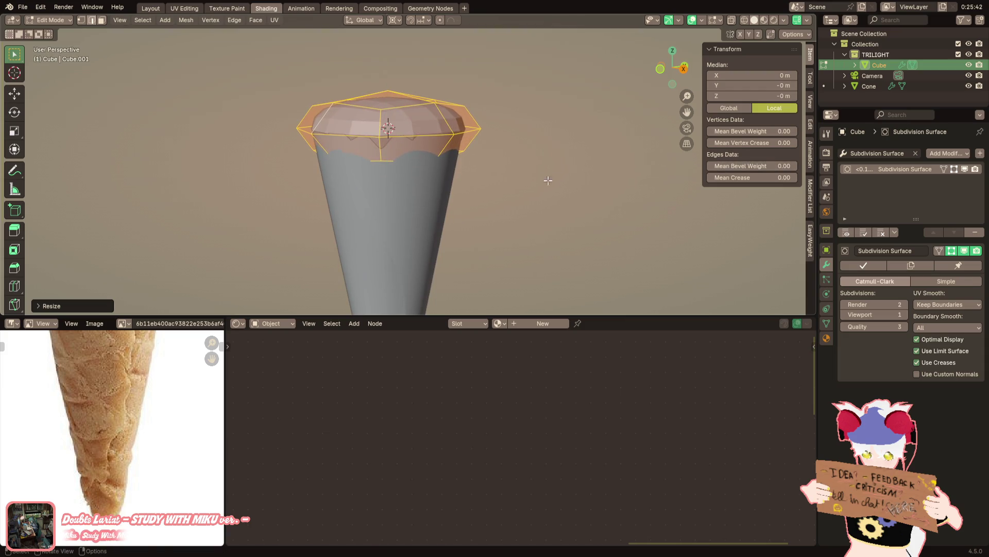
key("g")
key("z")
left_click(554, 162)
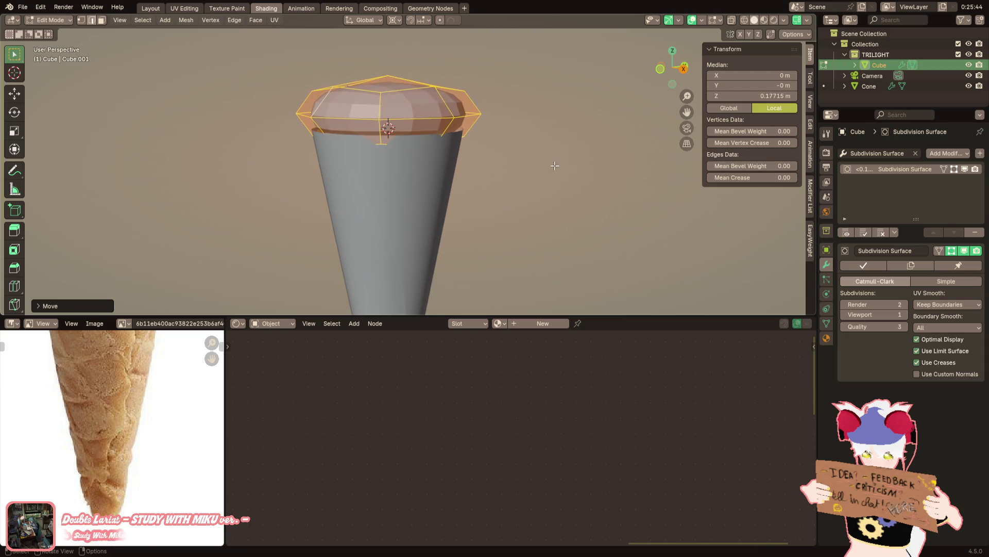
scroll(549, 166, "up", 1)
scroll(546, 171, "up", 2)
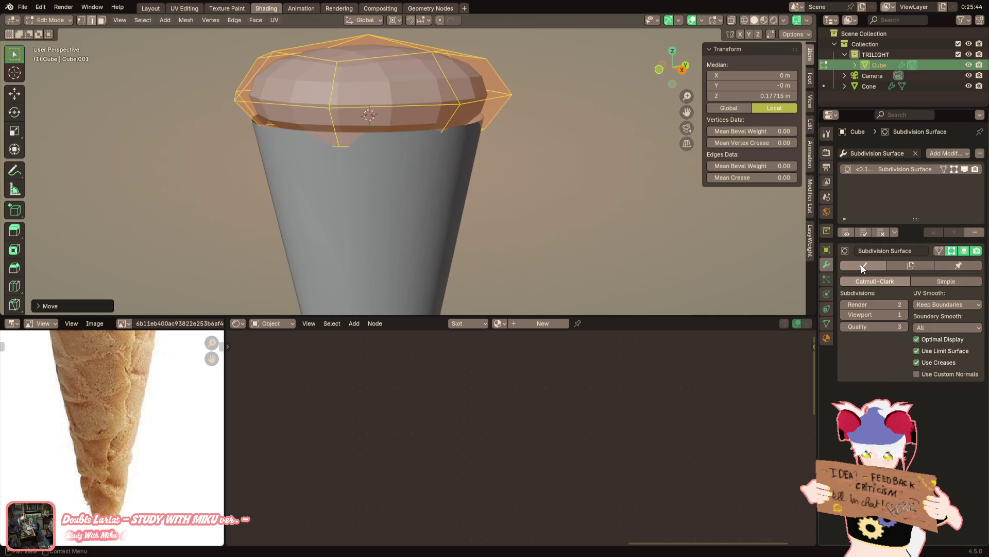
left_click(844, 314)
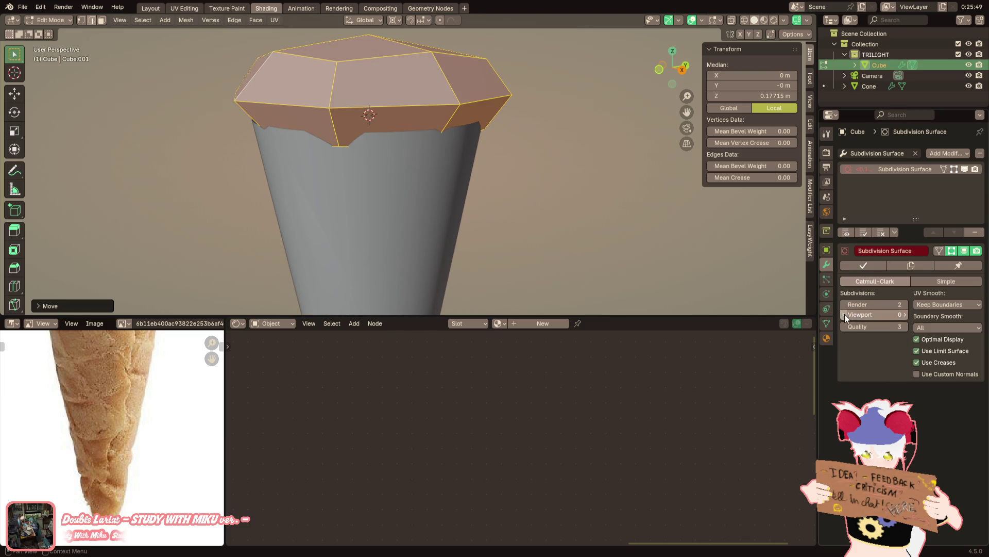
left_click(905, 315)
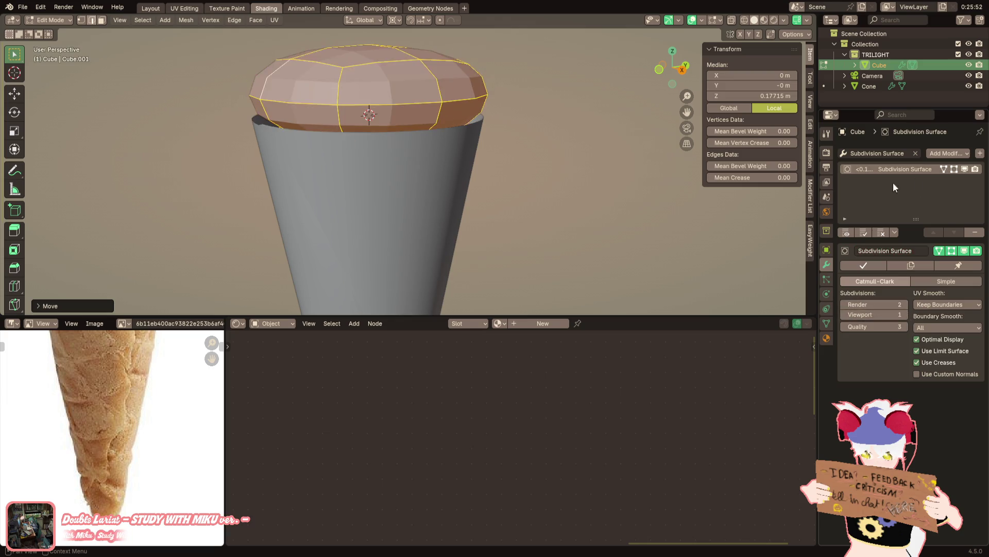
left_click(333, 100)
key("e")
left_click(334, 136)
middle_click_drag(333, 136, 333, 136)
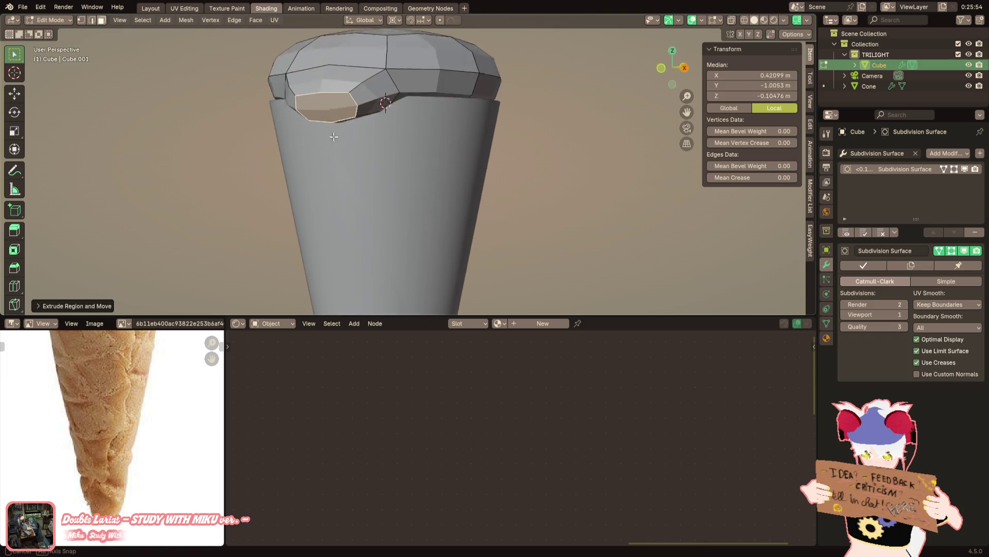
key("e")
left_click(349, 199)
mouse_move(348, 199)
middle_mouse_down()
mouse_move(299, 202)
mouse_move(431, 203)
mouse_move(368, 183)
mouse_move(473, 155)
middle_mouse_up()
key("ctrl+z")
key("r")
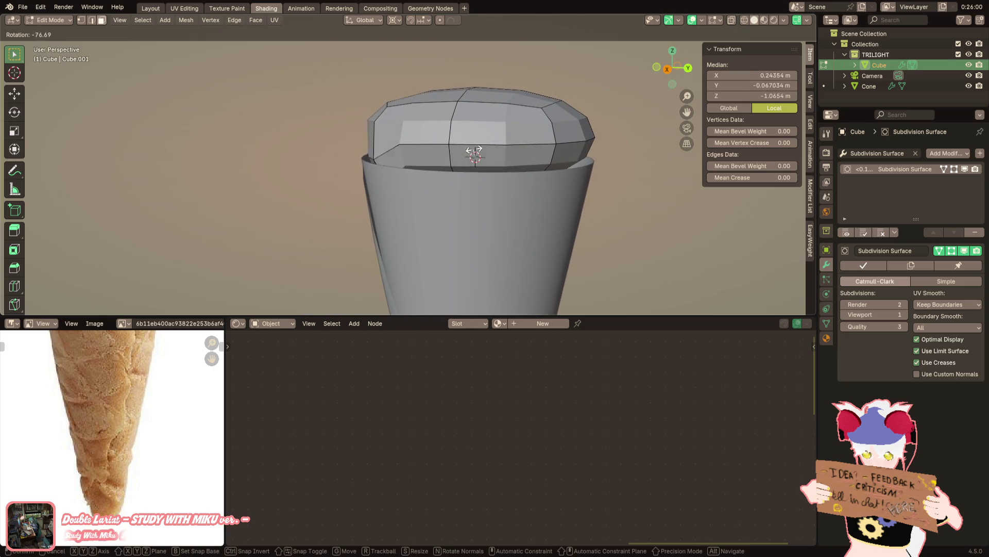
left_click(456, 132)
left_click(393, 20)
left_click(417, 91)
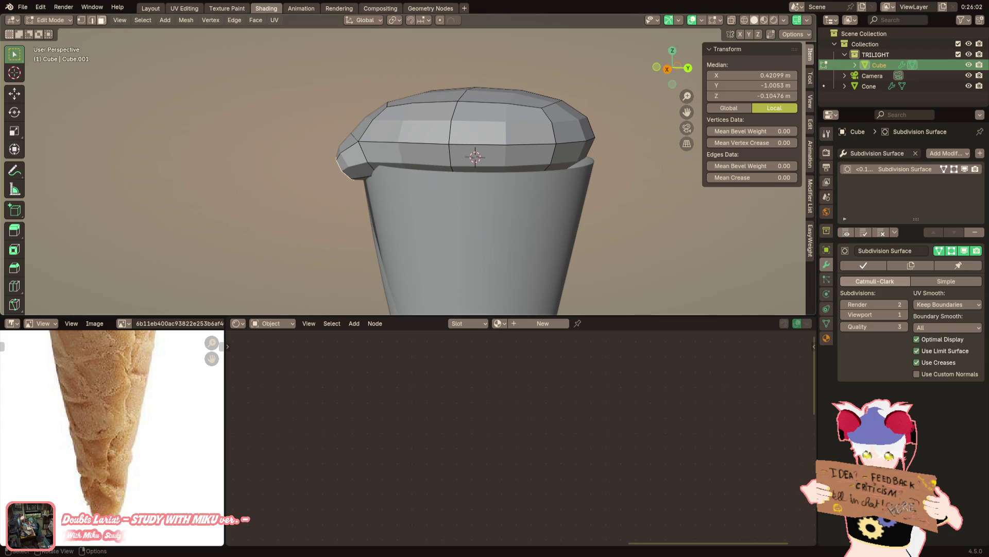
middle_click_drag(216, 276, 226, 279, "shift")
key("r")
key("x")
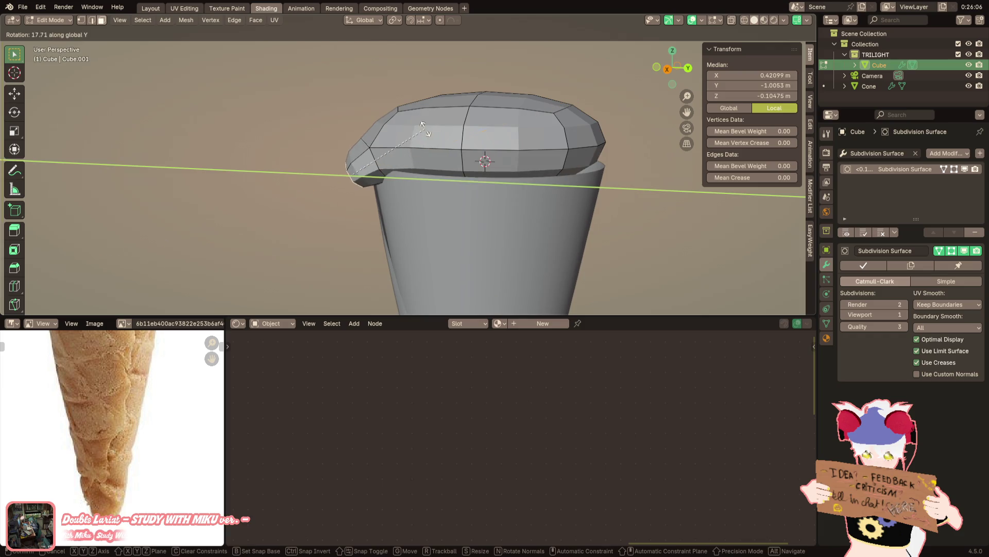
key("Escape")
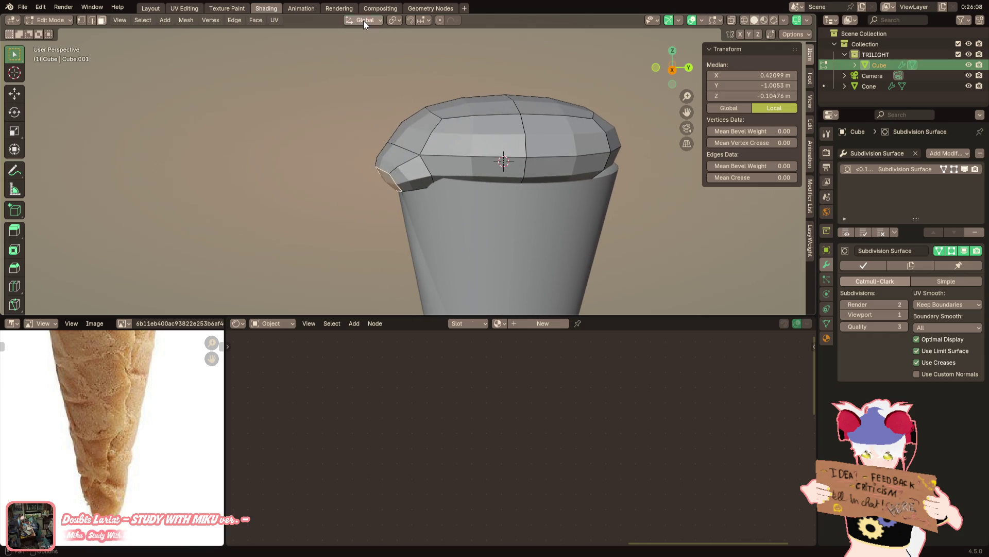
left_click(363, 19)
left_click(356, 59)
key("r")
key("x")
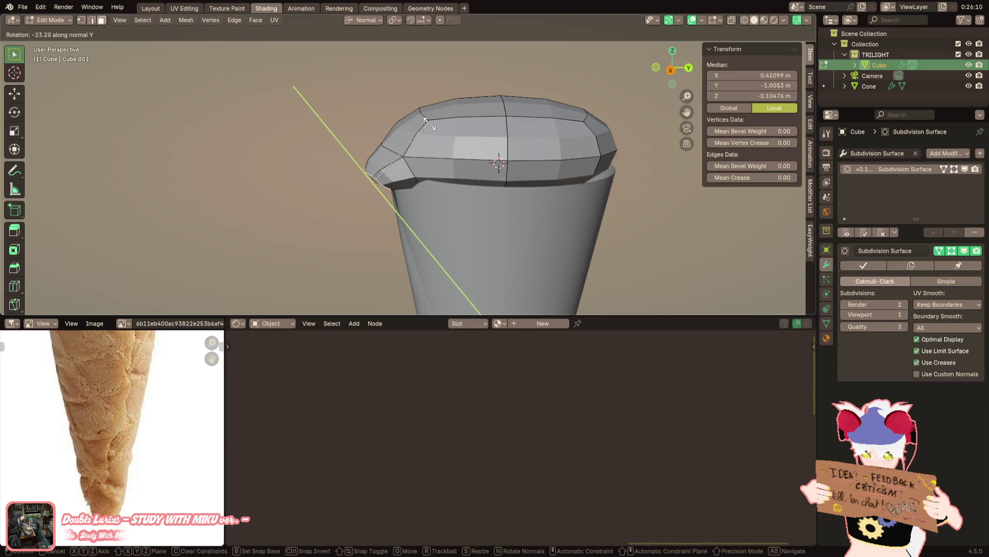
left_click(426, 123)
key("g")
left_click(437, 158)
middle_click_drag(437, 159, 494, 200)
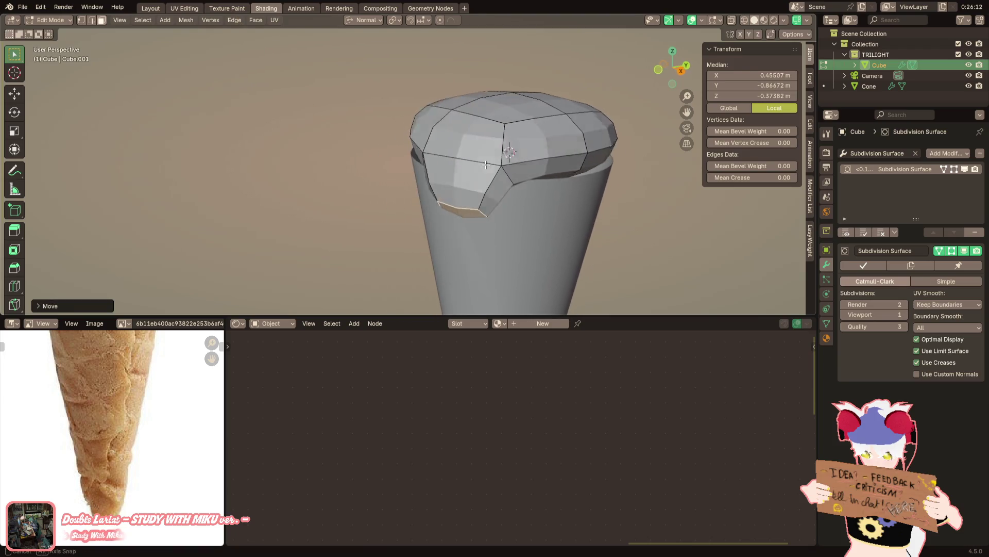
scroll(392, 180, "up", 2)
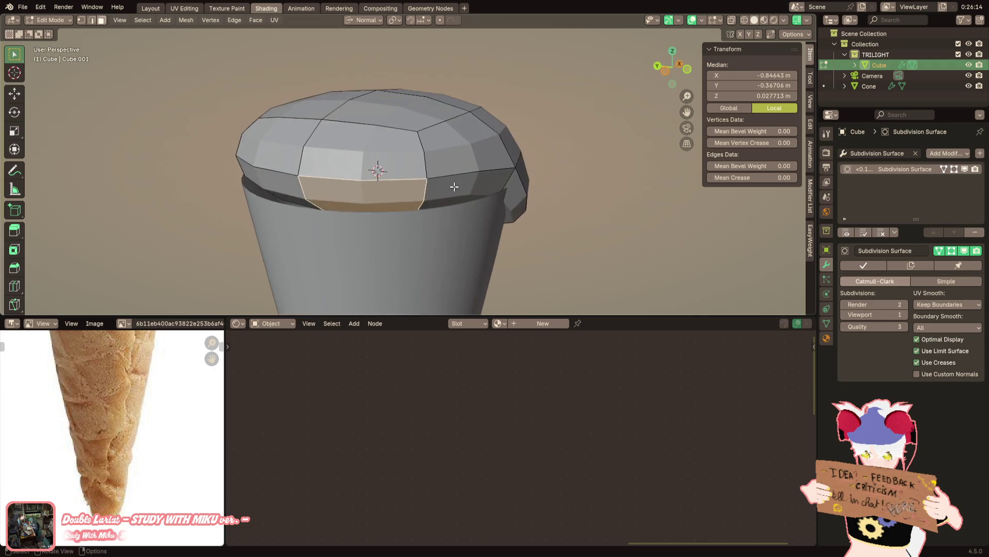
mouse_move(393, 175)
middle_mouse_down()
mouse_move(398, 164)
mouse_move(367, 156)
middle_mouse_up()
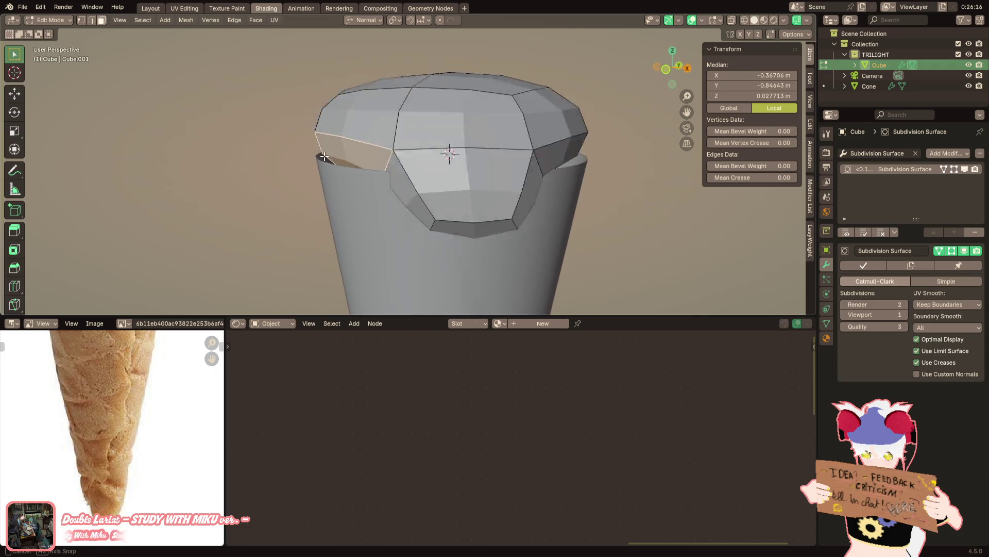
key("ctrl+z")
key("ctrl+z")
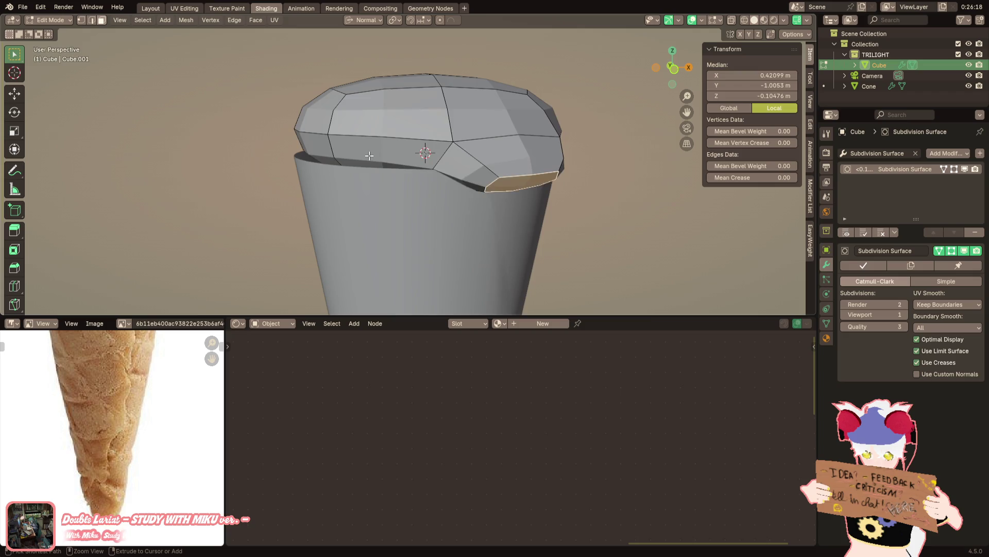
key("ctrl+z")
key("ctrl+z")
middle_click_drag(370, 155, 466, 183)
left_click(466, 184, "alt")
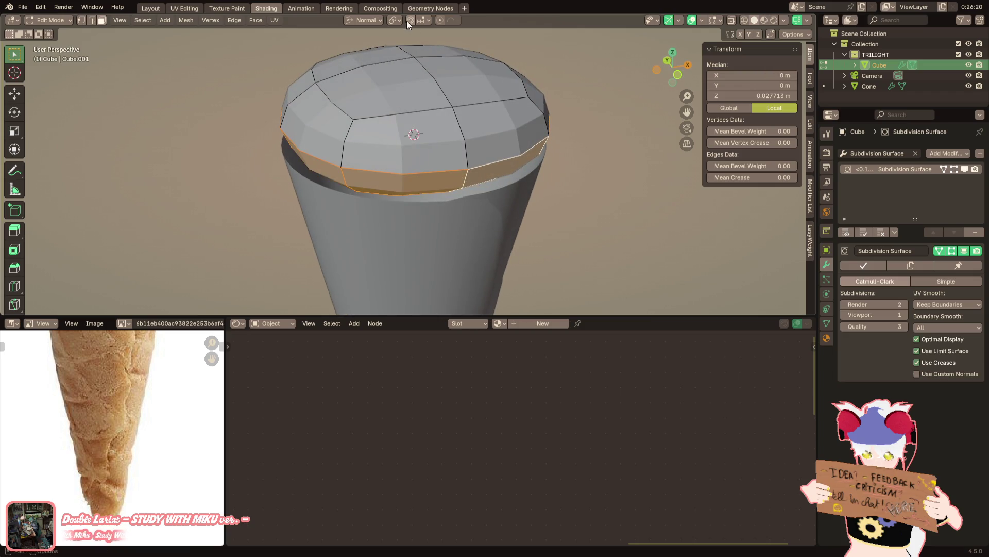
Scale the scoop's side band outward with its height kept fixed
key("a")
key("s")
key("shift+z")
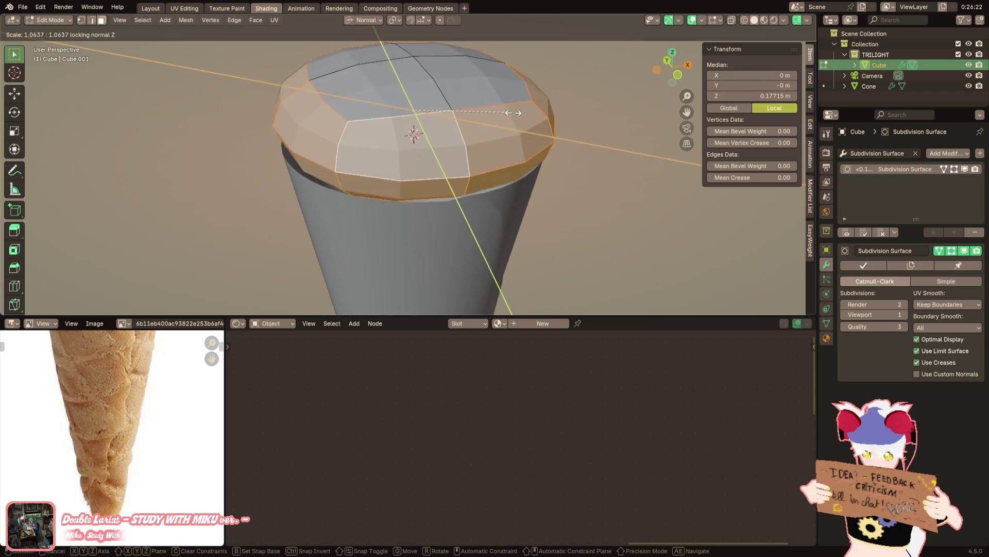
left_click(526, 112)
Switch transform orientation to Global and widen the band further with height locked
middle_click_drag(526, 112, 463, 155)
left_click(368, 20)
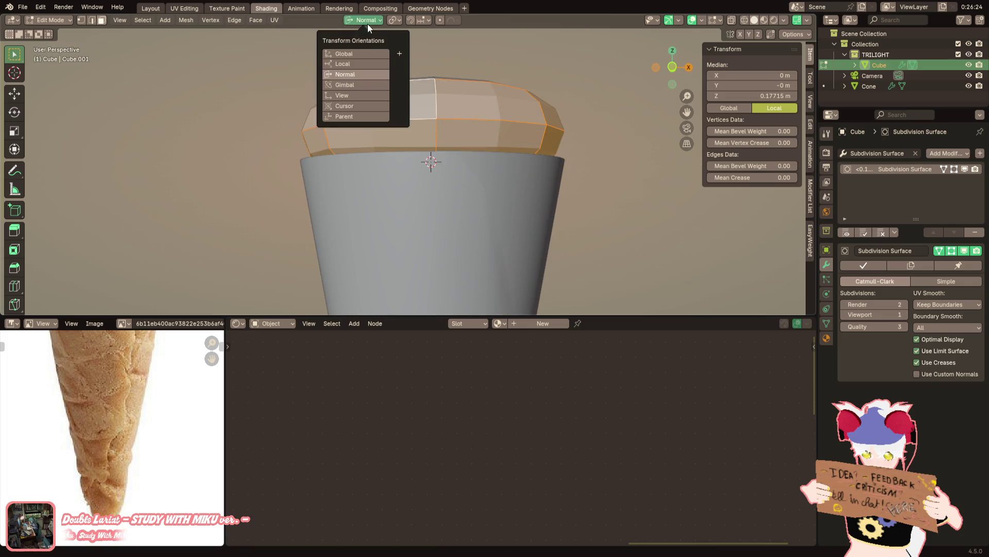
left_click(356, 54)
key("s")
key("shift+z")
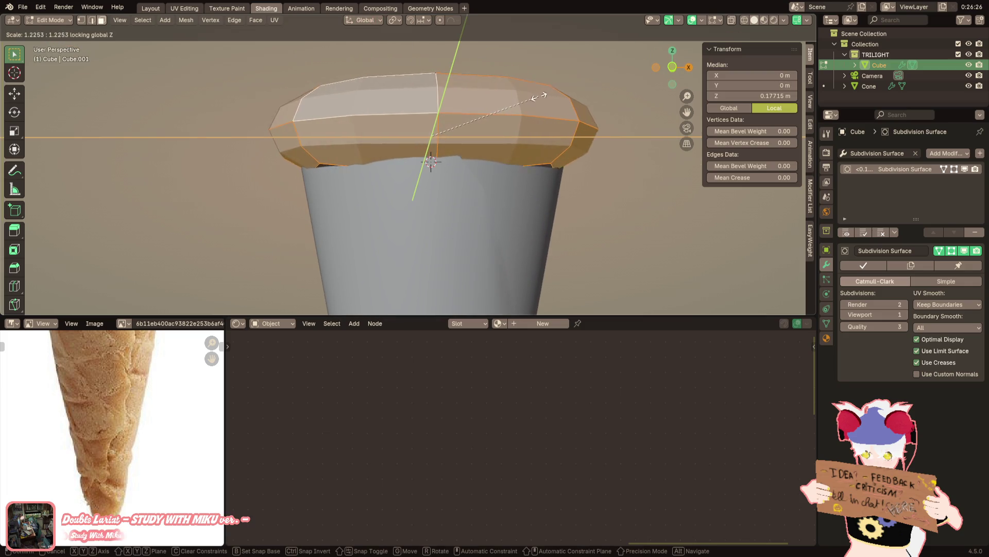
left_click(552, 95)
Shrink the band slightly back in and select one front face for the drip
middle_click_drag(552, 95, 588, 111)
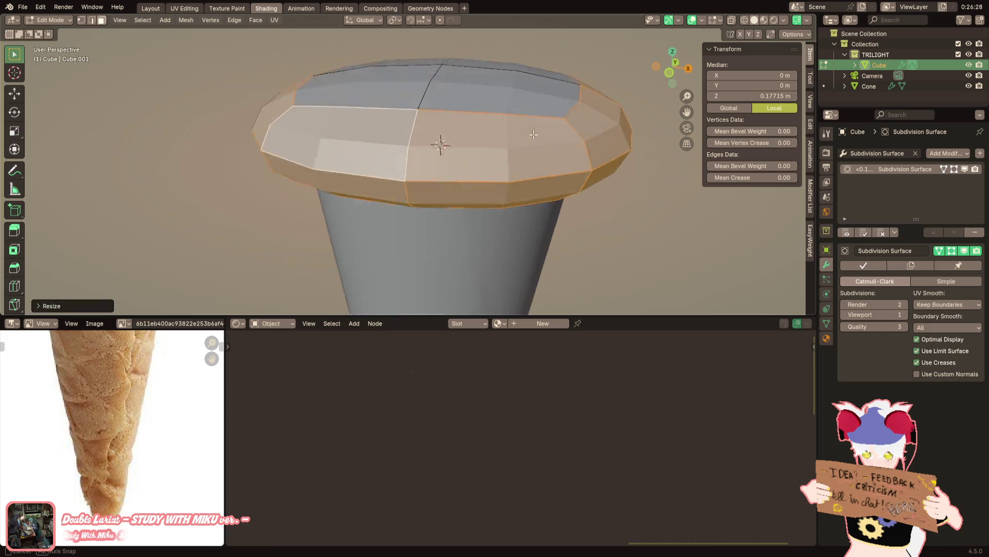
key("s")
key("shift+z")
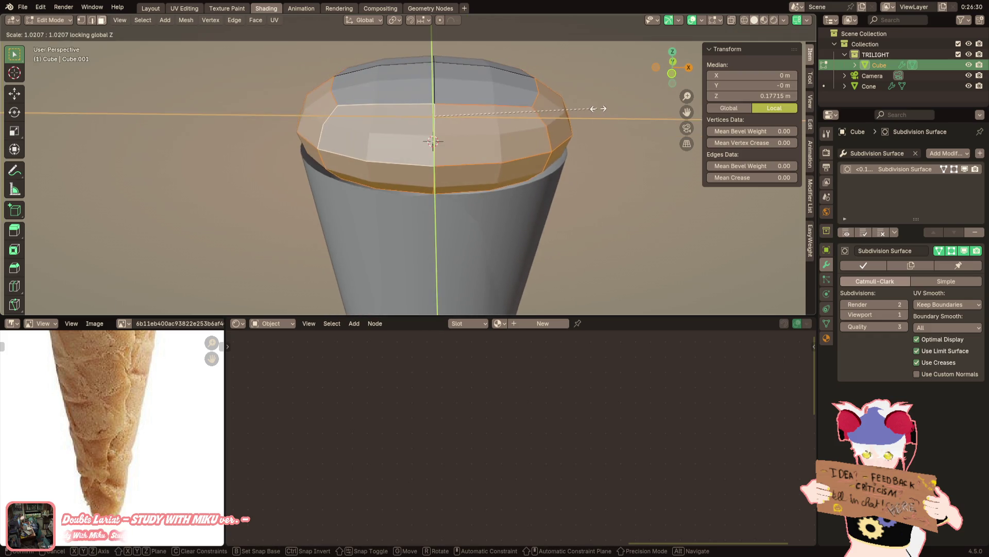
left_click(594, 113)
mouse_move(596, 115)
middle_mouse_down()
mouse_move(541, 152)
mouse_move(435, 132)
middle_mouse_up()
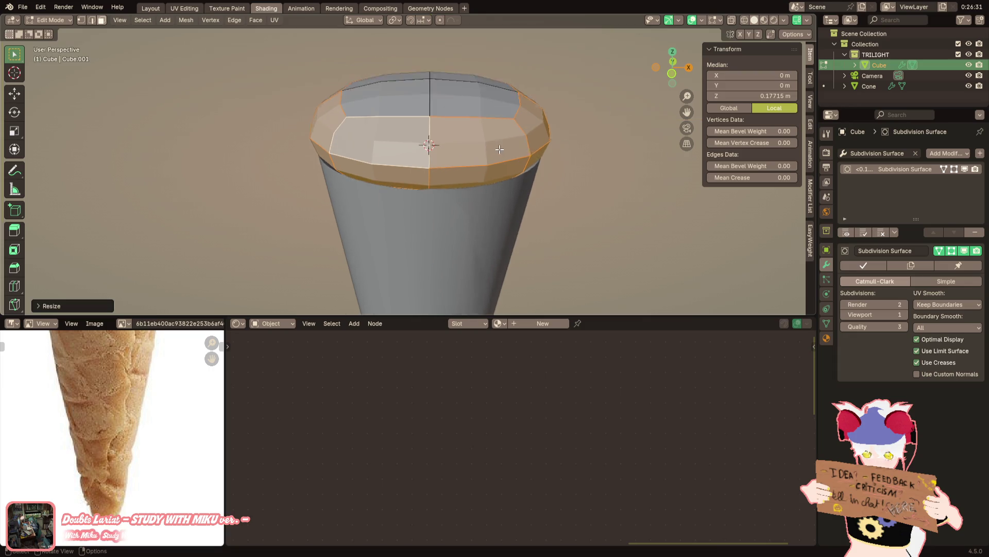
scroll(434, 132, "up", 2)
left_click(430, 124)
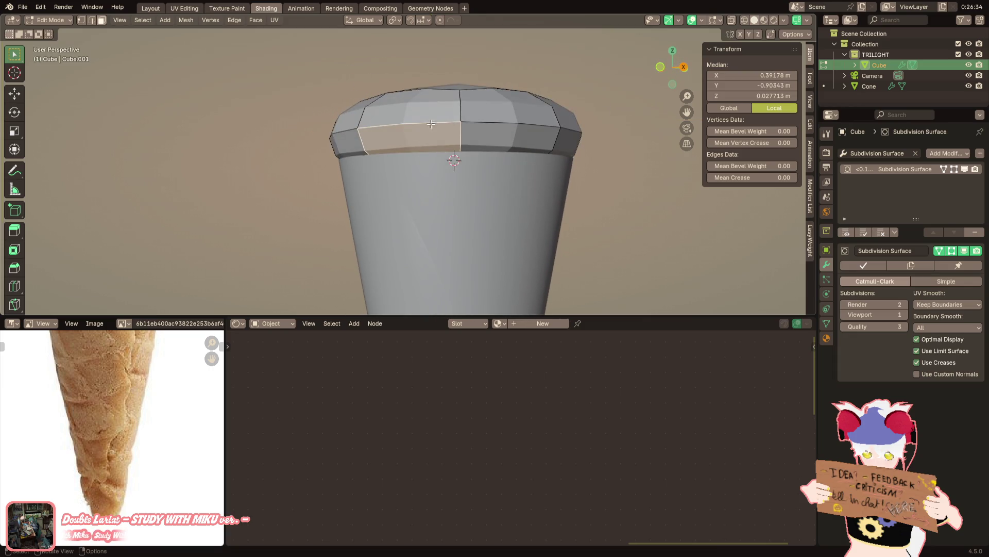
middle_click_drag(402, 155, 464, 162)
Pull the selected face straight down to form the drip over the rim
key("g")
key("z")
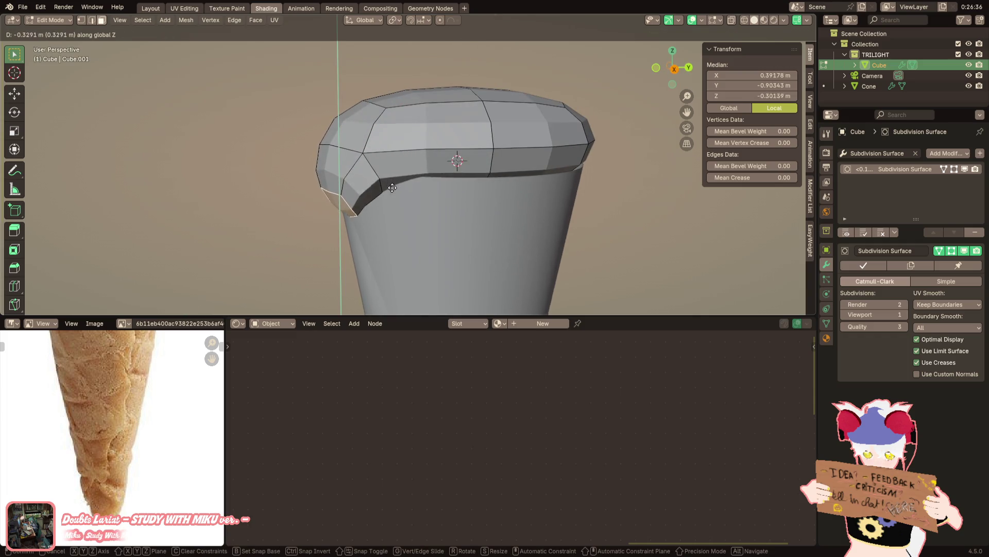
left_click(400, 215)
middle_click_drag(403, 206, 459, 204)
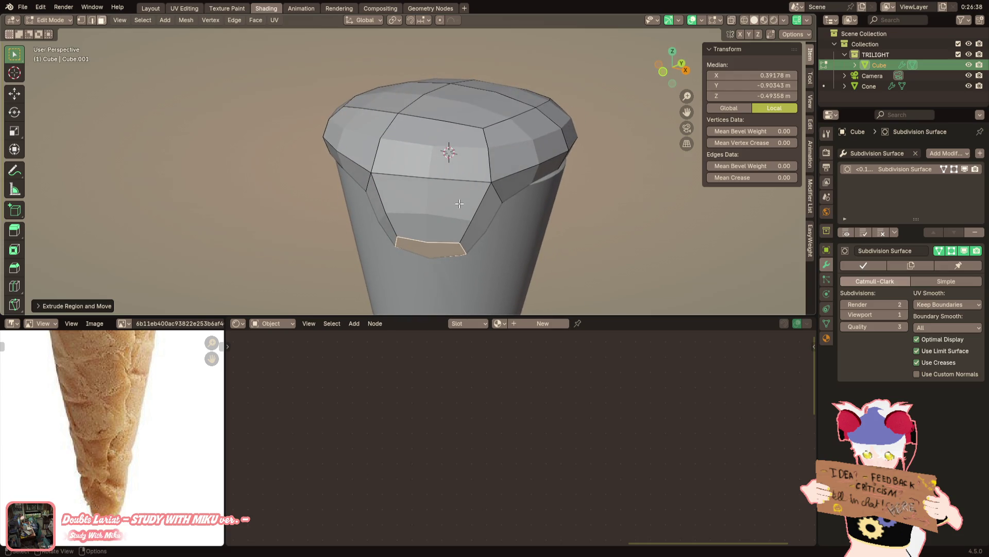
In Object Mode give the scoop Shade Auto Smooth, then plain Shade Smooth, and return to editing
key("Tab")
right_click(533, 203)
left_click(533, 203)
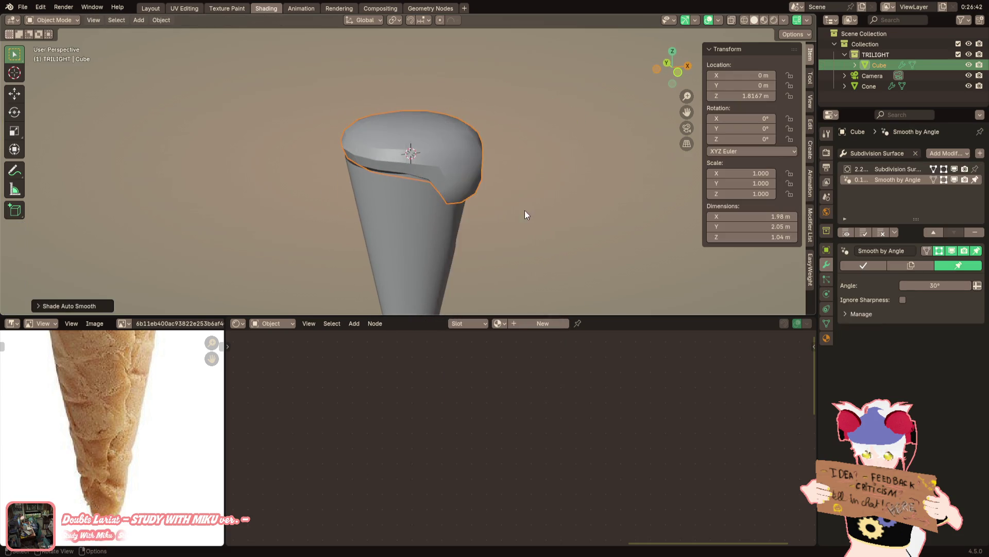
right_click(507, 203)
left_click(503, 198)
key("Tab")
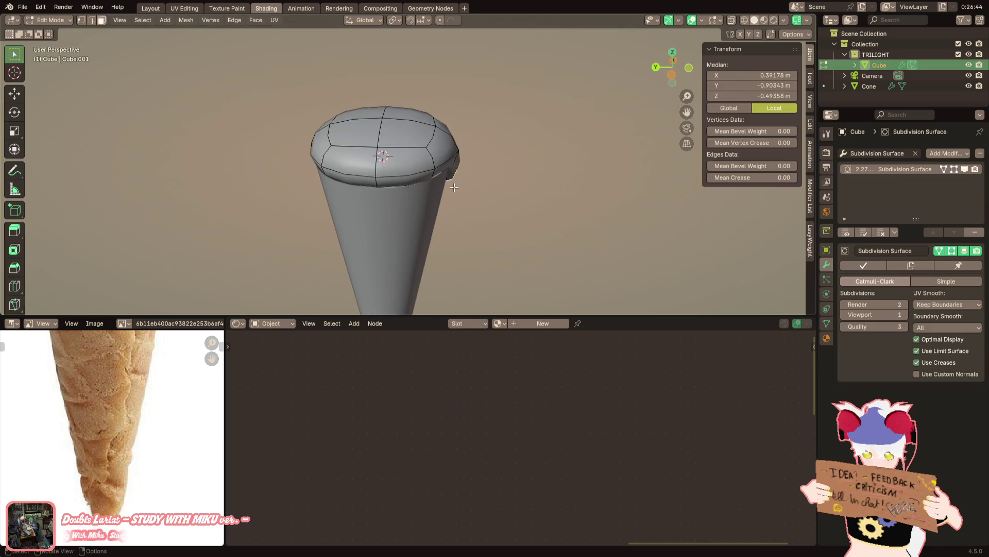
Select a face on the cap and switch to the Layout workspace showing the waffle cone
left_click(445, 165)
mouse_move(453, 162)
middle_mouse_down()
mouse_move(494, 185)
mouse_move(404, 185)
middle_mouse_up()
scroll(501, 189, "down", 2)
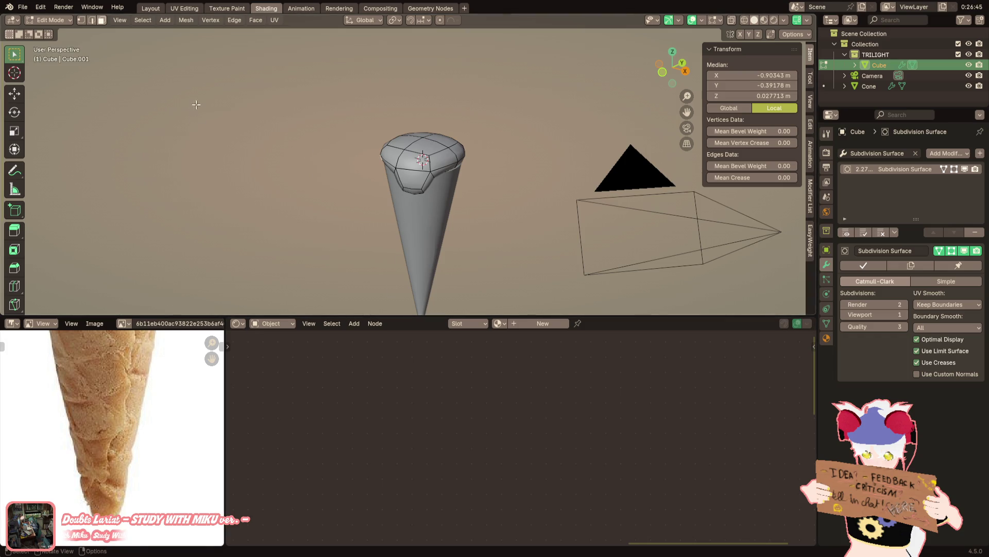
left_click(150, 7)
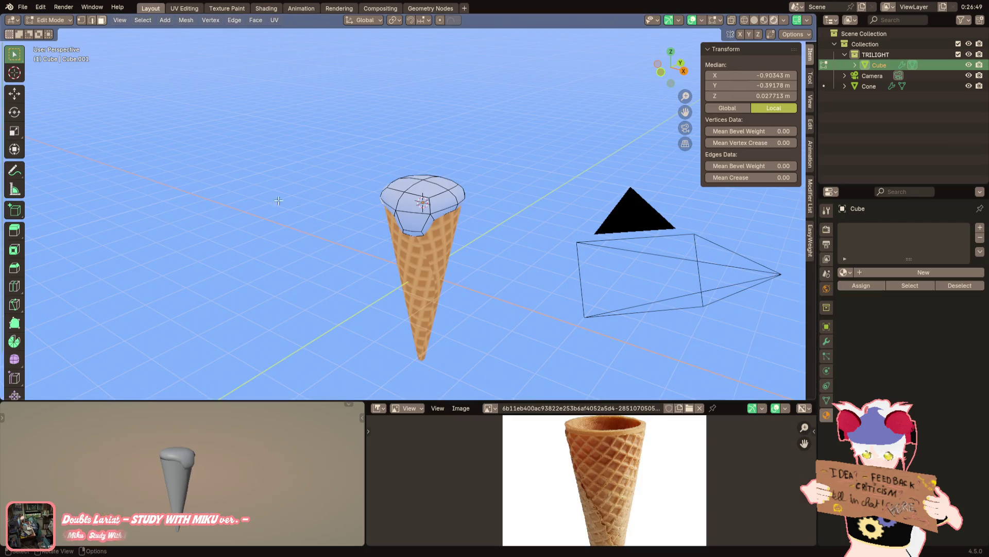
Switch to Solid shading and extrude the selected side faces outward into a lobe
left_click(757, 20)
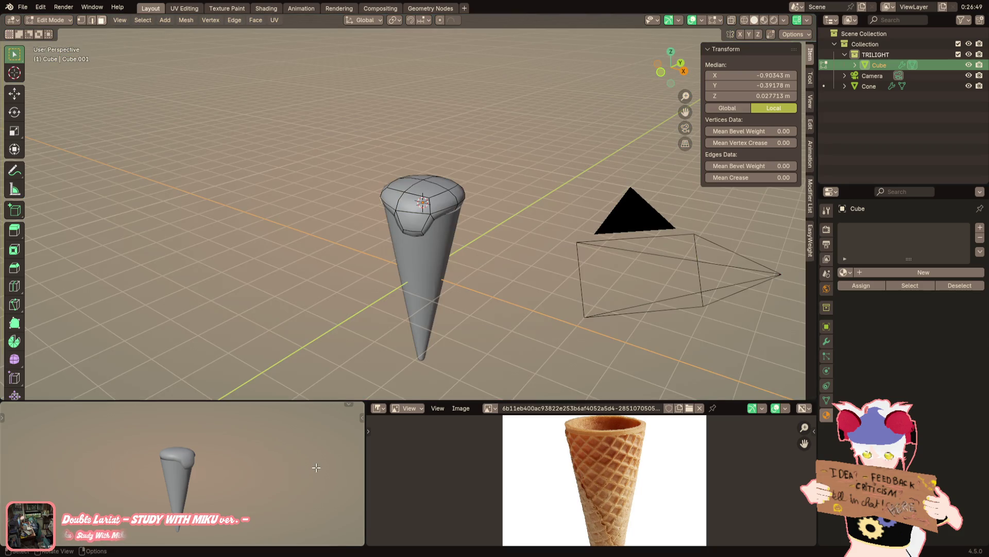
scroll(421, 232, "up", 5)
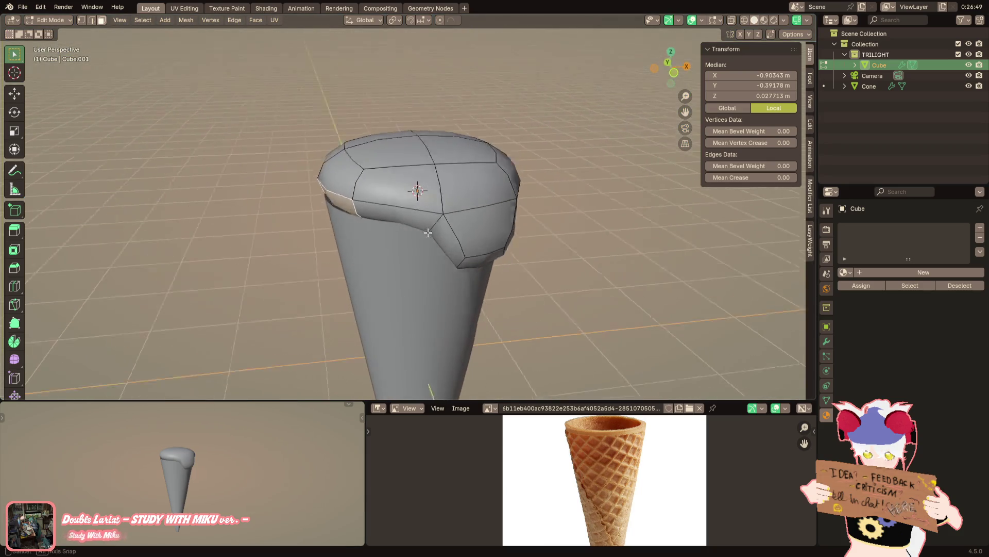
mouse_move(421, 232)
middle_mouse_down()
mouse_move(430, 222)
mouse_move(384, 237)
mouse_move(565, 198)
middle_mouse_up()
key("e")
left_click(421, 225)
scroll(344, 380, "up", 1)
scroll(365, 284, "up", 1)
Move the lobe vertically and add an edge loop near the drip tip
middle_click_drag(545, 215, 540, 214)
key("g")
key("z")
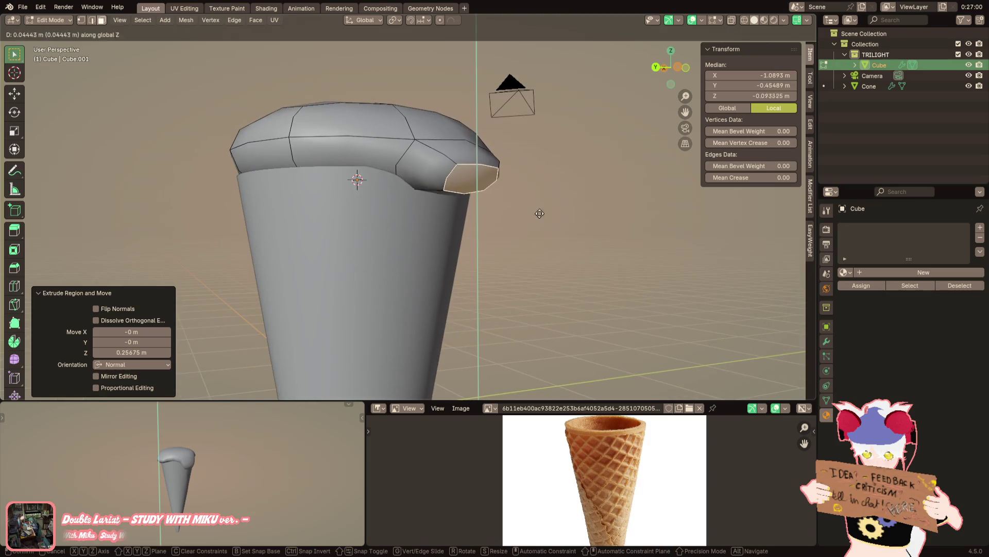
left_click(524, 211)
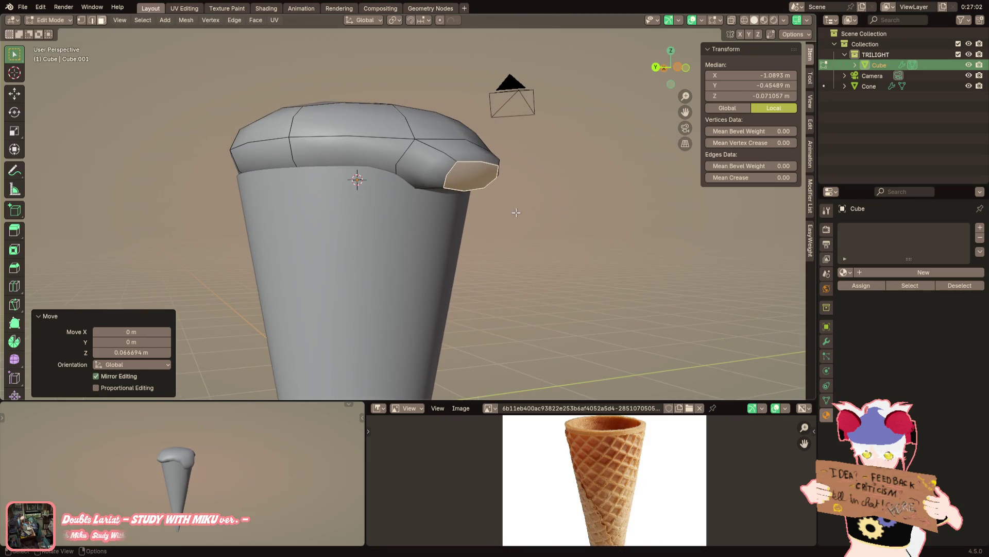
key("ctrl+r")
left_click(435, 160)
left_click(424, 144)
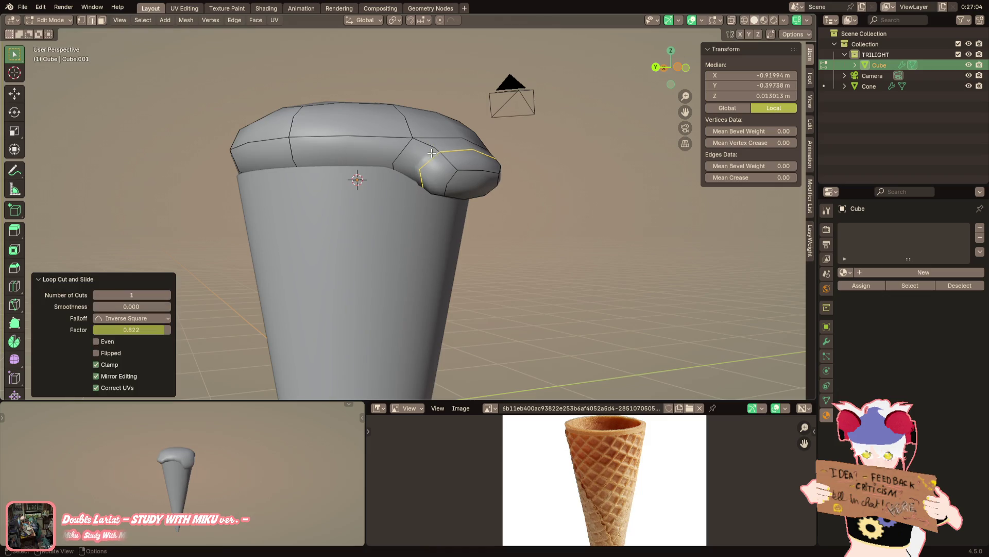
scroll(424, 144, "up", 3)
Try a vertical move of the loop, undo it, and select edges on the drip
mouse_move(424, 144)
middle_mouse_down()
mouse_move(558, 168)
mouse_move(524, 179)
middle_mouse_up()
key("g")
key("z")
left_click(560, 140)
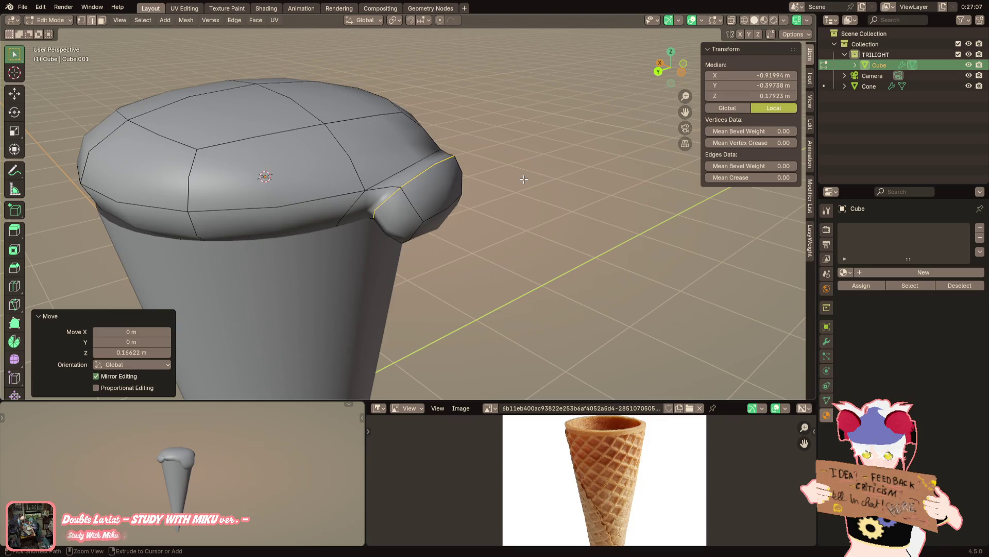
key("ctrl+z")
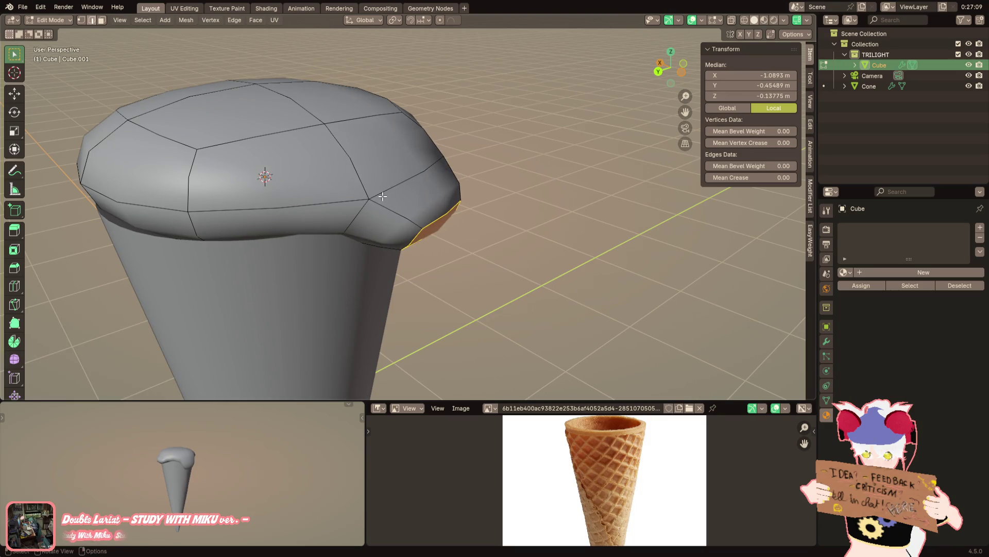
left_click(366, 204, "shift")
mouse_move(367, 207)
middle_mouse_down()
mouse_move(329, 170)
mouse_move(523, 168)
mouse_move(517, 181)
mouse_move(505, 162)
mouse_move(449, 151)
mouse_move(331, 176)
mouse_move(287, 161)
middle_mouse_up()
Move the drip edges down along Z and out along X in two nudges
key("g")
key("z")
left_click(518, 146)
key("g")
key("x")
left_click(550, 183)
key("g")
key("x")
left_click(517, 181)
Lower the drip's other side and curl the tip 45 degrees so it hooks over the rim
left_click(448, 151)
key("g")
key("z")
left_click(364, 162)
middle_click_drag(364, 162, 417, 139)
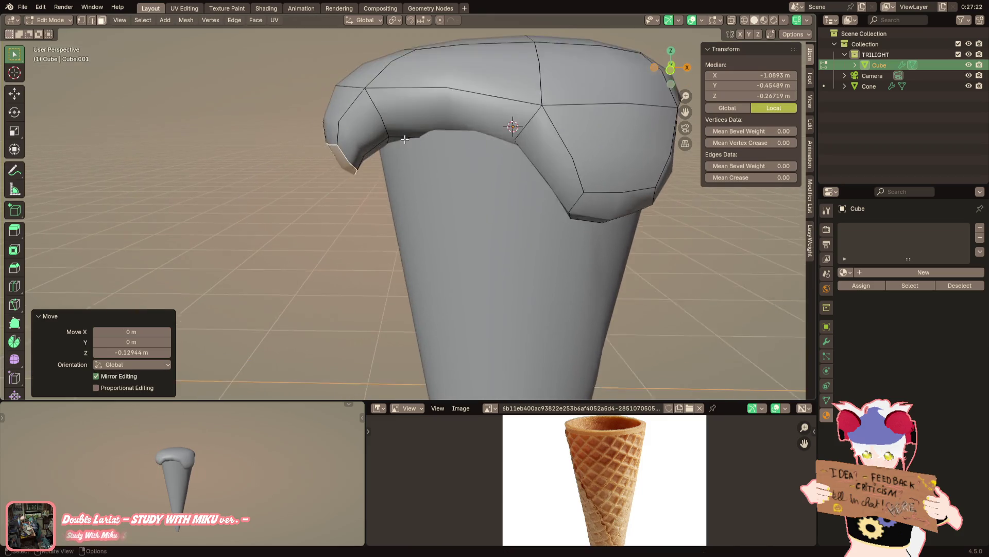
type("r-45")
key("Return")
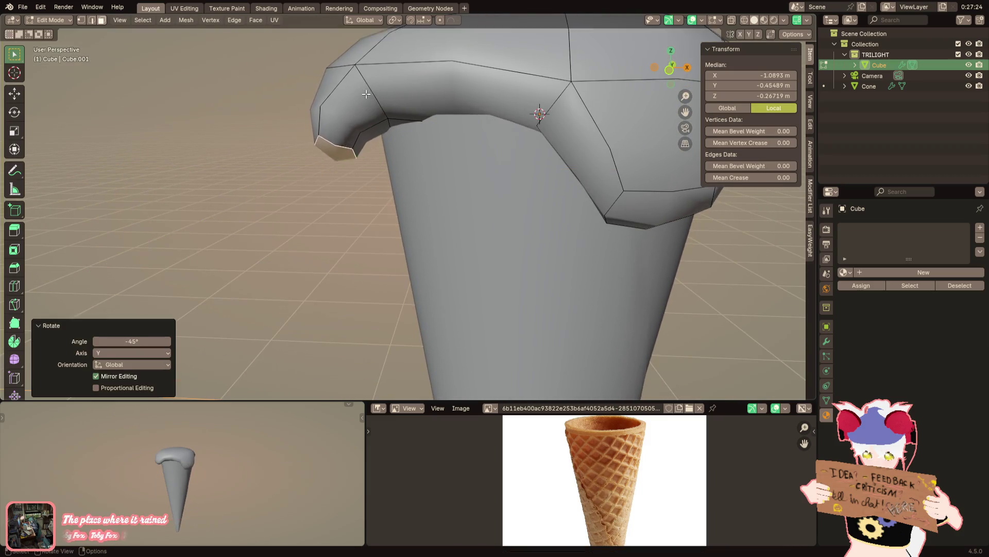
mouse_move(384, 99)
middle_mouse_down()
mouse_move(379, 121)
mouse_move(452, 176)
middle_mouse_up()
key("g")
left_click(399, 129)
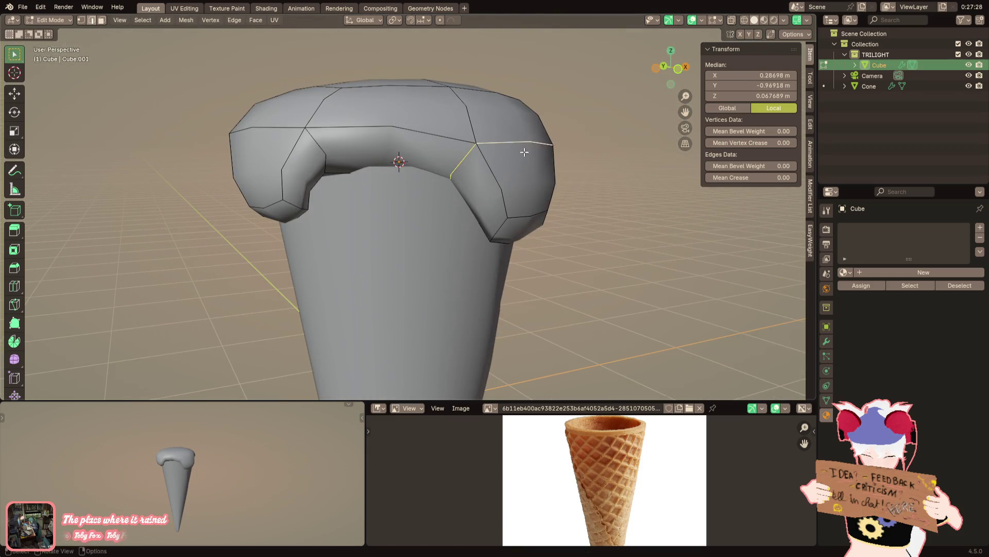
Pull the front drip faces down along Z and clear the selection
middle_click_drag(524, 153, 370, 147)
mouse_move(458, 157)
middle_mouse_down()
mouse_move(458, 222)
mouse_move(443, 207)
mouse_move(471, 218)
mouse_move(426, 212)
middle_mouse_up()
key("g")
left_click(457, 223)
key("g")
key("z")
left_click(444, 199)
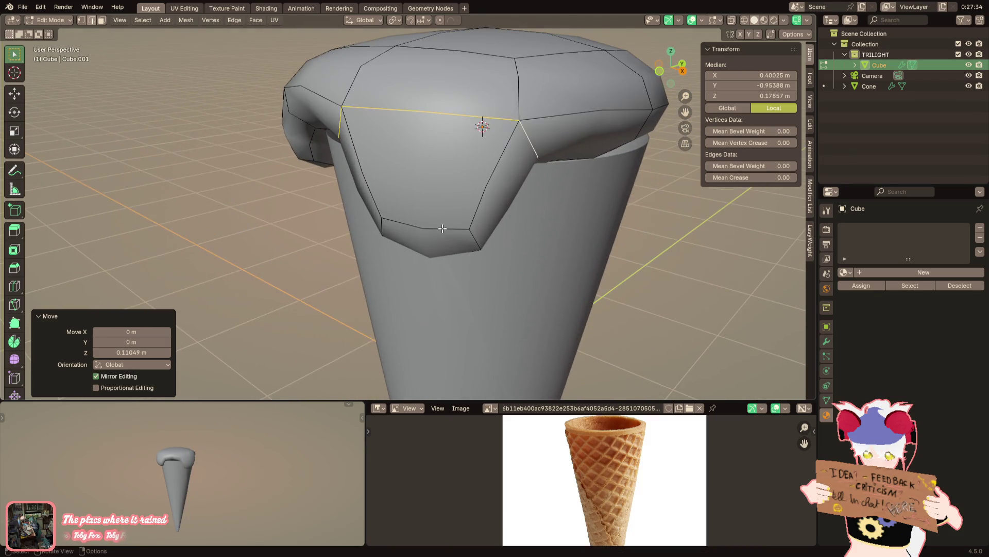
key("alt+a")
Add a centred edge loop across the front drip and lower one of its vertices
key("ctrl+r")
left_click(427, 210)
right_click(427, 211)
left_click(434, 251)
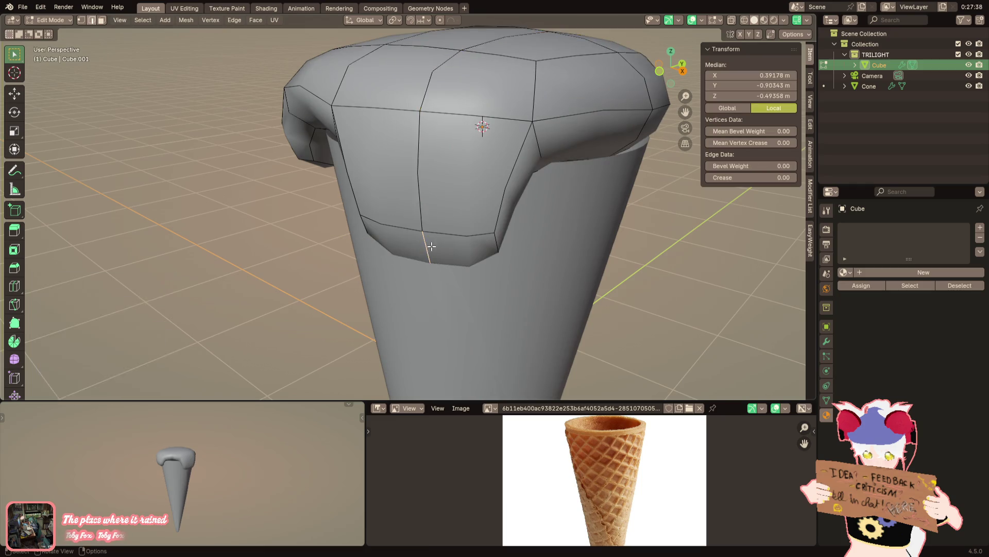
mouse_move(433, 251)
middle_mouse_down()
mouse_move(402, 247)
mouse_move(472, 263)
mouse_move(432, 276)
mouse_move(404, 219)
mouse_move(373, 201)
middle_mouse_up()
key("g")
key("z")
left_click(395, 260)
Check the shape in Object Mode, add a centred loop on the curled drip and start a Y scale on a vertex
key("Tab")
scroll(394, 271, "down", 4)
key("Tab")
scroll(432, 277, "up", 3)
scroll(432, 276, "up", 2)
key("ctrl+r")
left_click(403, 219)
right_click(403, 219)
left_click(389, 208)
key("s")
key("y")
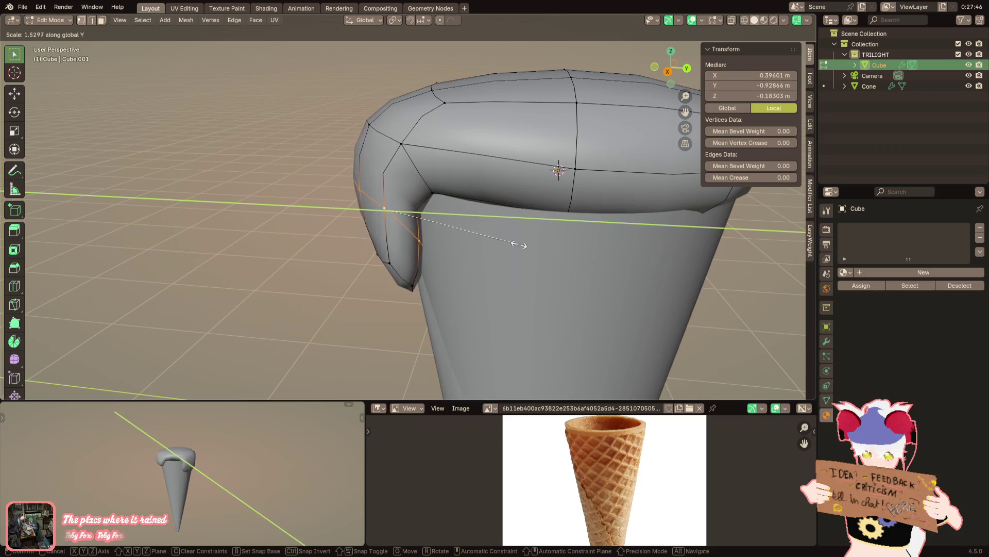
Undo the Y scale, then rotate and enlarge the drip loop
left_click(562, 255)
key("ctrl+z")
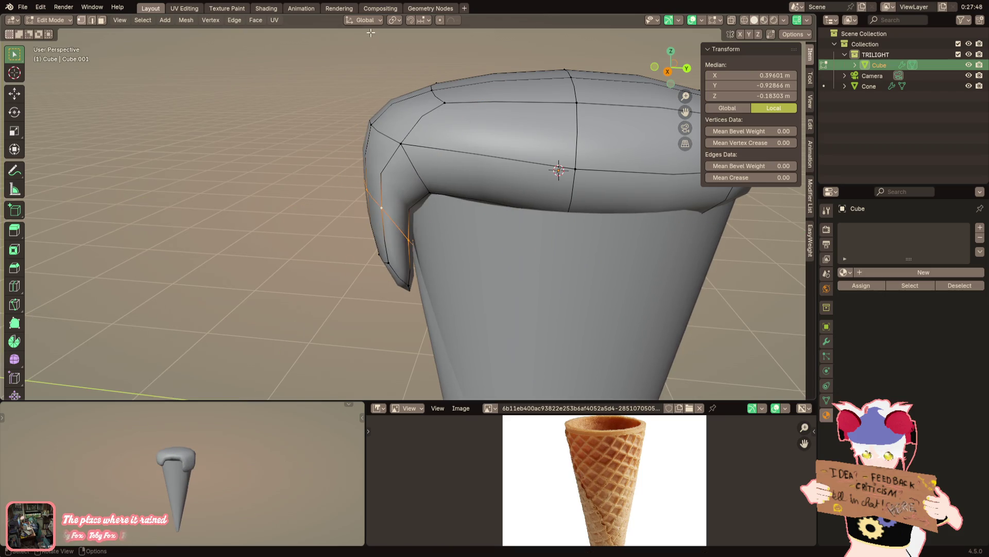
left_click(369, 20)
mouse_move(456, 147)
middle_mouse_down()
mouse_move(472, 172)
mouse_move(475, 157)
middle_mouse_up()
key("r")
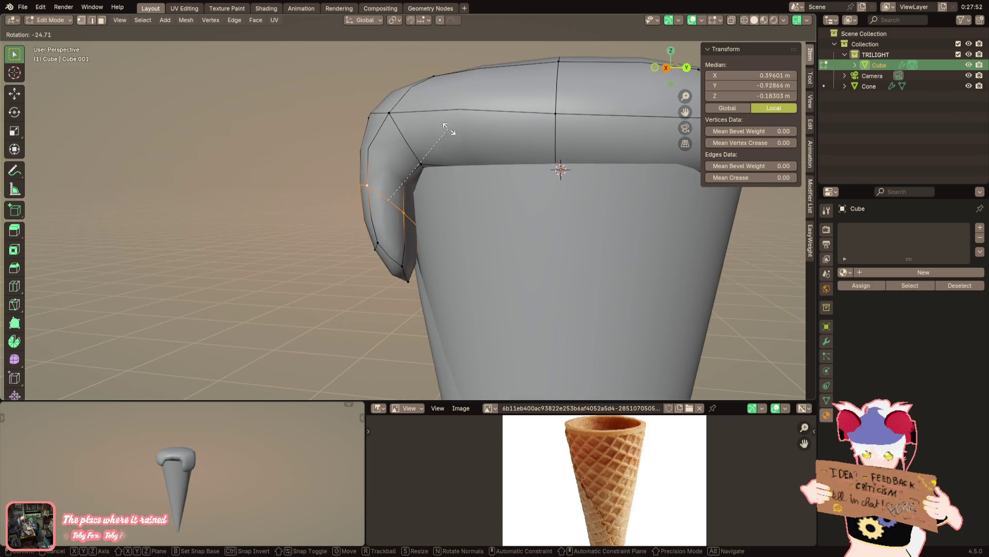
left_click(448, 129)
key("s")
left_click(495, 151)
Shift the drip loop along Y, inspect front-on, and undo the move
key("g")
key("y")
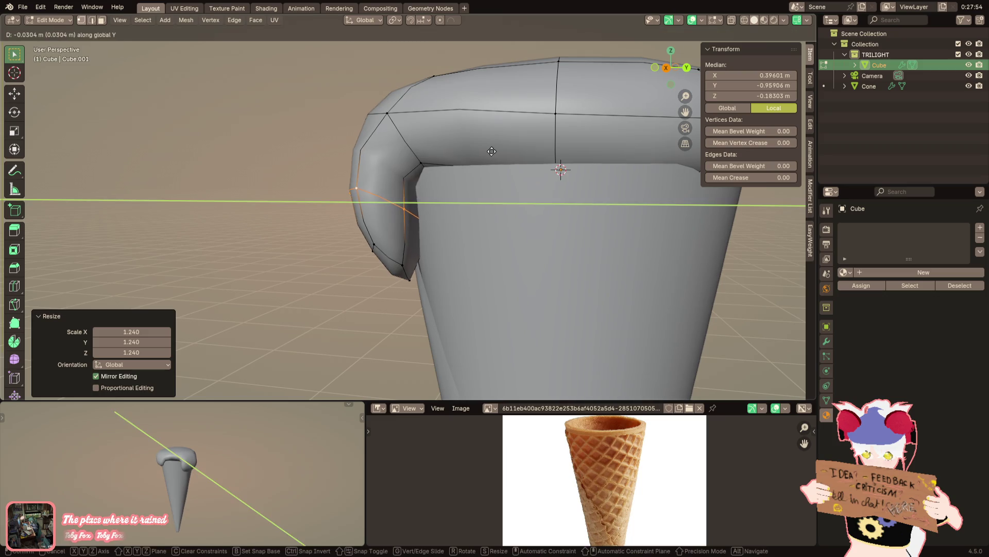
left_click(470, 144)
mouse_move(470, 144)
middle_mouse_down()
mouse_move(648, 148)
mouse_move(459, 152)
middle_mouse_up()
key("ctrl+z")
In wireframe, drop two tip vertices lower for a fuller rounded hook, then return to Solid
left_click(504, 182)
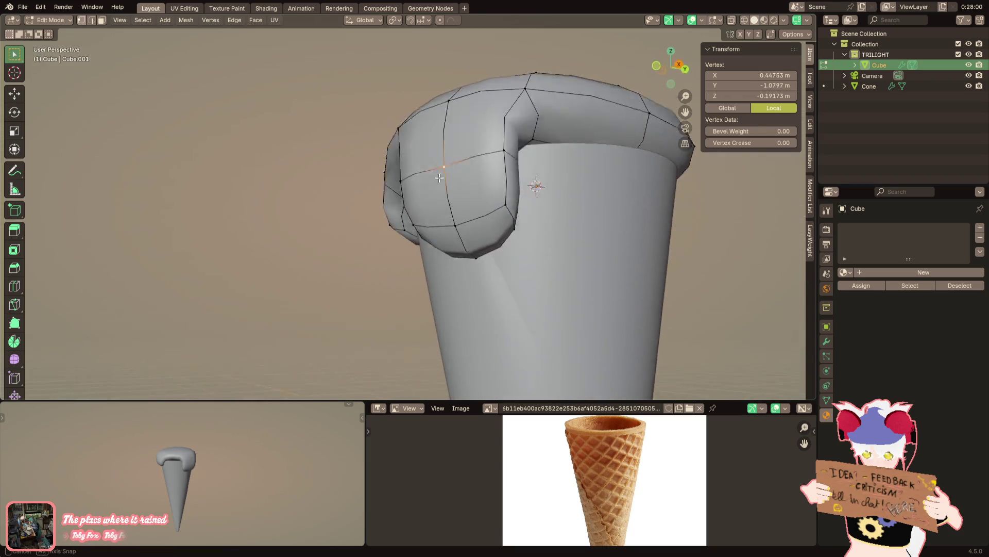
middle_click_drag(503, 182, 557, 170)
right_click(561, 171, "shift")
key("shift+z")
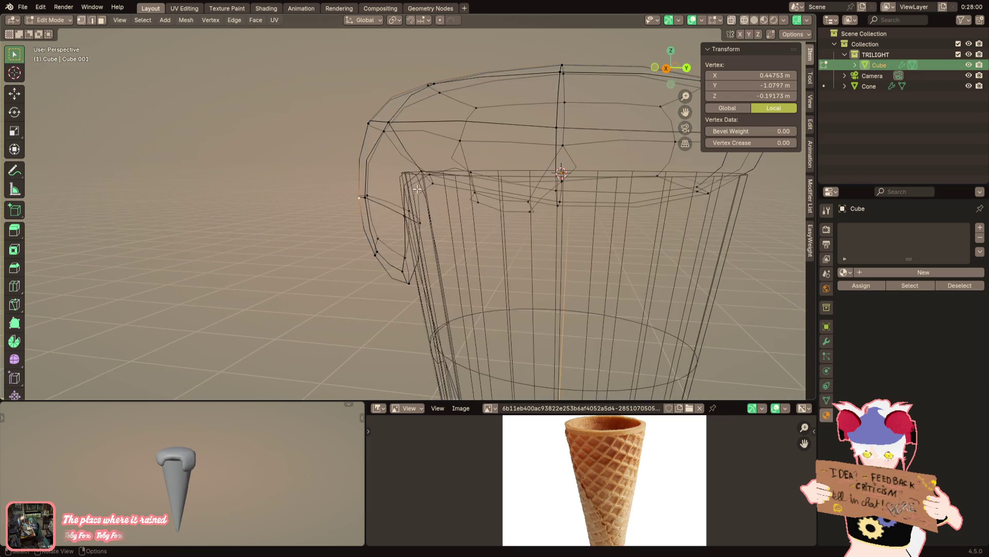
key("g")
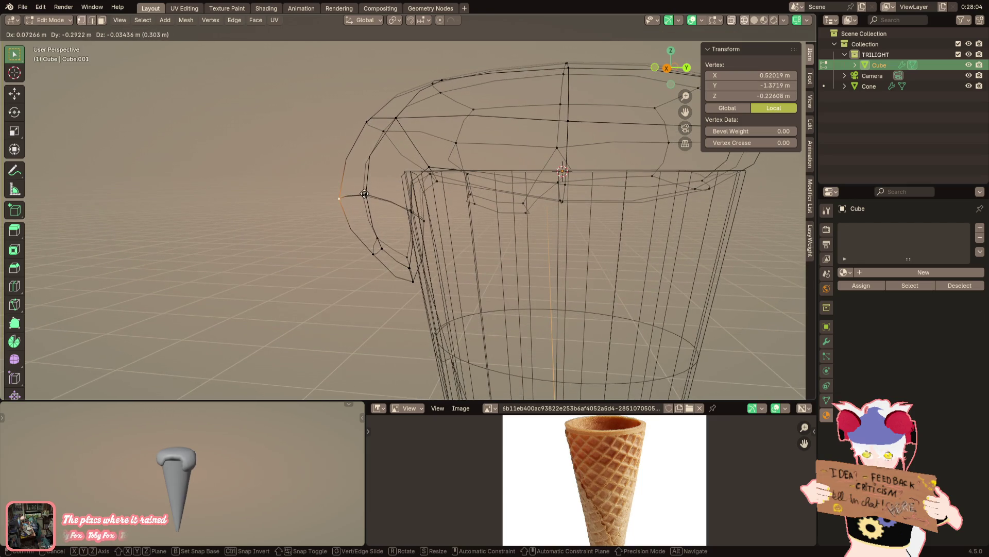
left_click(365, 194)
key("g")
left_click(334, 202)
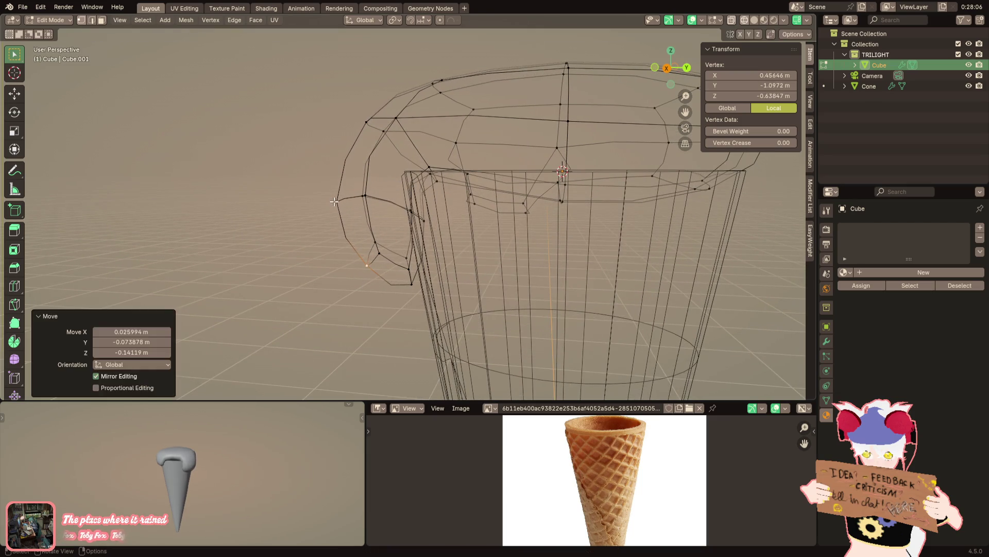
key("shift+z")
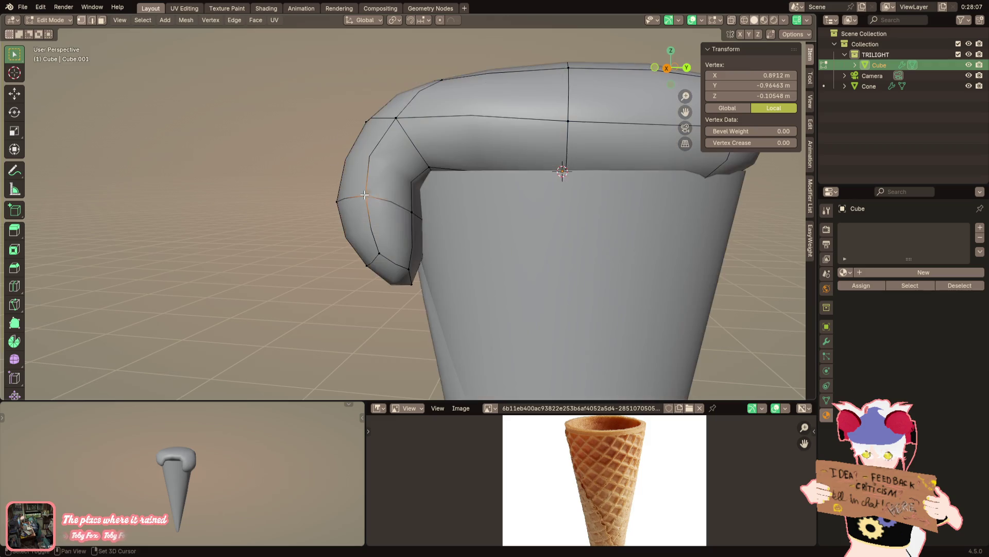
scroll(437, 218, "down", 3)
mouse_move(410, 224)
middle_mouse_down()
mouse_move(387, 155)
mouse_move(411, 190)
mouse_move(394, 203)
mouse_move(479, 239)
mouse_move(426, 208)
middle_mouse_up()
Reposition a drip vertex, then narrow the front drip's lower edge by scaling along X
left_click(387, 155)
key("g")
left_click(378, 149)
scroll(380, 219, "up", 2)
key("alt+a")
left_click(381, 219)
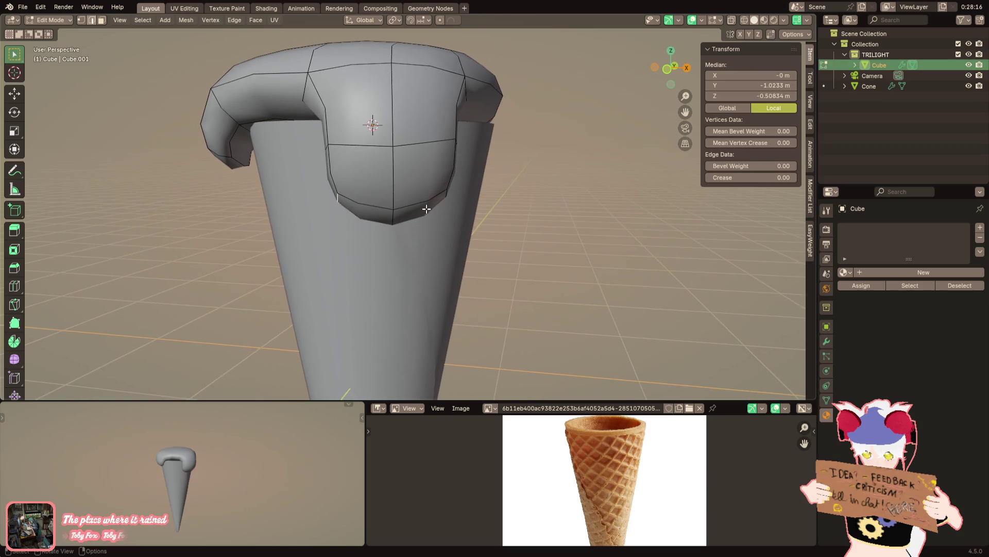
key("s")
key("x")
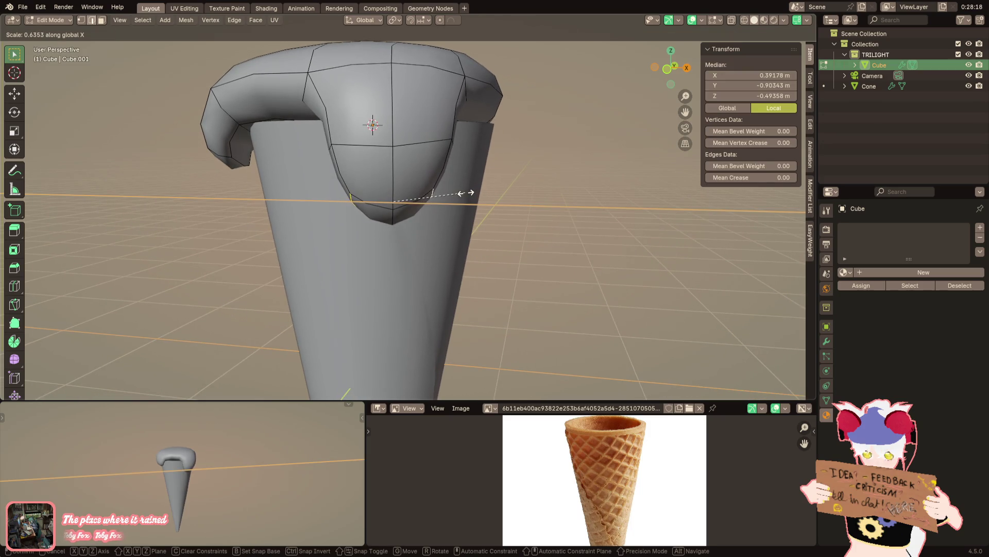
left_click(466, 192)
Raise the front drip and its top vertices along Z into a shorter rounded bulge
mouse_move(467, 193)
middle_mouse_down()
mouse_move(406, 188)
mouse_move(406, 197)
middle_mouse_up()
key("g")
key("z")
left_click(406, 188)
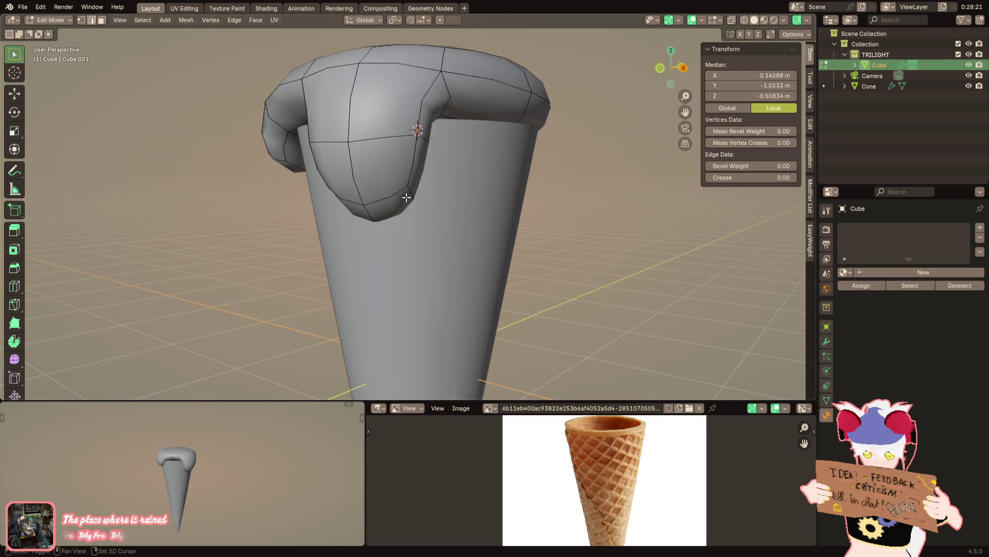
key("g")
key("z")
left_click(378, 193)
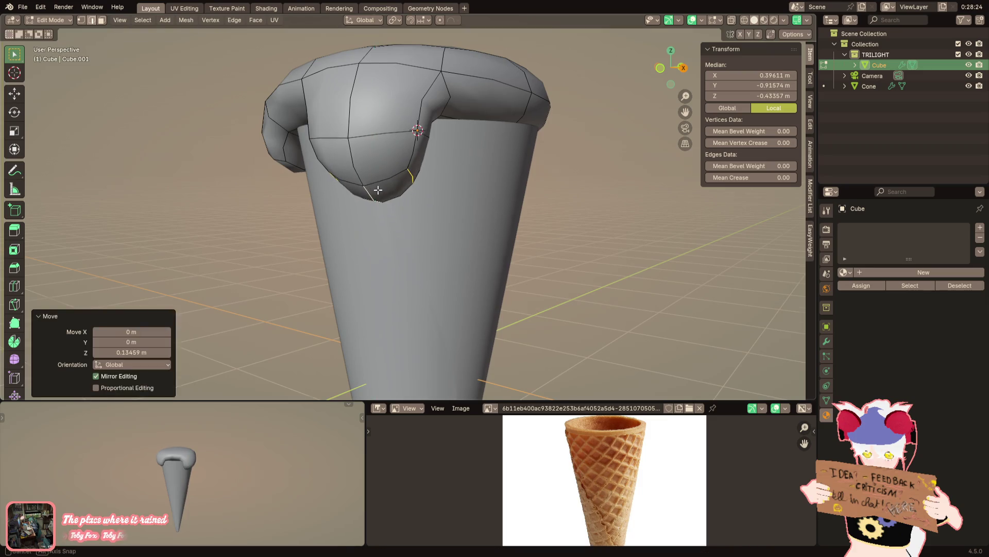
mouse_move(379, 193)
middle_mouse_down()
mouse_move(288, 206)
mouse_move(514, 206)
mouse_move(497, 251)
mouse_move(557, 253)
middle_mouse_up()
scroll(288, 206, "down", 3)
Re-enter Edit Mode on the scoop and select one of its front faces for reshaping
key("Tab")
scroll(557, 253, "up", 2)
key("Tab")
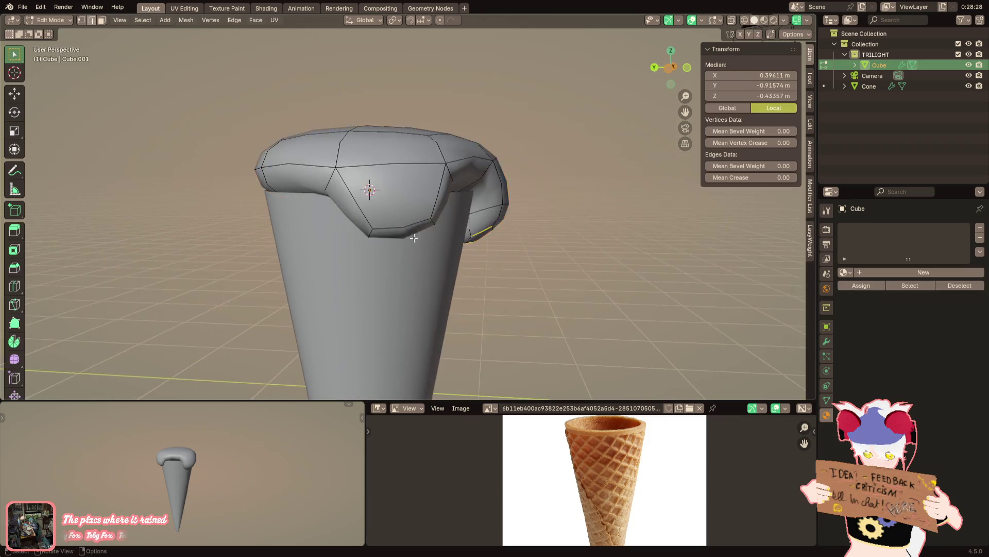
mouse_move(580, 221)
middle_mouse_down()
mouse_move(491, 222)
mouse_move(411, 177)
mouse_move(401, 196)
mouse_move(347, 177)
middle_mouse_up()
left_click(489, 209)
left_click(391, 164)
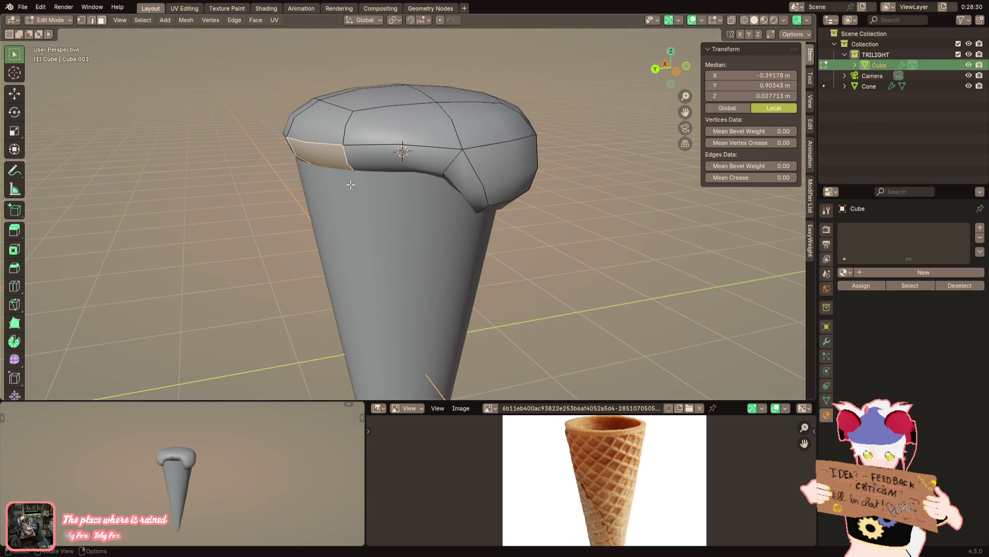
Add a top scoop face to the selection and lift the faces slightly along Z
mouse_move(350, 184)
middle_mouse_down()
mouse_move(333, 182)
mouse_move(515, 186)
mouse_move(444, 143)
middle_mouse_up()
left_click(444, 142, "shift")
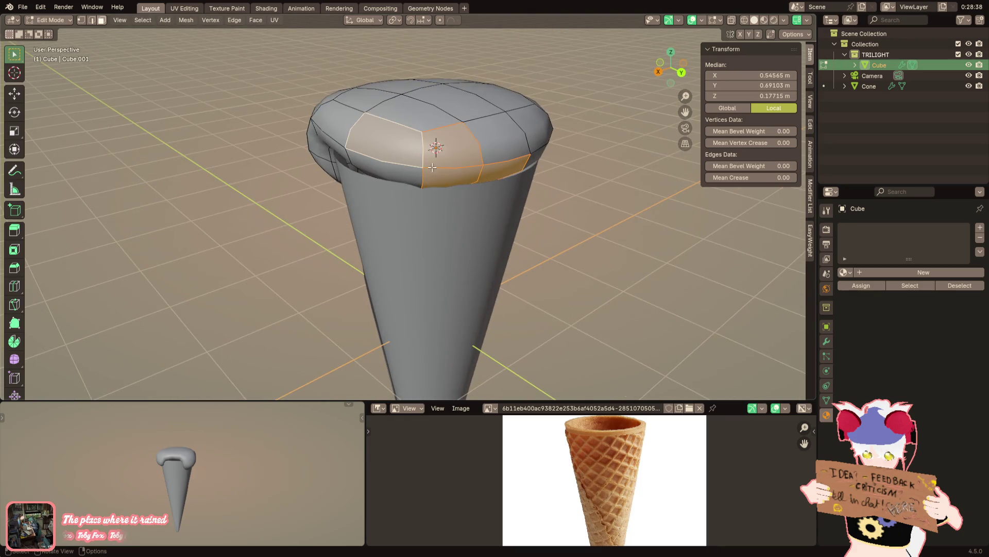
key("g")
key("z")
left_click(446, 155)
mouse_move(446, 154)
middle_mouse_down()
mouse_move(380, 191)
mouse_move(480, 155)
mouse_move(509, 153)
mouse_move(540, 173)
mouse_move(409, 177)
middle_mouse_up()
Select a front scoop face and extrude it outward past the cone rim, redoing a misplaced attempt
left_click(473, 148)
left_click(409, 177)
scroll(460, 186, "up", 2)
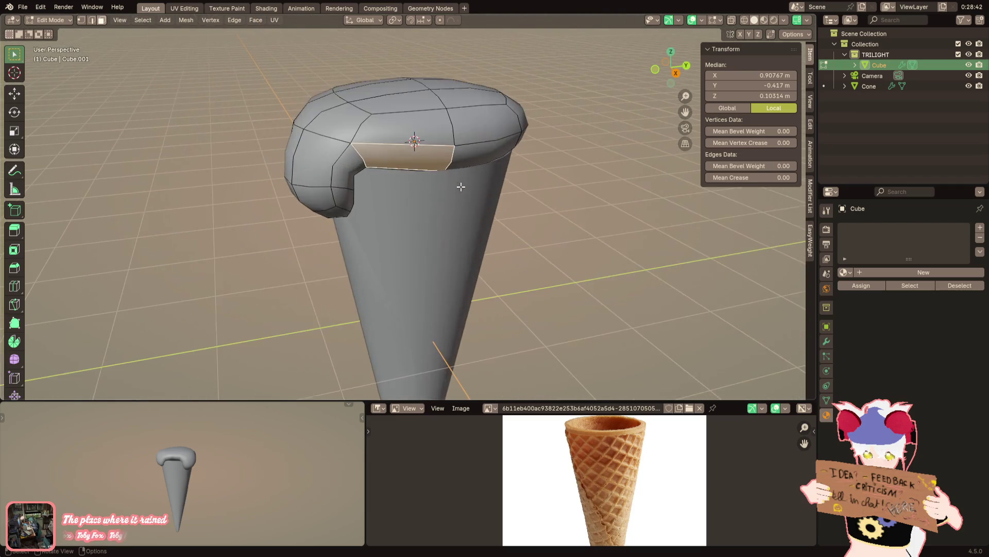
scroll(459, 185, "up", 2)
scroll(395, 193, "up", 2)
scroll(404, 242, "up", 2)
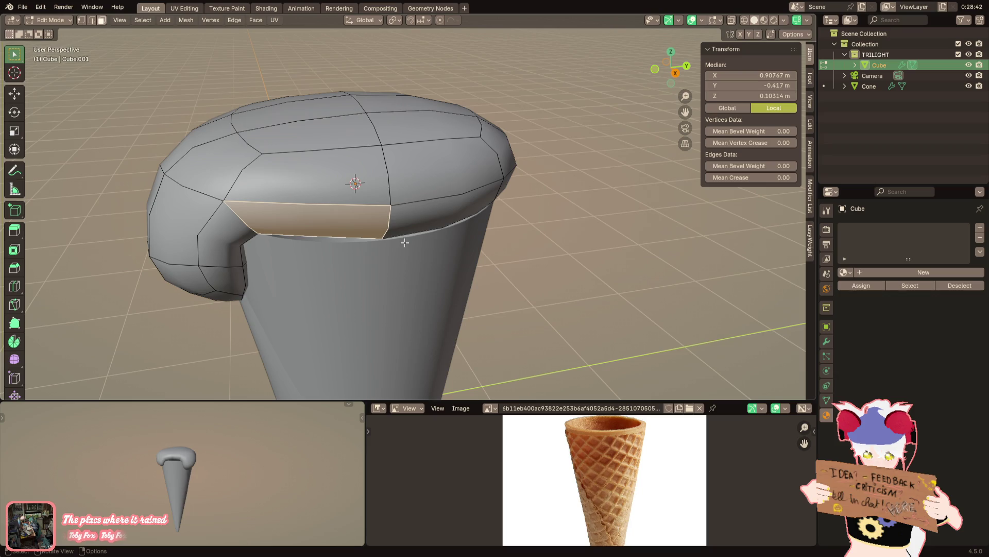
mouse_move(314, 151)
middle_mouse_down()
mouse_move(353, 181)
mouse_move(422, 172)
mouse_move(363, 205)
mouse_move(376, 281)
mouse_move(330, 223)
middle_mouse_up()
left_click(420, 173)
key("e")
right_click(347, 230)
key("ctrl+z")
key("e")
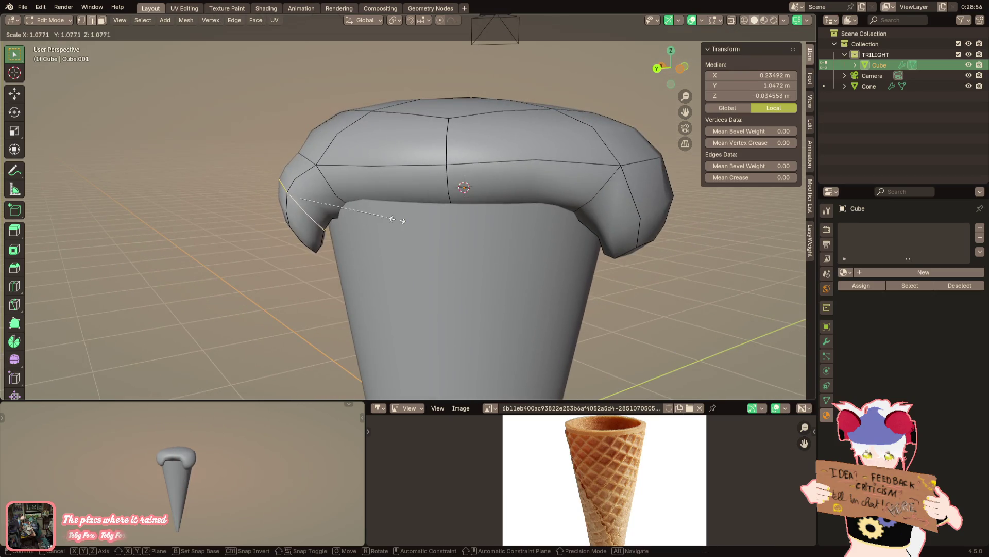
Cancel the stray scale and rotate the overhanging lobe edges to tilt them downward
right_click(404, 221)
middle_click_drag(404, 222, 387, 194)
key("ctrl+z")
key("r")
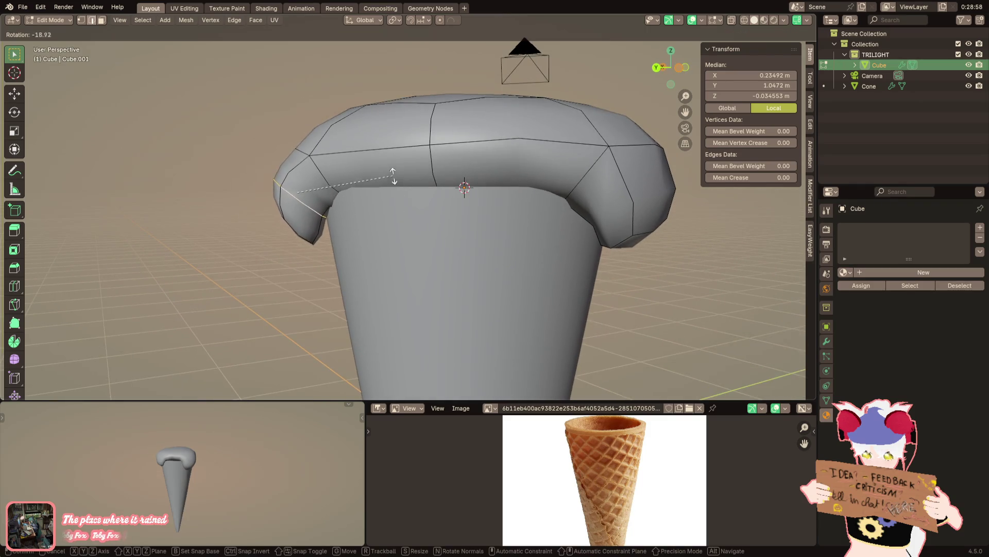
left_click(375, 162)
In face-select mode, rotate and move the left lobe face downward, undoing an unwanted scale
key("3")
mouse_move(319, 246)
middle_mouse_down()
mouse_move(340, 221)
mouse_move(363, 229)
mouse_move(356, 232)
mouse_move(368, 215)
mouse_move(389, 219)
middle_mouse_up()
left_click(345, 219)
key("r")
left_click(346, 195)
key("g")
left_click(345, 211)
key("s")
left_click(357, 225)
key("ctrl+z")
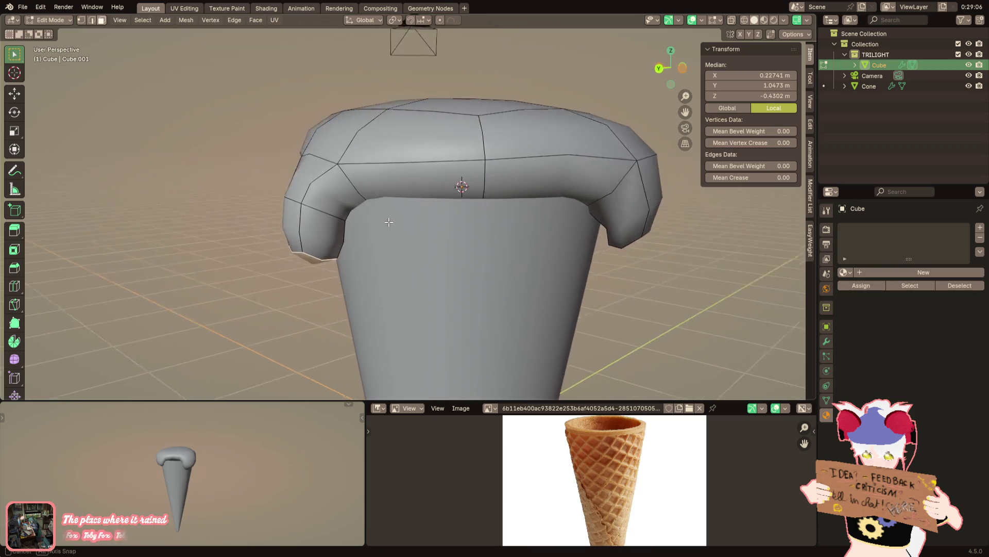
Lower an edge of the left lobe along Z so it hangs over the rim
mouse_move(369, 220)
middle_mouse_down()
mouse_move(325, 232)
mouse_move(286, 293)
mouse_move(333, 184)
mouse_move(491, 216)
mouse_move(470, 240)
mouse_move(524, 180)
middle_mouse_up()
left_click(278, 300)
key("g")
key("z")
left_click(337, 168)
scroll(469, 241, "up", 2)
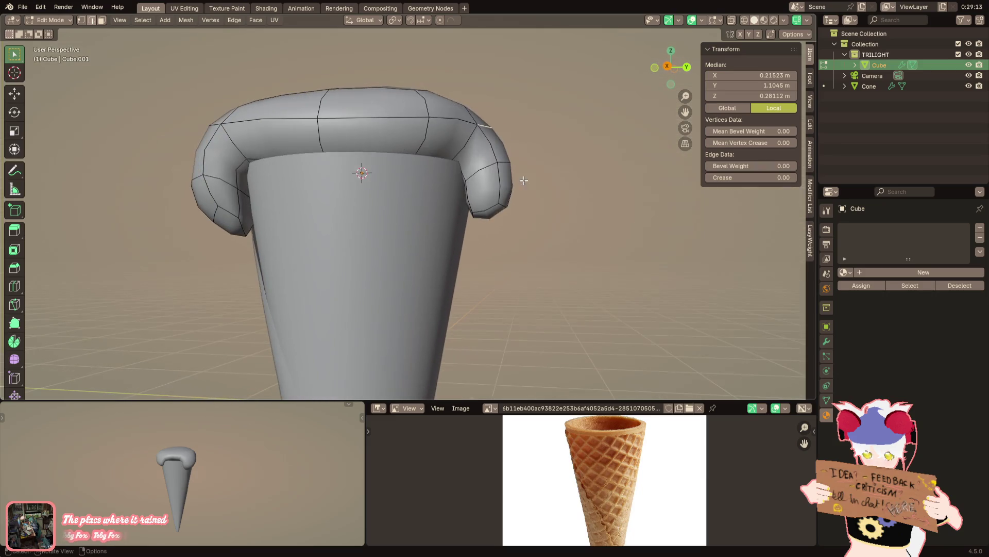
Shift the lobe's lower edge loop along Y and rotate it to angle the droop
left_click(494, 213)
mouse_move(494, 212)
middle_mouse_down()
mouse_move(475, 191)
mouse_move(432, 182)
middle_mouse_up()
scroll(475, 191, "up", 2)
key("g")
key("y")
left_click(475, 191)
scroll(432, 183, "up", 2)
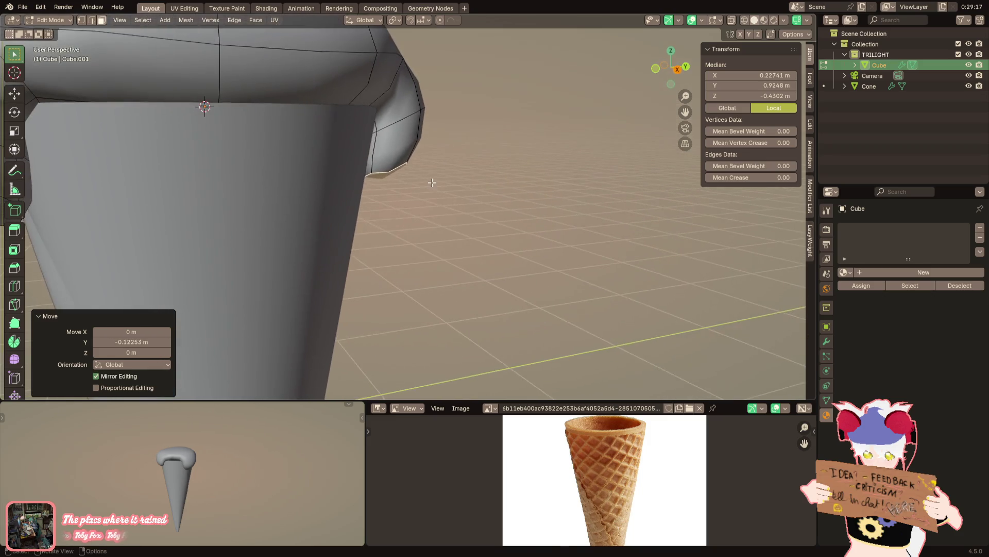
key("r")
left_click(475, 183)
Shrink the drip's end loop and flatten it along Y into a tapered hanging tip
key("s")
left_click(458, 180)
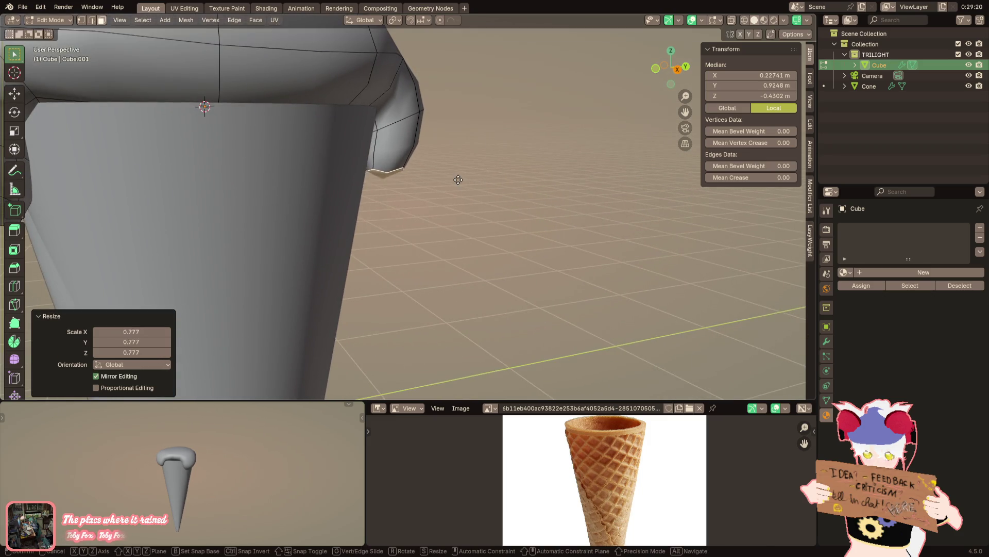
key("s")
key("y")
left_click(452, 178)
mouse_move(452, 178)
middle_mouse_down()
mouse_move(418, 180)
mouse_move(460, 177)
mouse_move(470, 137)
mouse_move(452, 167)
middle_mouse_up()
key("g")
Finish positioning the drip's tip with two small moves
left_click(459, 177)
key("g")
left_click(466, 159)
Duplicate the drip tip with Shift+D, place it below as a separate droplet, and shrink it
key("shift+d")
left_click(465, 162)
key("g")
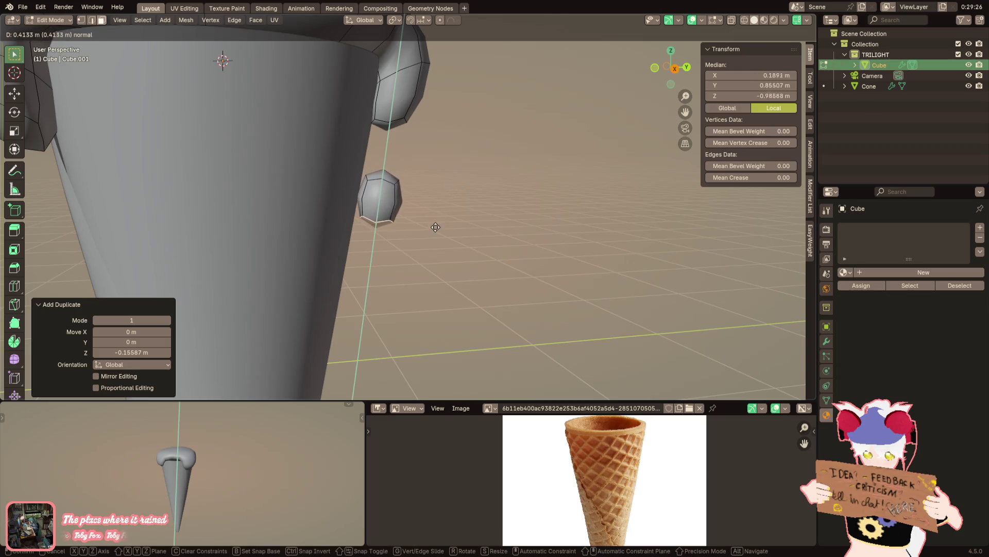
left_click(435, 229)
key("ctrl+l")
key("s")
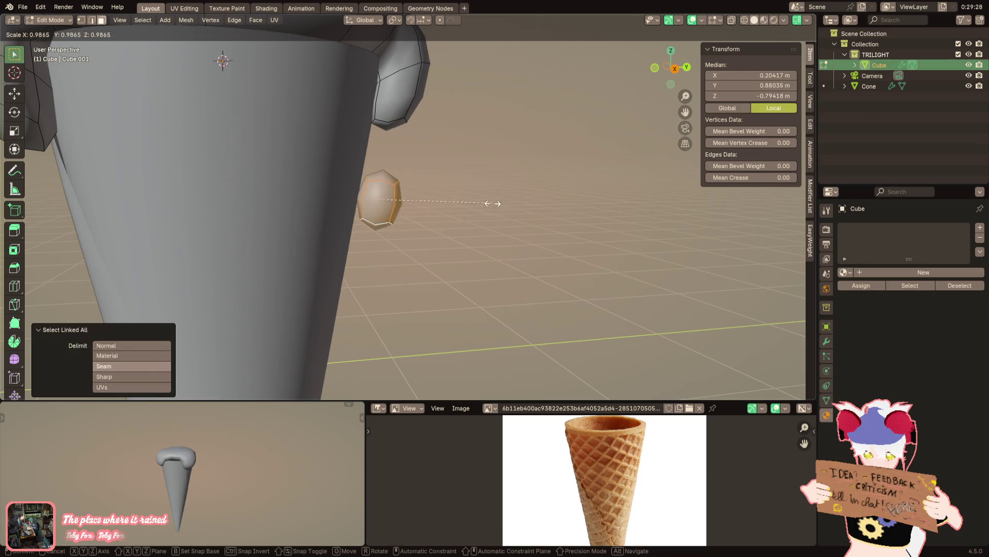
left_click(453, 214)
Move the droplet along Y toward the cone and stretch it taller along Z
key("g")
key("y")
left_click(444, 213)
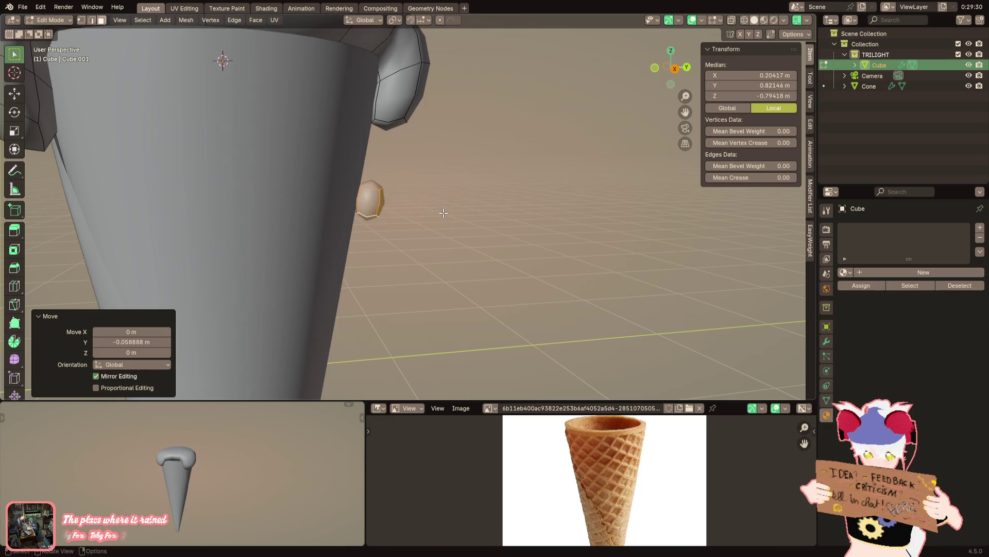
scroll(450, 241, "up", 2)
left_click(394, 204)
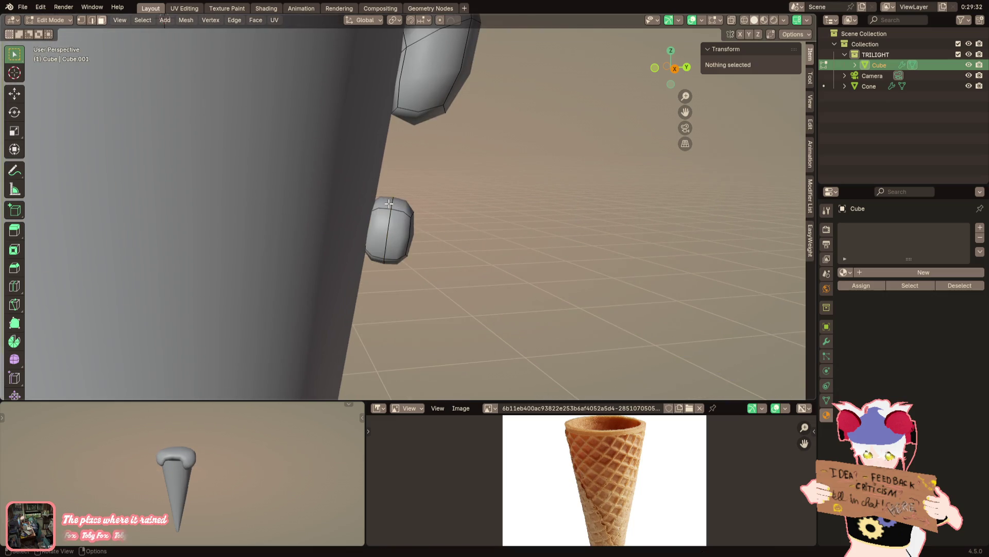
mouse_move(394, 204)
middle_mouse_down()
mouse_move(395, 215)
mouse_move(442, 204)
middle_mouse_up()
key("s")
key("z")
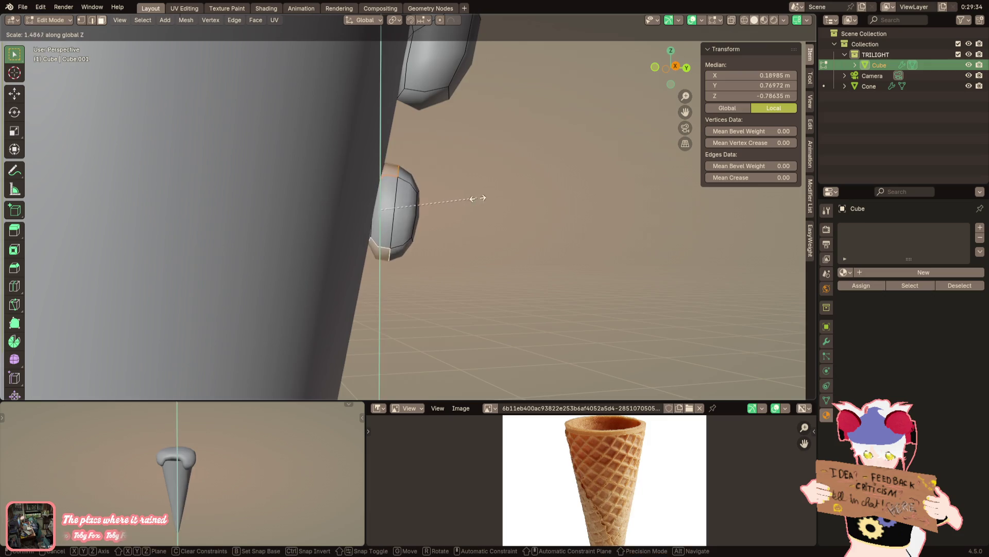
left_click(487, 196)
Tilt the whole droplet and slide one of its edge loops to reshape its body
key("ctrl+l")
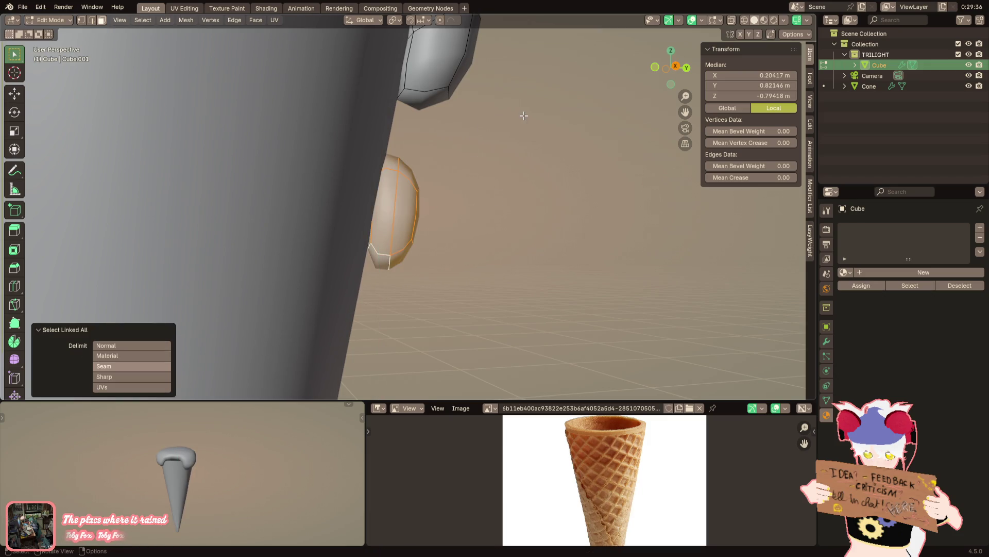
mouse_move(523, 115)
middle_mouse_down()
mouse_move(524, 132)
mouse_move(420, 208)
middle_mouse_up()
key("r")
left_click(529, 156)
left_click(390, 212, "alt")
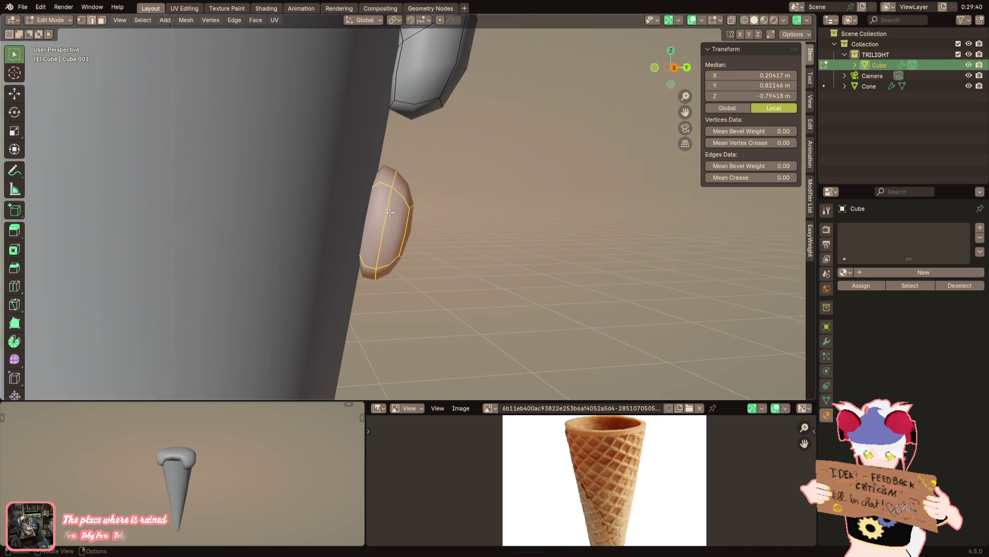
key("g")
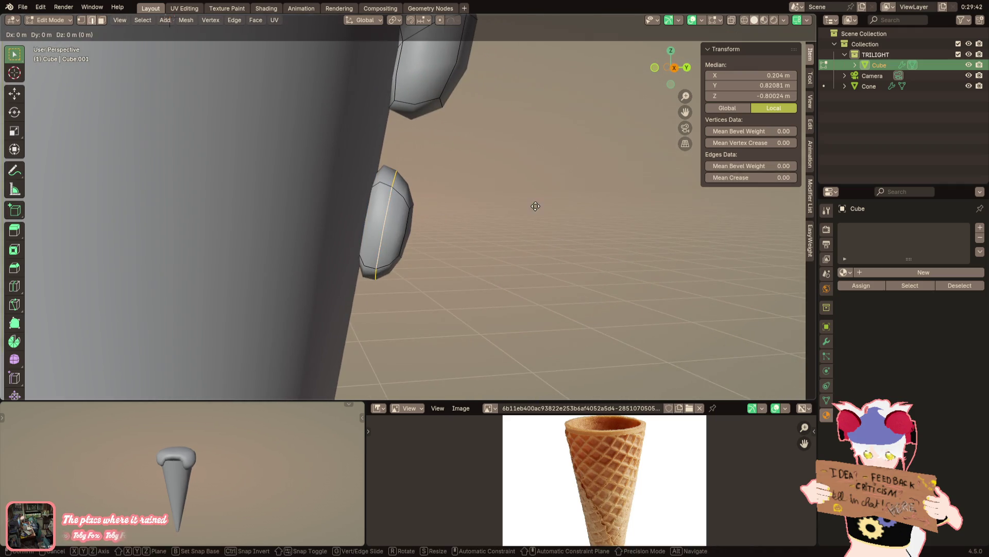
left_click(519, 199)
mouse_move(520, 201)
middle_mouse_down()
mouse_move(287, 177)
mouse_move(284, 192)
mouse_move(521, 176)
mouse_move(363, 232)
middle_mouse_up()
Add a new edge loop across the droplet with a loop cut
key("ctrl+l")
key("ctrl+r")
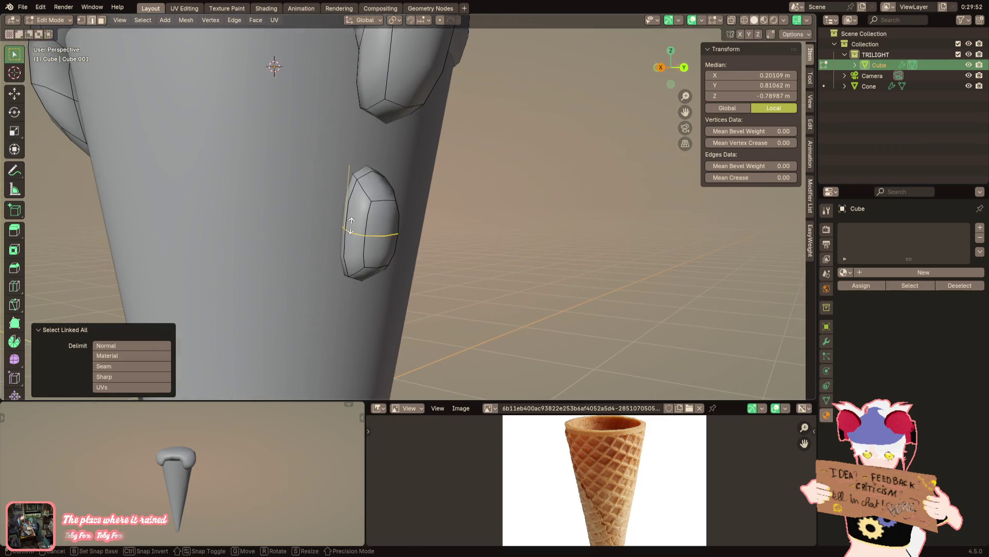
left_click(351, 236)
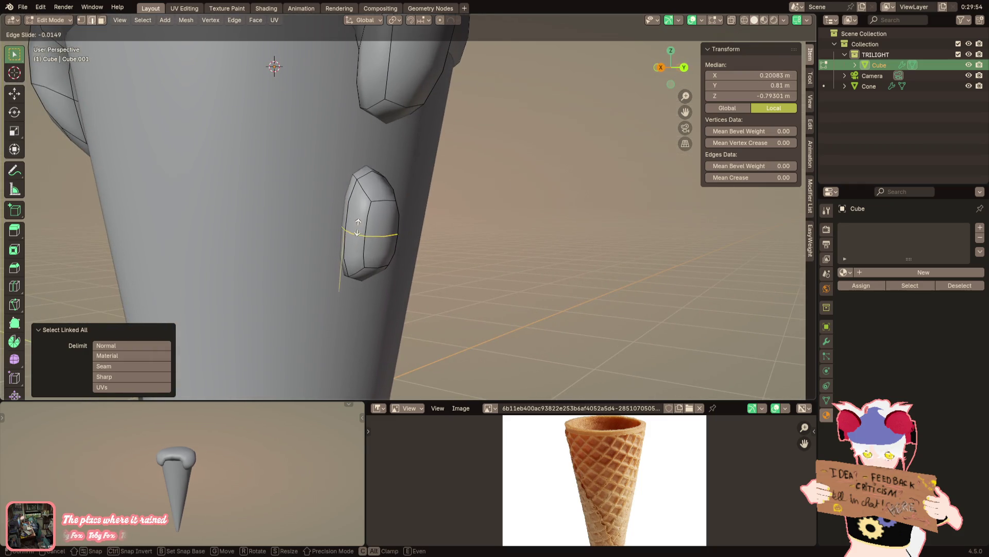
left_click(358, 226)
Narrow the droplet's top into a teardrop point and nudge it along Y onto the cone's side
key("ctrl+l")
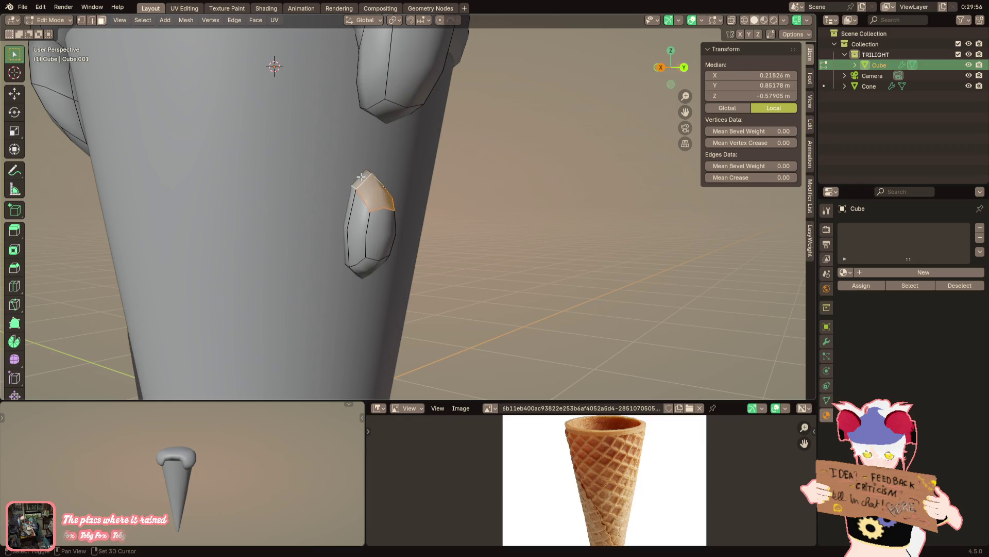
mouse_move(360, 176)
middle_mouse_down()
mouse_move(426, 185)
mouse_move(287, 183)
middle_mouse_up()
key("s")
left_click(424, 180)
scroll(286, 183, "up", 4)
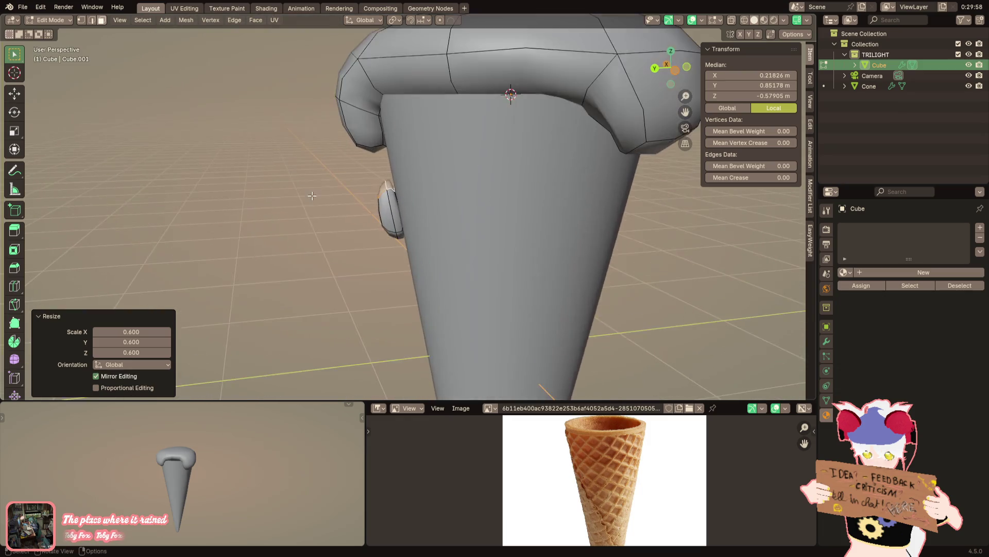
key("g")
key("y")
left_click(415, 185)
mouse_move(415, 186)
middle_mouse_down()
mouse_move(470, 208)
mouse_move(428, 191)
mouse_move(390, 288)
middle_mouse_up()
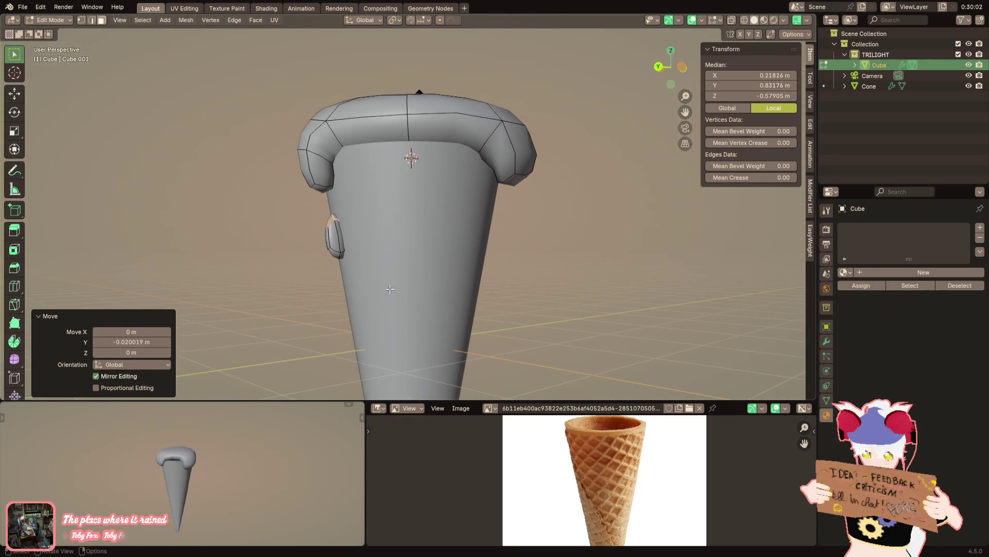
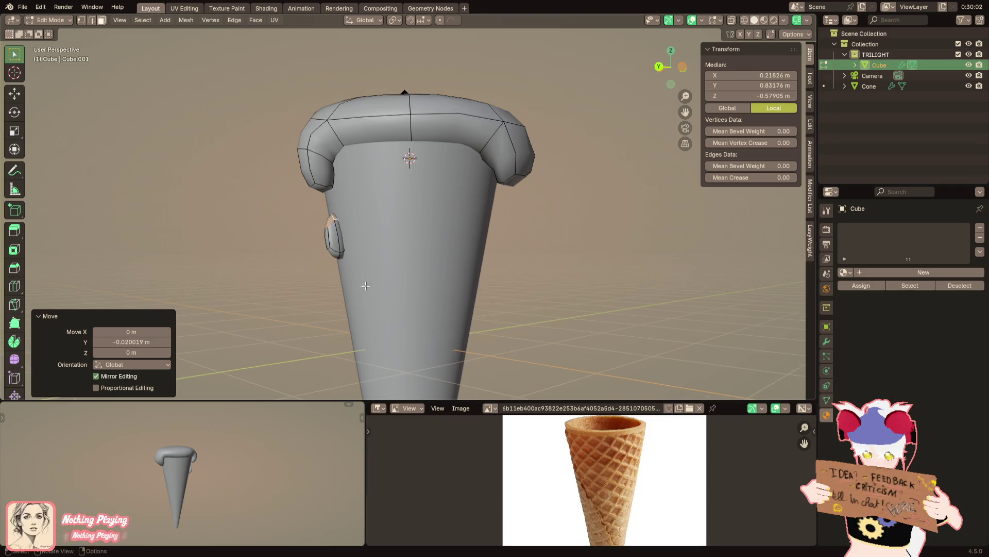
Select rim faces around the scoop and settle on the left-overhang face
mouse_move(410, 232)
middle_mouse_down()
mouse_move(439, 252)
mouse_move(457, 228)
middle_mouse_up()
left_click(387, 176)
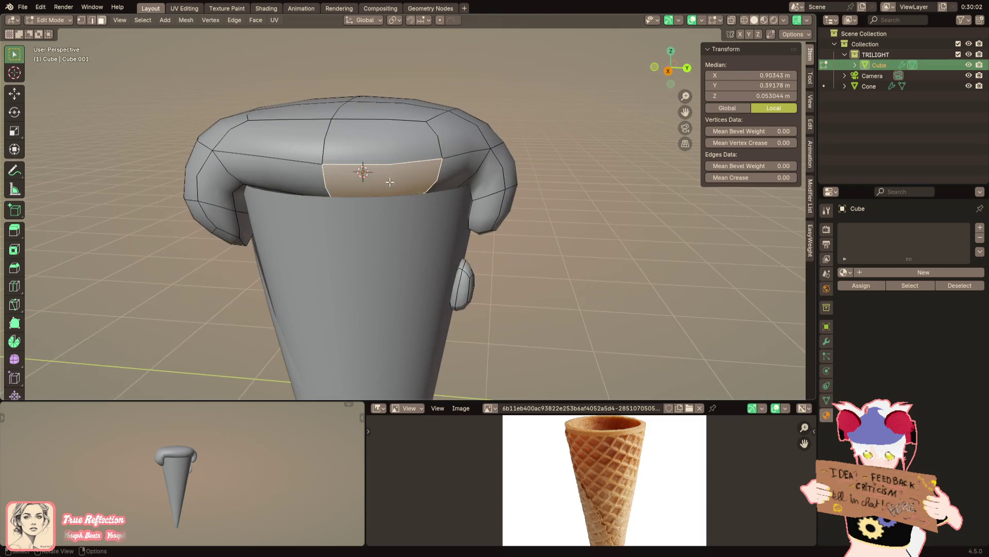
left_click(464, 172)
left_click(423, 185, "shift")
mouse_move(422, 185)
middle_mouse_down()
mouse_move(367, 260)
mouse_move(500, 203)
middle_mouse_up()
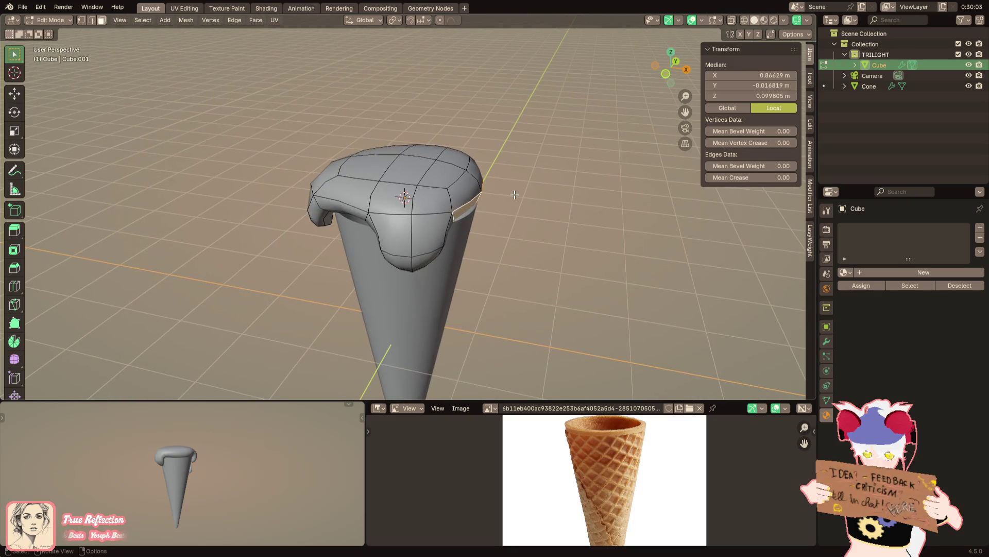
scroll(433, 209, "up", 2)
scroll(402, 211, "up", 1)
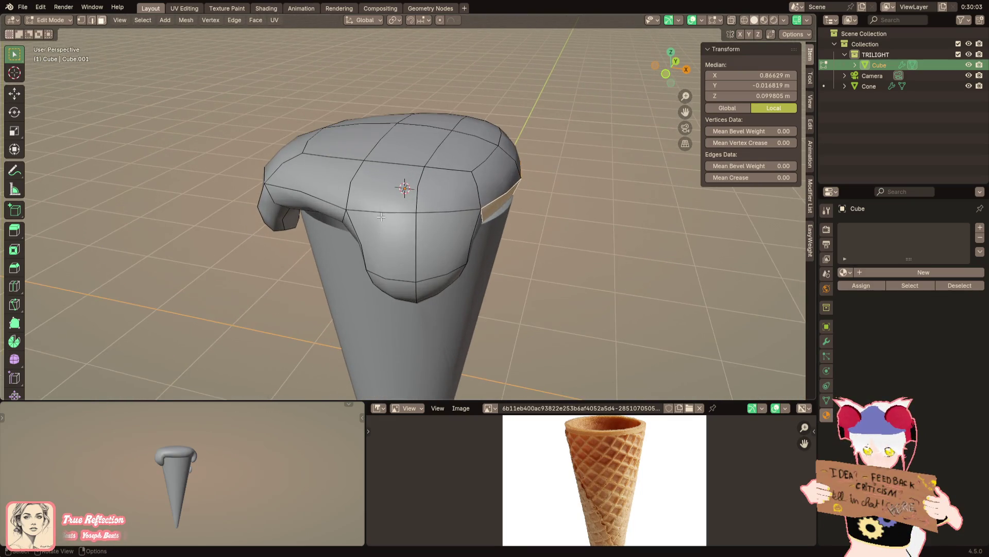
scroll(365, 214, "up", 1)
left_click(366, 214)
mouse_move(366, 213)
middle_mouse_down()
mouse_move(345, 205)
mouse_move(332, 224)
middle_mouse_up()
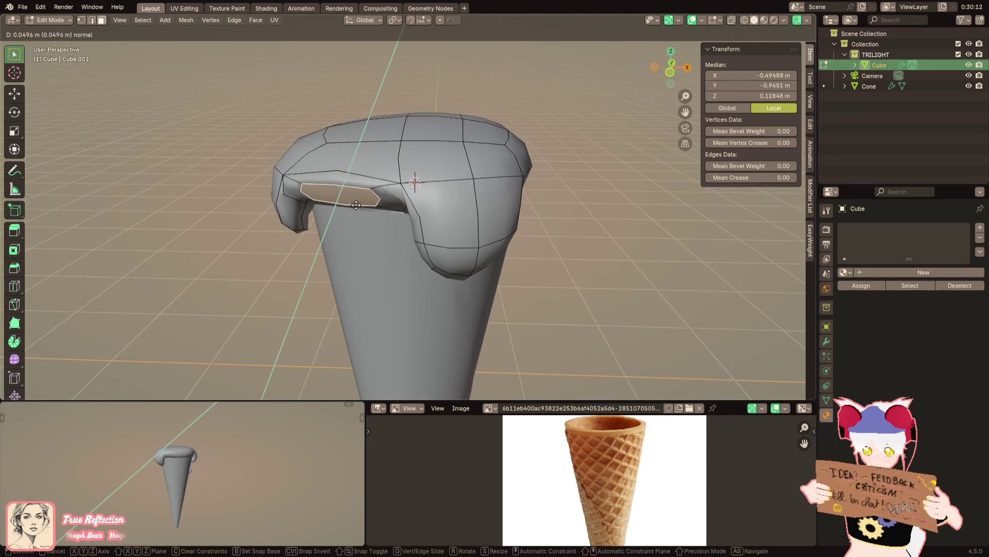
Extrude the left-overhang face straight down along Z to form a drip over the cone
key("g")
key("z")
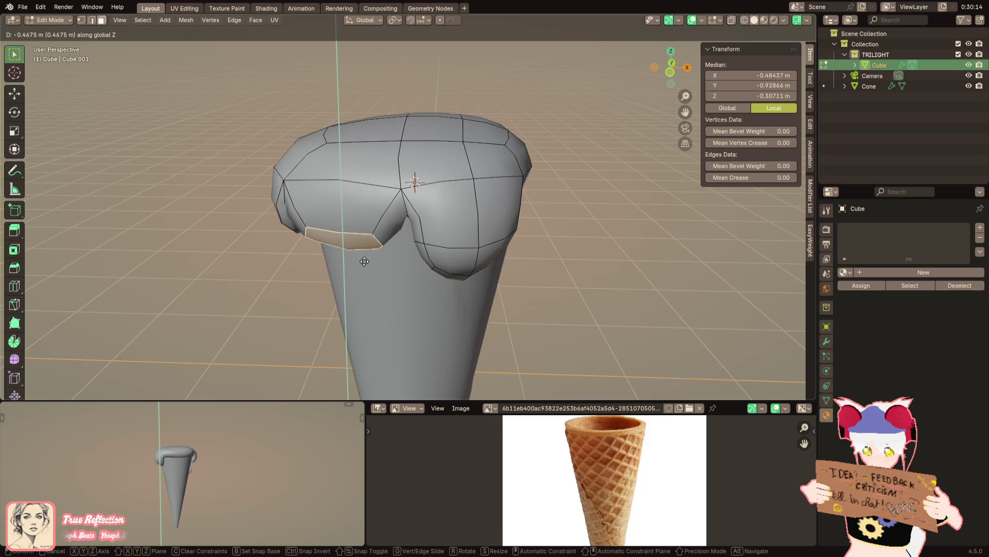
left_click(364, 262)
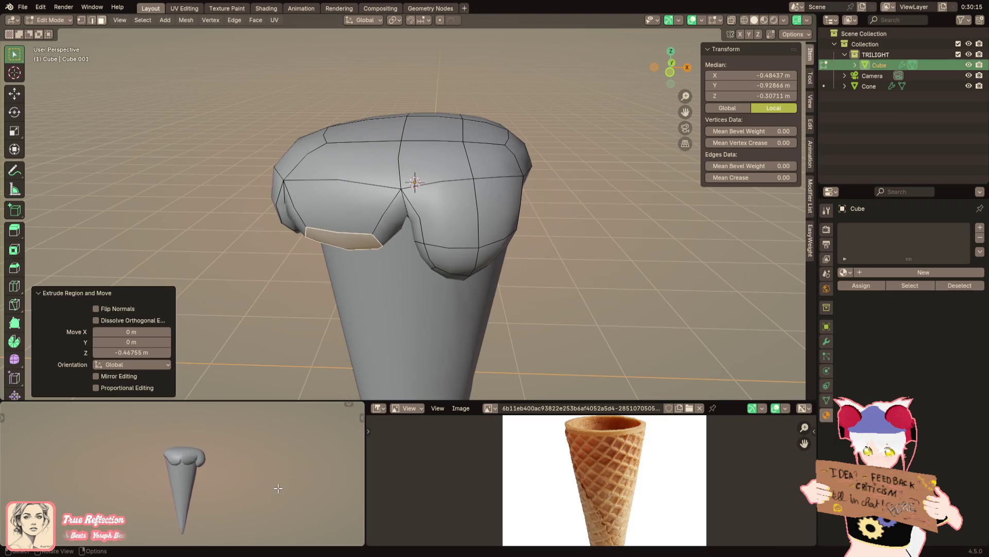
middle_click_drag(338, 335, 386, 332)
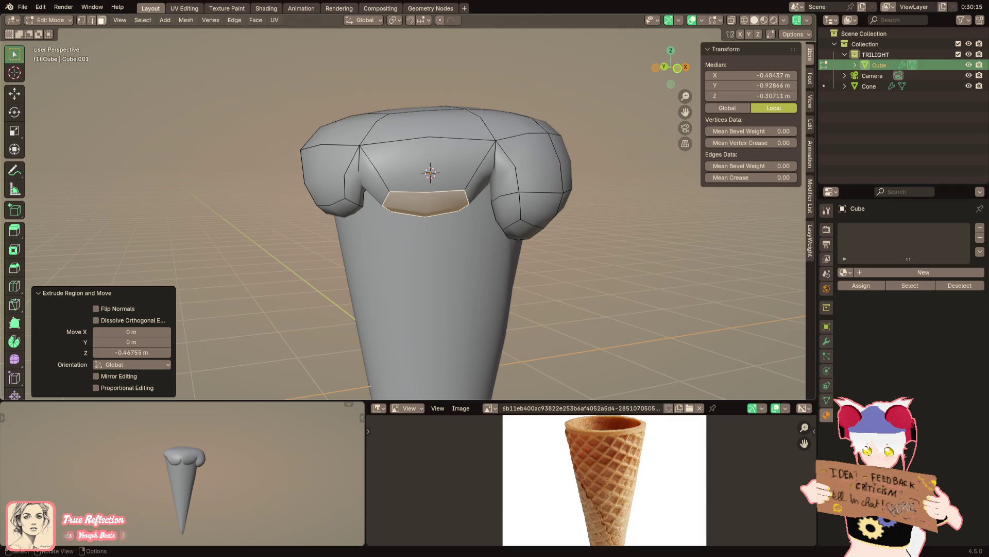
scroll(404, 205, "up", 2)
scroll(403, 205, "up", 1)
Add a centred vertical edge loop through the scoop front and raise the two front faces along Z
key("ctrl+r")
left_click(417, 211)
right_click(402, 213)
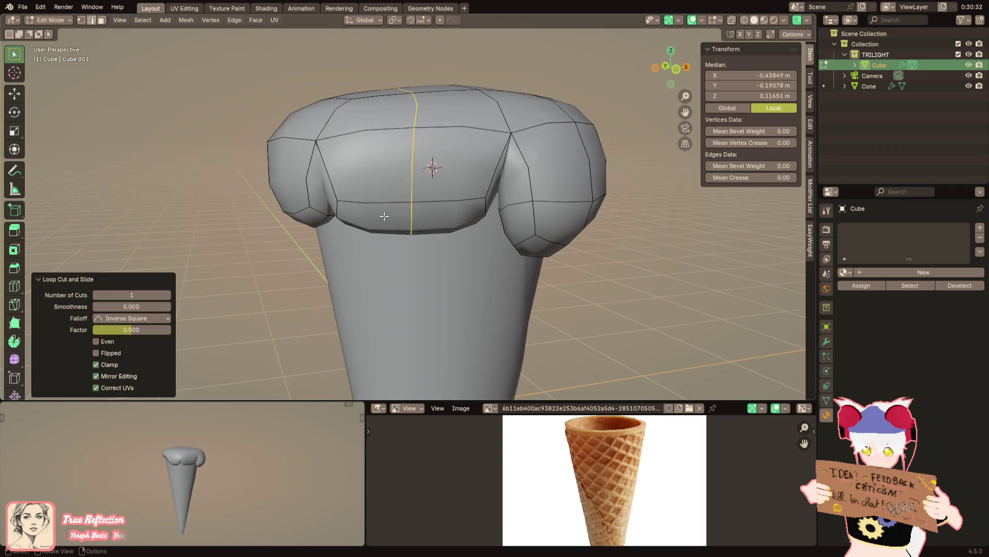
left_click(384, 215)
left_click(448, 216, "shift")
mouse_move(448, 217)
middle_mouse_down()
mouse_move(352, 216)
mouse_move(343, 206)
mouse_move(500, 187)
mouse_move(456, 164)
middle_mouse_up()
key("g")
key("z")
left_click(352, 215)
scroll(342, 206, "up", 1)
scroll(343, 207, "down", 2)
scroll(500, 187, "up", 3)
Rotate the front drip faces in X-ray view and set transform orientation to Normal
key("alt+z")
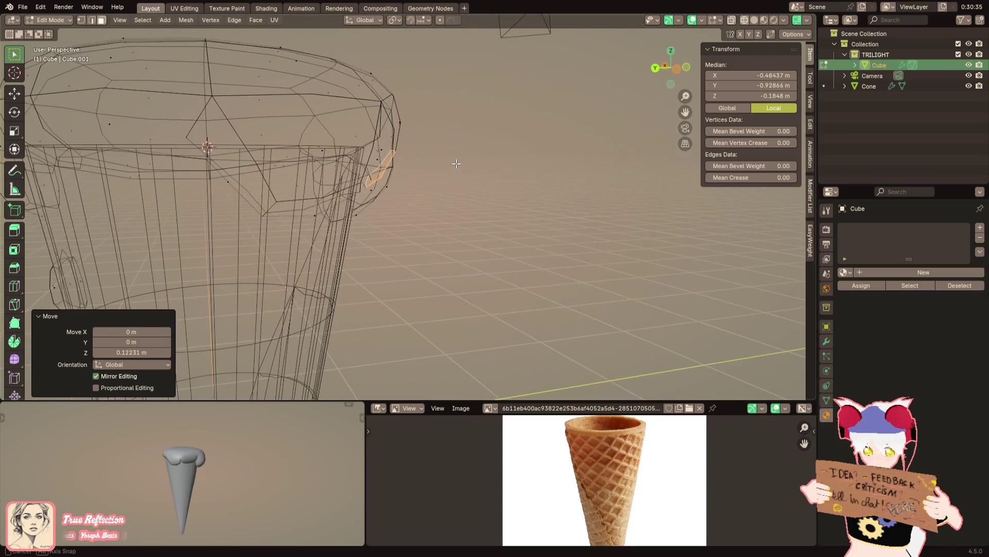
key("r")
left_click(430, 221)
mouse_move(430, 221)
middle_mouse_down()
mouse_move(392, 193)
mouse_move(364, 205)
middle_mouse_up()
key("alt+z")
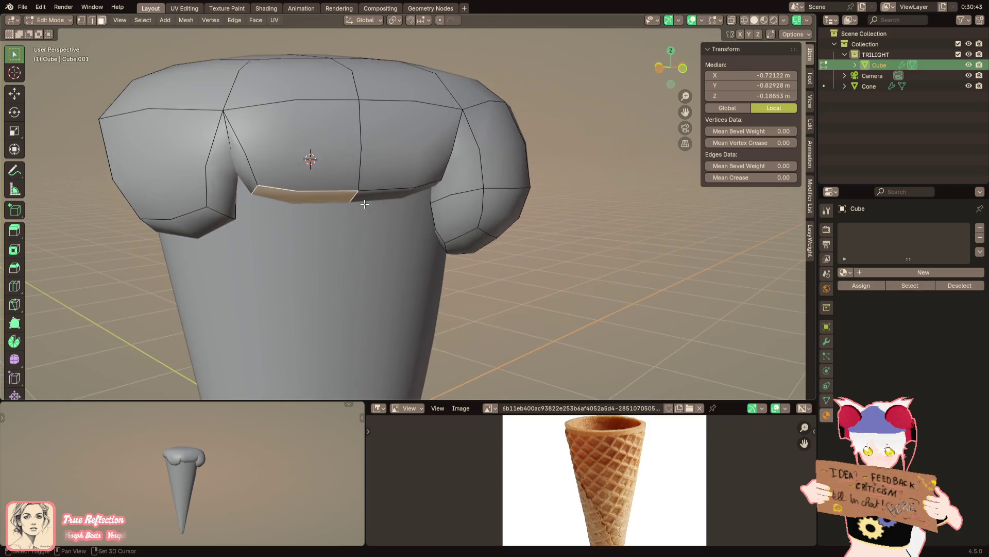
middle_click_drag(441, 178, 524, 158)
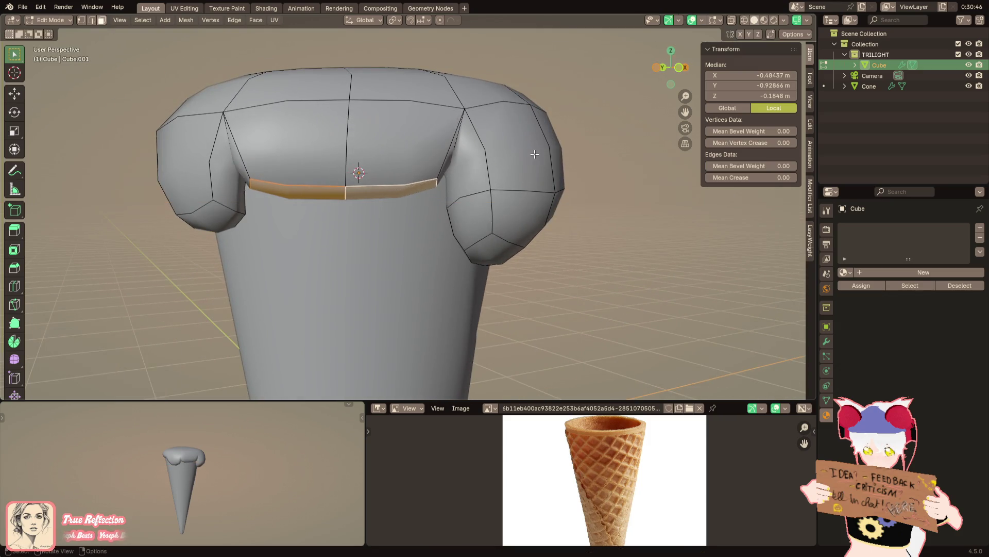
left_click(363, 21)
left_click(356, 71)
key("s")
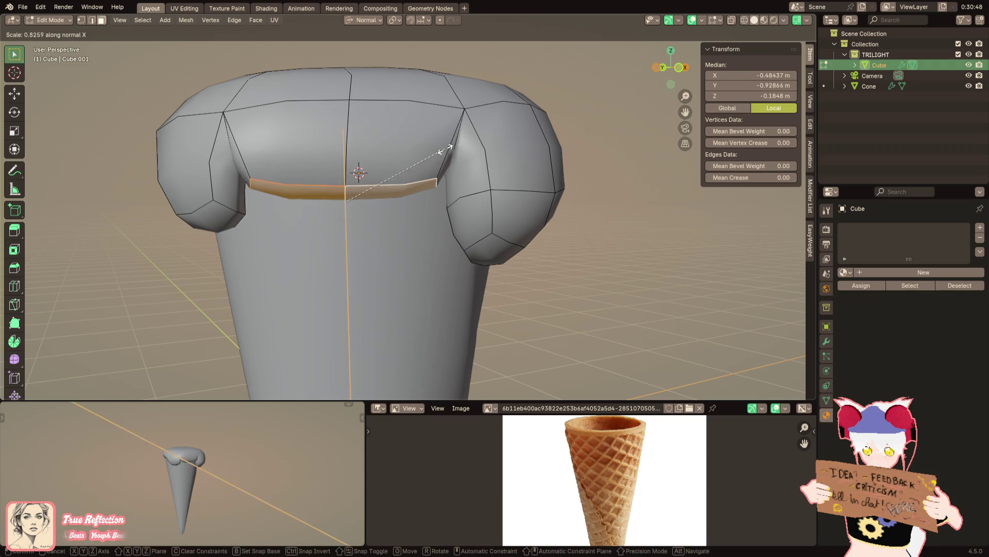
Narrow the front drip faces along normal Y, shift them along normal X and rotate around normal Z
key("y")
key("y")
left_click(438, 155)
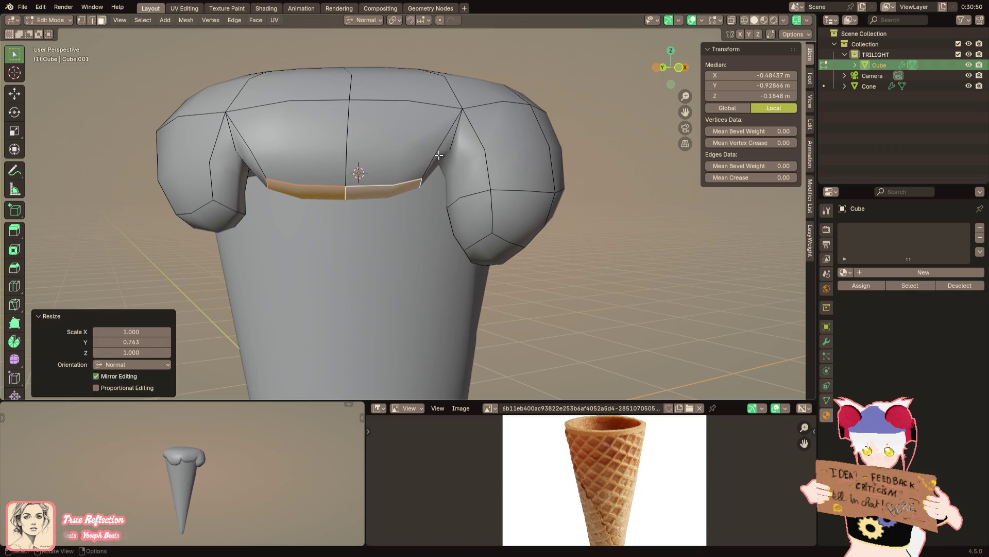
key("g")
key("y")
key("y")
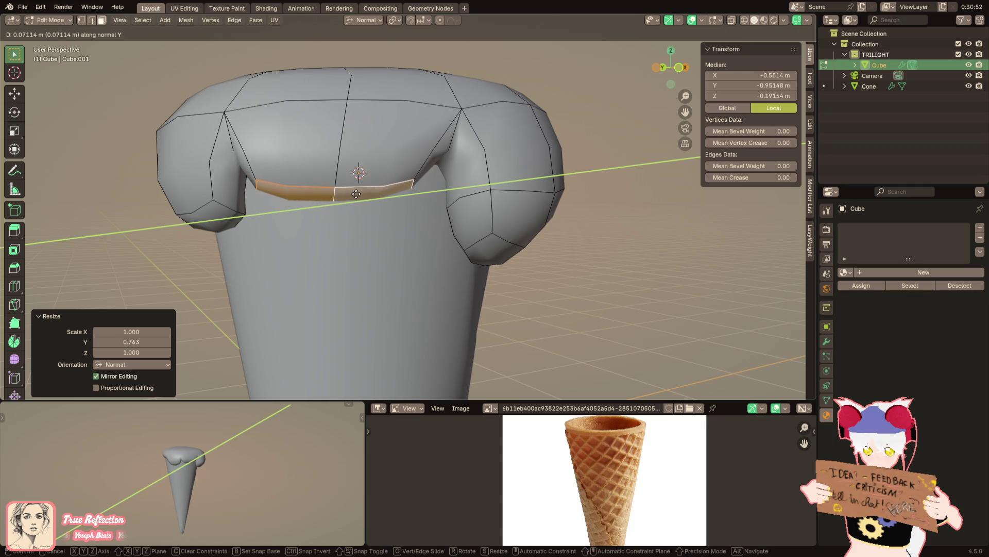
middle_click_drag(355, 193, 374, 114, "alt")
key("z")
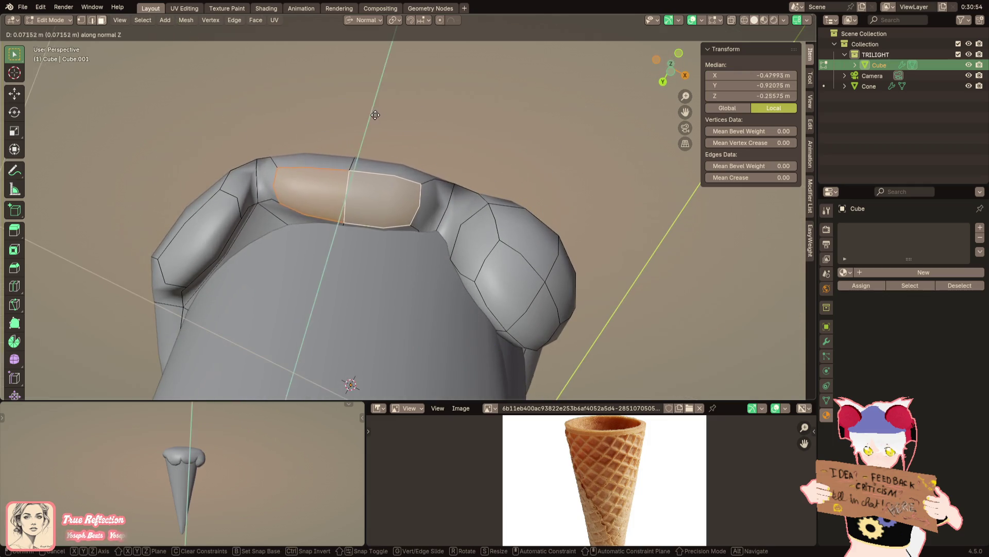
key("x")
left_click(376, 116)
key("r")
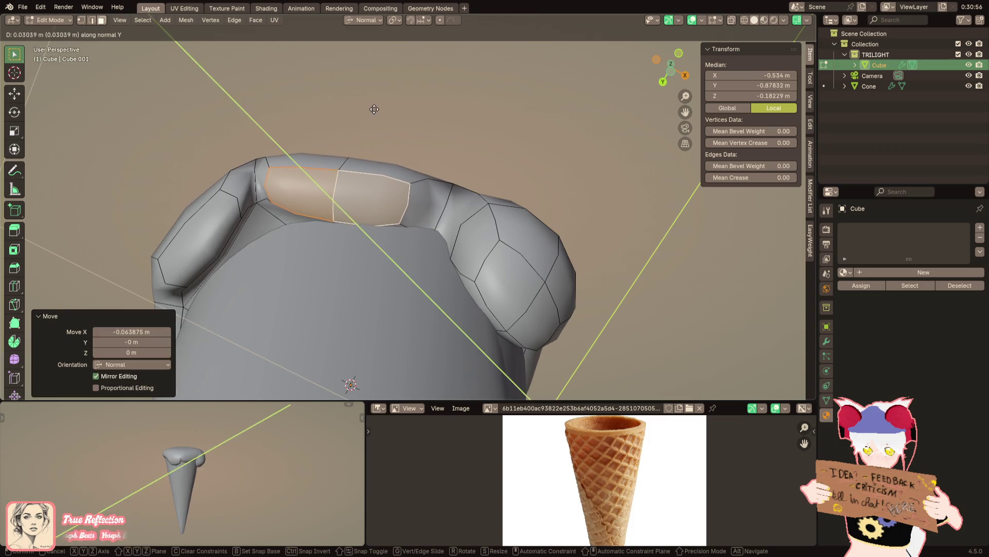
key("z")
key("z")
key("Escape")
Move the left lobe face loop and push its lower strip outward along normal X and Y
middle_click_drag(371, 103, 393, 206)
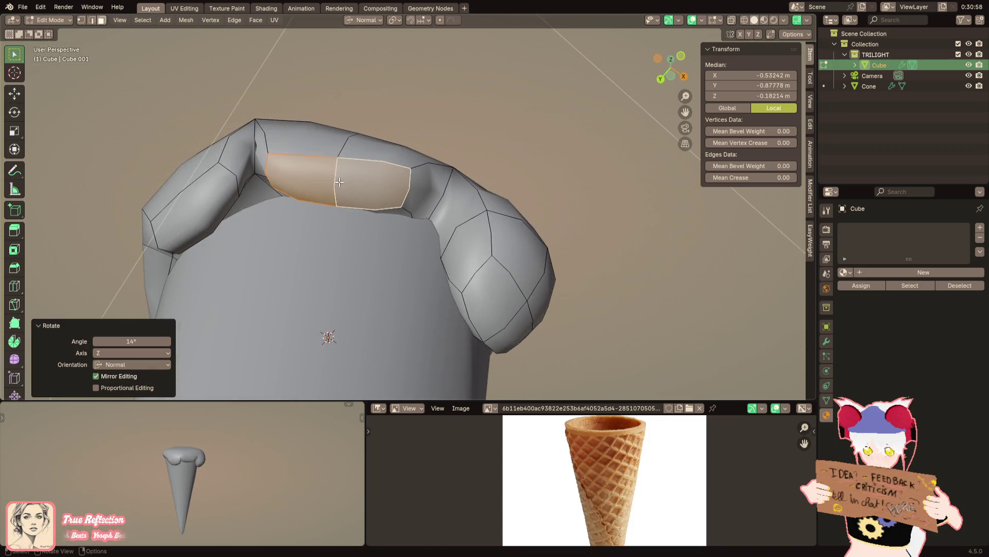
left_click(393, 206)
left_click(271, 179, "alt")
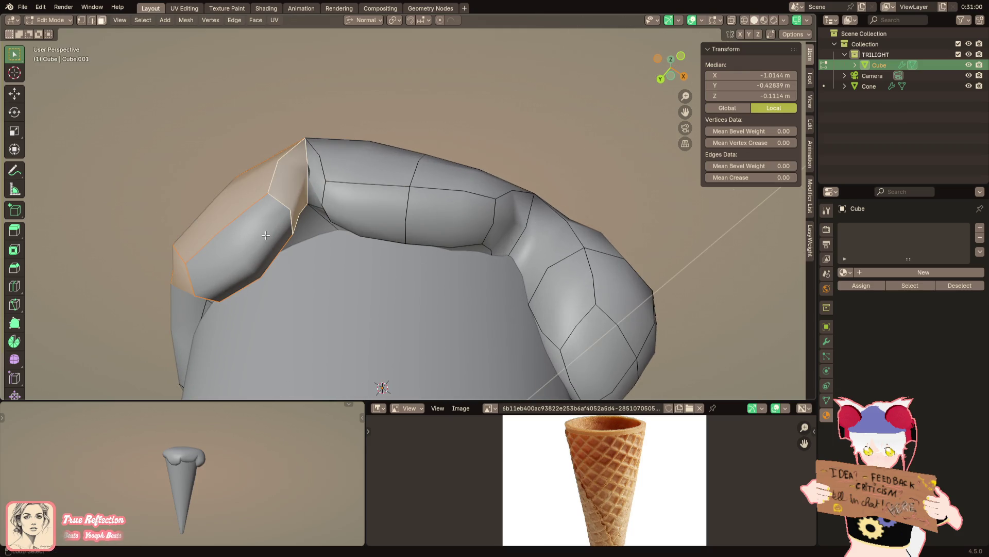
mouse_move(265, 235)
middle_mouse_down()
mouse_move(266, 131)
mouse_move(387, 250)
mouse_move(441, 233)
mouse_move(433, 217)
middle_mouse_up()
key("g")
left_click(307, 184)
key("g")
left_click(270, 225)
key("g")
key("x")
key("x")
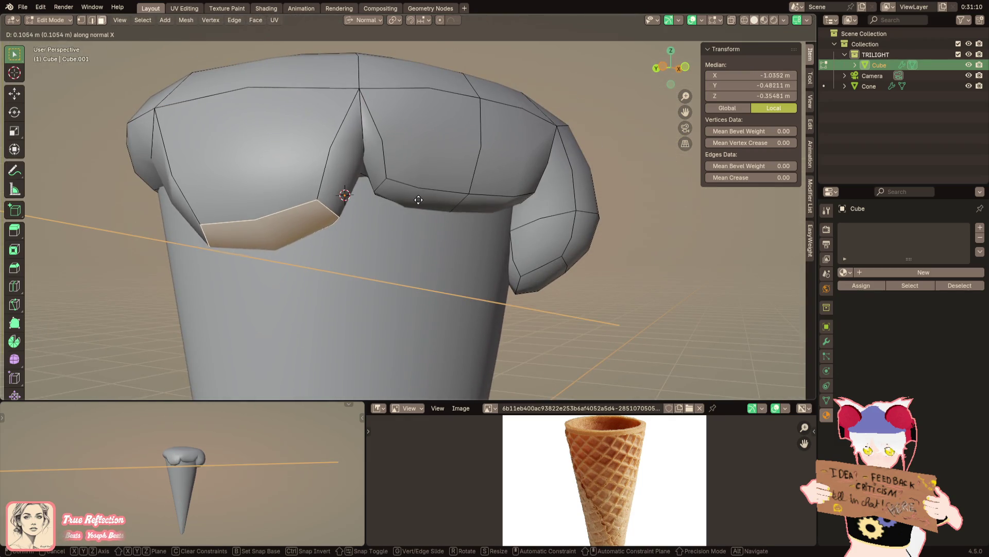
left_click(418, 200)
mouse_move(418, 200)
middle_mouse_down()
mouse_move(363, 202)
mouse_move(305, 183)
middle_mouse_up()
key("g")
key("y")
key("y")
left_click(356, 197)
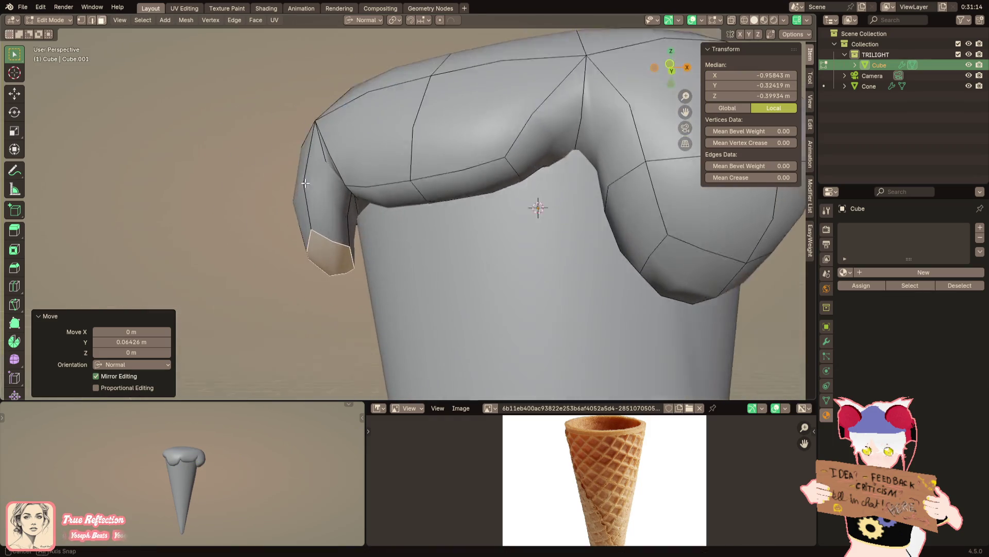
scroll(325, 224, "up", 5)
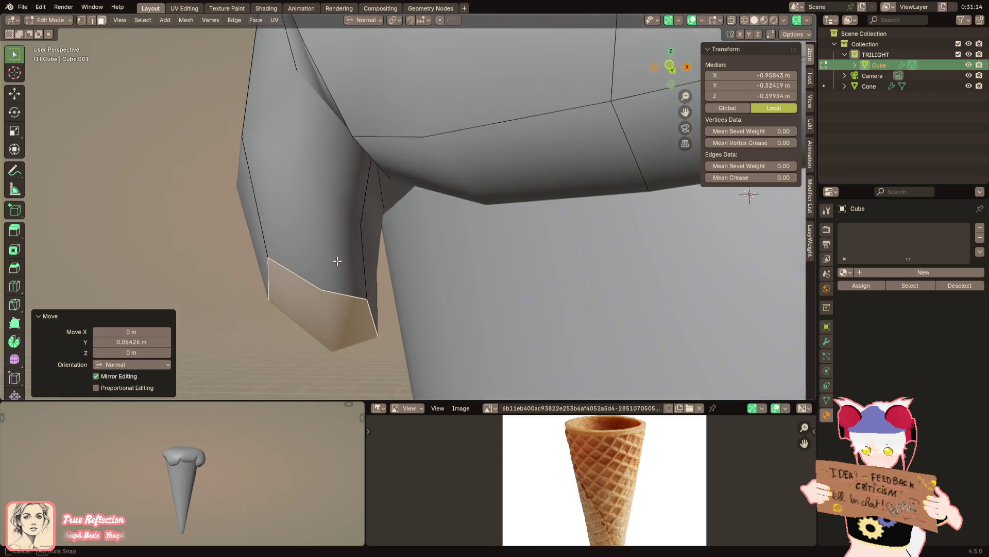
Add a centred edge loop across the left lobe
key("g")
left_click(360, 258)
mouse_move(360, 258)
middle_mouse_down()
mouse_move(313, 195)
mouse_move(434, 196)
mouse_move(419, 98)
middle_mouse_up()
key("ctrl+r")
left_click(313, 195)
right_click(314, 196)
scroll(417, 193, "down", 3)
mouse_move(399, 42)
middle_mouse_down()
mouse_move(511, 170)
mouse_move(538, 241)
middle_mouse_up()
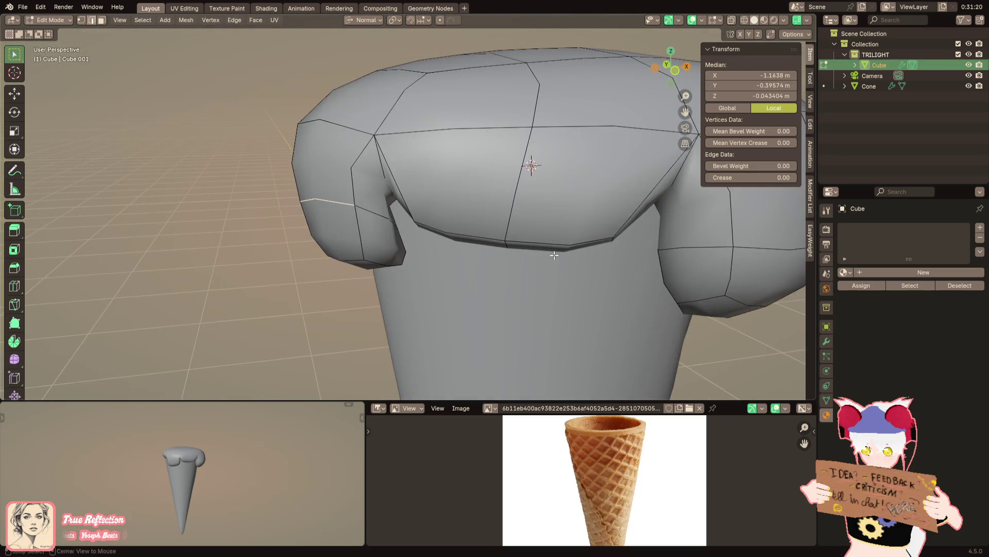
Fatten the left lobe along its normals and squash a front face under the scoop along Y
key("alt+s")
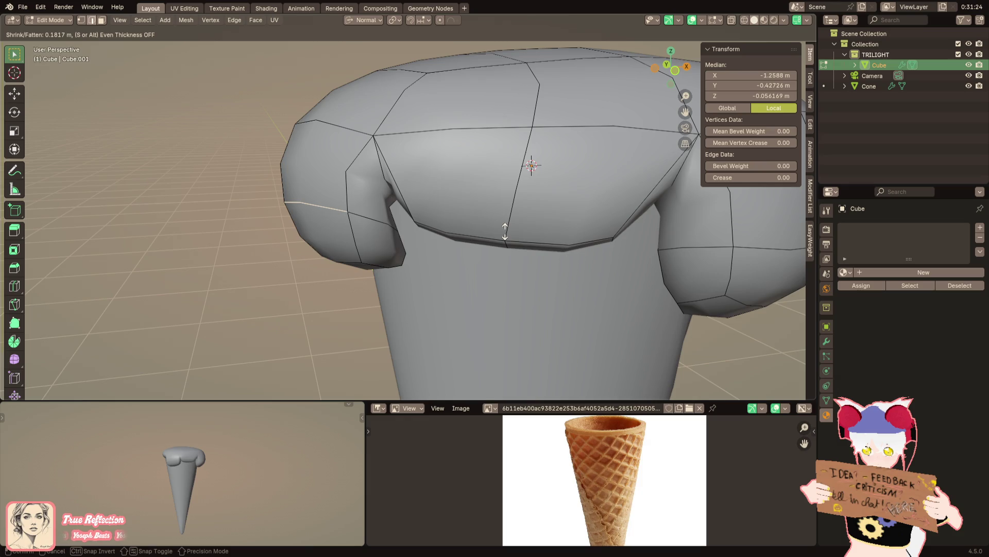
left_click(505, 231)
mouse_move(543, 248)
middle_mouse_down()
mouse_move(489, 213)
mouse_move(497, 221)
mouse_move(442, 132)
mouse_move(414, 287)
mouse_move(389, 239)
mouse_move(448, 263)
mouse_move(479, 247)
mouse_move(465, 312)
middle_mouse_up()
left_click(488, 212)
key("s")
key("y")
left_click(464, 233)
scroll(390, 239, "up", 2)
Inset the front face below the scoop and shrink the inset along normal Y
left_click(455, 259)
key("i")
left_click(480, 247)
key("s")
key("y")
key("y")
left_click(487, 243)
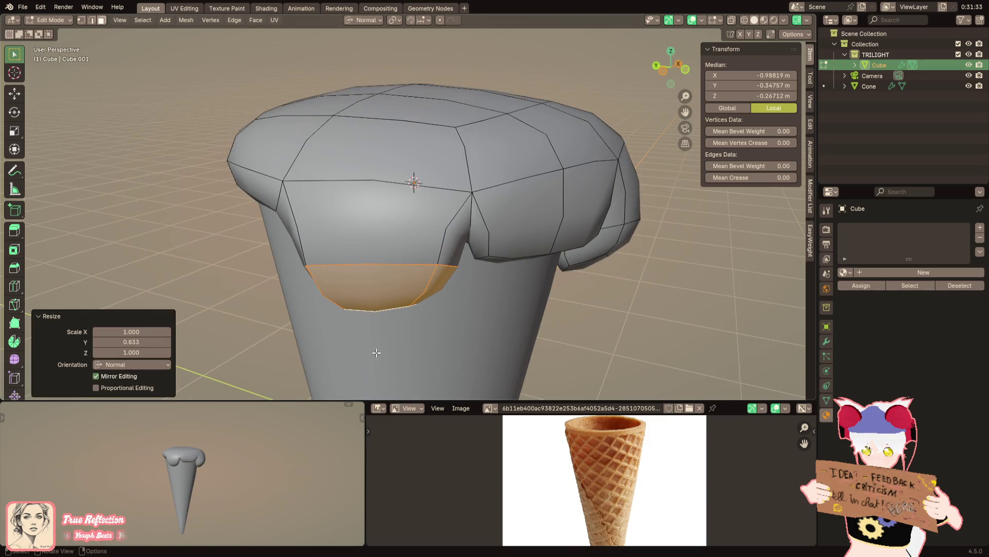
mouse_move(372, 348)
middle_mouse_down()
mouse_move(414, 199)
mouse_move(328, 220)
middle_mouse_up()
key("alt+a")
scroll(328, 220, "up", 2)
Raise a left-lobe edge along normal Z, then undo the move
left_click(336, 173)
middle_click_drag(336, 174, 328, 184)
key("g")
key("z")
key("z")
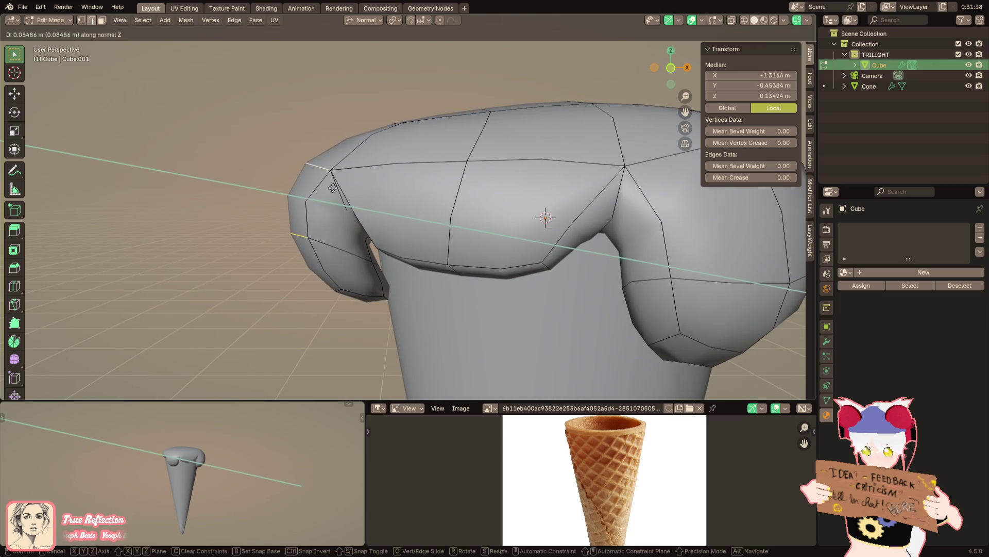
left_click(324, 189)
middle_click_drag(194, 471, 211, 452)
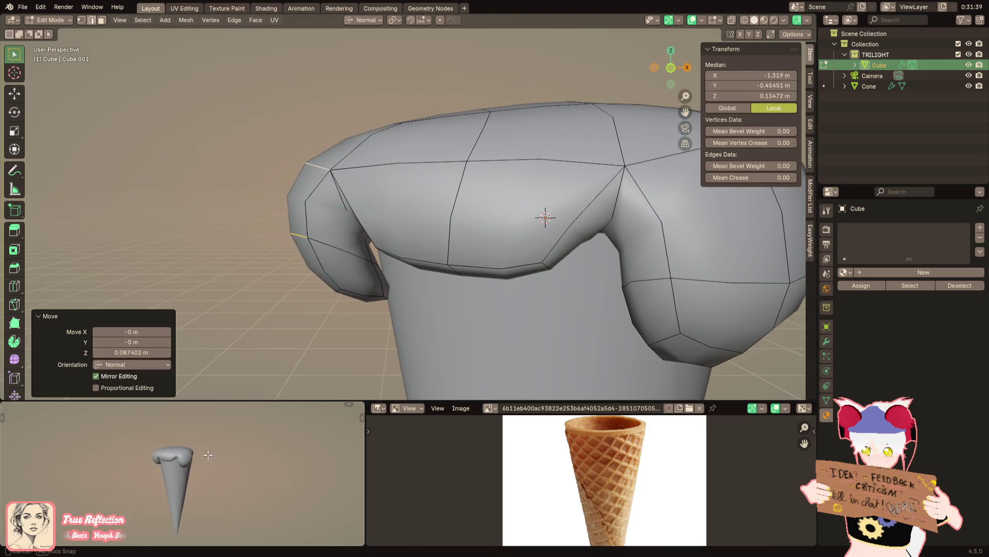
key("ctrl+z")
mouse_move(348, 325)
middle_mouse_down()
mouse_move(415, 259)
mouse_move(385, 201)
middle_mouse_up()
Add a centred edge loop on the left lobe, raise it along normal Z and undo
key("ctrl+r")
left_click(385, 201)
right_click(385, 201)
key("g")
key("z")
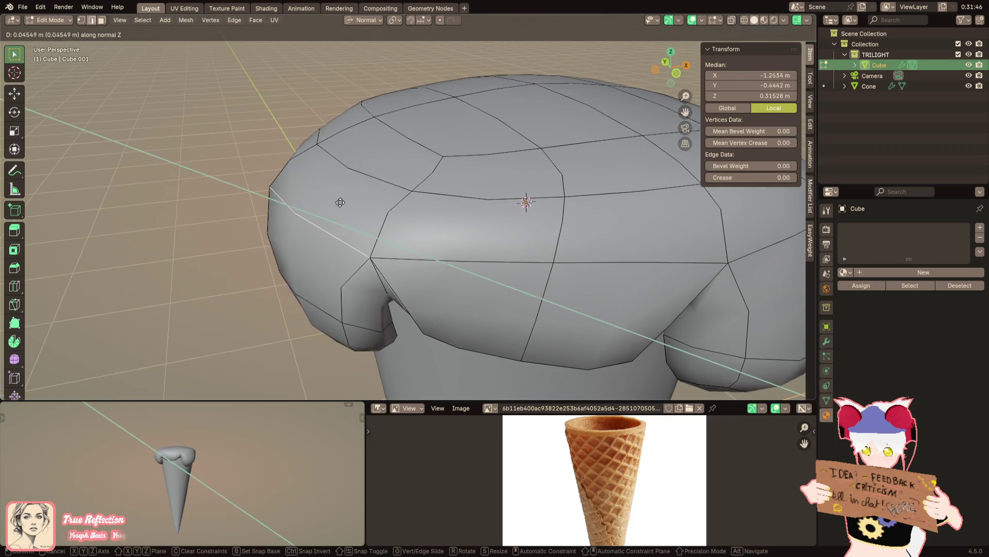
left_click(292, 369)
key("ctrl+z")
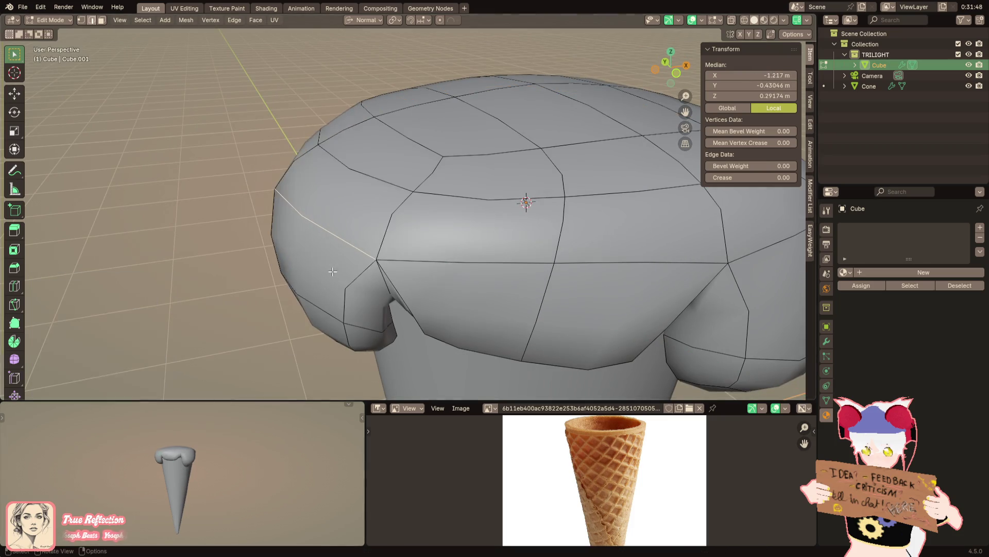
middle_click_drag(291, 369, 294, 479)
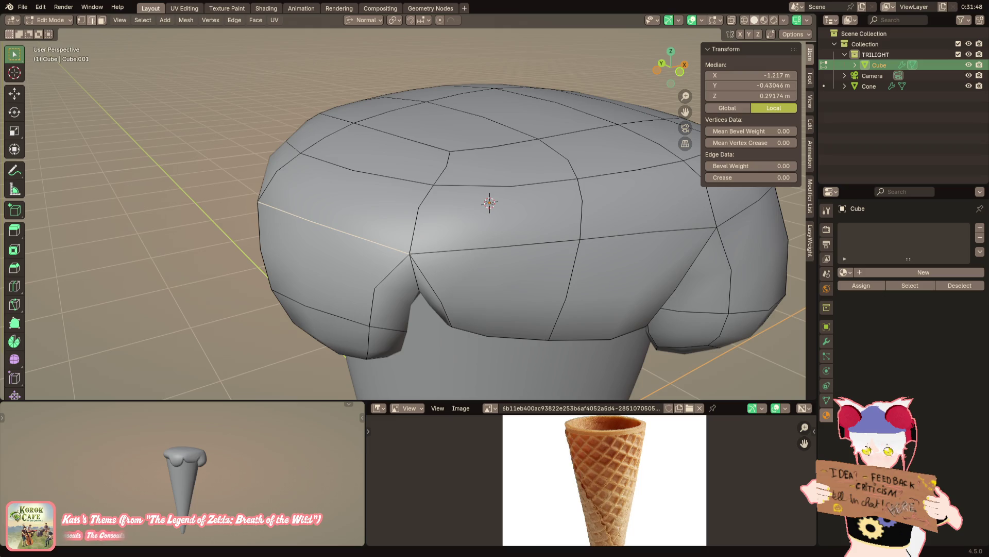
scroll(372, 217, "up", 2)
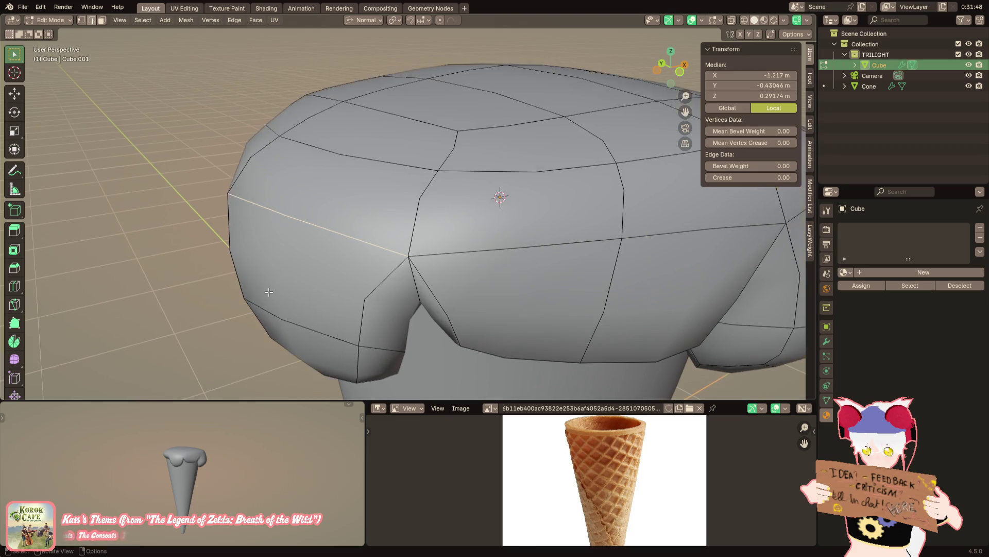
scroll(371, 217, "up", 1)
scroll(371, 217, "up", 1)
scroll(371, 216, "down", 3)
Extrude a lobe face outward along its normal and cut a new edge loop across it
mouse_move(371, 217)
middle_mouse_down()
mouse_move(418, 232)
mouse_move(422, 213)
mouse_move(358, 222)
middle_mouse_up()
left_click(418, 232)
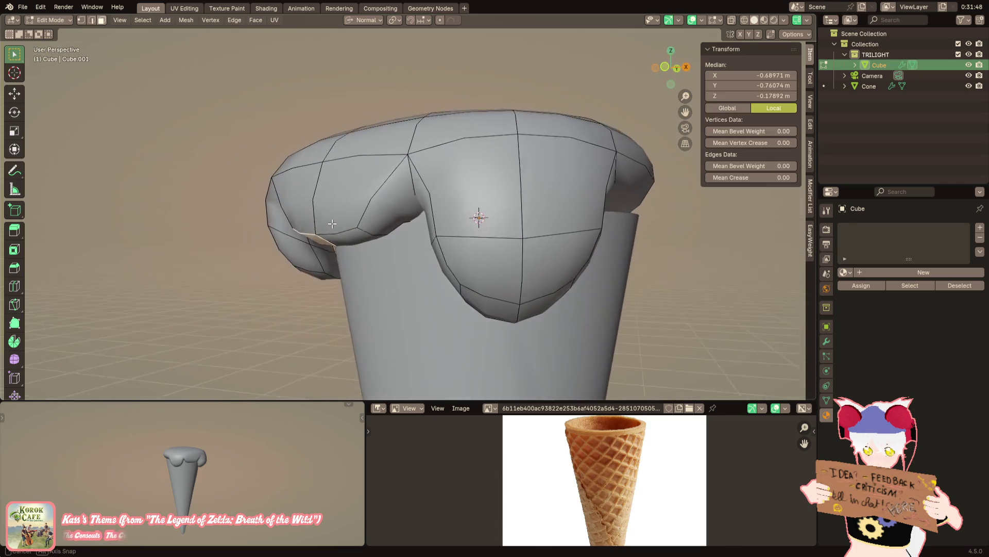
key("ctrl+r")
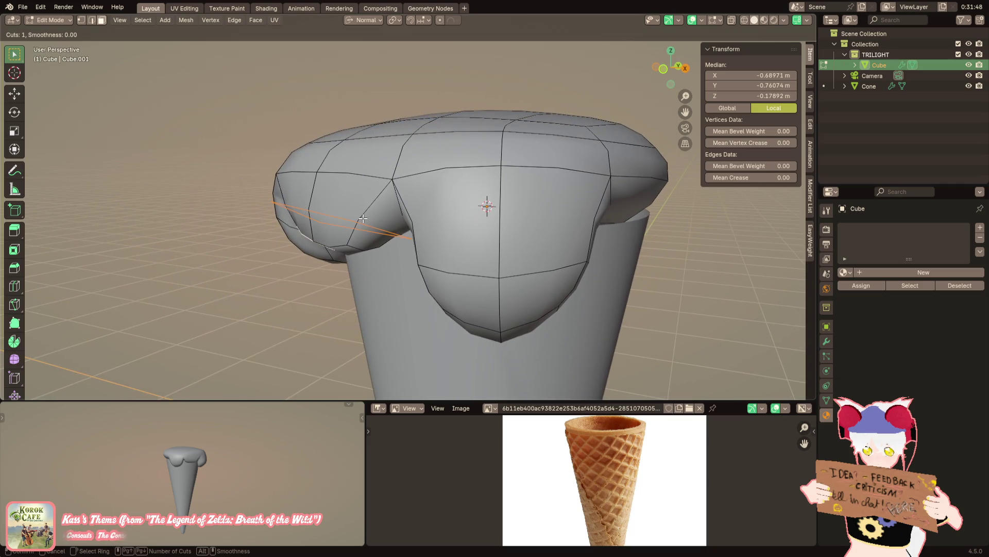
scroll(363, 219, "down", 2)
mouse_move(362, 219)
middle_mouse_down()
mouse_move(340, 228)
mouse_move(465, 241)
middle_mouse_up()
key("g")
key("y")
left_click(420, 239)
key("ctrl+r")
left_click(421, 232)
Narrow the drip face along Y and pull it down along its normal
key("s")
key("x")
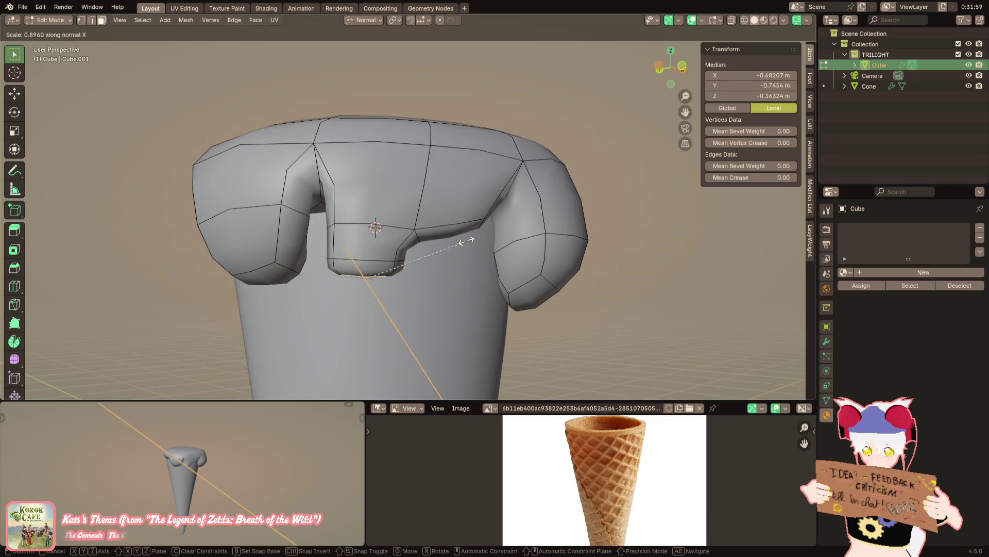
key("y")
left_click(386, 276)
key("g")
key("z")
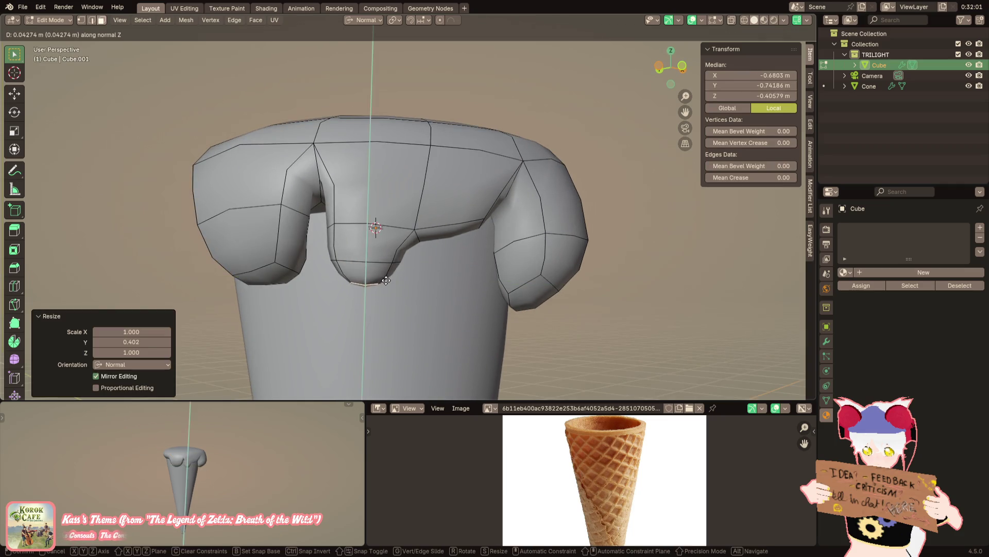
left_click(386, 281)
mouse_move(386, 280)
middle_mouse_down()
mouse_move(393, 238)
mouse_move(408, 254)
mouse_move(385, 250)
mouse_move(466, 241)
mouse_move(347, 190)
mouse_move(406, 243)
mouse_move(382, 246)
middle_mouse_up()
Push a drip face along its normal and narrow it along Y
left_click(393, 238)
key("2")
left_click(393, 238)
key("3")
left_click(394, 245)
key("g")
key("z")
left_click(464, 249)
key("s")
key("y")
left_click(442, 250)
Shift another drip face along Y and start moving the drip's tip face along Y
key("alt+a")
left_click(346, 190)
key("g")
key("y")
left_click(373, 216)
left_click(371, 249)
mouse_move(382, 246)
middle_mouse_down()
mouse_move(344, 241)
mouse_move(365, 206)
mouse_move(413, 195)
mouse_move(397, 214)
mouse_move(408, 169)
middle_mouse_up()
left_click(344, 241)
key("g")
key("y")
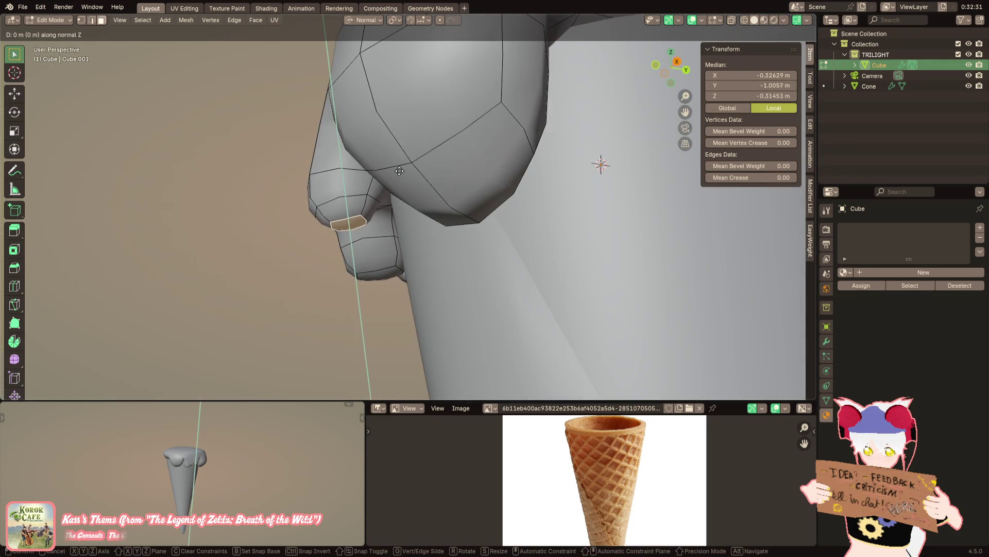
Push the drip's tip face further out along its local Y axis and set proportional falloff to Sharp
key("y")
left_click(411, 179)
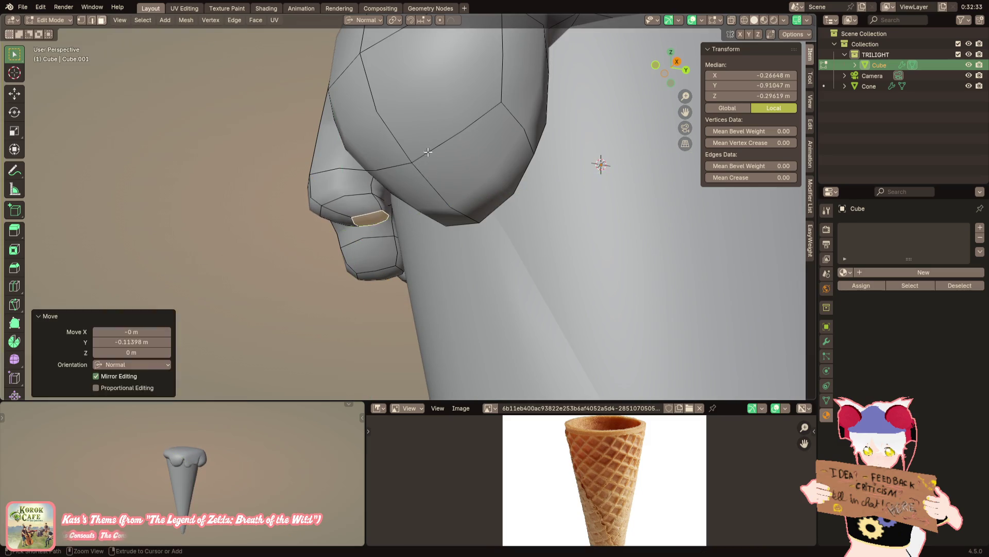
left_click(451, 23)
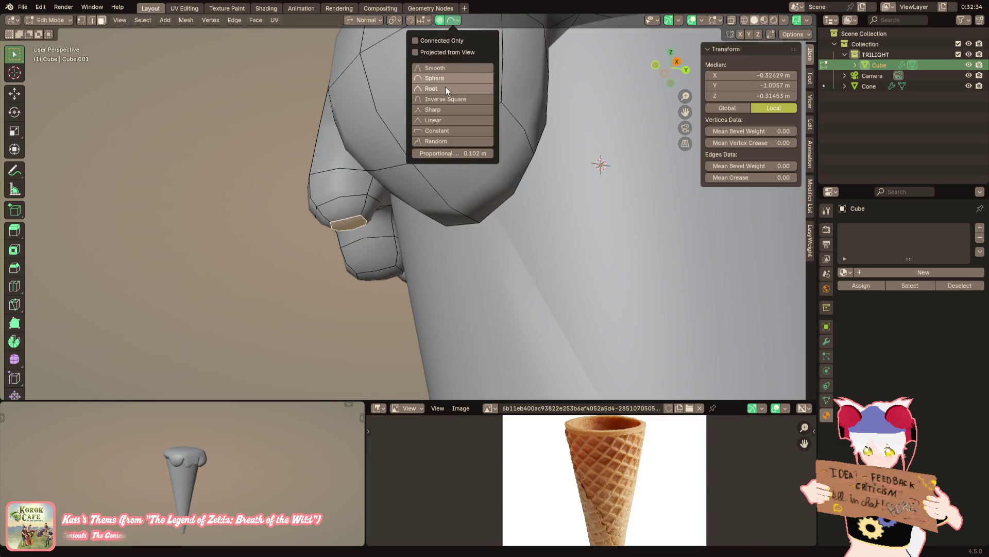
left_click(432, 108)
Reshape the surrounding drip with a proportional move along local Y, then pick the next face and edge
key("g")
key("z")
key("z")
key("y")
scroll(392, 232, "down", 3)
scroll(398, 234, "down", 3)
scroll(403, 234, "down", 3)
left_click(403, 234)
mouse_move(403, 233)
middle_mouse_down()
mouse_move(430, 271)
mouse_move(407, 268)
mouse_move(439, 248)
mouse_move(510, 240)
middle_mouse_up()
left_click(394, 238)
left_click(472, 238)
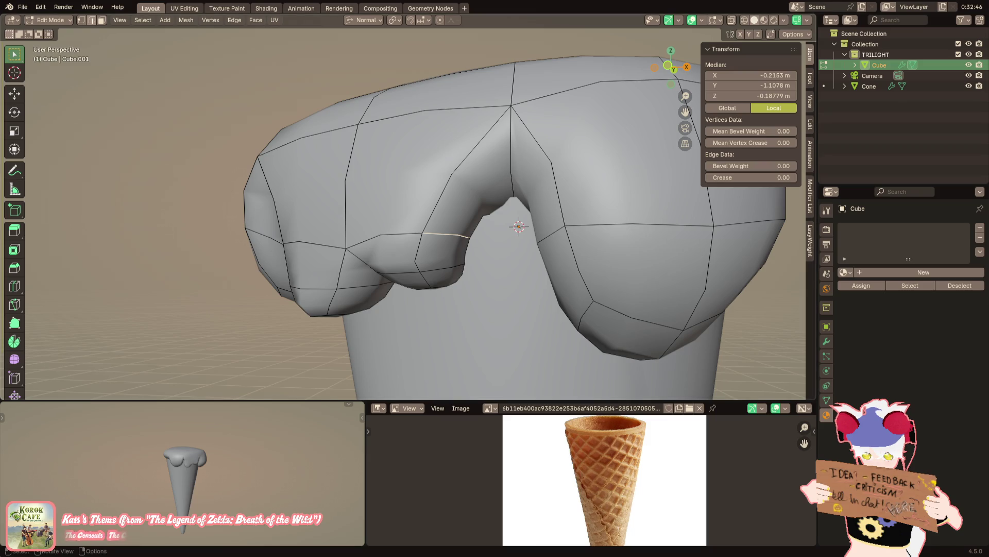
middle_click_drag(402, 217, 464, 221)
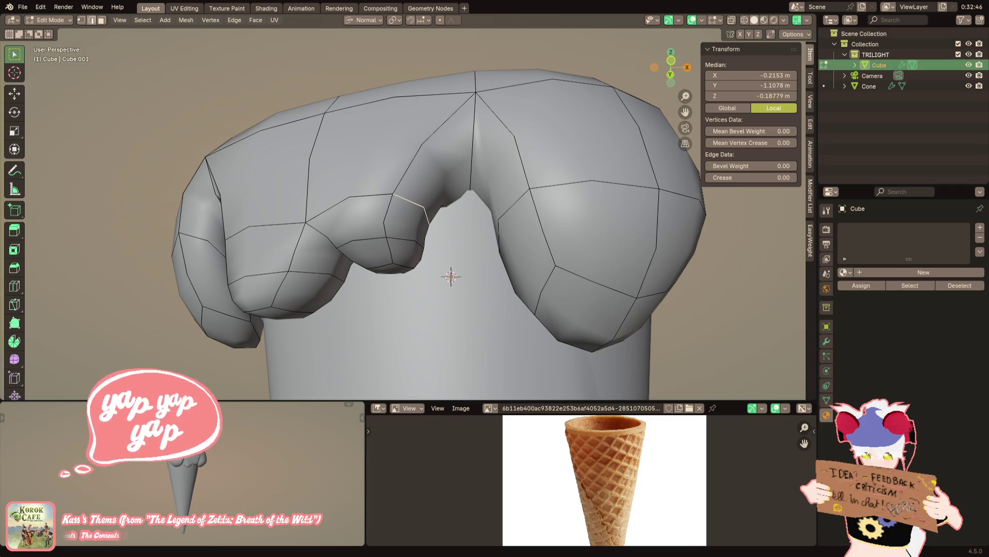
scroll(451, 276, "up", 1)
scroll(451, 276, "up", 2)
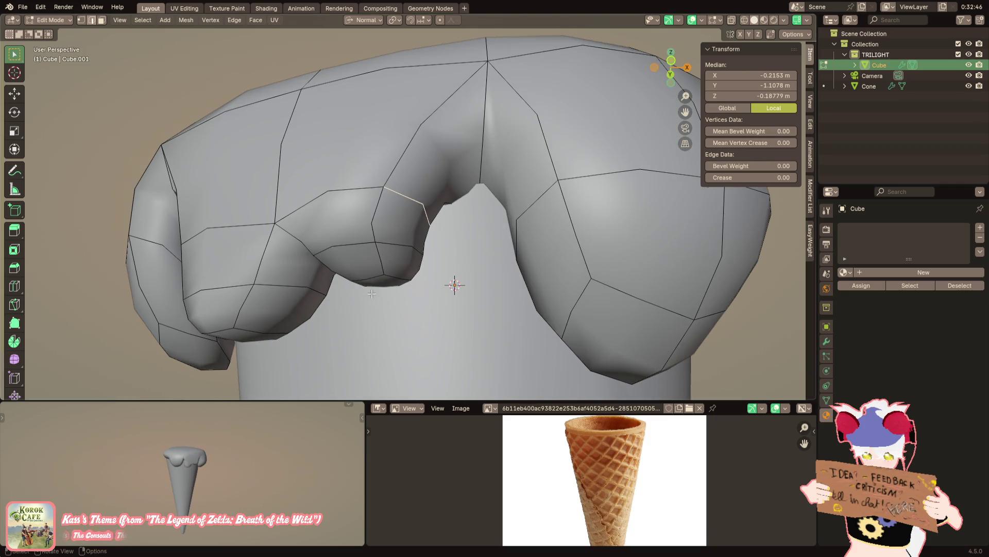
scroll(451, 276, "up", 2)
mouse_move(456, 255)
middle_mouse_down()
mouse_move(420, 263)
mouse_move(464, 256)
middle_mouse_up()
scroll(226, 462, "up", 1)
scroll(226, 461, "up", 2)
scroll(226, 461, "up", 3)
scroll(225, 462, "up", 2)
scroll(227, 462, "up", 2)
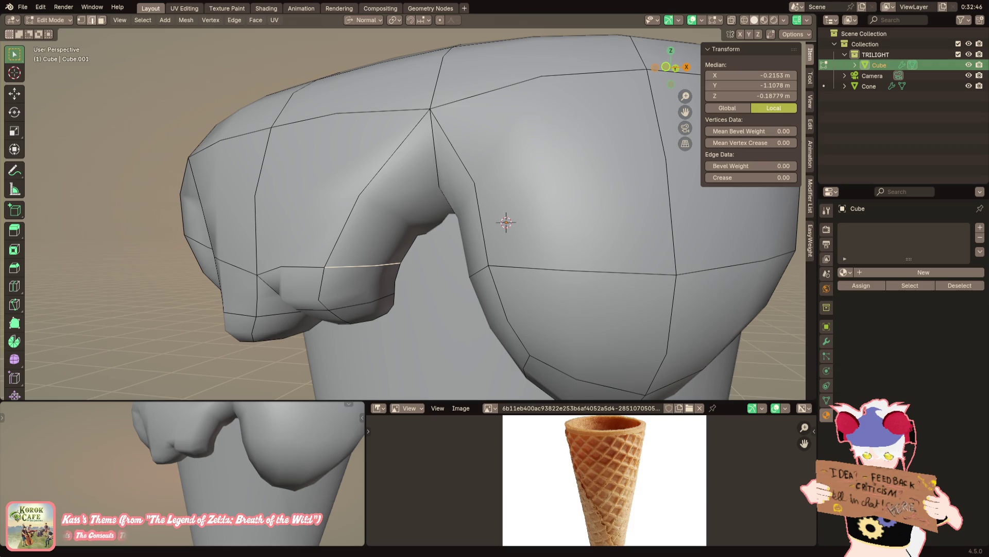
mouse_move(464, 255)
middle_mouse_down()
mouse_move(327, 206)
mouse_move(334, 213)
middle_mouse_up()
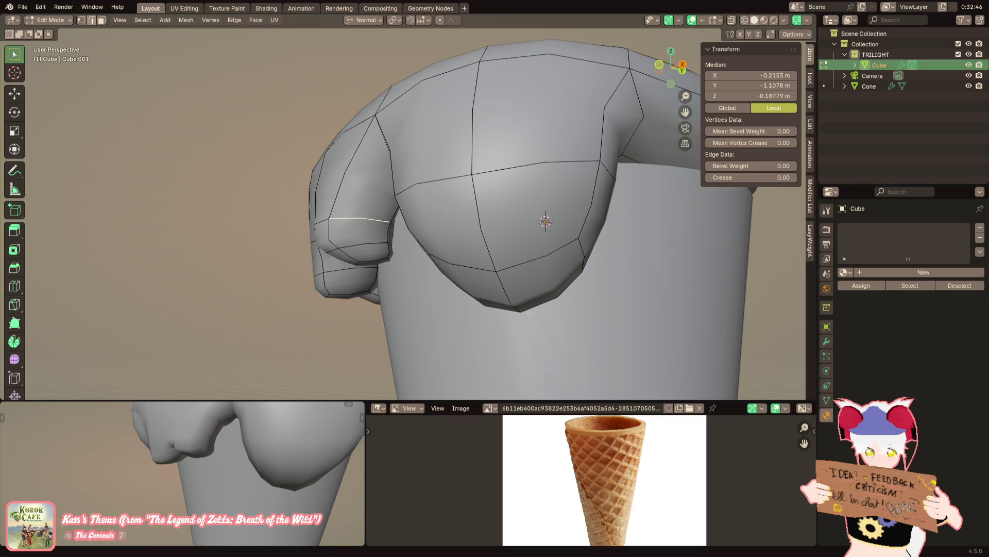
scroll(289, 233, "up", 2)
Slim a side-lobe face by scaling it along its local Y axis
mouse_move(326, 232)
middle_mouse_down()
mouse_move(290, 234)
mouse_move(384, 211)
mouse_move(460, 247)
mouse_move(408, 213)
mouse_move(392, 220)
mouse_move(368, 278)
mouse_move(479, 265)
mouse_move(408, 258)
mouse_move(433, 217)
mouse_move(411, 206)
mouse_move(362, 228)
middle_mouse_up()
scroll(289, 233, "up", 2)
key("alt+a")
left_click(290, 233)
scroll(383, 210, "up", 2)
scroll(383, 210, "up", 1)
key("s")
key("y")
left_click(408, 195)
Narrow the drip's tip face along local Y and tuck it in along the same axis
left_click(408, 257)
key("s")
key("x")
key("x")
key("y")
key("y")
left_click(421, 204)
key("g")
key("y")
key("y")
left_click(411, 206)
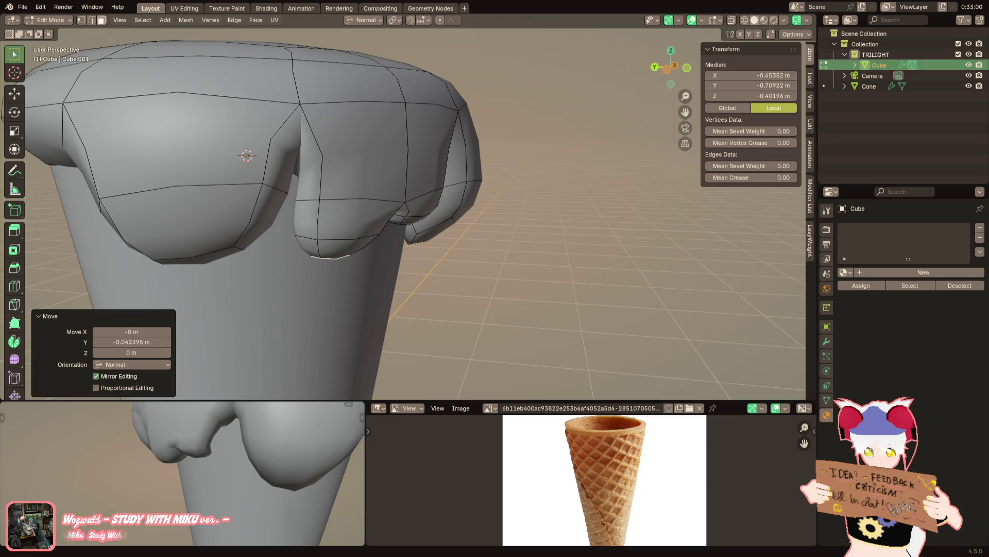
scroll(332, 146, "up", 3)
Add a centred loop cut across the scoop's front bulge and neighbouring drip
mouse_move(332, 146)
middle_mouse_down()
mouse_move(394, 141)
mouse_move(408, 107)
mouse_move(393, 111)
mouse_move(387, 155)
middle_mouse_up()
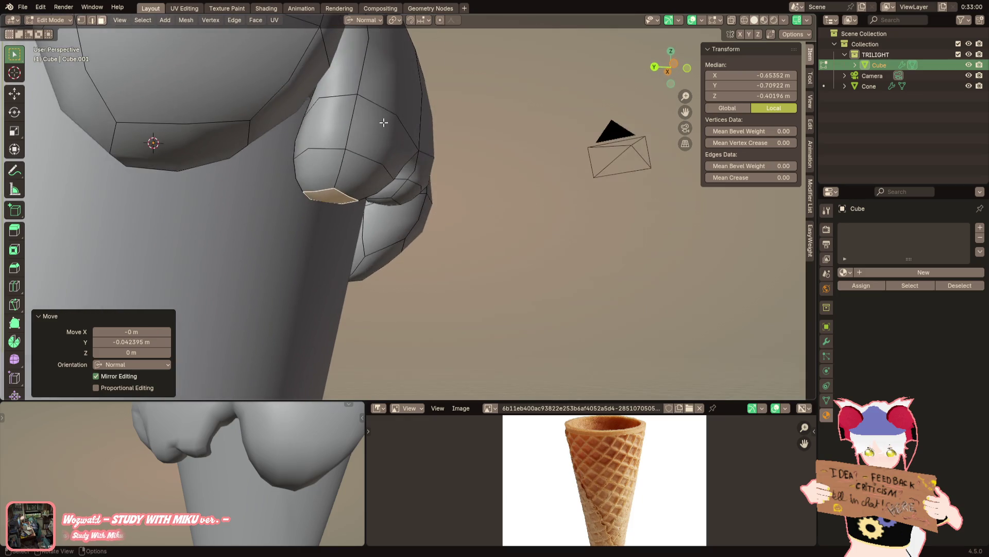
scroll(400, 216, "down", 3)
middle_click_drag(401, 217, 397, 243)
scroll(397, 243, "up", 1)
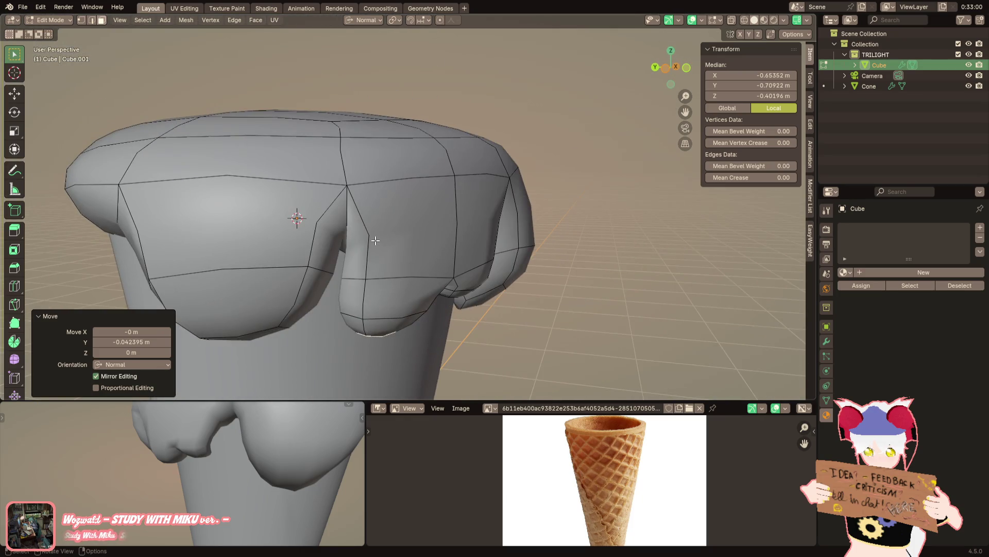
key("ctrl+r")
left_click(374, 241)
right_click(375, 240)
scroll(309, 406, "down", 3)
scroll(310, 406, "down", 2)
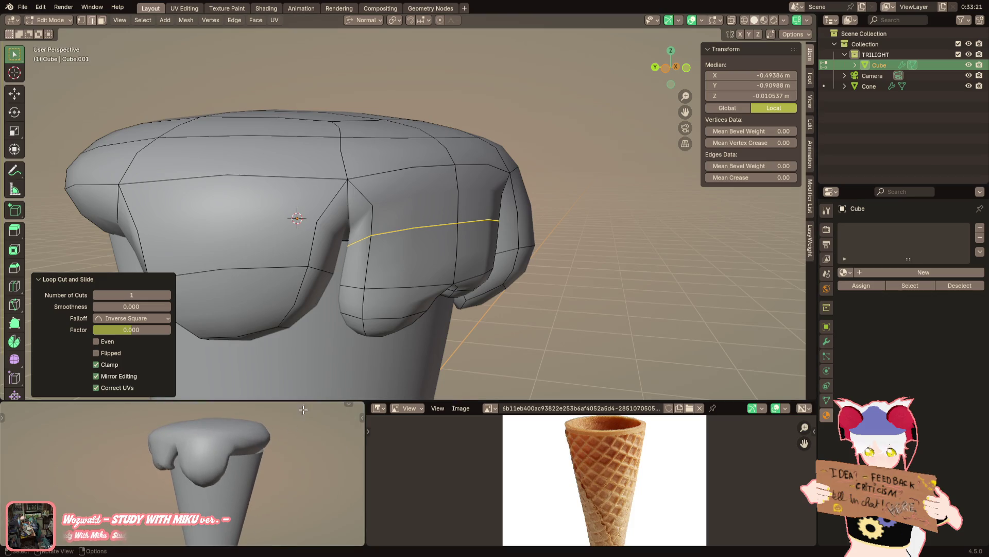
Give the vertical edge between the front drips a full crease of 1 in the N panel
key("ctrl+z")
key("ctrl+shift+z")
middle_click_drag(302, 400, 309, 433)
scroll(310, 433, "up", 2)
mouse_move(309, 348)
middle_mouse_down()
mouse_move(408, 309)
mouse_move(395, 255)
middle_mouse_up()
scroll(385, 285, "up", 2)
scroll(394, 256, "up", 2)
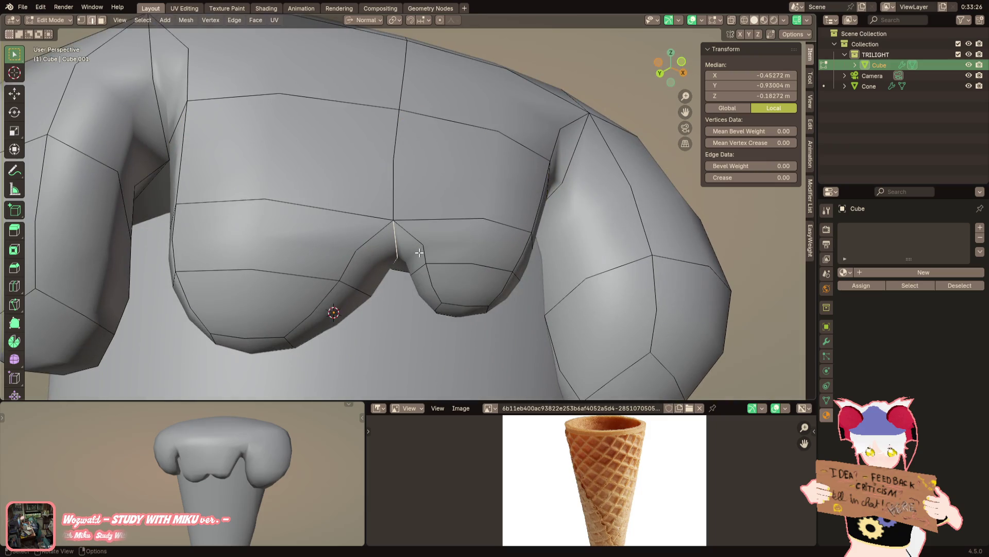
left_click(394, 243)
left_click(395, 187)
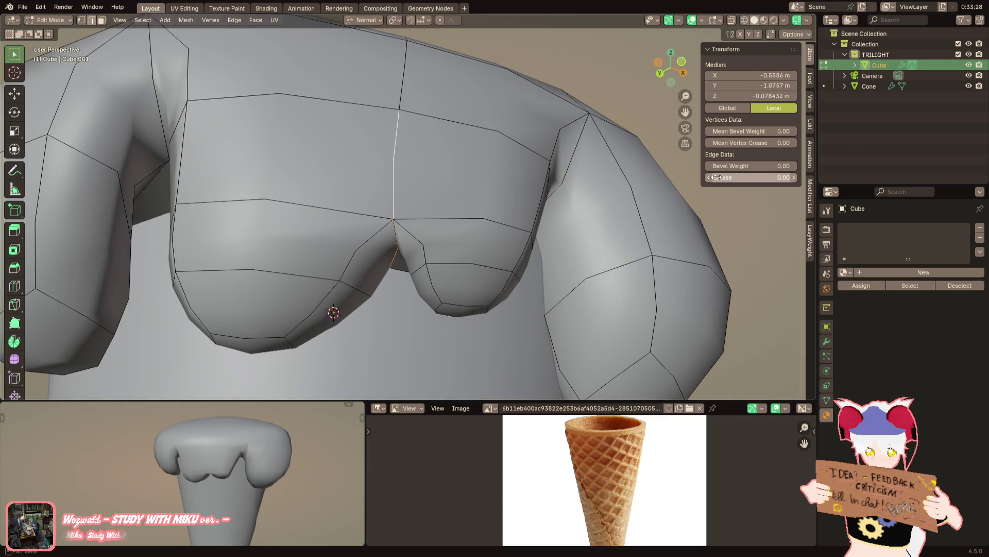
mouse_move(479, 221)
middle_mouse_down()
mouse_move(558, 126)
mouse_move(624, 172)
middle_mouse_up()
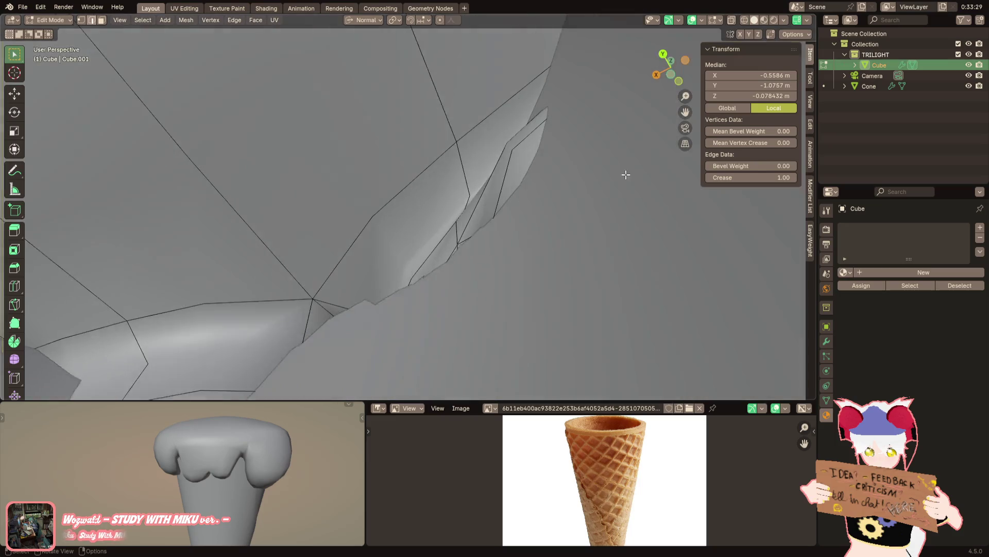
scroll(624, 172, "up", 3)
scroll(702, 230, "down", 2)
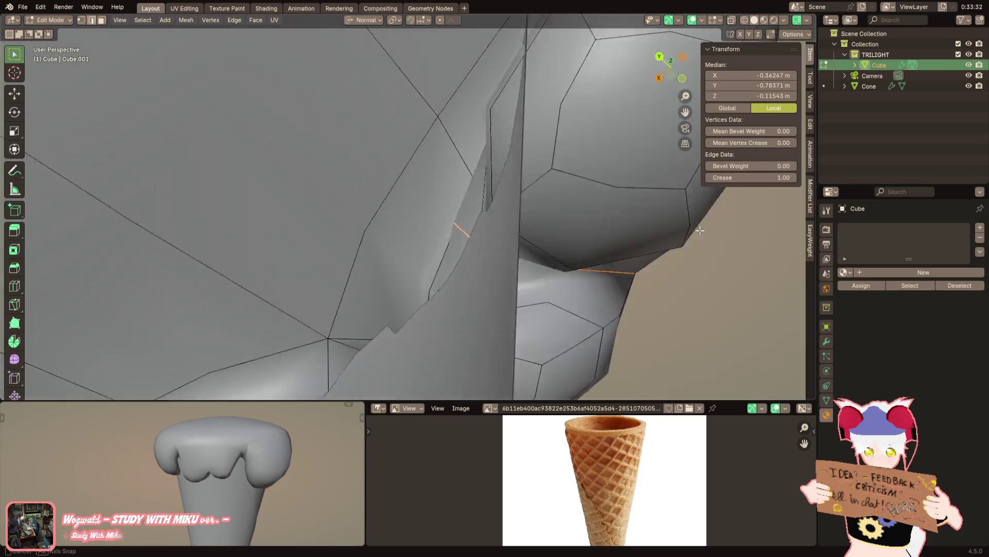
Mark the long vertical edge between the drips as sharp, then undo it
middle_click_drag(703, 229, 596, 245)
left_click(410, 174)
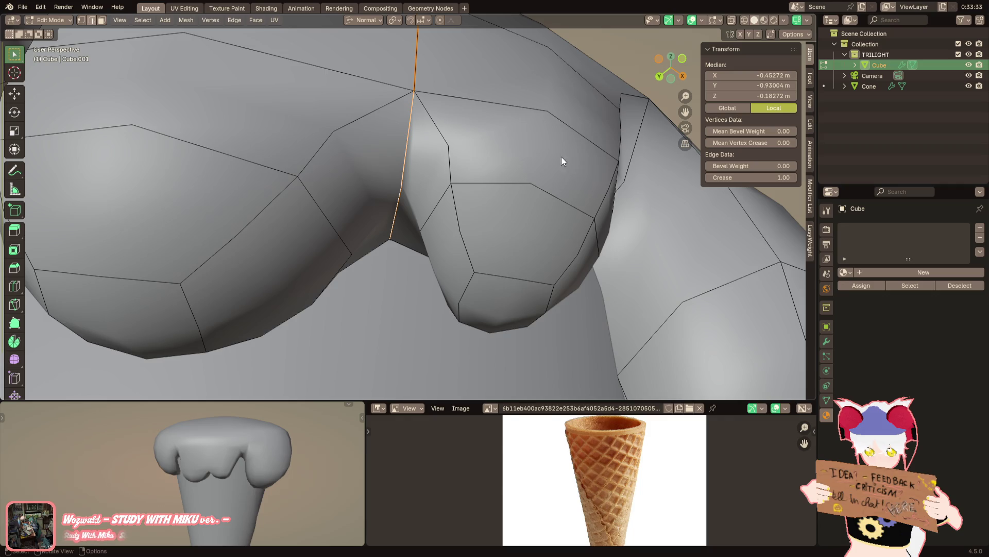
right_click(531, 182)
left_click(530, 376)
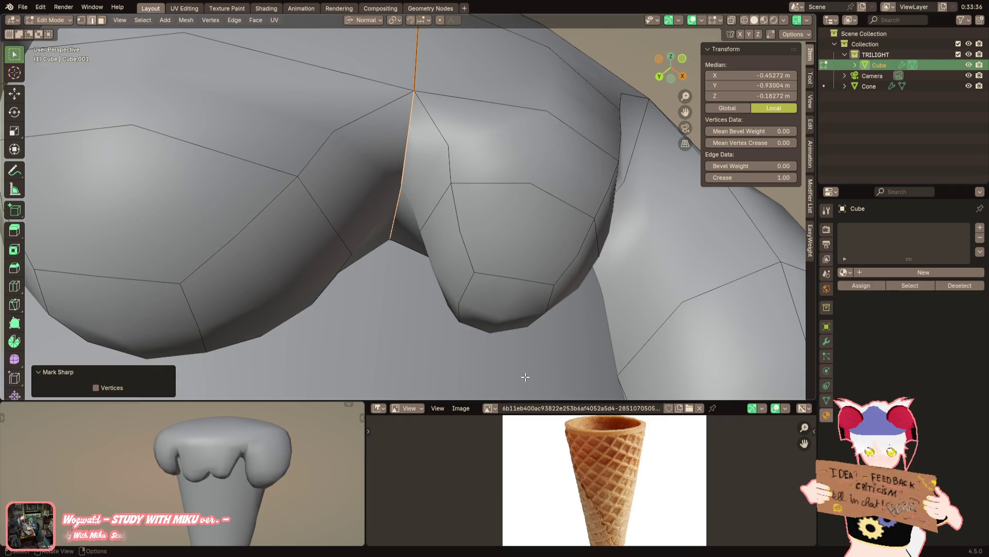
key("ctrl+z")
mouse_move(520, 369)
middle_mouse_down()
mouse_move(392, 223)
mouse_move(406, 155)
middle_mouse_up()
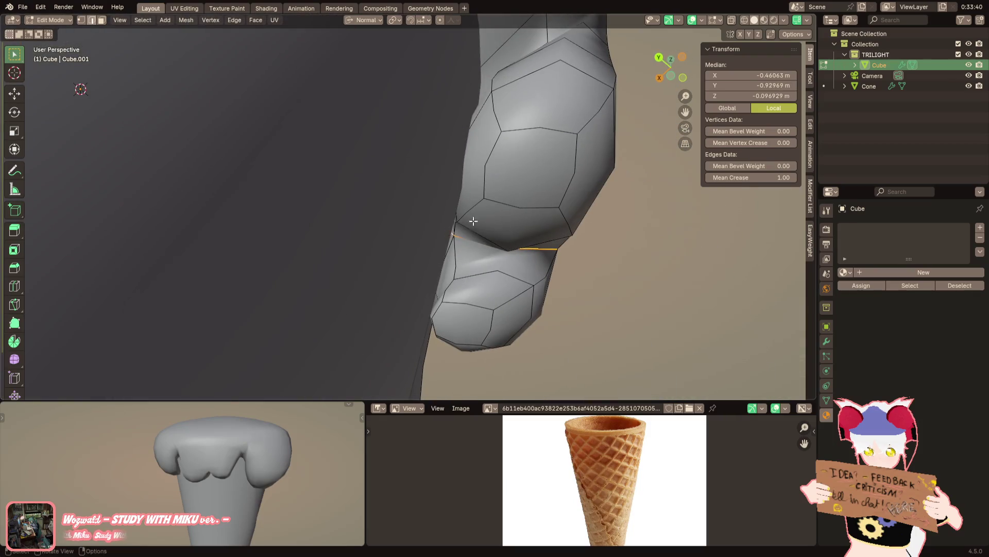
Nudge the edge along its own axis, switch to Global orientation and lift it along Z
key("KP_Decimal")
key("g")
key("z")
key("z")
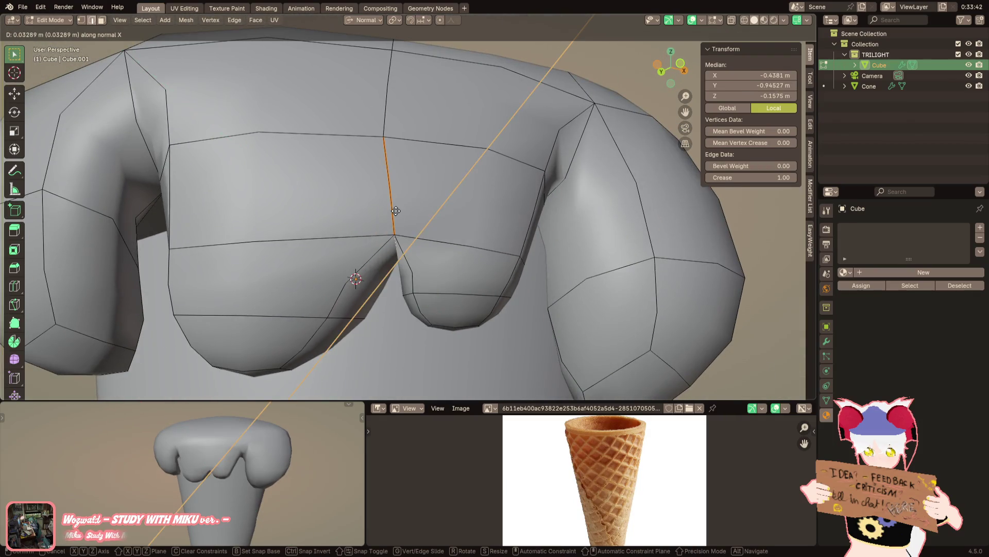
left_click(395, 207)
left_click(363, 19)
left_click(355, 52)
key("g")
key("z")
left_click(515, 180)
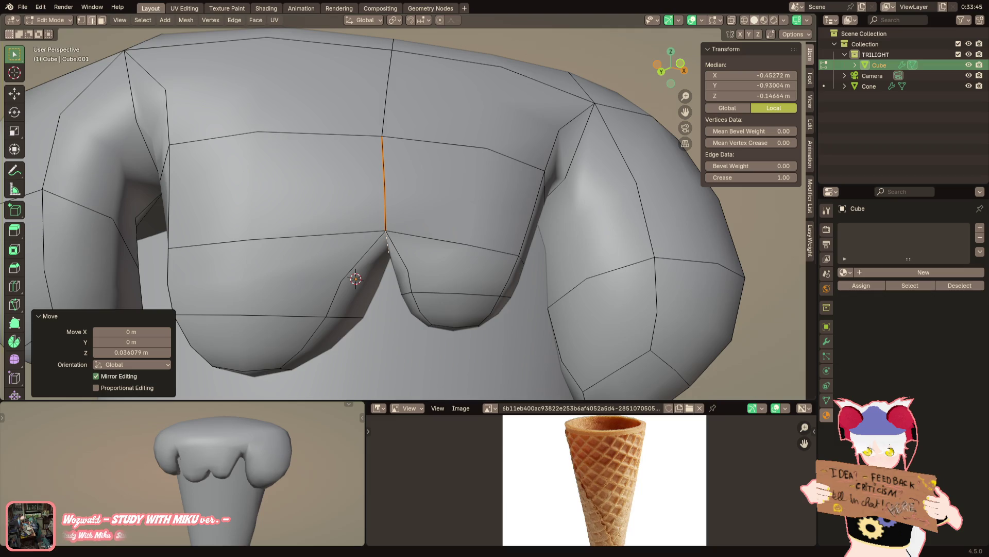
scroll(438, 206, "down", 1)
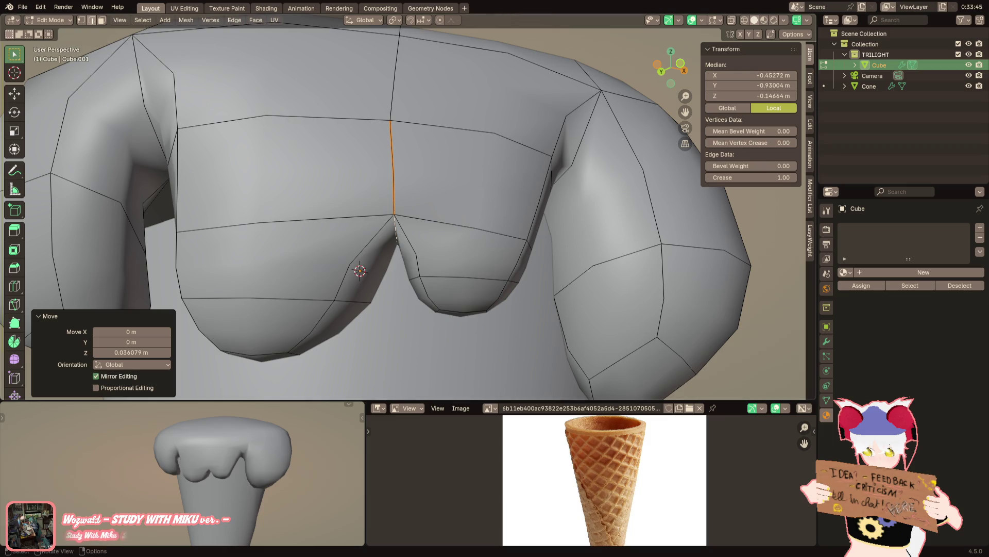
middle_click_drag(402, 217, 398, 213, "shift")
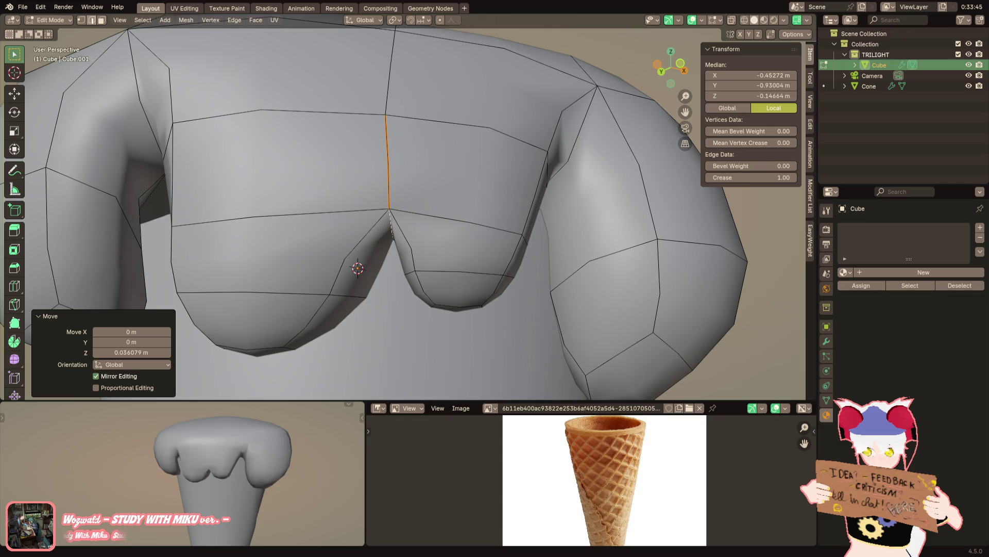
scroll(317, 272, "down", 3)
scroll(316, 272, "down", 3)
scroll(316, 272, "down", 2)
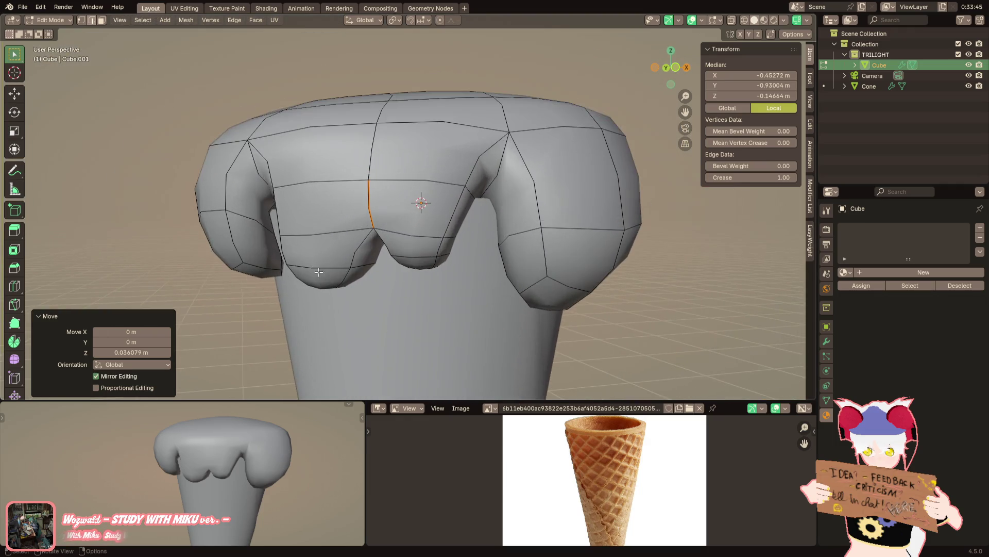
scroll(393, 205, "up", 1)
scroll(389, 205, "up", 3)
scroll(380, 225, "up", 3)
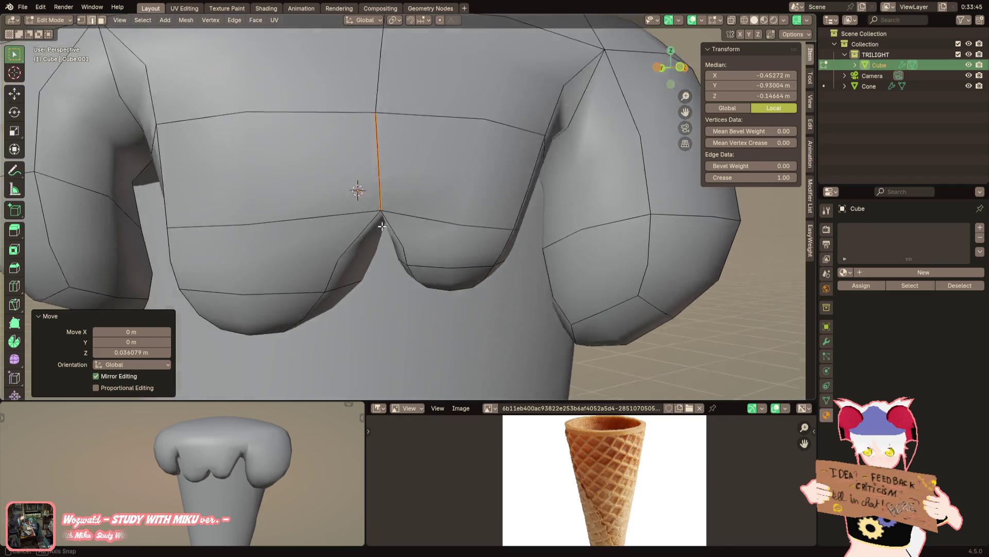
scroll(379, 226, "down", 1)
Try a bevel on the vertical edge between the drips and undo it
left_click(15, 268)
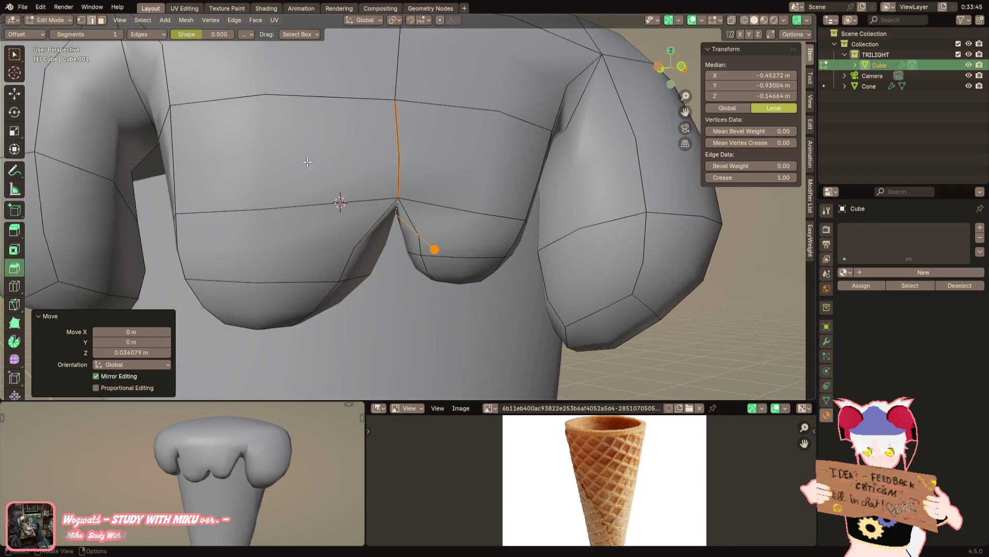
left_click_drag(434, 250, 419, 279)
middle_click_drag(419, 278, 464, 255)
key("ctrl+z")
Widen the selection along Y, switch to Normal orientation and cancel a second Y scale
middle_click_drag(464, 232, 506, 203)
key("s")
key("y")
left_click(607, 207)
left_click(364, 21)
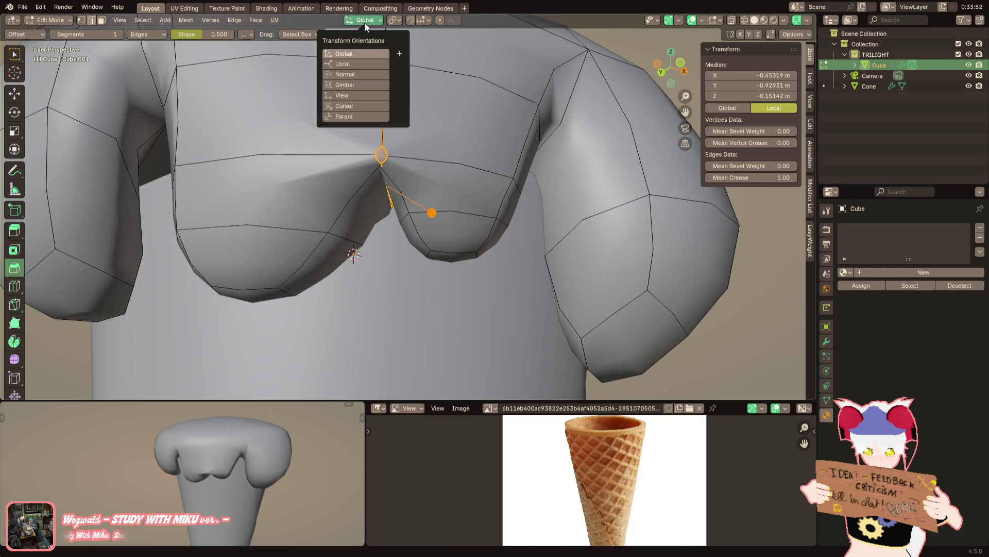
left_click(355, 71)
key("s")
key("y")
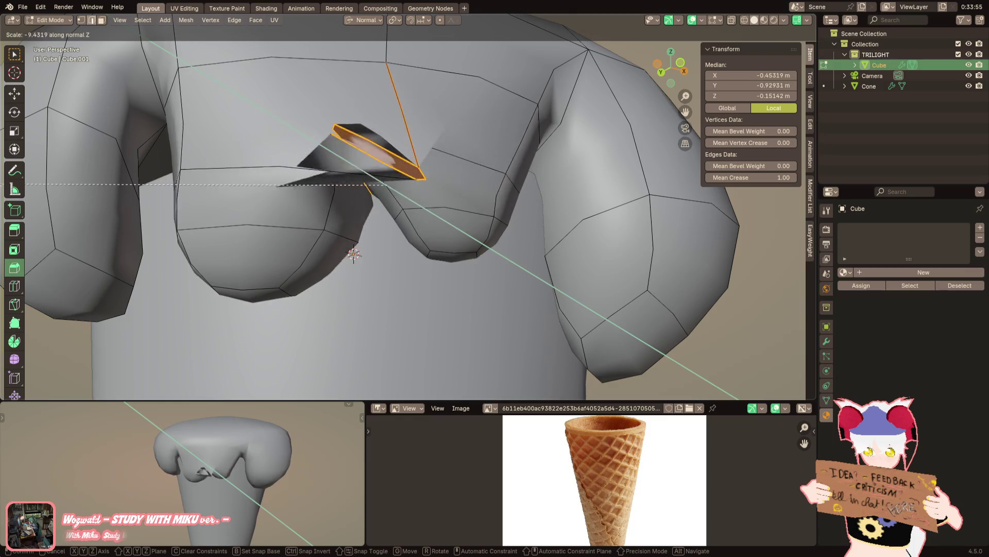
key("Escape")
key("ctrl+b")
left_click(362, 199)
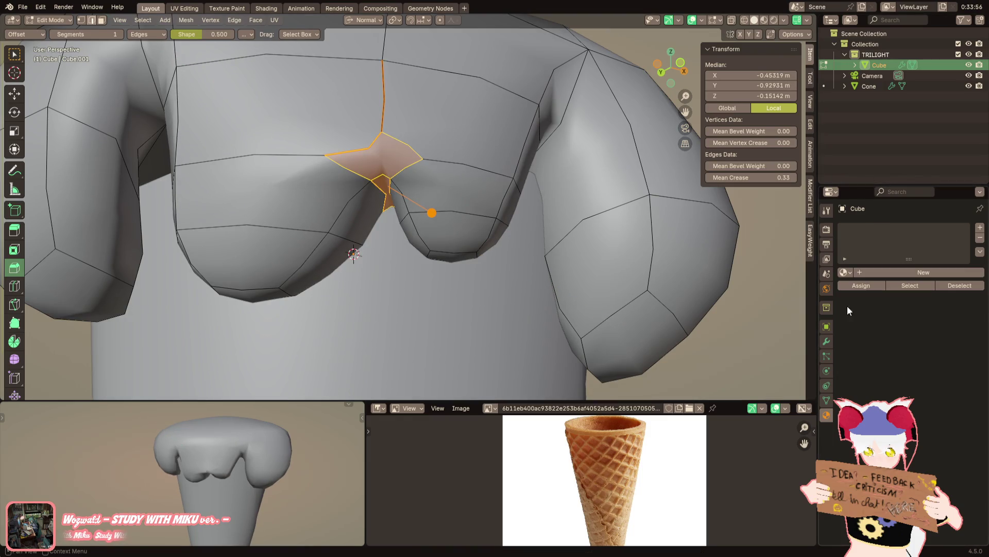
Hide the Subdivision modifier's viewport display, inspect the cage, and return to Object Mode
left_click(827, 341)
left_click(963, 246)
middle_click_drag(503, 285, 493, 258)
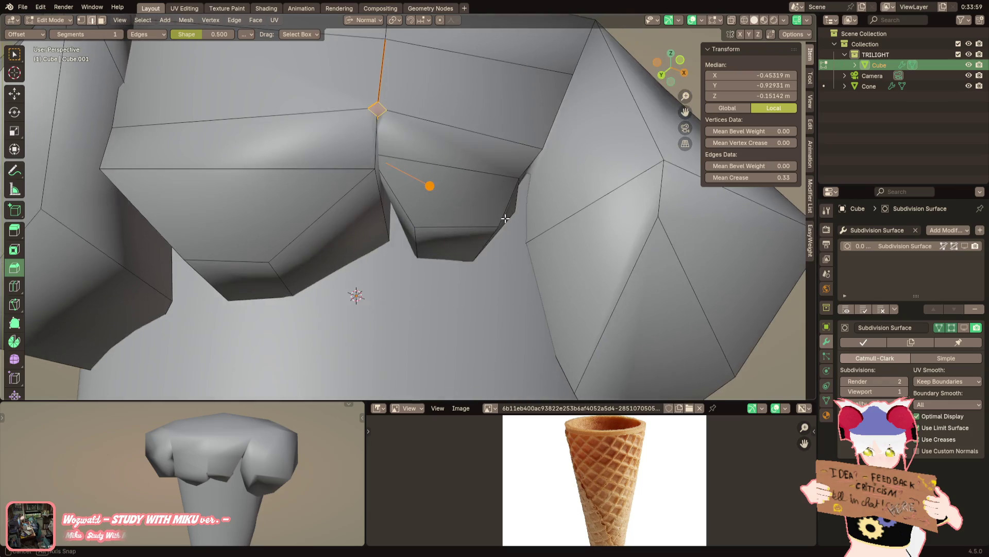
scroll(493, 258, "down", 3)
scroll(487, 263, "up", 3)
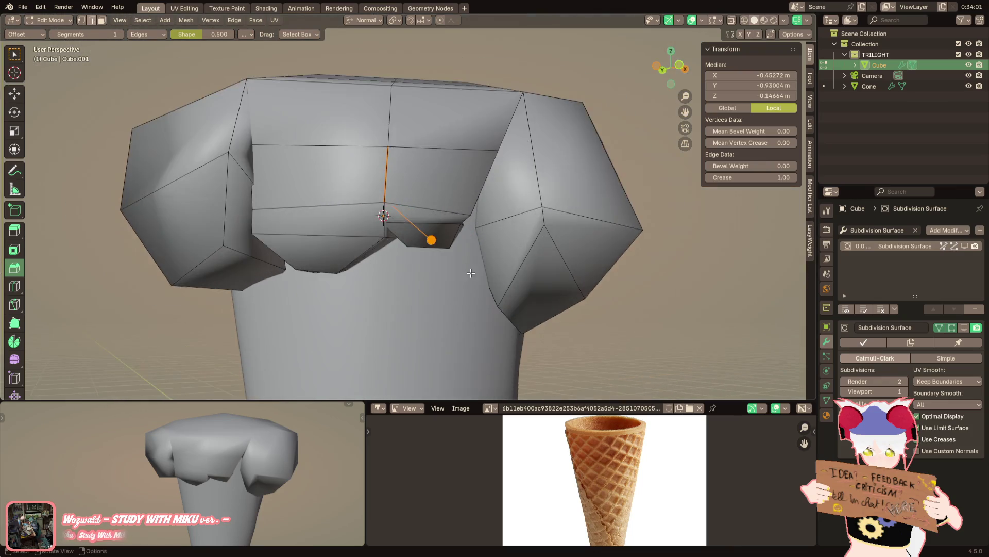
scroll(466, 271, "up", 4)
scroll(469, 252, "up", 1)
middle_click_drag(470, 251, 461, 257)
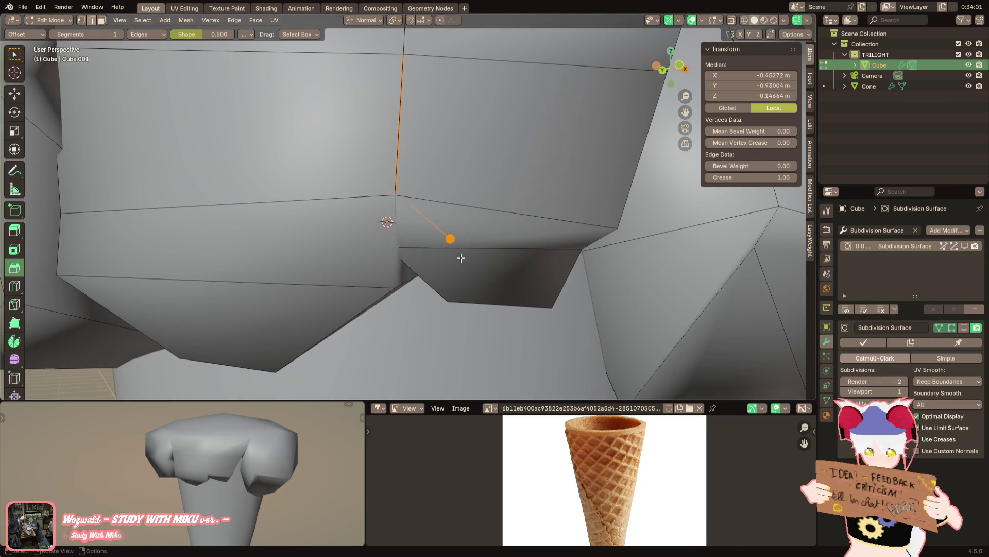
scroll(456, 260, "down", 5)
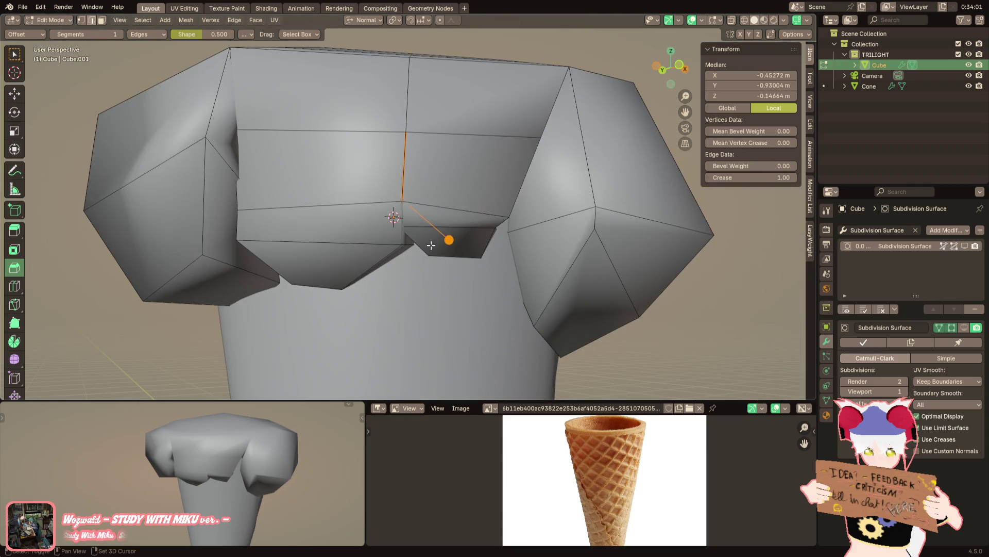
middle_click_drag(455, 261, 540, 260)
key("Tab")
scroll(411, 265, "down", 2)
scroll(430, 250, "down", 3)
scroll(479, 245, "up", 4)
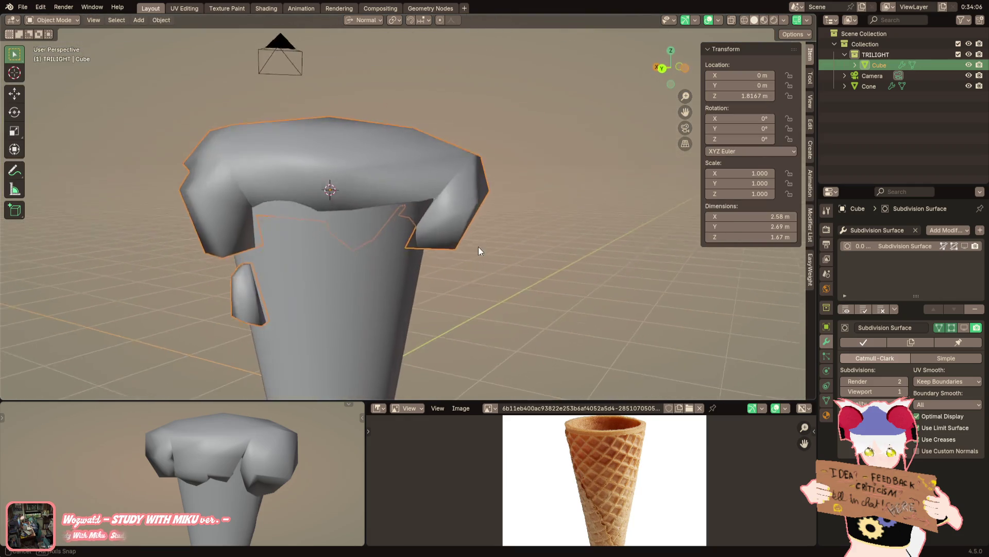
scroll(440, 255, "up", 1)
Enter Edit Mode with the modifier shown while editing and deselect everything
key("Tab")
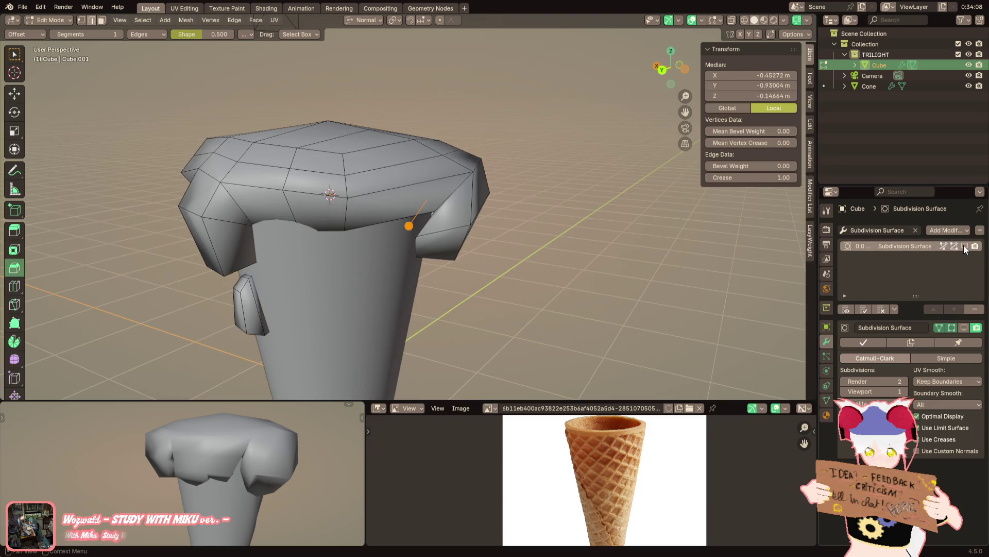
left_click(964, 246)
key("Tab")
middle_click_drag(544, 251, 508, 239)
key("Tab")
key("alt+a")
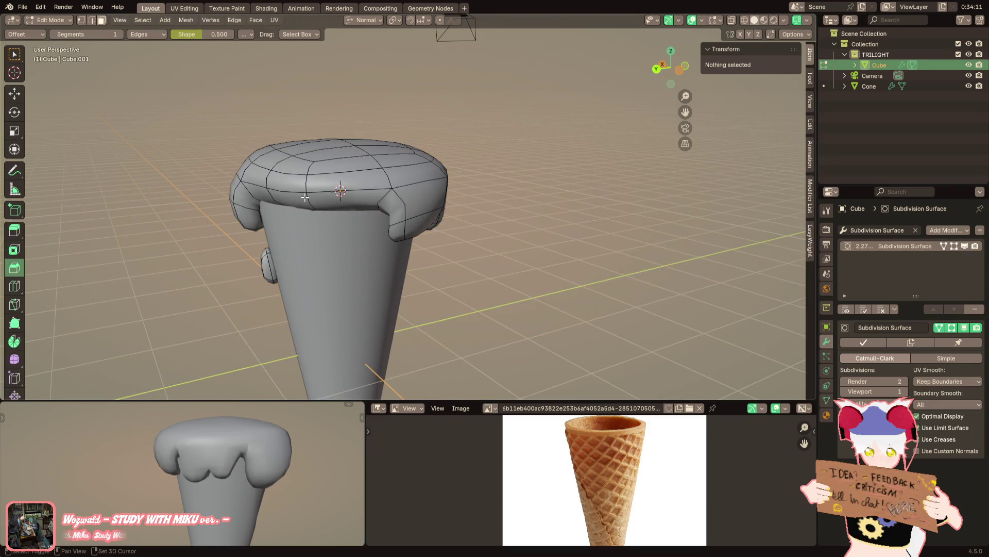
Extrude a left rim edge into a new drip and pull it down over the cone
left_click(301, 200)
middle_click_drag(301, 200, 371, 186)
key("e")
left_click(364, 188)
scroll(433, 201, "up", 2)
scroll(488, 211, "up", 2)
mouse_move(489, 211)
middle_mouse_down()
mouse_move(467, 170)
mouse_move(452, 167)
middle_mouse_up()
key("g")
left_click(464, 182)
key("g")
left_click(467, 174)
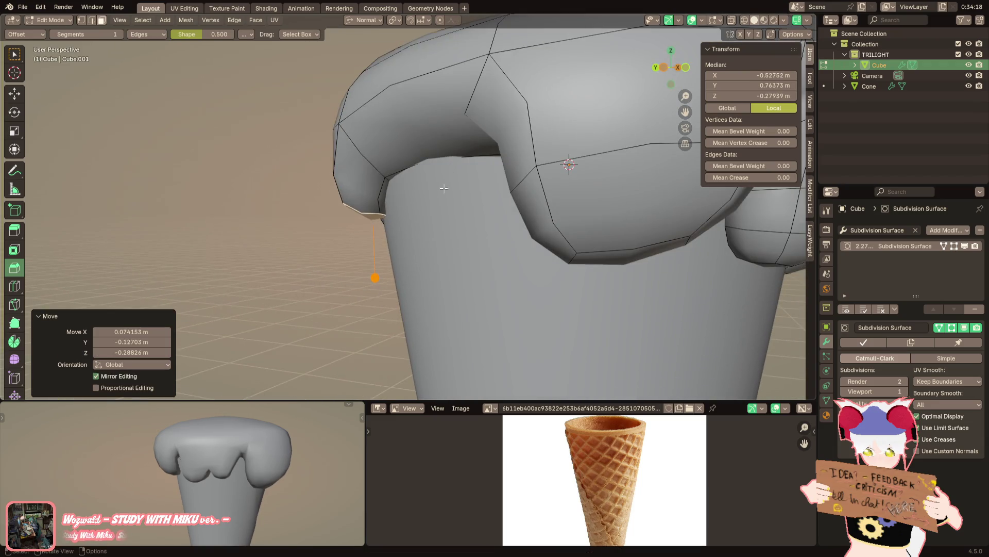
Inspect the drips from above and select a face on the scoop's left side
middle_click_drag(306, 453, 294, 433)
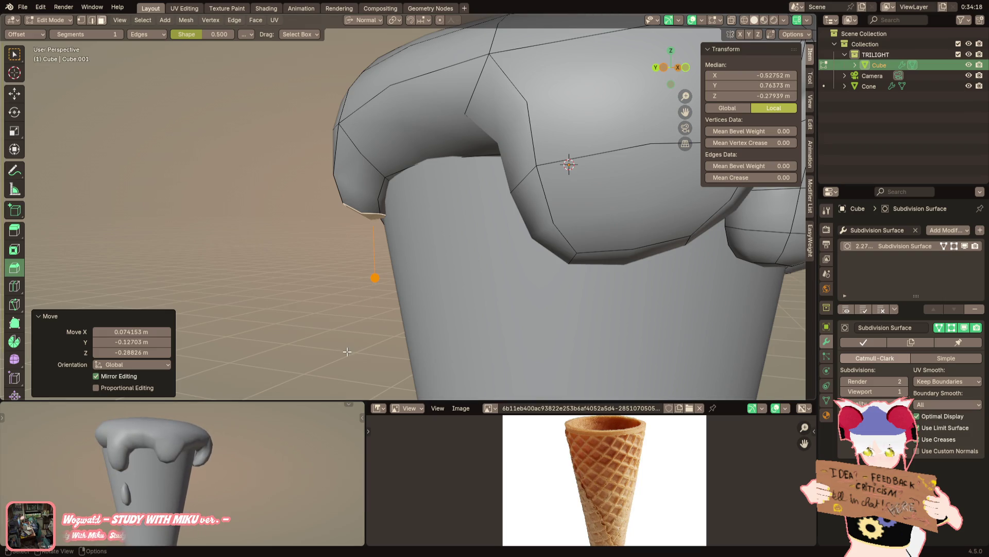
mouse_move(375, 279)
middle_mouse_down()
mouse_move(364, 271)
mouse_move(421, 244)
mouse_move(287, 216)
mouse_move(268, 201)
middle_mouse_up()
left_click(426, 241)
Extrude the left-side face outward and enlarge it into a bulge
key("e")
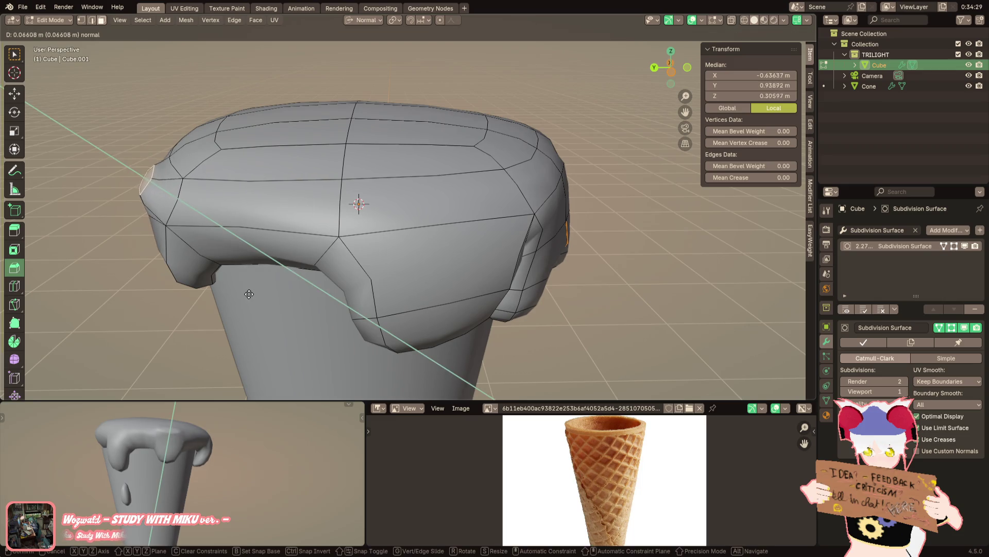
left_click(242, 287)
key("s")
left_click(262, 146)
Extrude a top face of the scoop and widen it into a raised face
mouse_move(262, 145)
middle_mouse_down()
mouse_move(341, 190)
mouse_move(363, 233)
middle_mouse_up()
key("e")
left_click(363, 232)
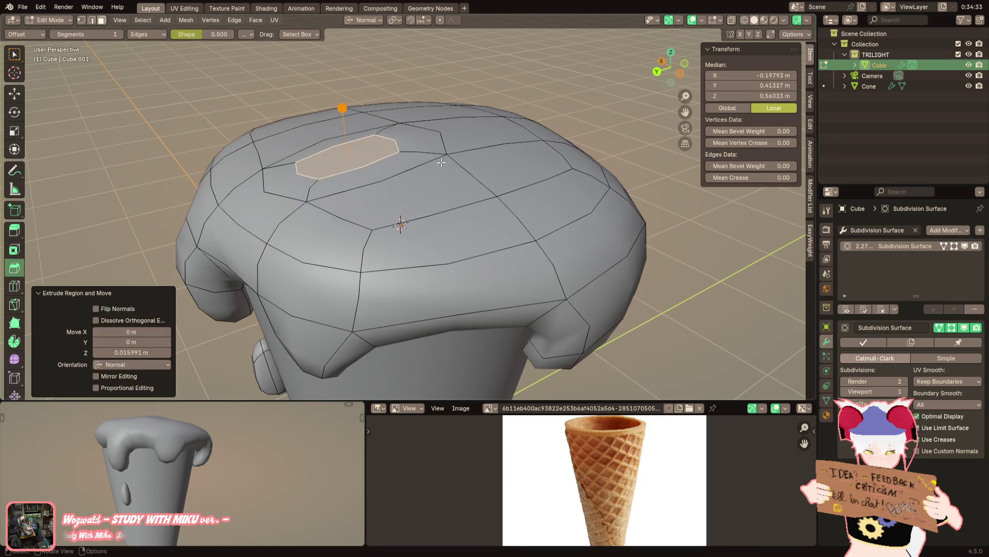
middle_click_drag(224, 472, 255, 463)
key("s")
left_click(399, 220)
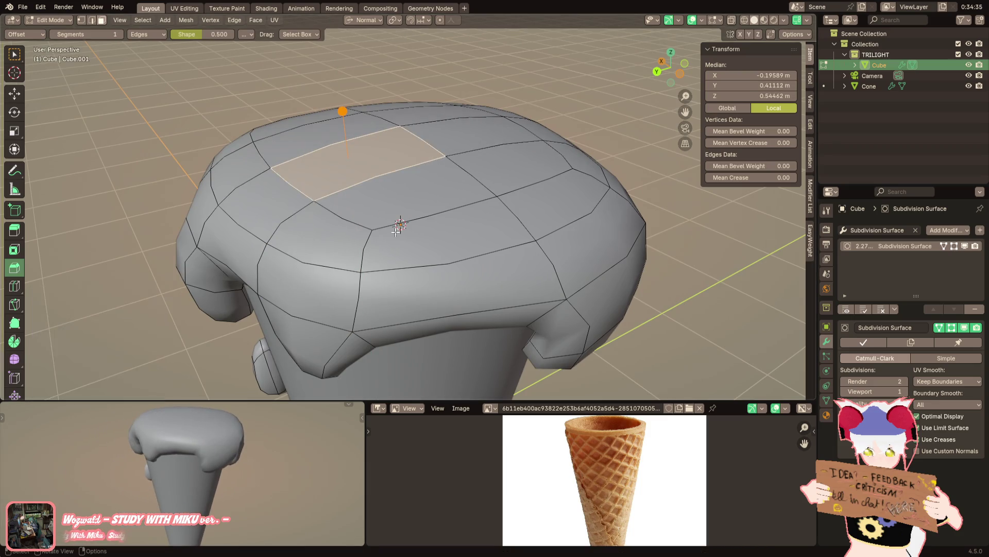
middle_click_drag(398, 220, 394, 222)
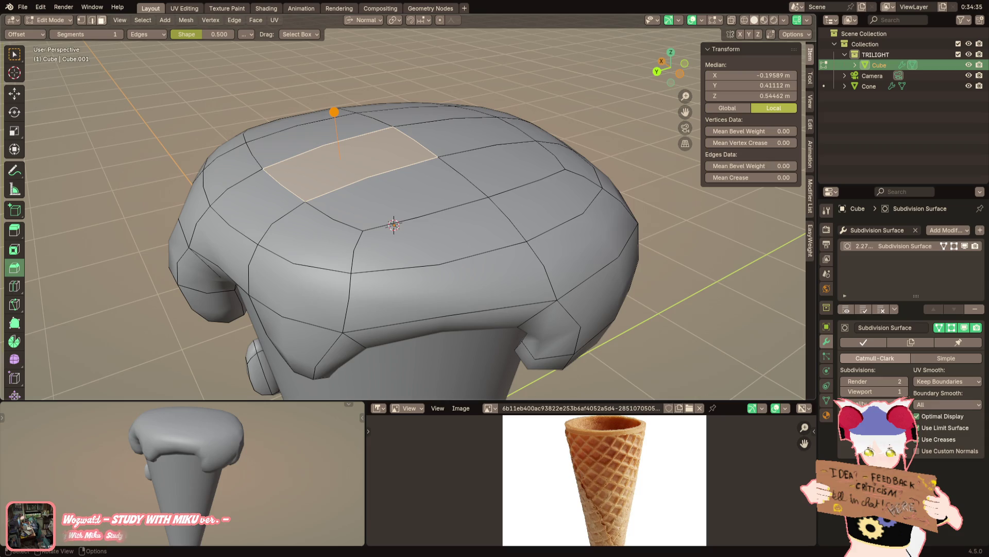
middle_click_drag(393, 224, 342, 193)
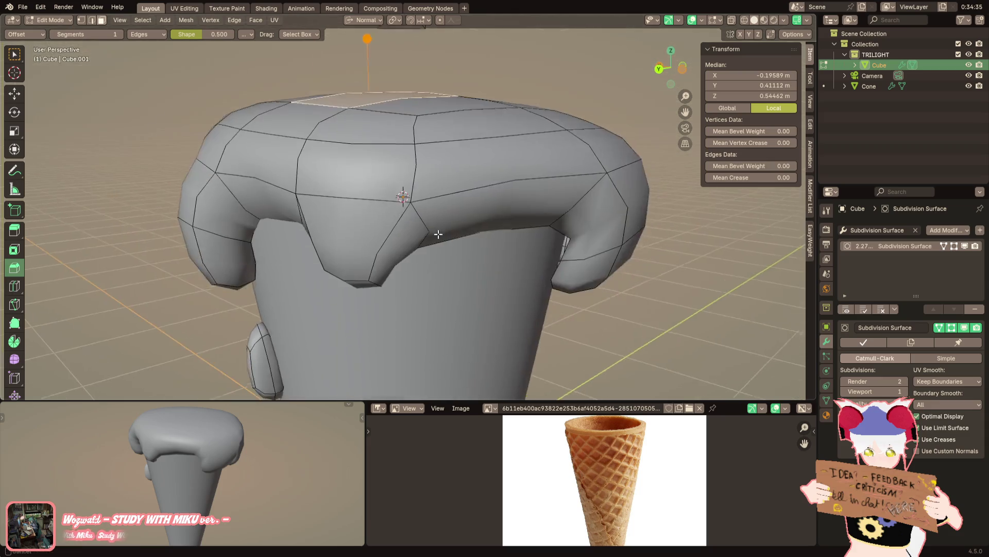
Rotate a drip's lower edge using Global orientation to tilt it
left_click(343, 194)
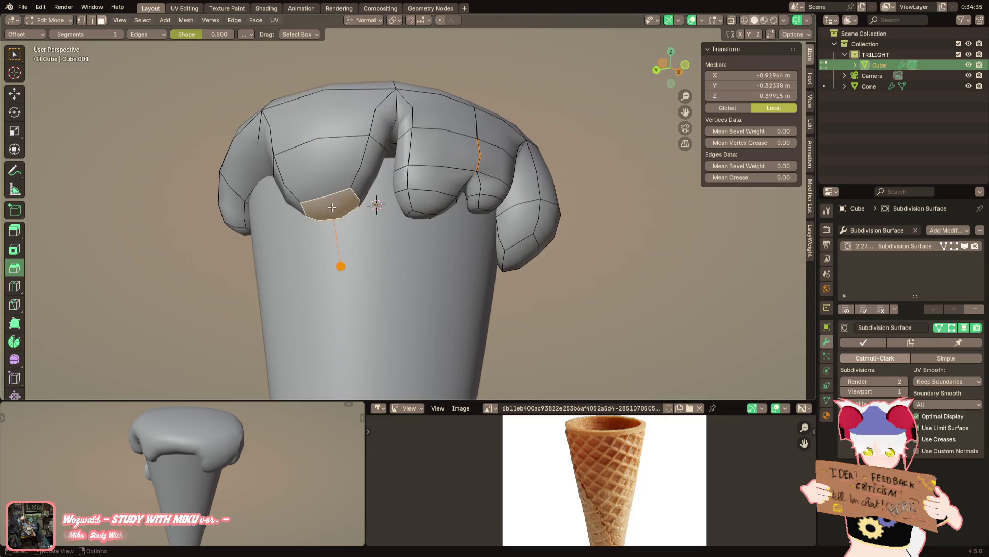
mouse_move(343, 194)
middle_mouse_down()
mouse_move(475, 129)
mouse_move(574, 199)
mouse_move(332, 188)
mouse_move(136, 144)
mouse_move(369, 175)
mouse_move(370, 21)
mouse_move(487, 184)
mouse_move(506, 150)
middle_mouse_up()
left_click(369, 175)
left_click(370, 20)
left_click(361, 52)
key("r")
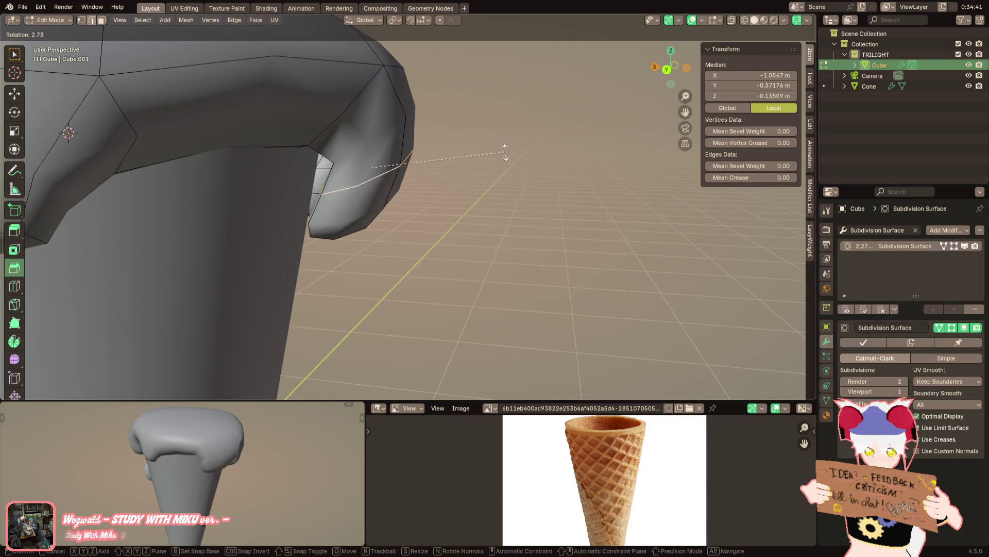
left_click(503, 214)
mouse_move(504, 215)
middle_mouse_down()
mouse_move(510, 207)
mouse_move(448, 171)
mouse_move(350, 217)
mouse_move(382, 247)
middle_mouse_up()
Tilt the drip's bottom face with a small rotation
key("alt+a")
left_click(351, 217)
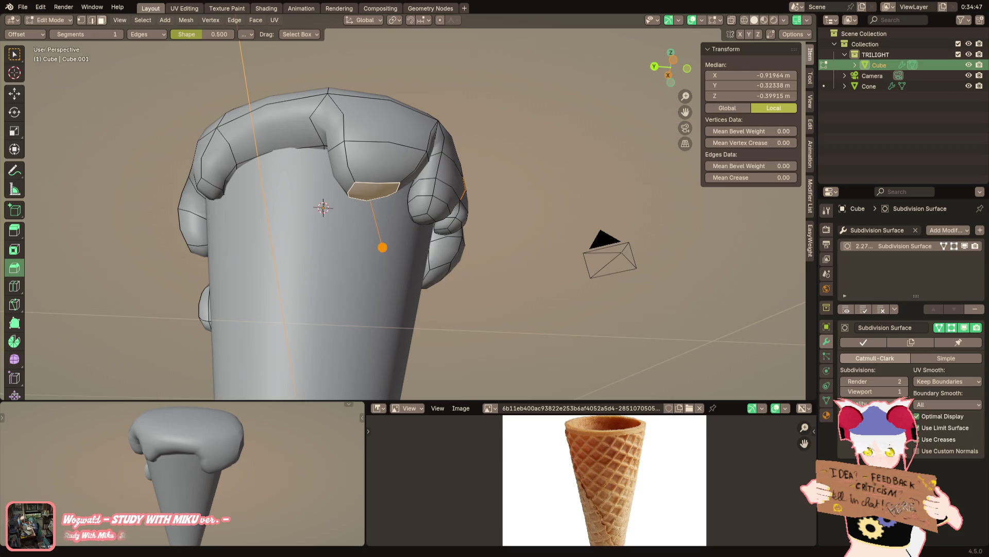
mouse_move(464, 201)
middle_mouse_down()
mouse_move(495, 183)
mouse_move(463, 171)
middle_mouse_up()
key("r")
left_click(472, 174)
Narrow the drip along its Normal Y axis and review the whole scoop from the front
left_click(376, 21)
left_click(362, 70)
key("s")
key("y")
left_click(436, 183)
scroll(437, 183, "down", 4)
middle_click_drag(437, 184, 449, 171)
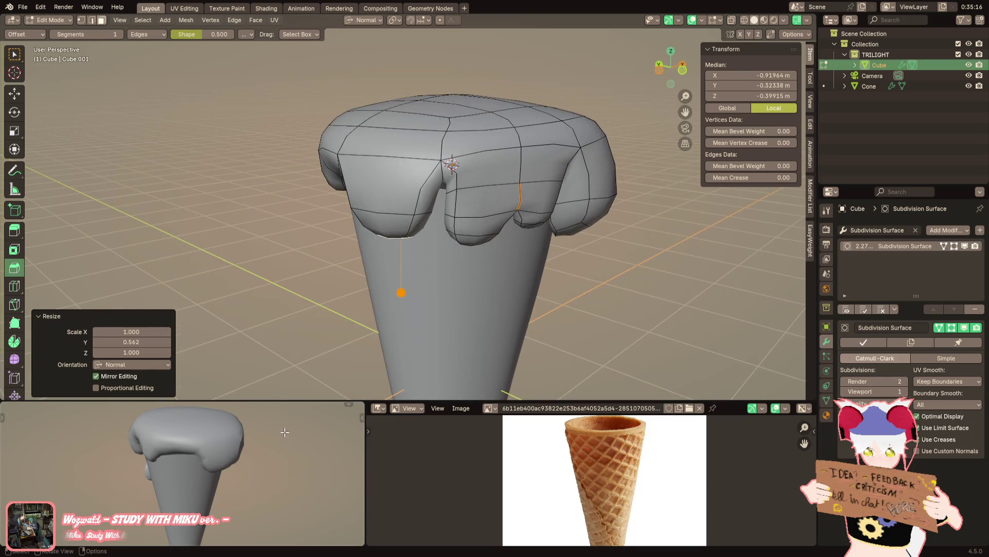
scroll(403, 239, "up", 3)
middle_click_drag(403, 238, 403, 238)
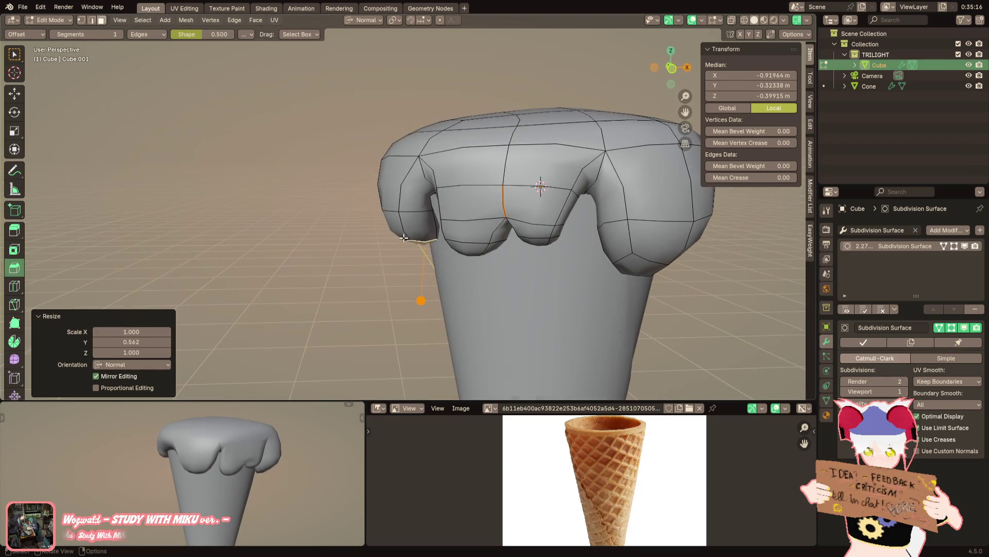
middle_click_drag(444, 307, 402, 279)
scroll(360, 258, "up", 2)
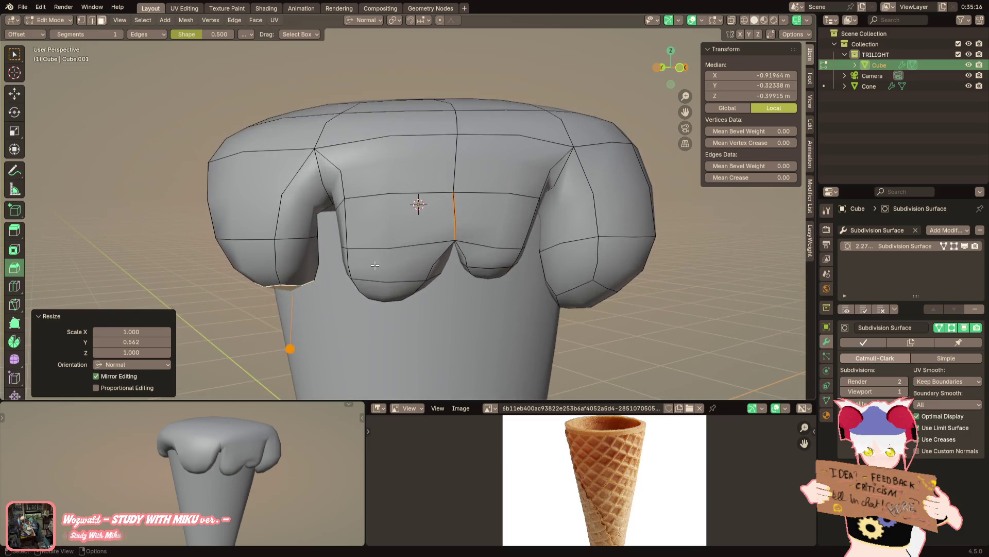
key("ctrl+r")
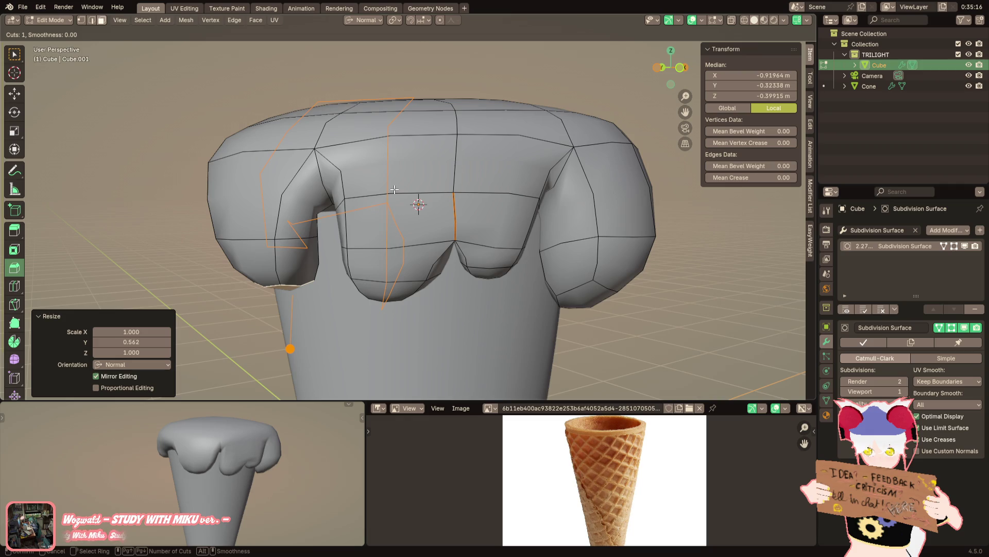
Select two columns of drip faces and try an inset on them, then cancel it
key("Escape")
left_click(379, 283)
left_click(441, 184, "ctrl")
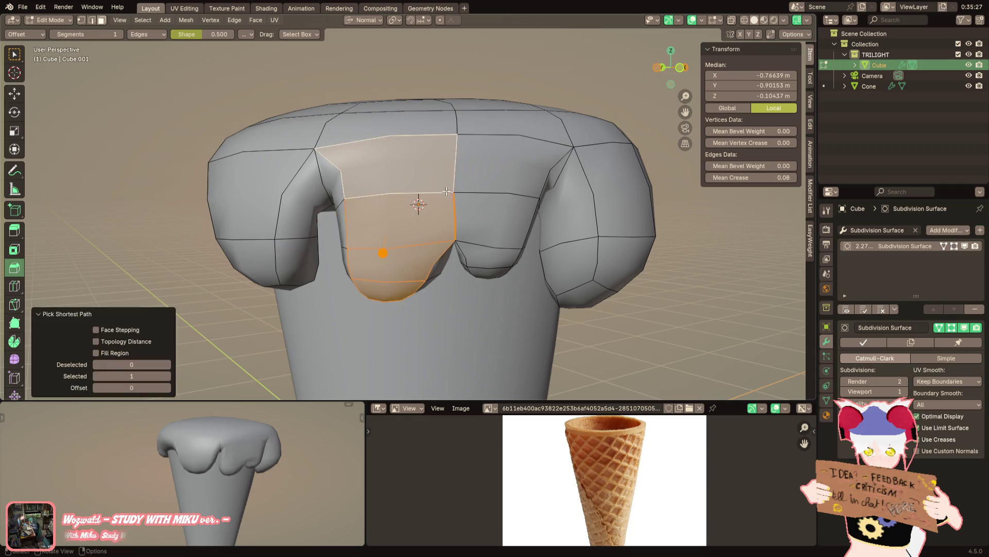
left_click(489, 273, "ctrl")
left_click(501, 183, "ctrl")
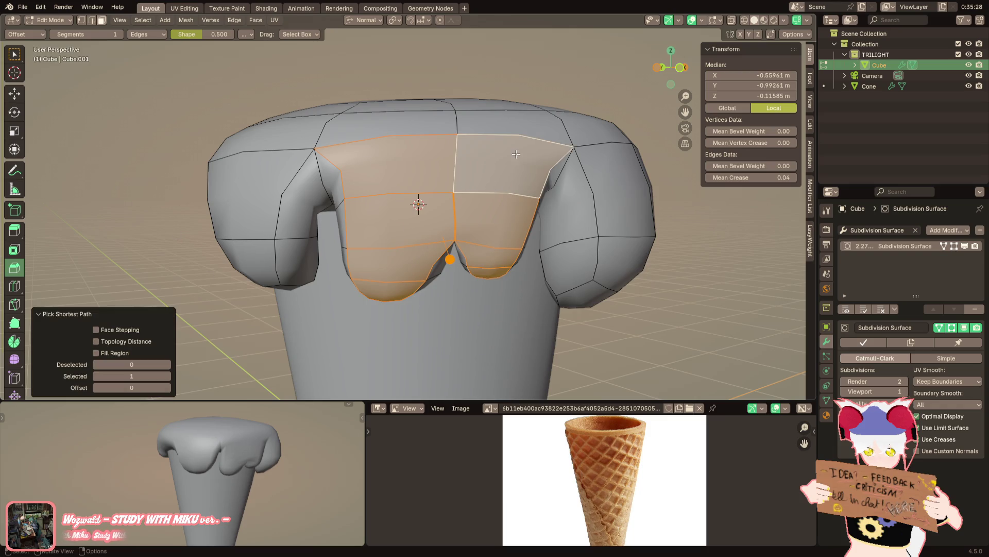
key("i")
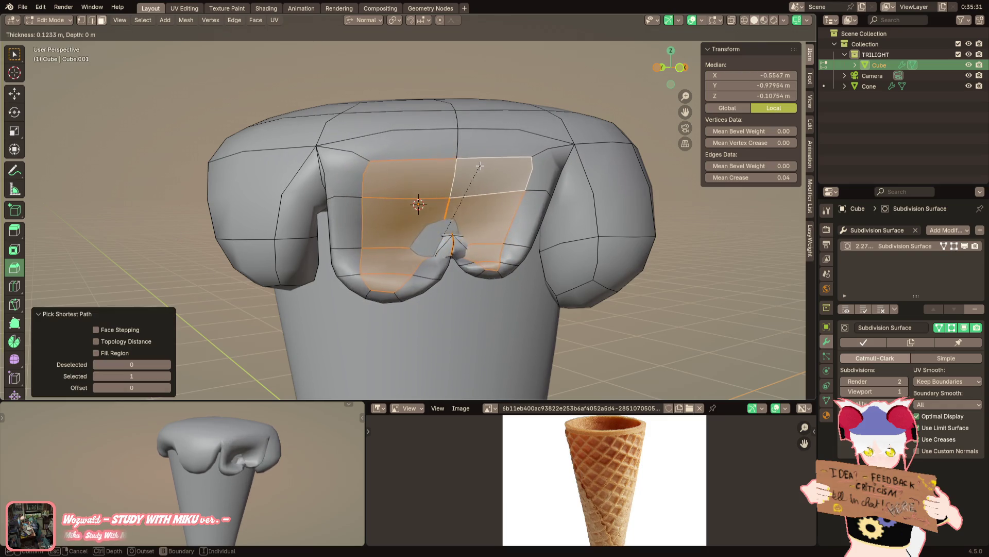
key("Escape")
Select a vertical run of faces up the scoop front and inset them into a narrow strip
left_click(378, 283)
left_click(417, 212, "ctrl")
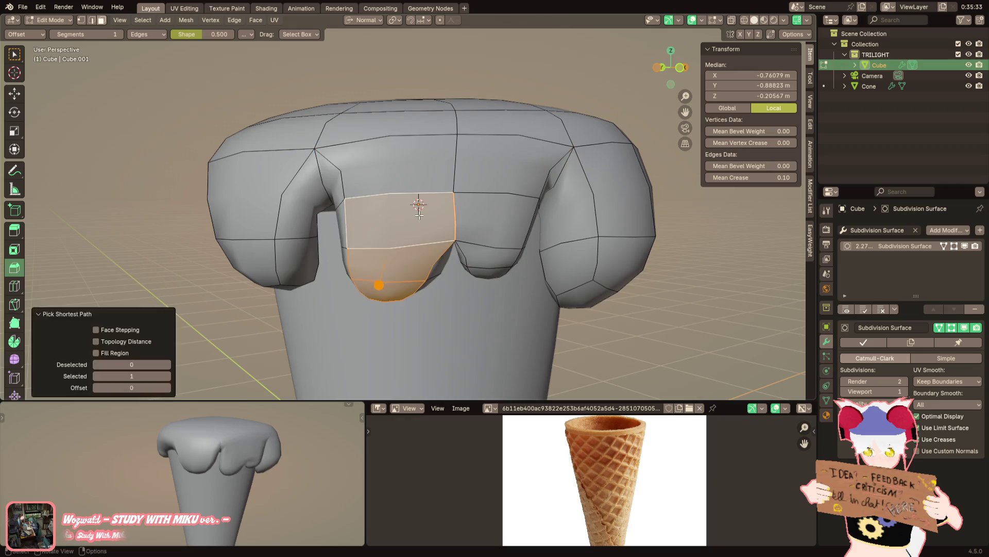
left_click(384, 163, "ctrl")
middle_click_drag(475, 165, 477, 153)
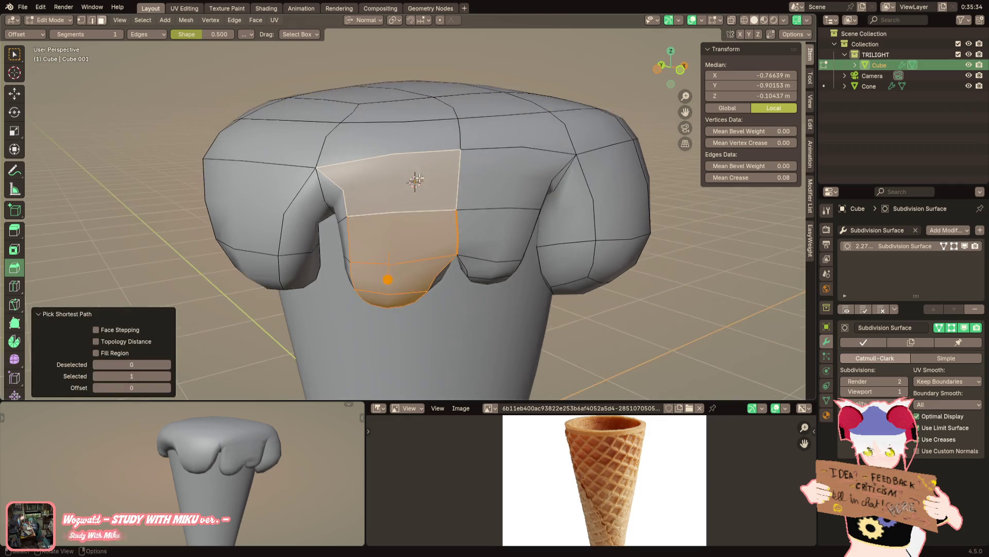
left_click(480, 145, "shift")
key("i")
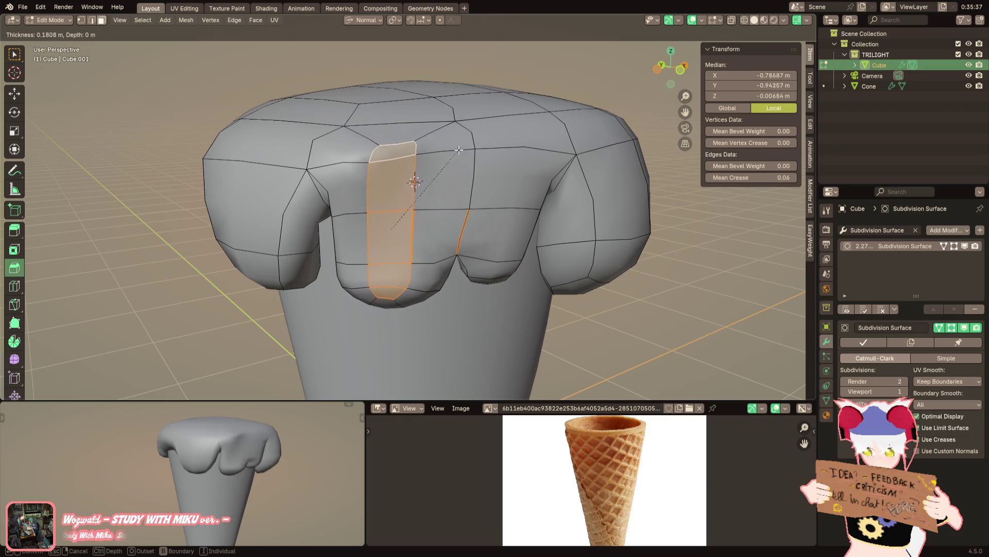
left_click(410, 170)
Merge the strip's end vertices at center and move the merged vertex up to the scoop's top
middle_click_drag(409, 170, 423, 153)
middle_click_drag(457, 197, 434, 232)
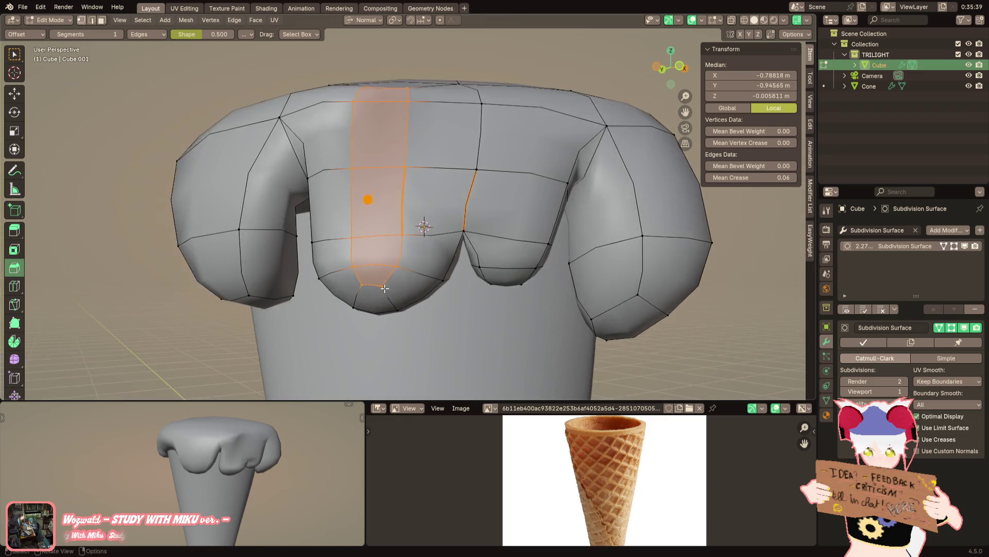
right_click(444, 410)
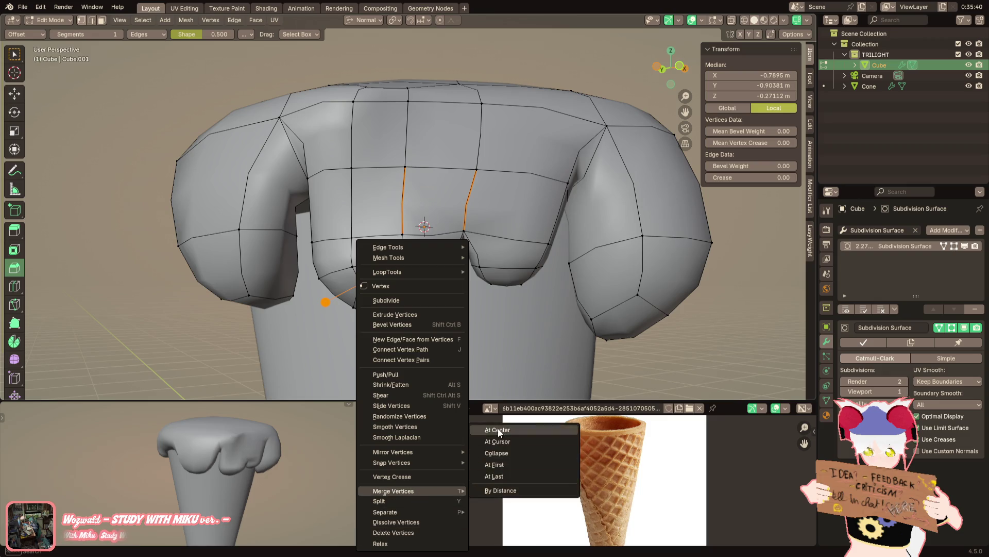
left_click(498, 427)
key("g")
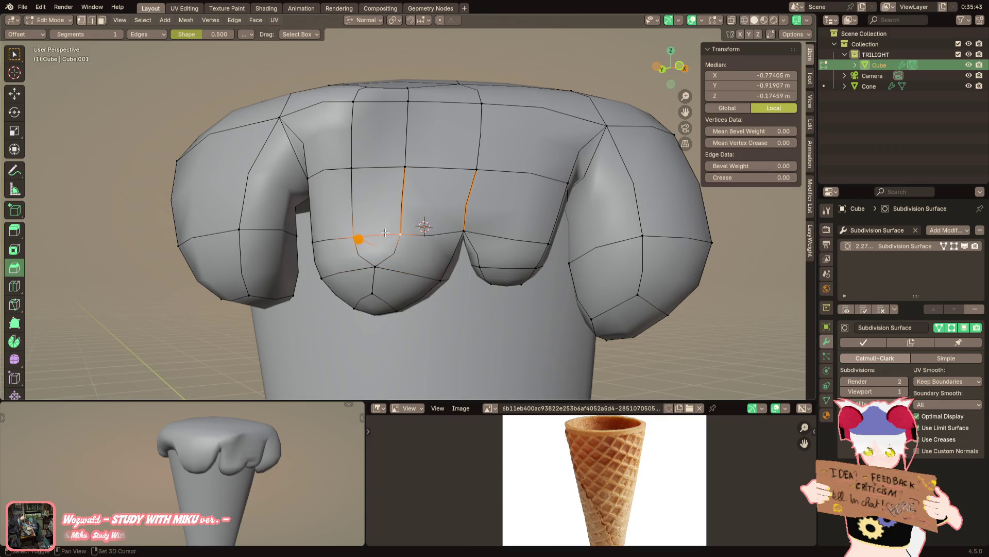
left_click(394, 110)
middle_click_drag(393, 111, 363, 155)
key("g")
left_click(376, 81)
Switch to edge select and pick an edge path along the scoop's left front contour
middle_click_drag(376, 81, 361, 139)
key("ctrl+z")
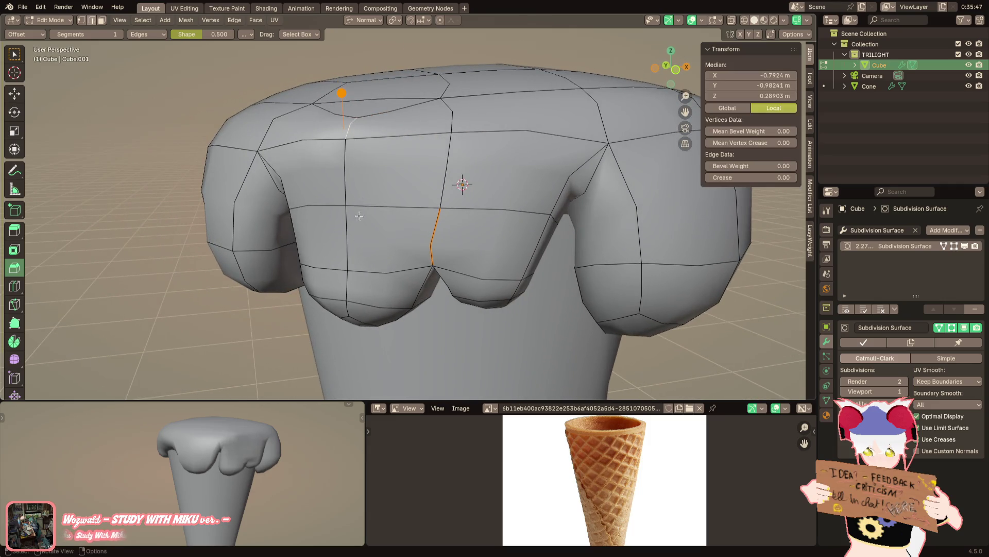
left_click(351, 308, "ctrl")
middle_click_drag(351, 308, 354, 204)
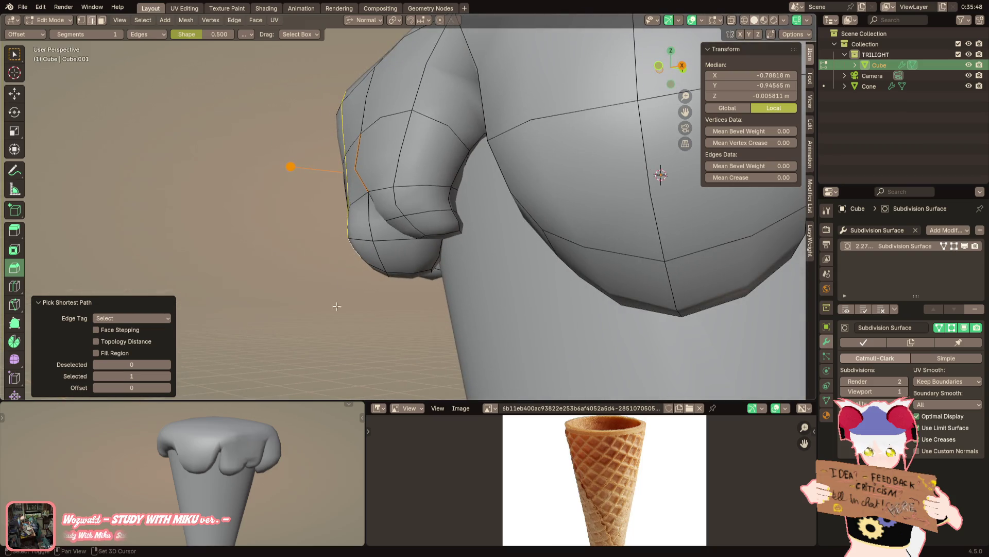
mouse_move(342, 283)
middle_mouse_down()
mouse_move(429, 211)
mouse_move(387, 214)
mouse_move(447, 318)
middle_mouse_up()
left_click(355, 201)
scroll(447, 317, "up", 5)
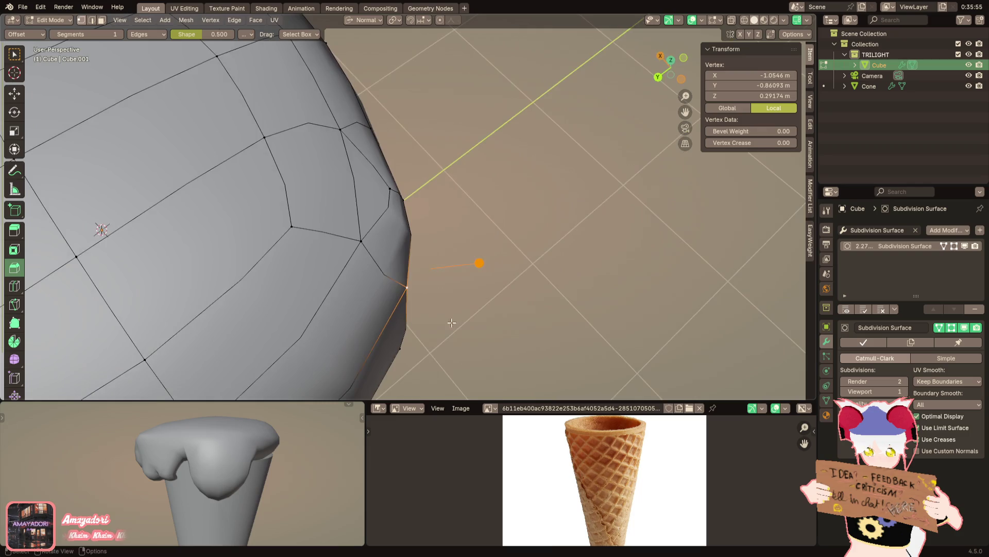
scroll(447, 317, "down", 5)
Grow the selection into the vertical face strip and add a loop cut across the scoop
mouse_move(395, 245)
middle_mouse_down()
mouse_move(248, 229)
mouse_move(260, 305)
mouse_move(388, 196)
mouse_move(324, 295)
mouse_move(318, 246)
middle_mouse_up()
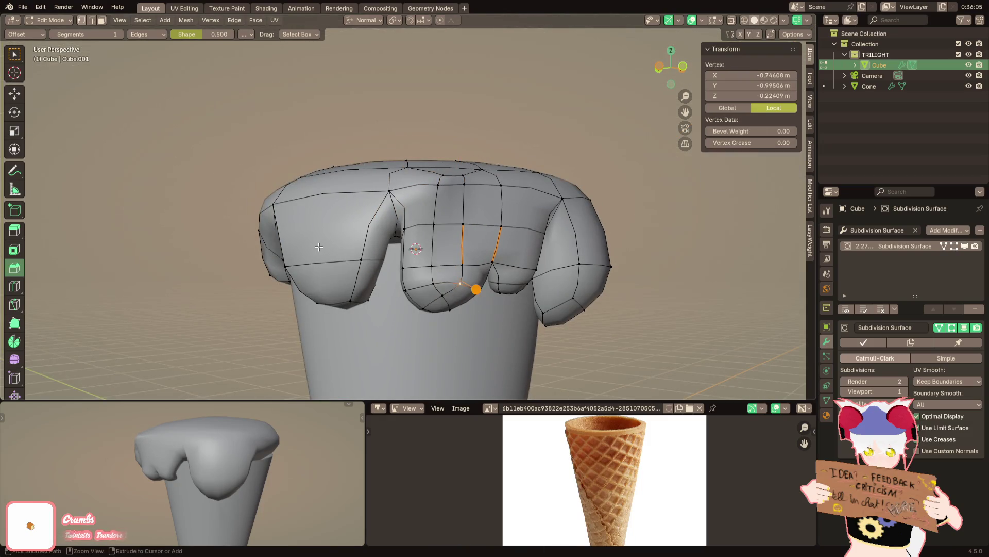
key("ctrl+KP_Add")
middle_click_drag(319, 247, 314, 272)
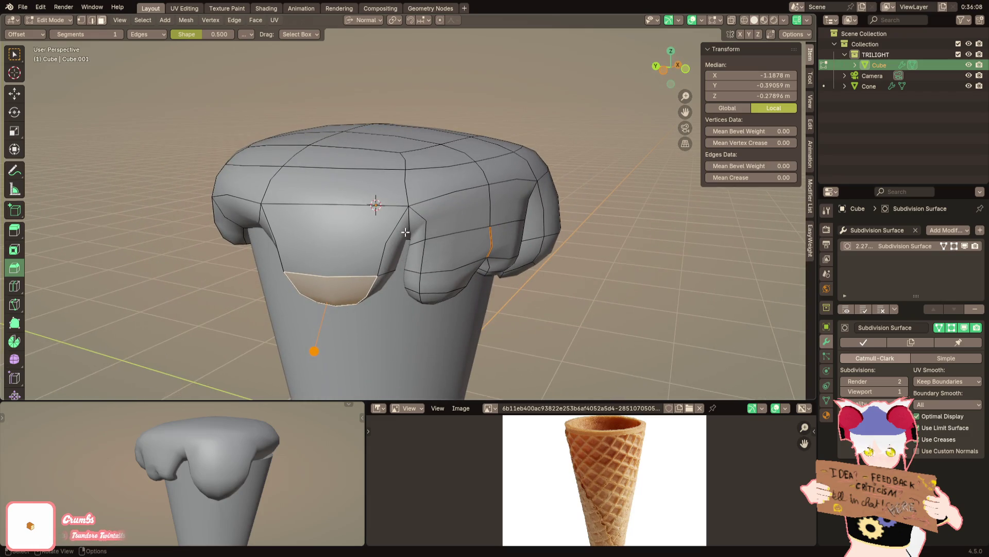
middle_click_drag(390, 224, 375, 203)
left_click(371, 206)
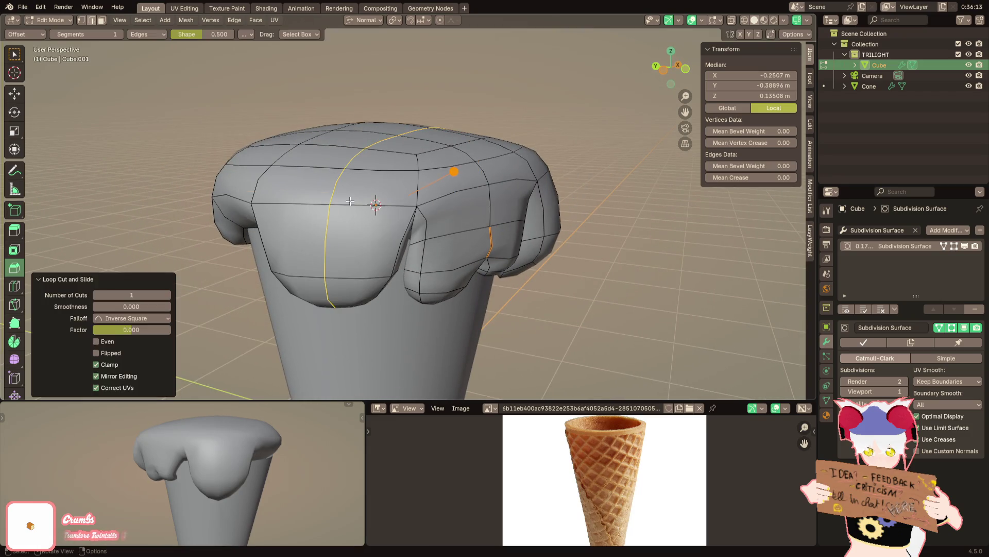
key("alt+a")
Move the crease edge loop inward along its normal to deepen the fold between the front drips
left_click(401, 225, "alt")
mouse_move(401, 224)
middle_mouse_down()
mouse_move(456, 138)
mouse_move(486, 161)
middle_mouse_up()
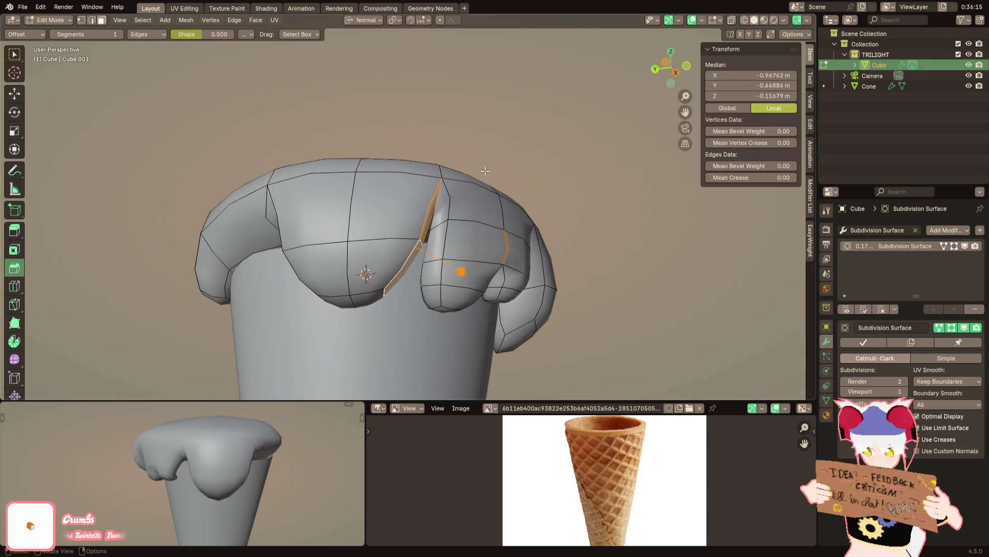
key("g")
key("y")
key("y")
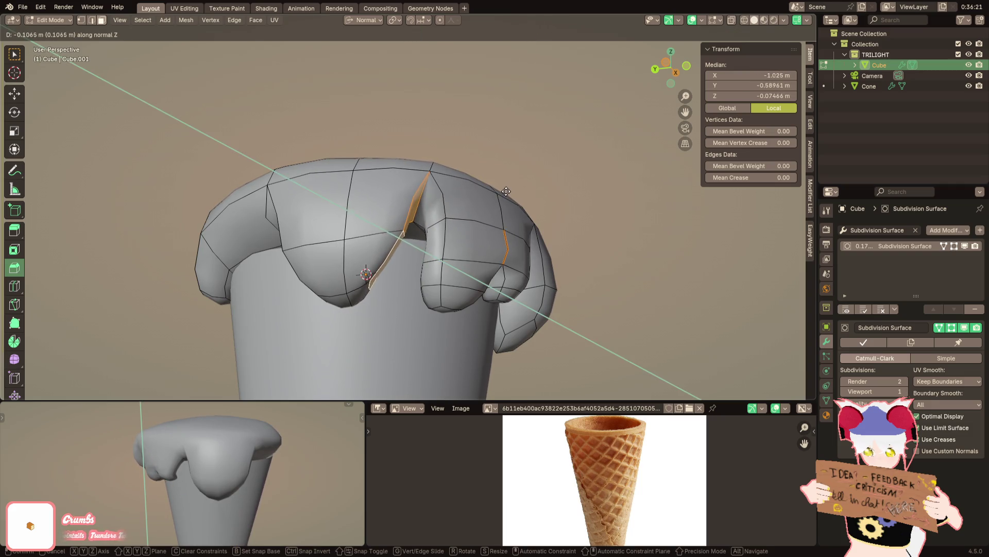
left_click(475, 212)
mouse_move(475, 212)
middle_mouse_down()
mouse_move(402, 247)
mouse_move(398, 232)
middle_mouse_up()
left_click(398, 233, "shift")
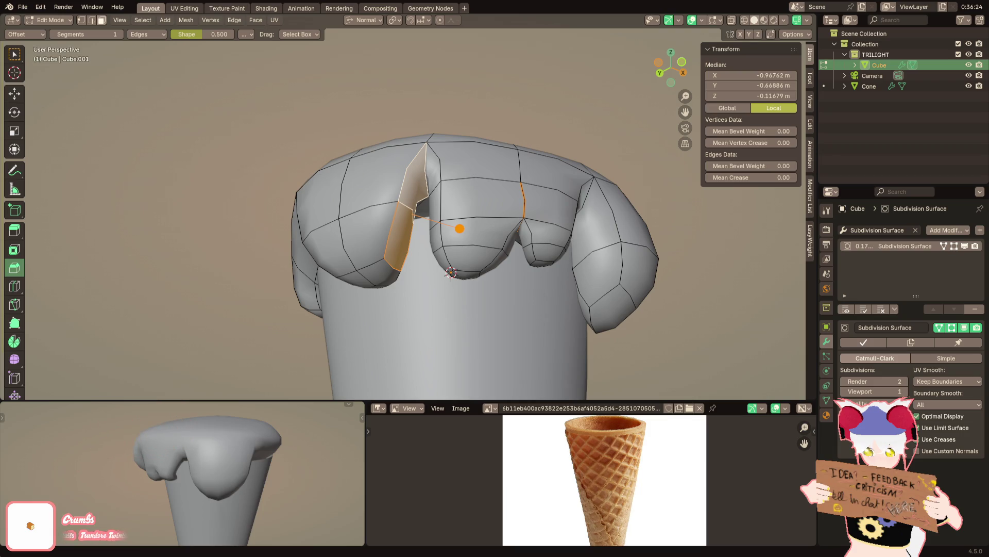
Select the central vertical edge loop and set its edge crease to about 0.11
mouse_move(402, 216)
middle_mouse_down()
mouse_move(338, 217)
mouse_move(449, 260)
middle_mouse_up()
mouse_move(277, 413)
middle_mouse_down()
mouse_move(453, 325)
mouse_move(398, 213)
mouse_move(436, 229)
mouse_move(467, 222)
middle_mouse_up()
left_click(456, 222)
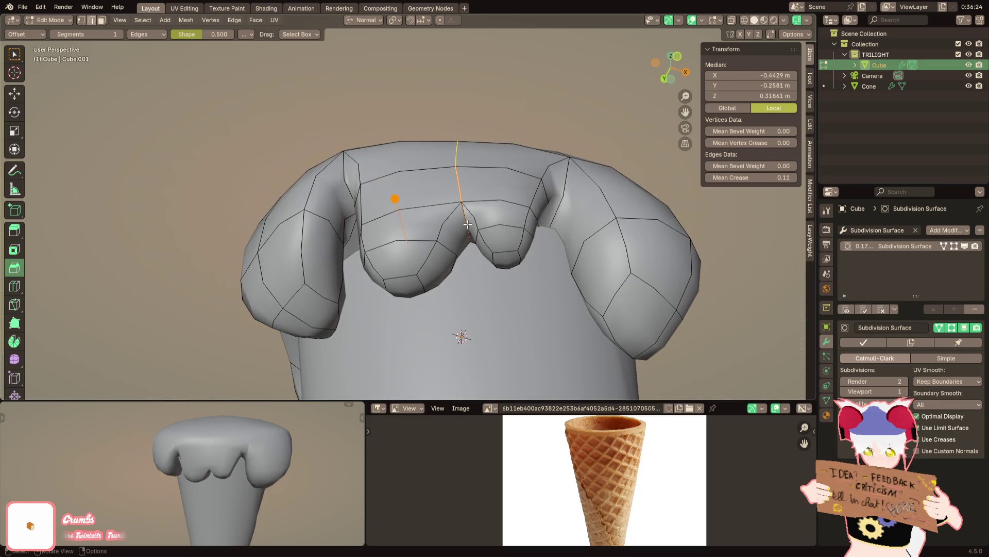
key("shift+e")
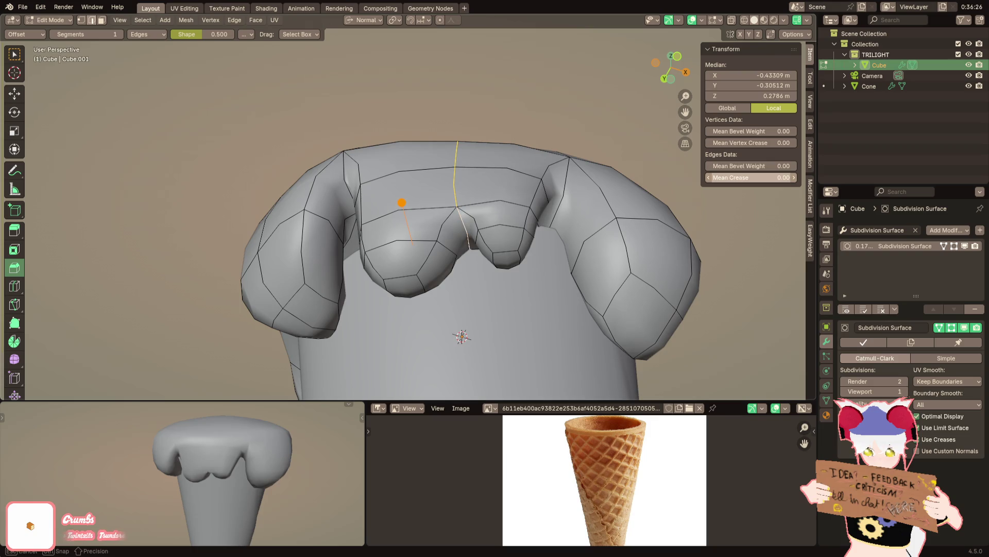
left_click(575, 259)
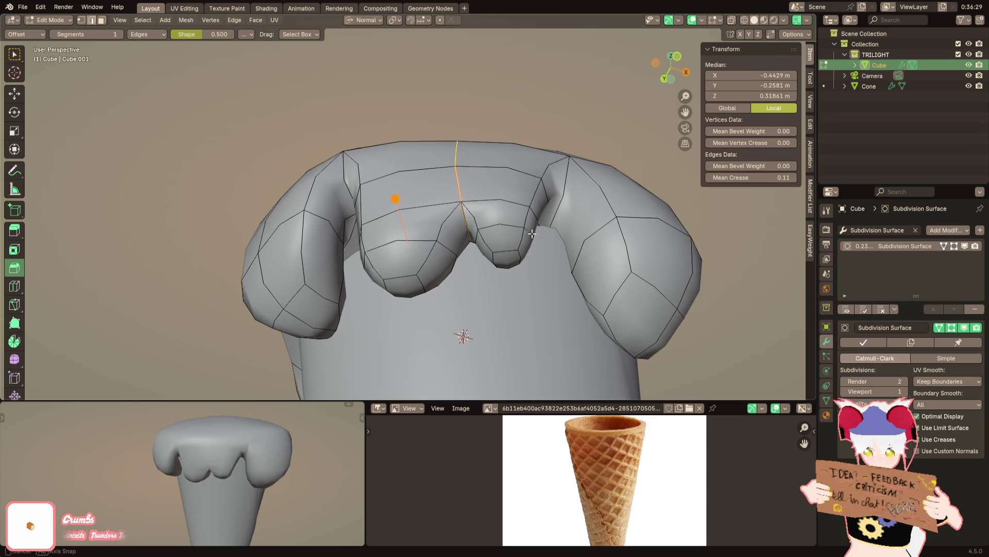
scroll(534, 232, "up", 2)
Orbit both views to a lower side angle and clear the selection
middle_click_drag(453, 276, 464, 254)
scroll(260, 466, "up", 1)
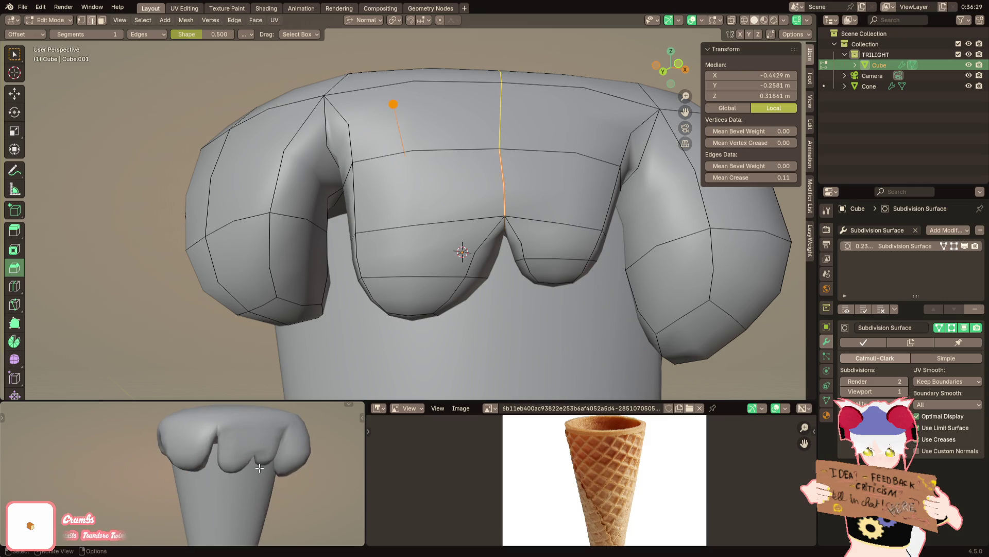
middle_click_drag(260, 467, 406, 360)
key("Up")
mouse_move(502, 334)
middle_mouse_down()
mouse_move(400, 287)
mouse_move(397, 298)
middle_mouse_up()
Extrude the front lobe's bottom face downward and pull it further along its normal into a drip
key("alt+a")
left_click(400, 286)
key("e")
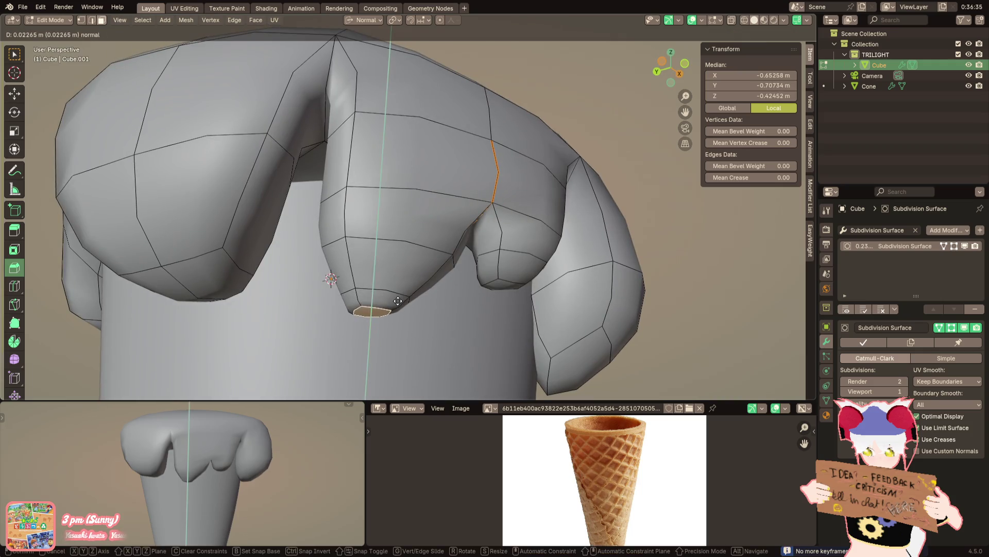
left_click(397, 300)
key("g")
key("z")
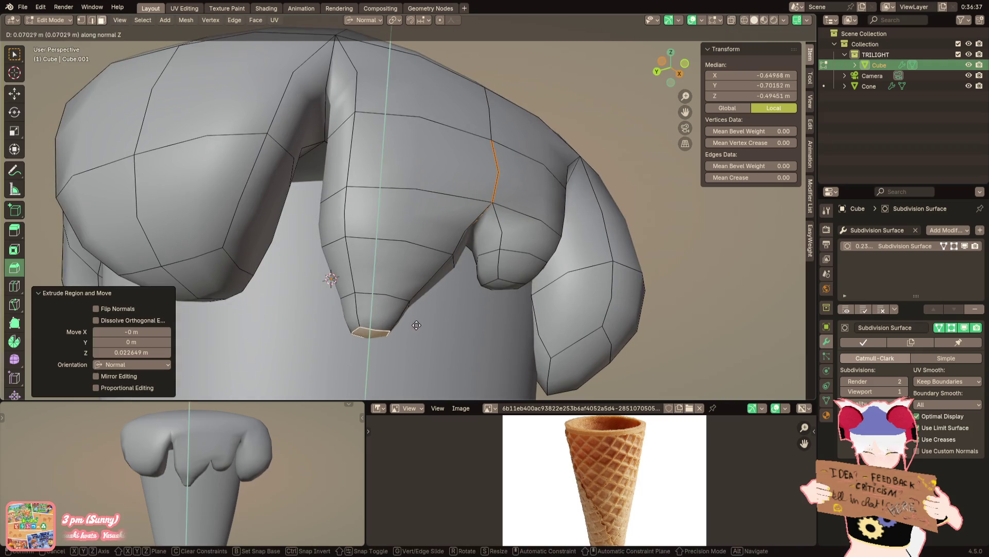
left_click(413, 333)
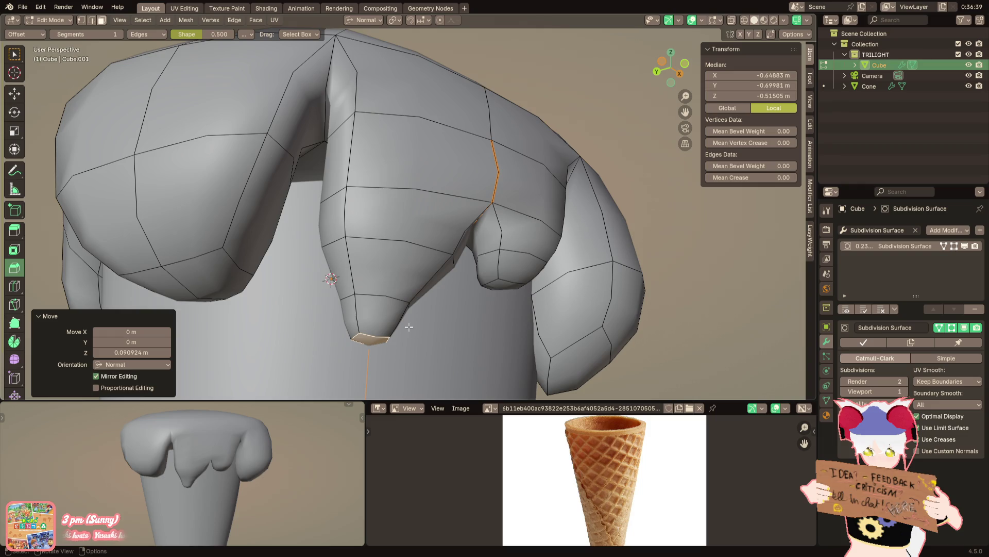
Add a loop cut across the new drip and slide it along the normal
middle_click_drag(410, 328, 464, 294)
key("ctrl+r")
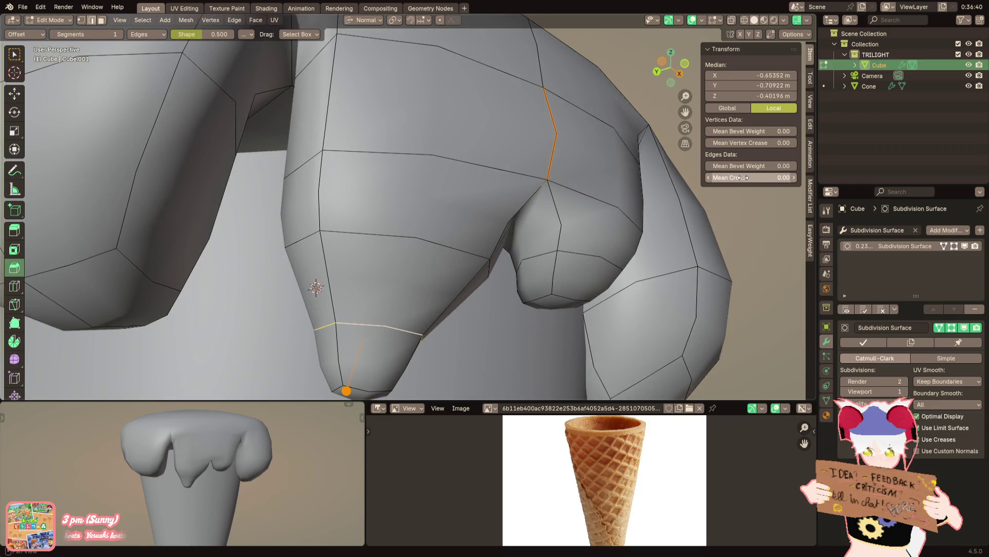
left_click(526, 310)
mouse_move(525, 309)
middle_mouse_down()
mouse_move(503, 313)
mouse_move(541, 193)
middle_mouse_up()
key("g")
key("z")
left_click(510, 294)
key("alt+a")
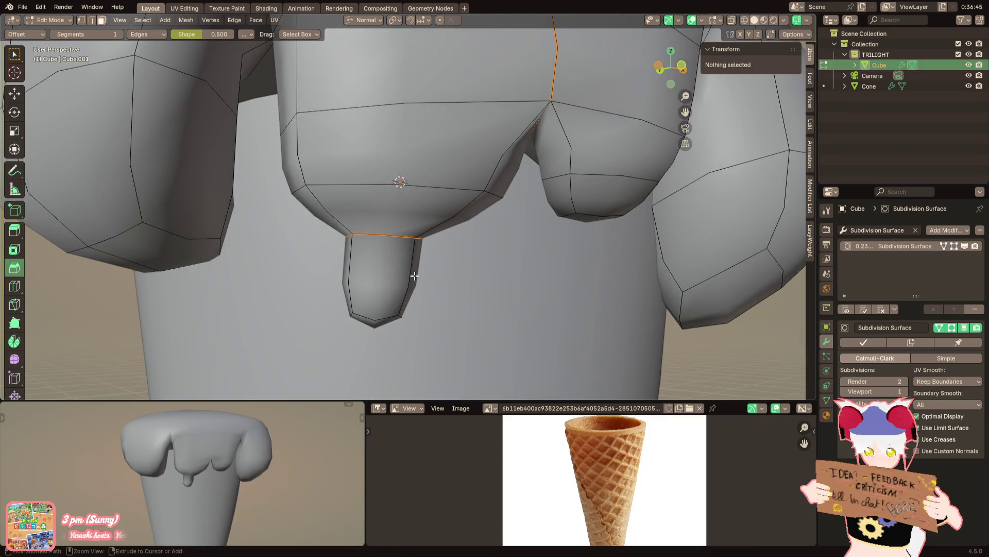
Add another loop near the tip, scale it into a rounded bulb and lengthen the bulb's bottom
key("ctrl+r")
left_click(415, 275)
key("s")
left_click(480, 281)
middle_click_drag(479, 281, 459, 275, "shift")
key("alt+a")
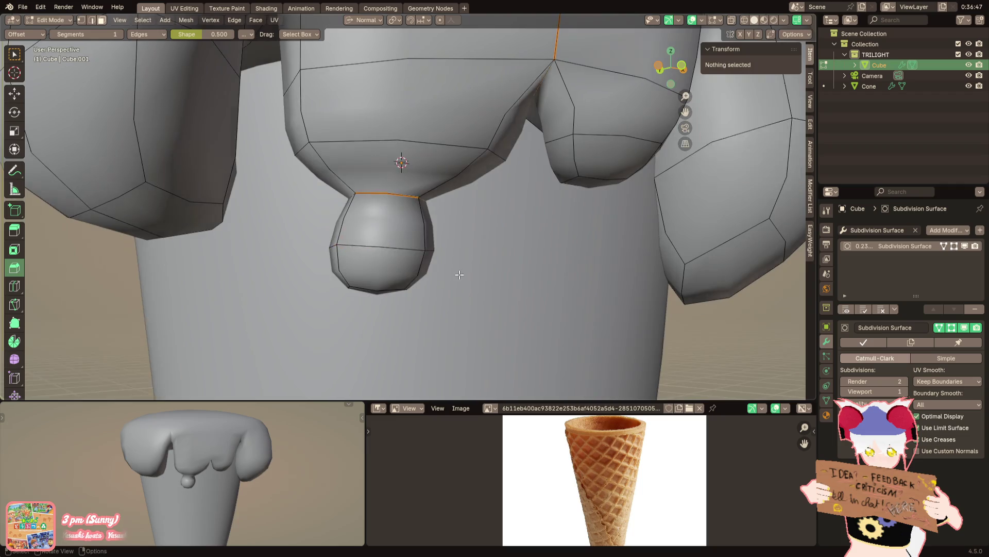
left_click(375, 267, "alt")
key("g")
key("z")
left_click(404, 324)
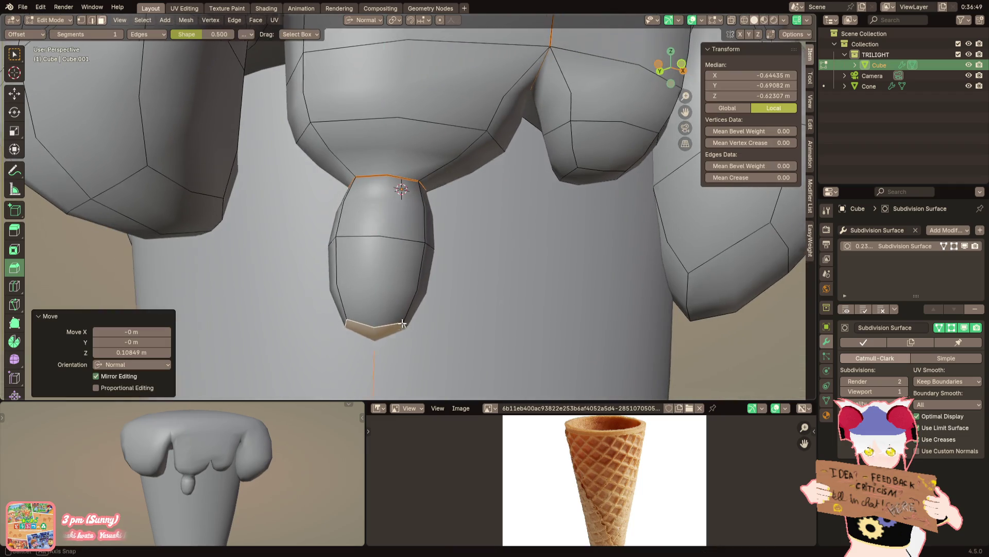
Scale the drip's neck loop narrower and reposition it along the normal
middle_click_drag(404, 323, 382, 299)
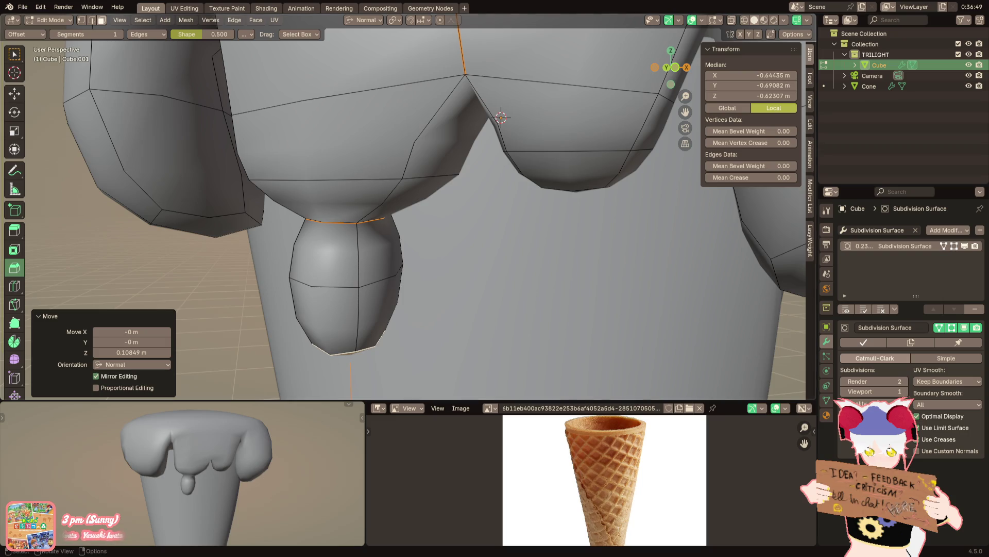
mouse_move(542, 232)
middle_mouse_down()
mouse_move(510, 216)
mouse_move(556, 199)
mouse_move(510, 205)
middle_mouse_up()
left_click(353, 350)
left_click(348, 220)
key("s")
left_click(516, 204)
key("g")
key("z")
key("z")
left_click(510, 223)
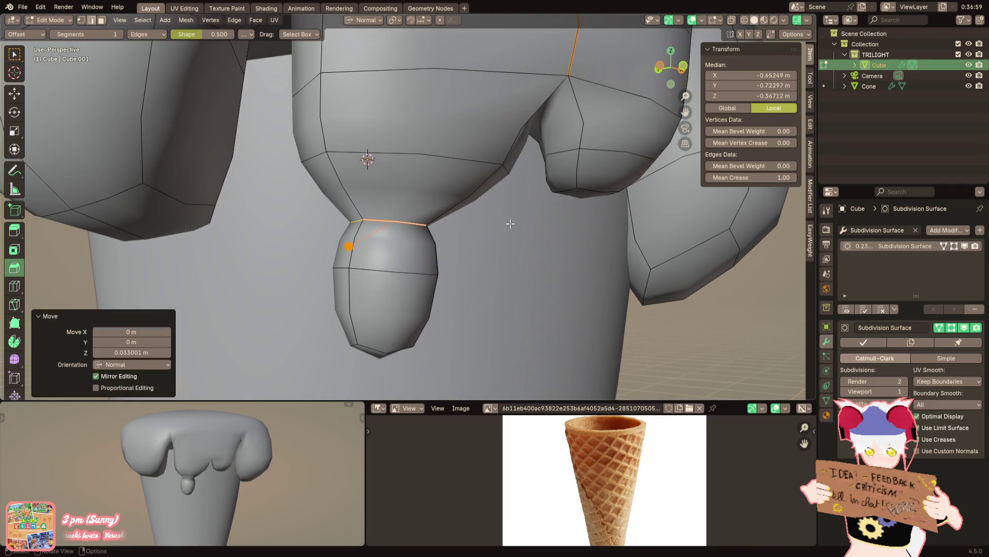
left_click(433, 170, "alt+shift")
mouse_move(434, 171)
middle_mouse_down()
mouse_move(313, 144)
mouse_move(514, 225)
middle_mouse_up()
scroll(514, 225, "down", 3)
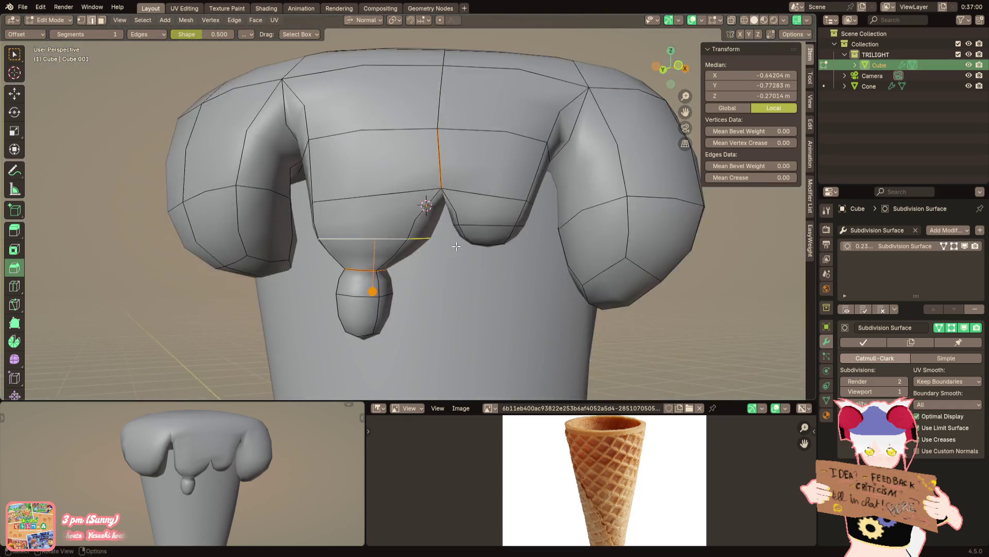
Scale the neck loops thinner on X and move a lower drip loop along its normal
key("s")
key("x")
left_click(508, 223)
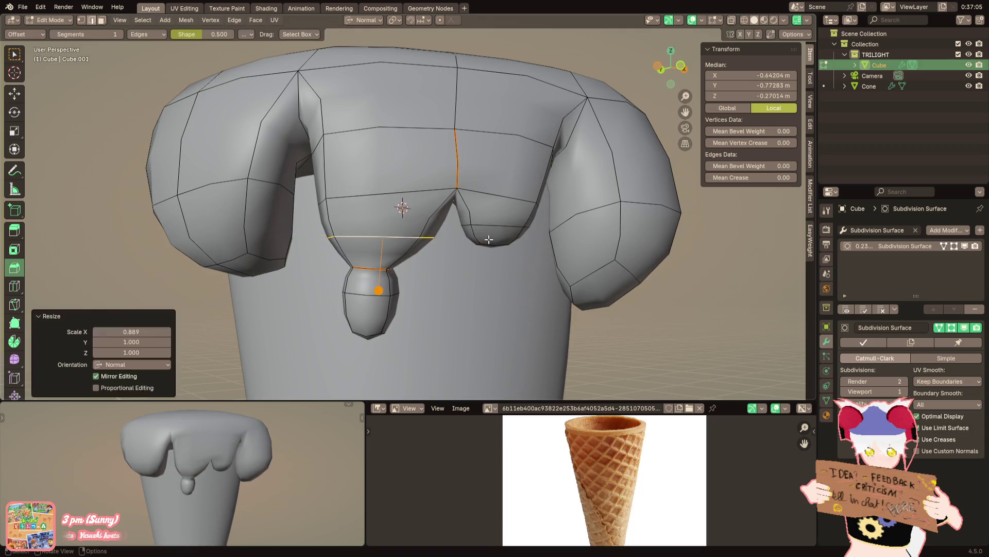
scroll(424, 277, "up", 2)
mouse_move(424, 277)
middle_mouse_down()
mouse_move(418, 325)
mouse_move(390, 298)
mouse_move(316, 349)
mouse_move(300, 339)
middle_mouse_up()
scroll(418, 325, "up", 2)
left_click(418, 325, "alt+shift")
key("g")
key("z")
left_click(415, 334)
Lengthen the drip's bottom loop and scale a new loop near the neck narrower
key("alt+a")
left_click(388, 294, "alt")
key("g")
key("z")
left_click(389, 302)
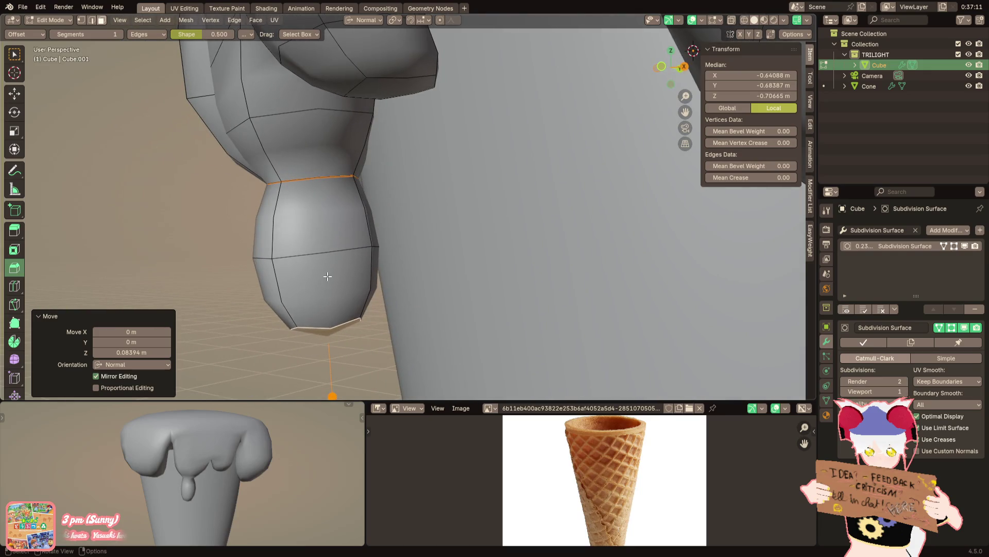
left_click(366, 224)
key("s")
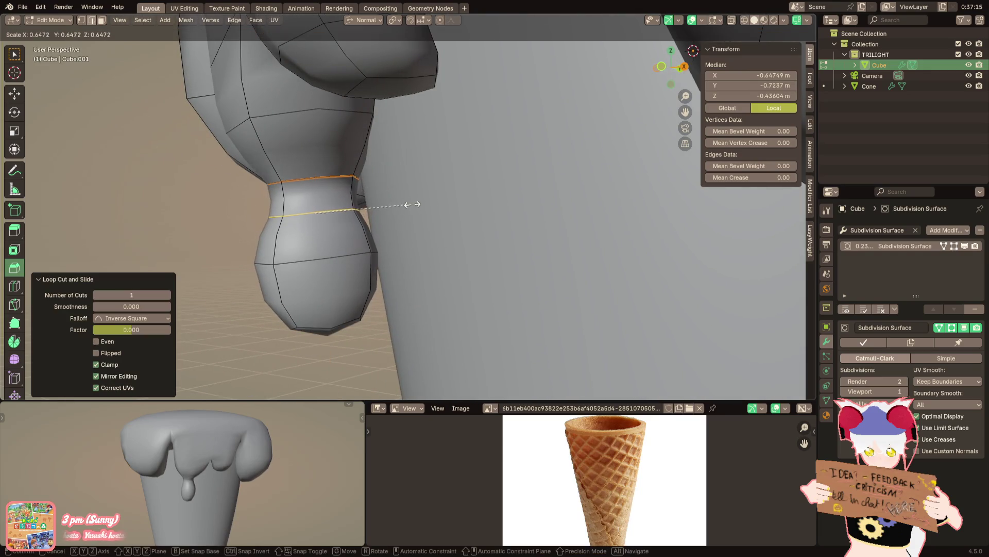
left_click(398, 213)
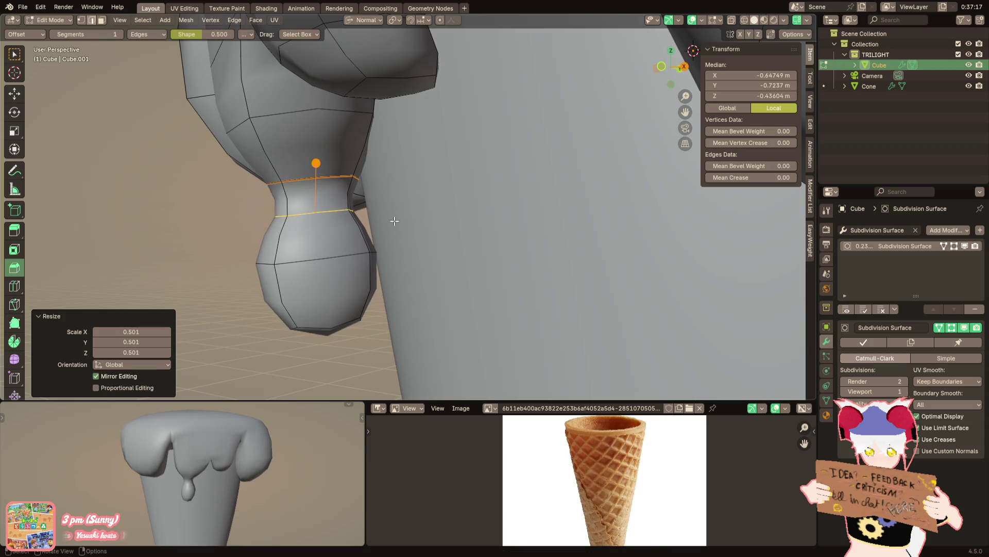
left_click(320, 270, "alt")
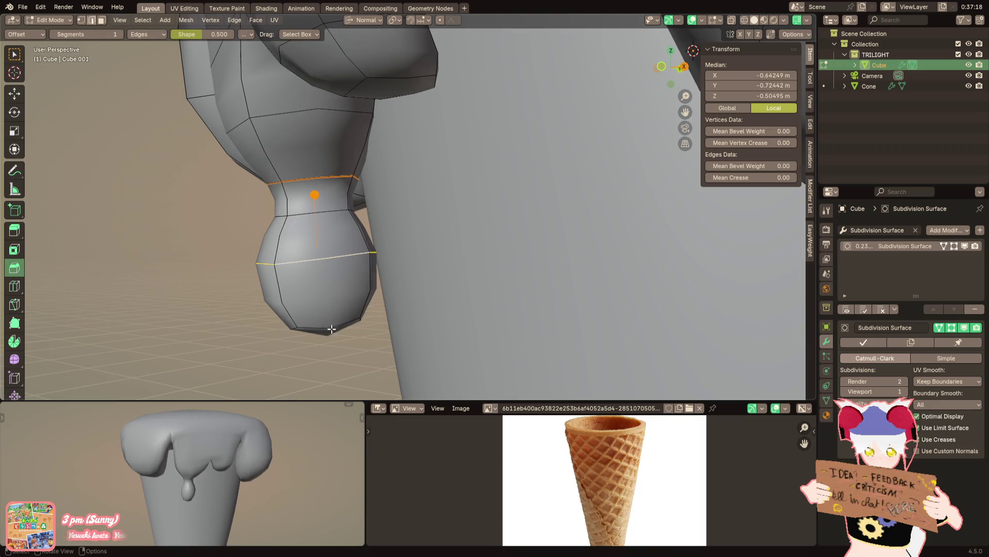
Move the bulb's lower faces to reshape the tip, then leave Edit Mode to view the smoothed scoop
key("alt+a")
left_click(287, 301, "alt")
mouse_move(287, 302)
middle_mouse_down()
mouse_move(305, 315)
mouse_move(323, 277)
middle_mouse_up()
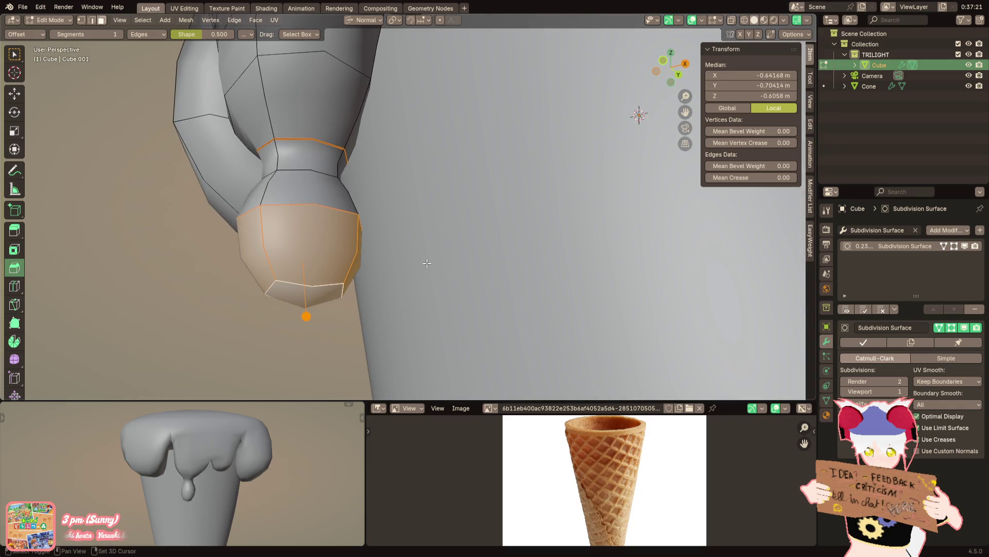
middle_click_drag(427, 266, 461, 196)
key("g")
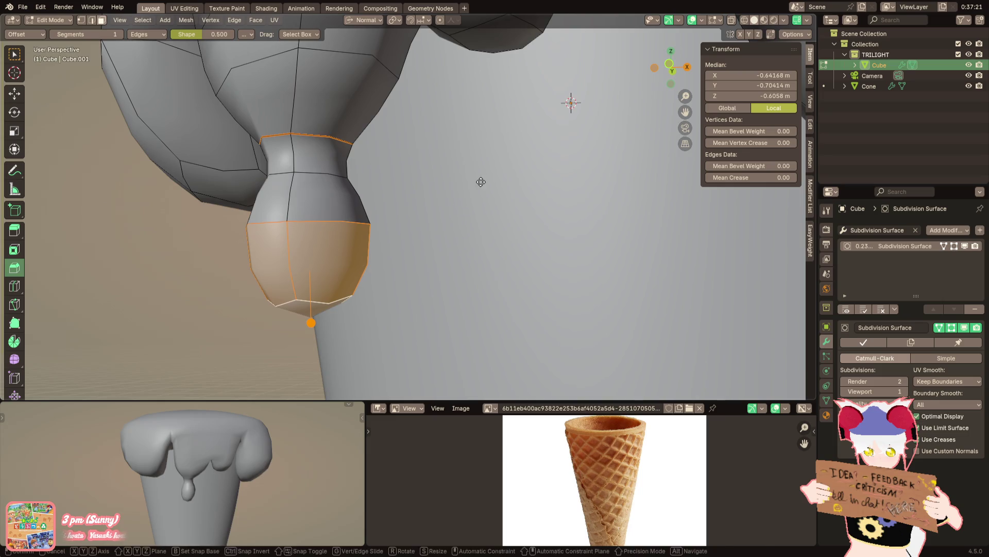
left_click(470, 212)
scroll(530, 127, "down", 2)
key("Tab")
scroll(493, 250, "down", 2)
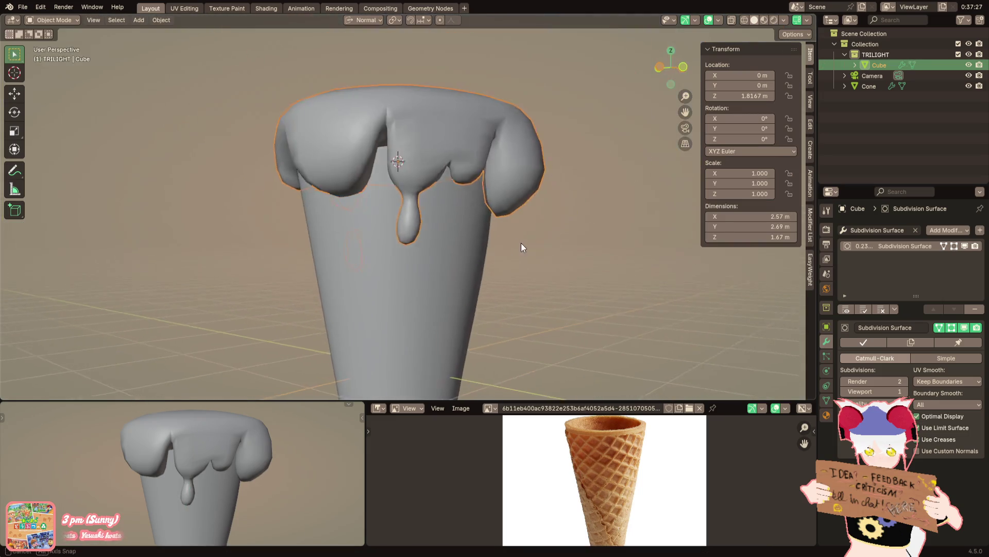
scroll(521, 247, "up", 1)
Return to Edit Mode and select a face above the front drip
key("Tab")
scroll(450, 282, "up", 2)
scroll(444, 289, "up", 1)
middle_click_drag(454, 269, 422, 261)
left_click(378, 217)
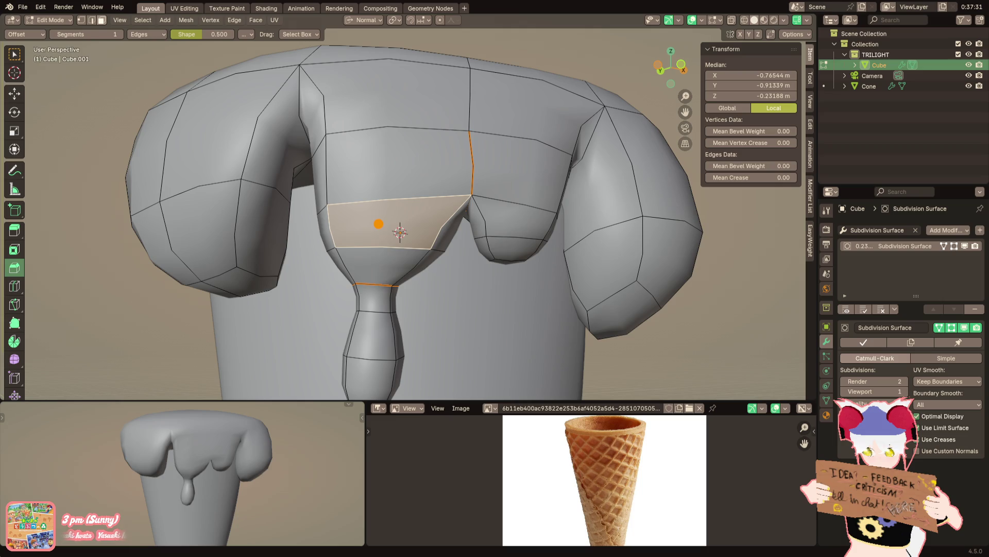
scroll(333, 276, "up", 1)
scroll(333, 276, "up", 1)
Mark the edge loop at the front drip's neck as sharp
left_click(333, 277, "alt")
right_click(429, 284)
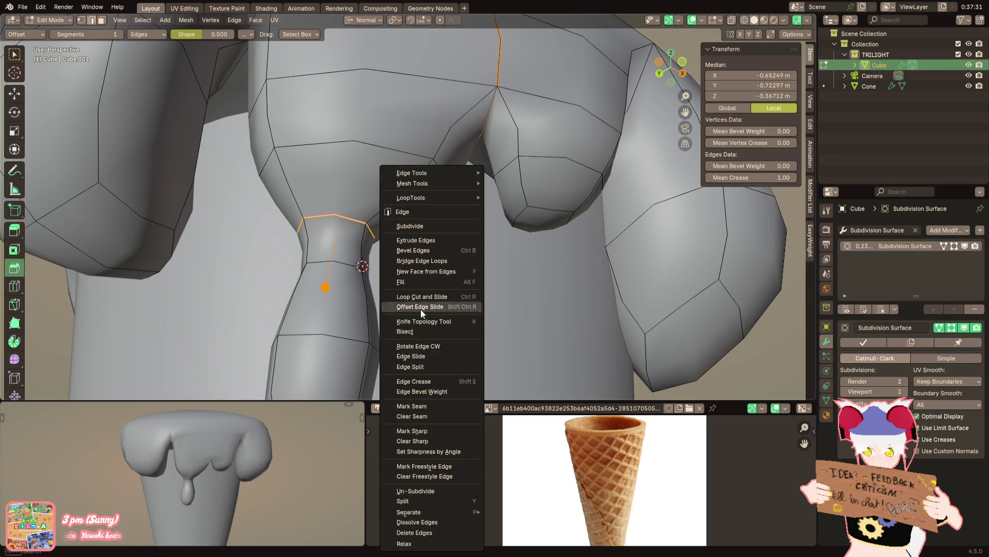
left_click(423, 431)
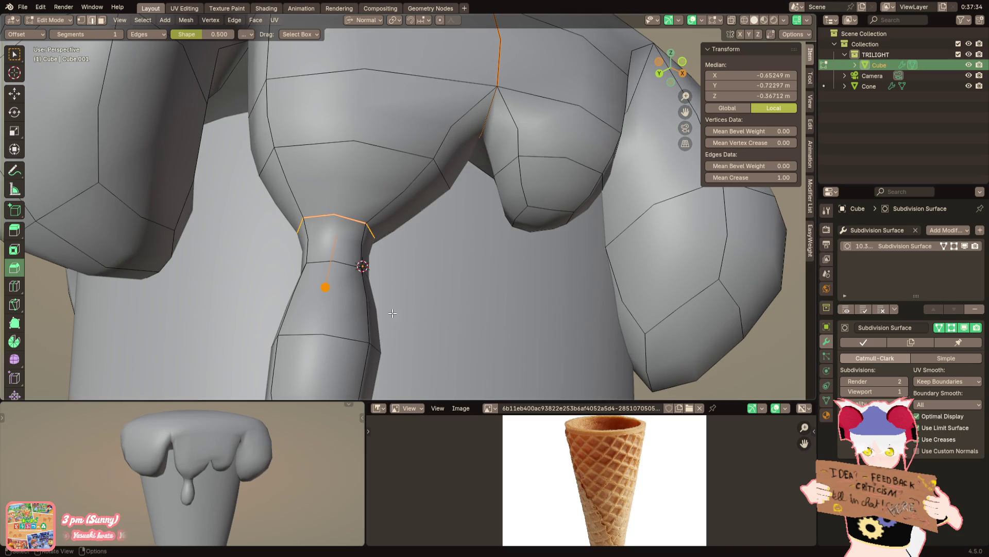
middle_click_drag(371, 283, 380, 290)
scroll(380, 286, "down", 1)
scroll(341, 323, "down", 1)
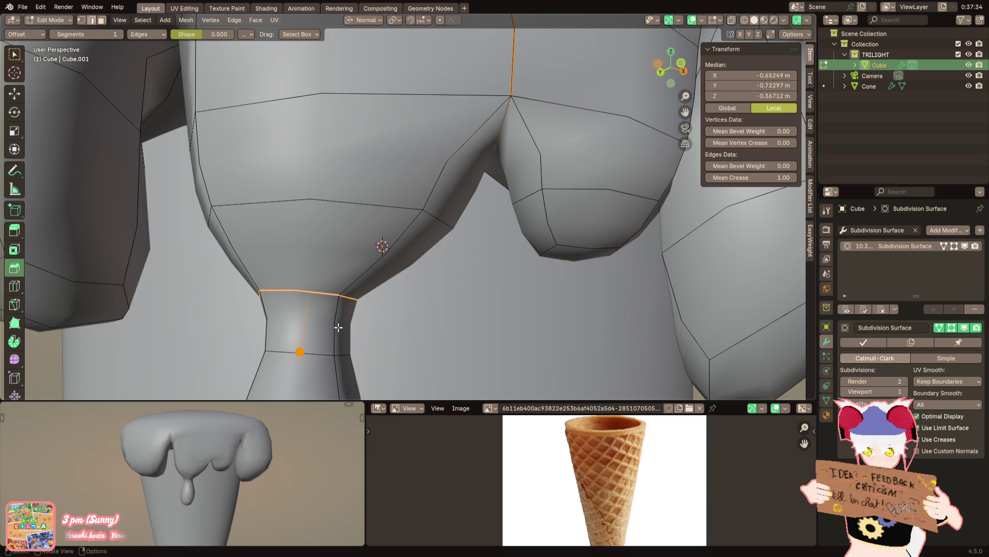
scroll(344, 291, "up", 3)
Try a scaled loop cut across the neck, then undo it
left_click_drag(344, 291, 348, 258)
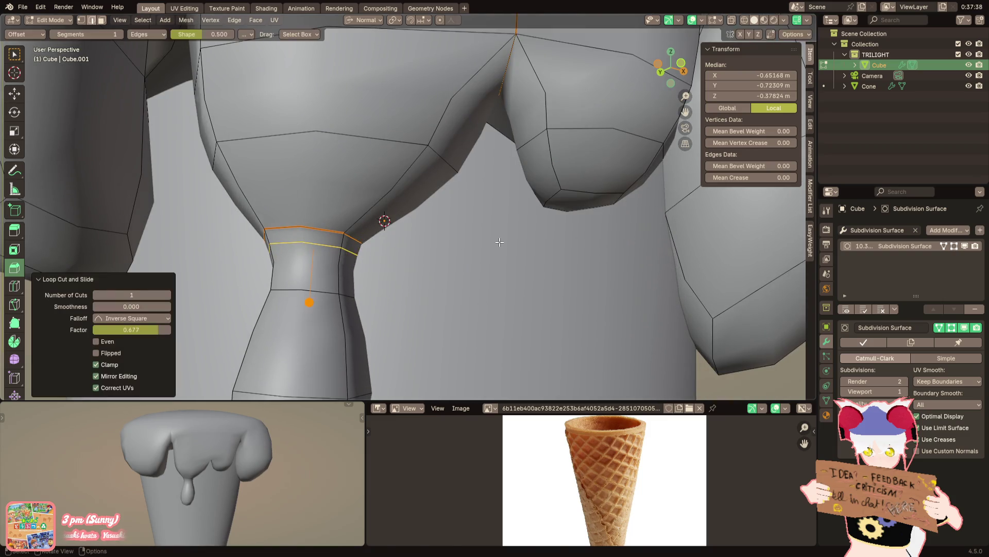
key("s")
left_click(460, 243)
key("ctrl+z")
key("ctrl+z")
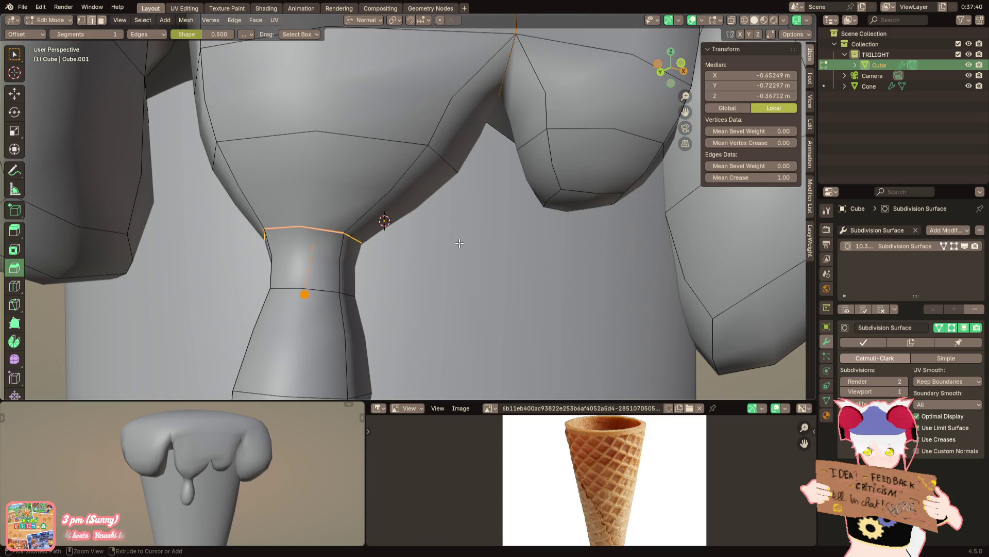
scroll(459, 242, "down", 5)
Check the whole smoothed cone in Object Mode, then re-enter Edit Mode and select the notch face
key("Tab")
mouse_move(517, 268)
middle_mouse_down()
mouse_move(483, 270)
mouse_move(440, 294)
mouse_move(475, 290)
mouse_move(475, 256)
mouse_move(473, 270)
mouse_move(274, 239)
mouse_move(387, 240)
mouse_move(400, 220)
mouse_move(417, 224)
mouse_move(405, 222)
middle_mouse_up()
key("Tab")
left_click(379, 226, "shift")
Extrude the notch face down into a short drip and scale it narrower along X
key("e")
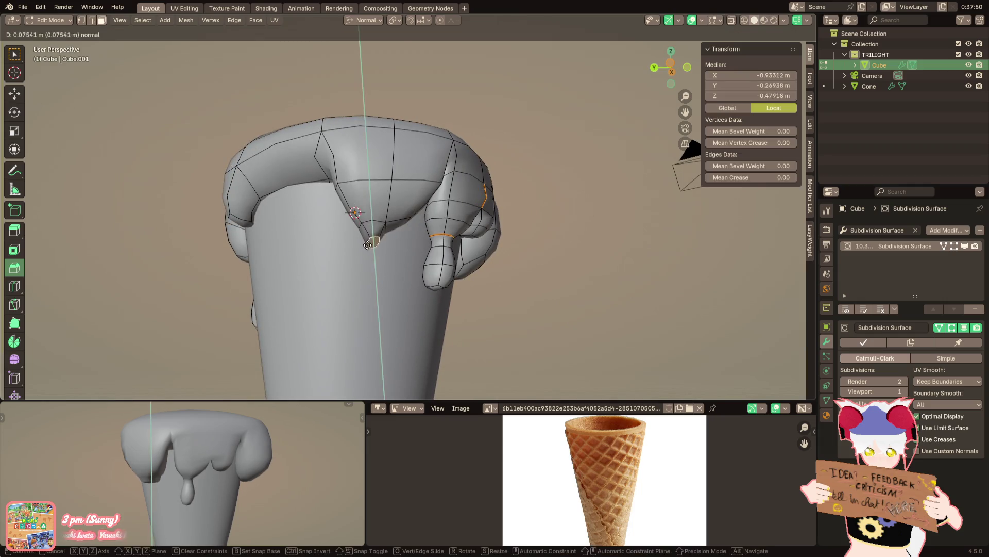
left_click(207, 470)
scroll(207, 470, "down", 3)
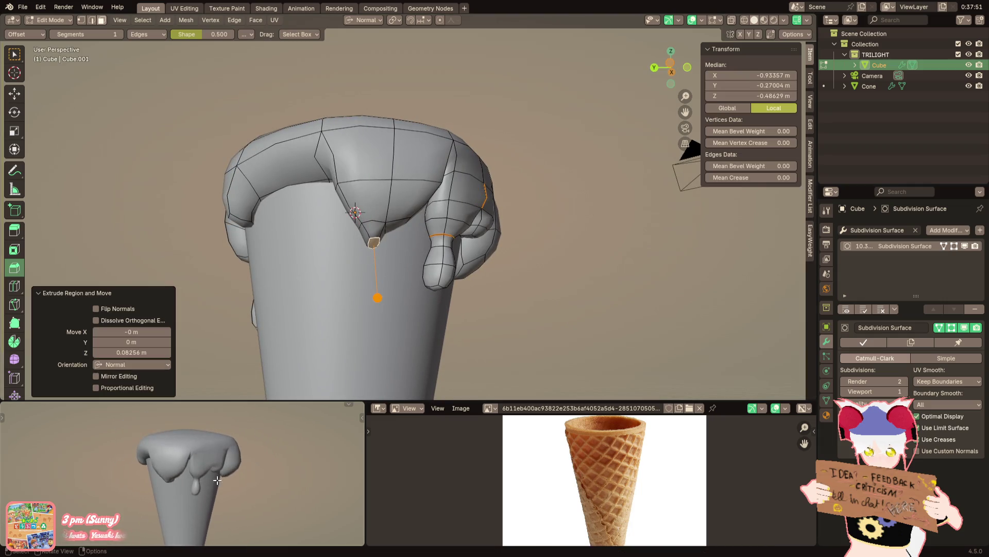
scroll(336, 284, "up", 2)
mouse_move(371, 255)
middle_mouse_down()
mouse_move(336, 285)
mouse_move(418, 236)
middle_mouse_up()
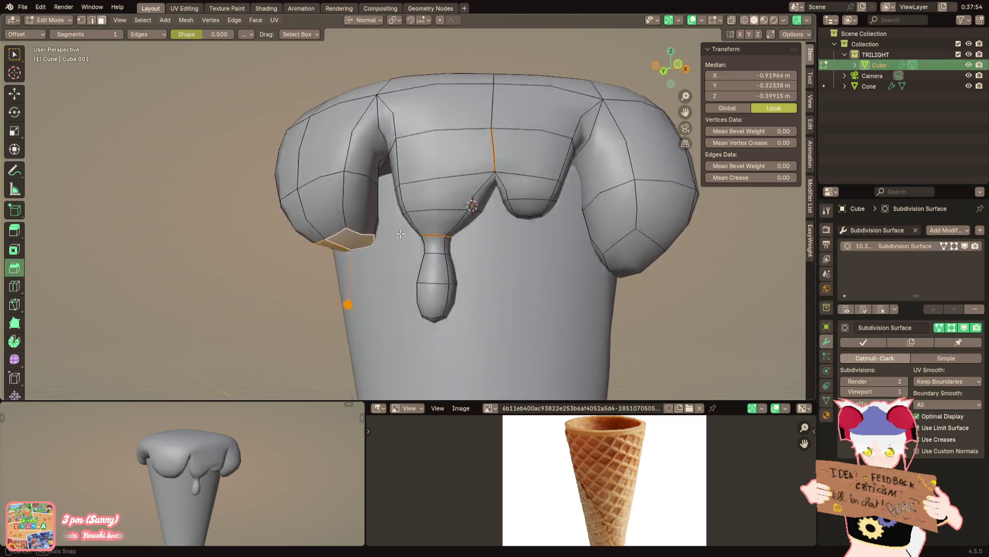
key("s")
key("x")
key("x")
left_click(391, 242)
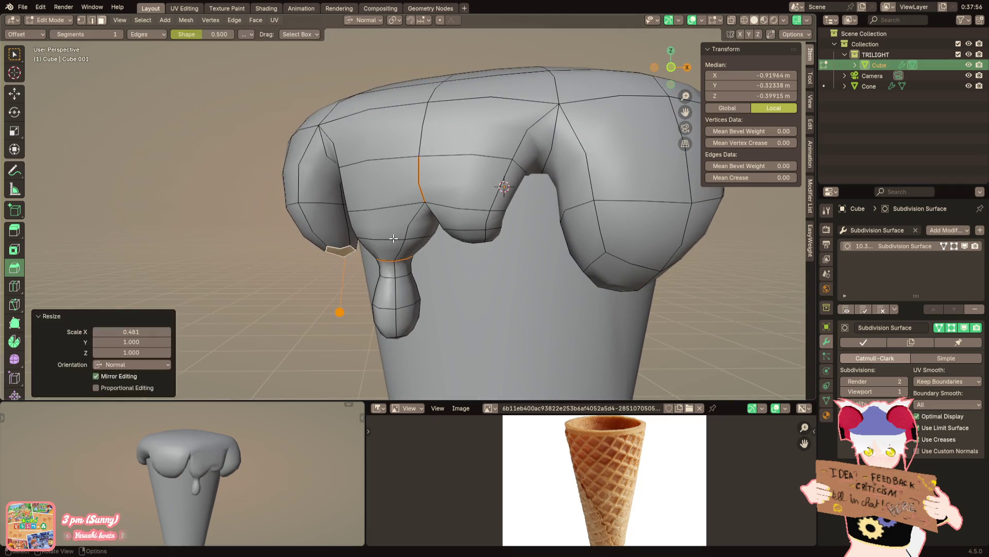
middle_click_drag(391, 241, 433, 232)
scroll(416, 243, "up", 3)
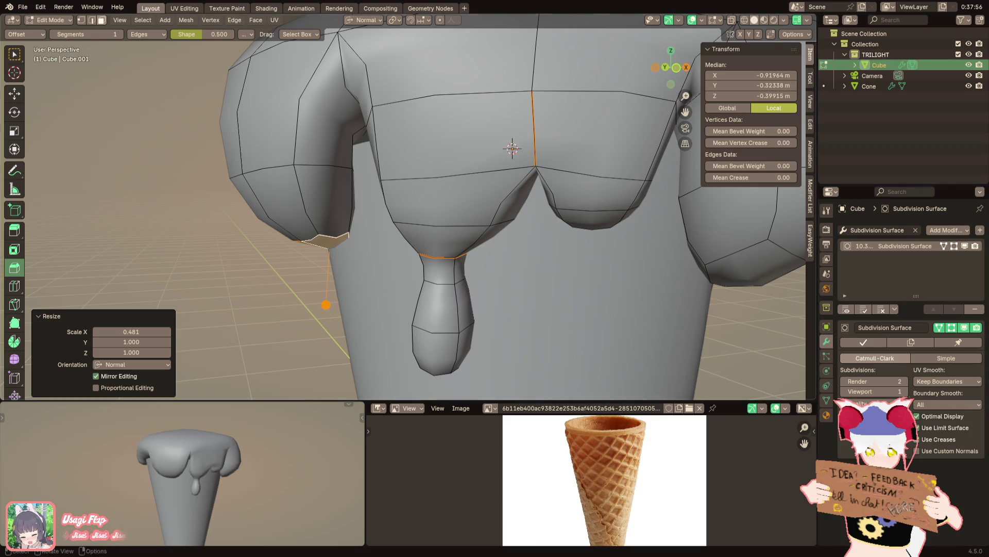
Extrude a face under the left lobe downward to start a new drip
middle_click_drag(518, 218, 536, 217)
scroll(536, 216, "down", 3)
scroll(471, 244, "down", 5)
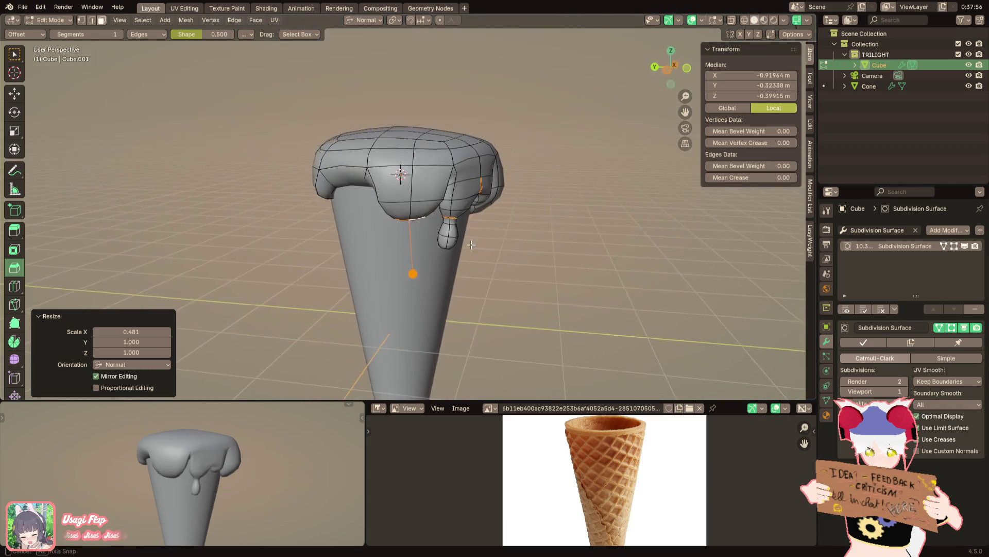
scroll(471, 245, "up", 1)
scroll(470, 244, "up", 2)
scroll(471, 244, "up", 2)
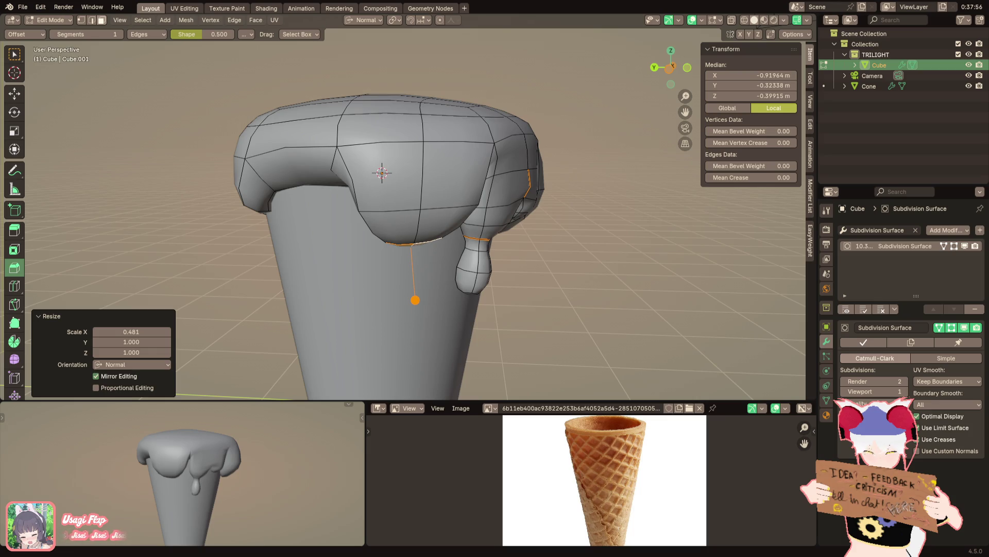
mouse_move(383, 172)
middle_mouse_down()
mouse_move(266, 225)
mouse_move(309, 194)
middle_mouse_up()
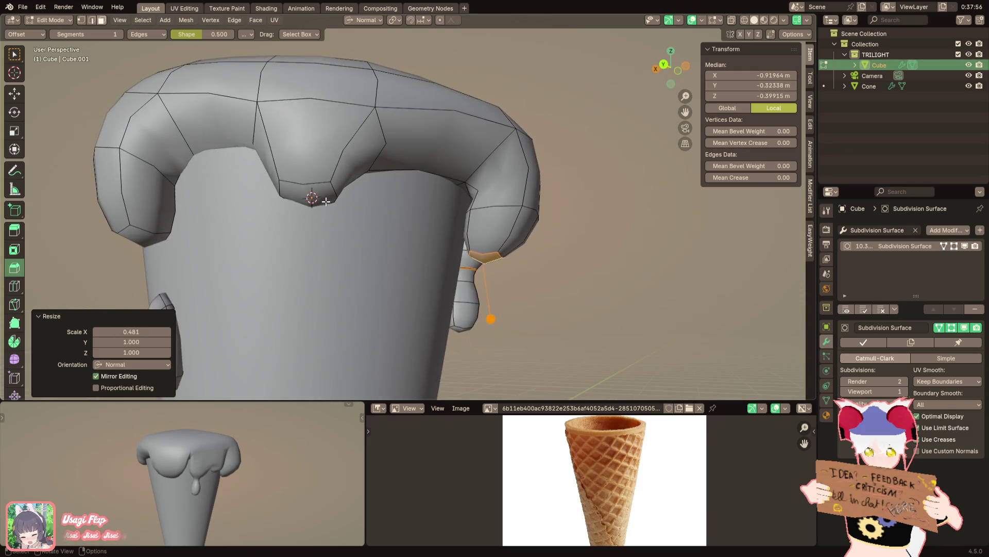
left_click(310, 193)
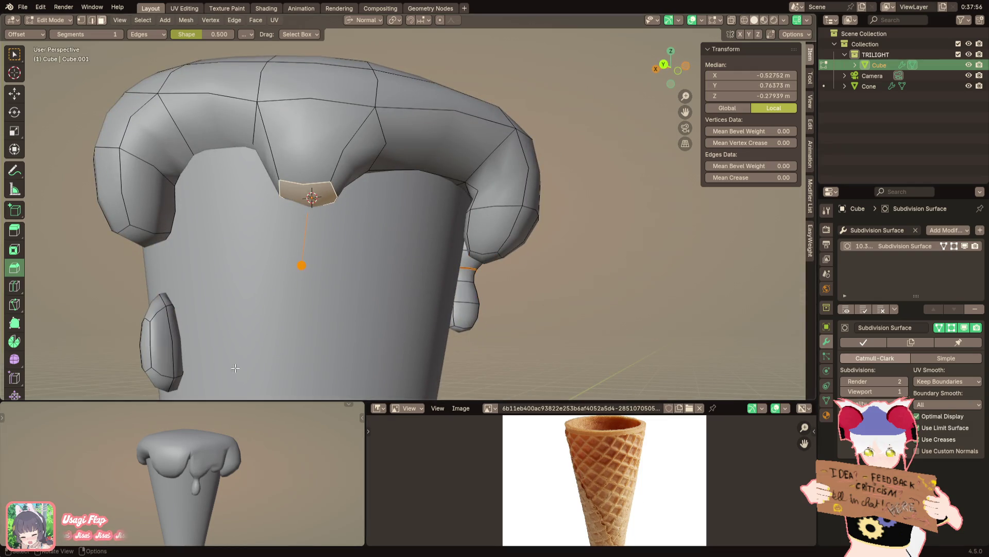
middle_click_drag(203, 468, 337, 449)
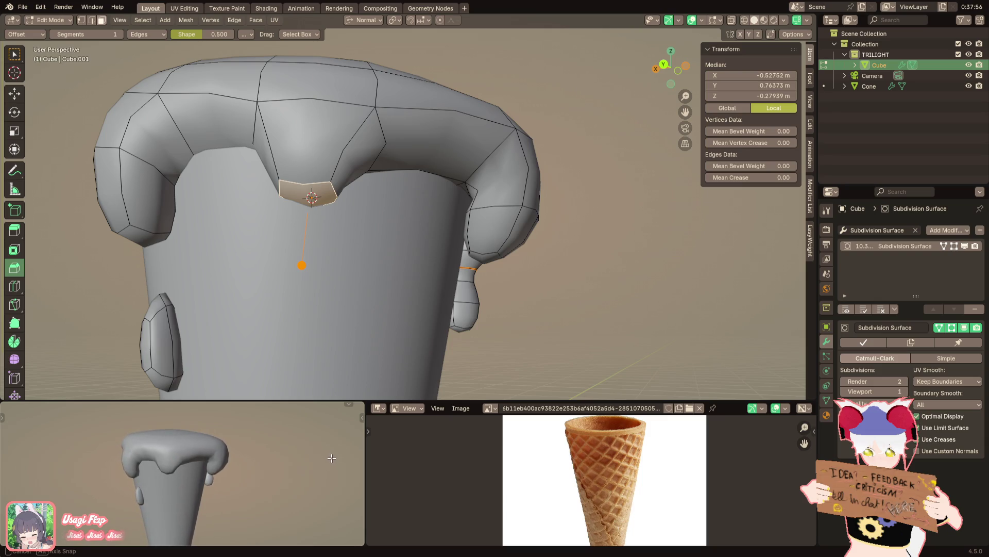
scroll(352, 280, "down", 4)
scroll(270, 305, "down", 3)
scroll(269, 305, "up", 2)
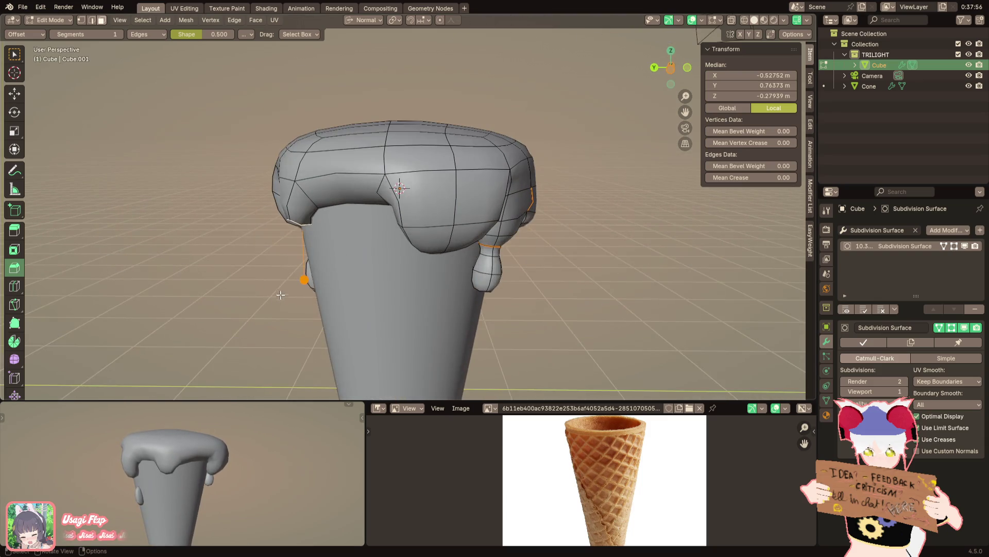
scroll(309, 271, "up", 2)
scroll(356, 239, "up", 1)
scroll(398, 209, "up", 3)
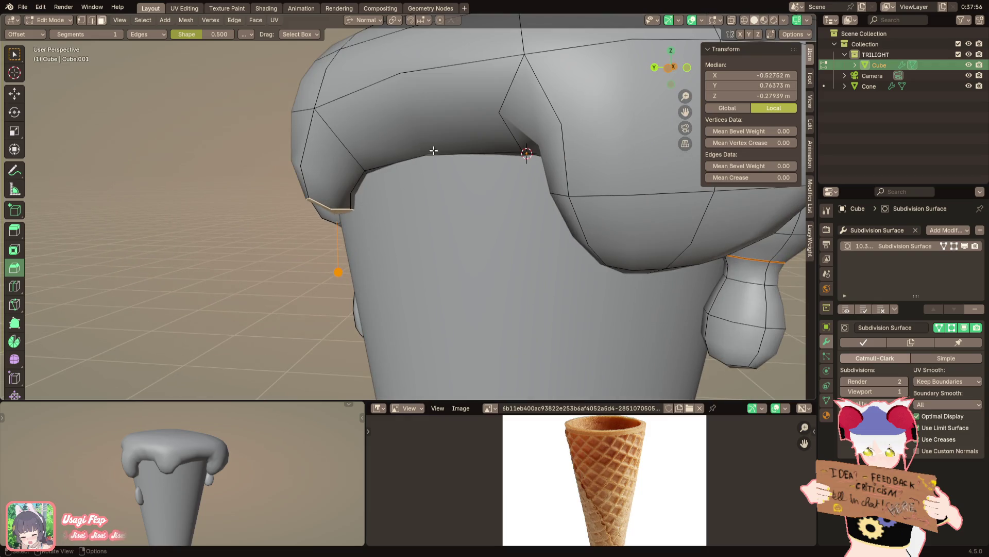
middle_click_drag(399, 209, 402, 156)
key("r")
left_click(405, 147)
key("g")
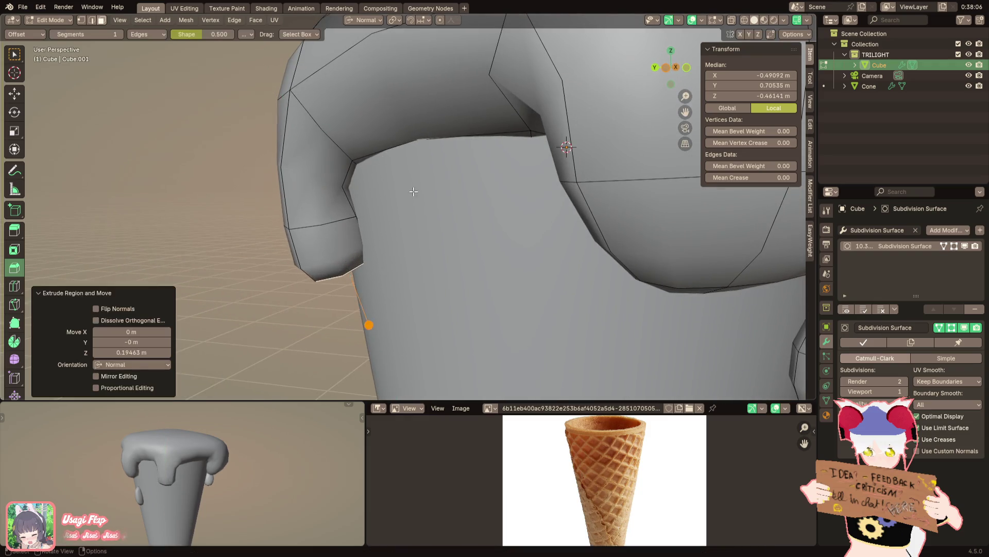
scroll(432, 166, "down", 3)
Enlarge the extruded ring, extrude it further down and shrink the tip into a bulb
middle_click_drag(471, 170, 431, 197)
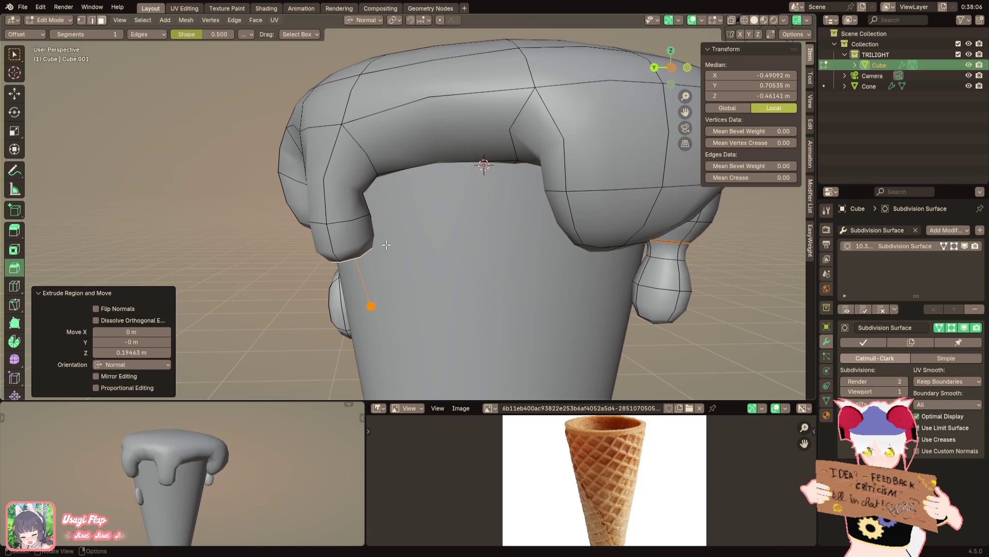
key("s")
left_click(414, 239)
key("e")
left_click(421, 278)
key("s")
left_click(394, 333)
middle_click_drag(211, 481, 270, 473)
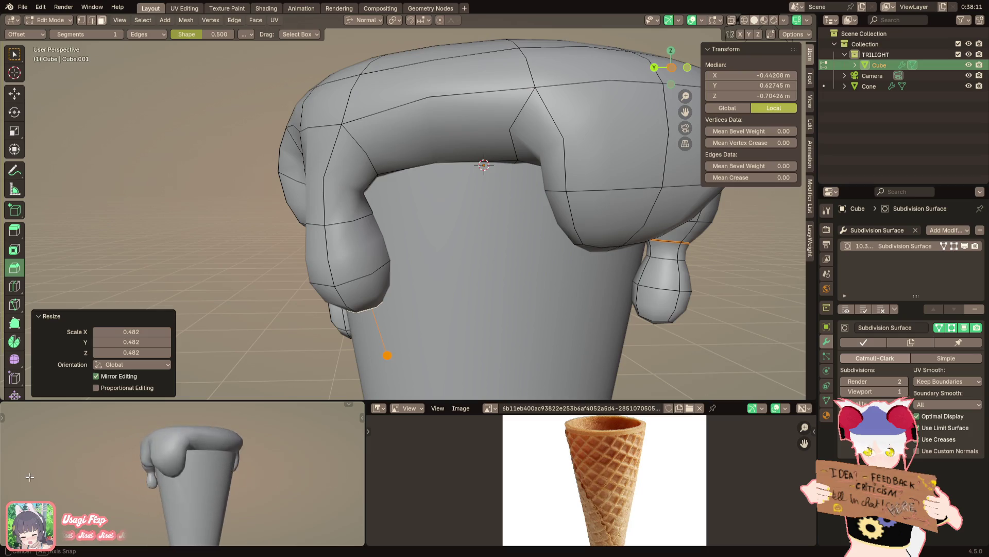
Add an edge loop across the front lobe at its default position
mouse_move(449, 221)
middle_mouse_down()
mouse_move(420, 229)
mouse_move(471, 161)
mouse_move(627, 218)
mouse_move(497, 216)
mouse_move(524, 234)
middle_mouse_up()
key("ctrl+r")
left_click(425, 174)
right_click(426, 175)
Shrink the new front loop and move it down through the middle of the lobe
key("s")
left_click(579, 221)
key("g")
left_click(526, 224)
mouse_move(521, 281)
middle_mouse_down()
mouse_move(398, 266)
mouse_move(520, 254)
mouse_move(425, 191)
middle_mouse_up()
key("g")
Select the ring of faces under the lobe, grow it upward and make the bottom face active
key("alt+a")
left_click(425, 191, "alt")
key("ctrl+KP_Add")
left_click(427, 219, "shift")
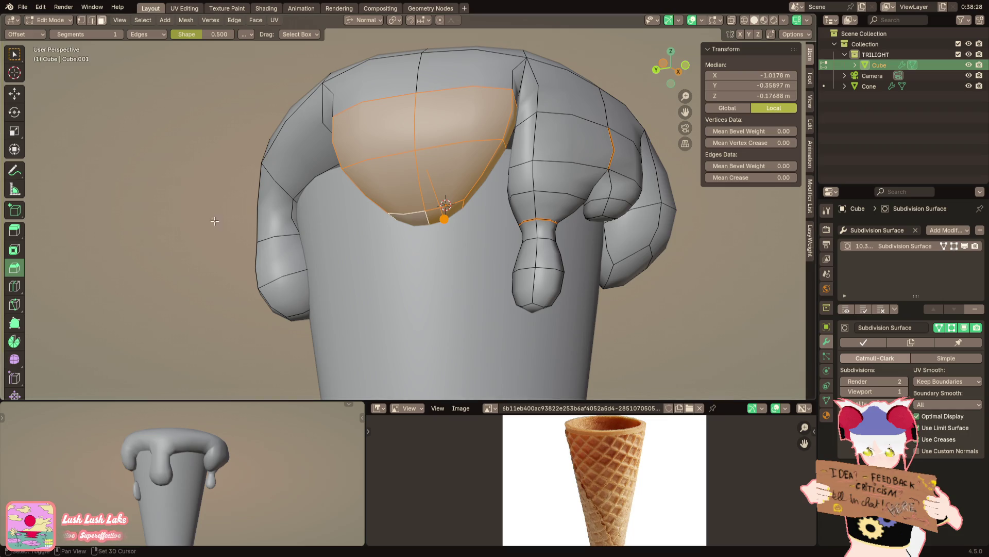
middle_click_drag(434, 232, 433, 185)
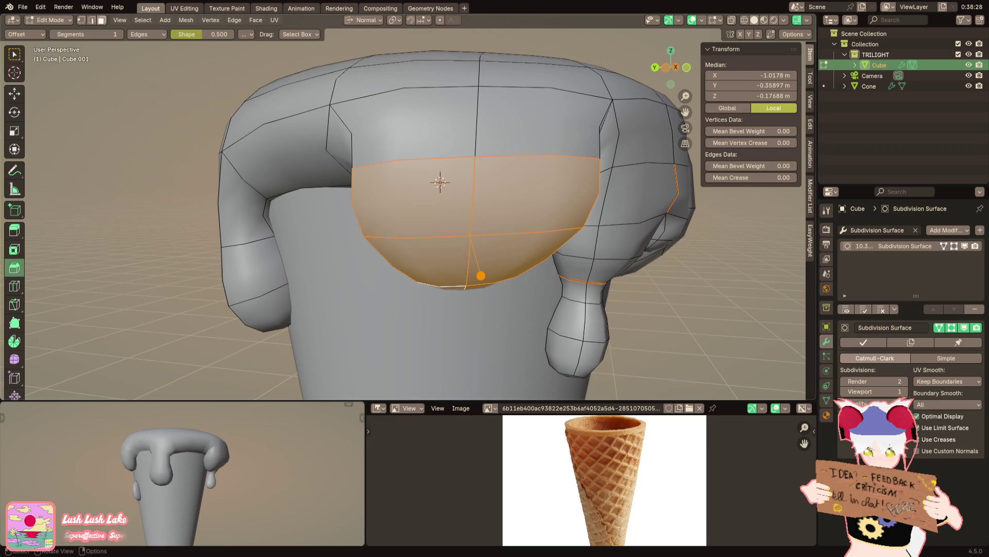
scroll(330, 310, "down", 3)
scroll(329, 310, "up", 1)
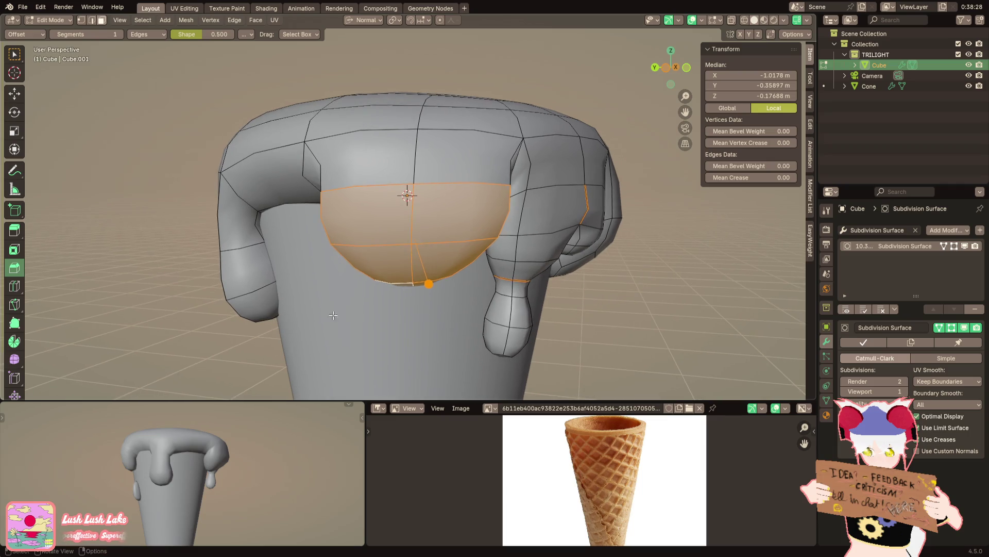
mouse_move(177, 464)
middle_mouse_down()
mouse_move(147, 464)
mouse_move(364, 313)
mouse_move(348, 318)
middle_mouse_up()
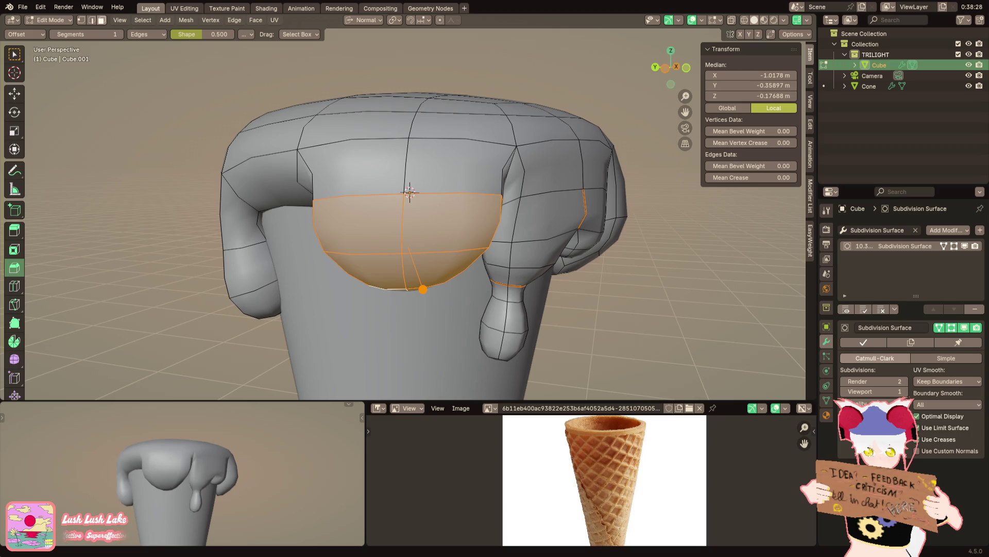
scroll(429, 236, "up", 1)
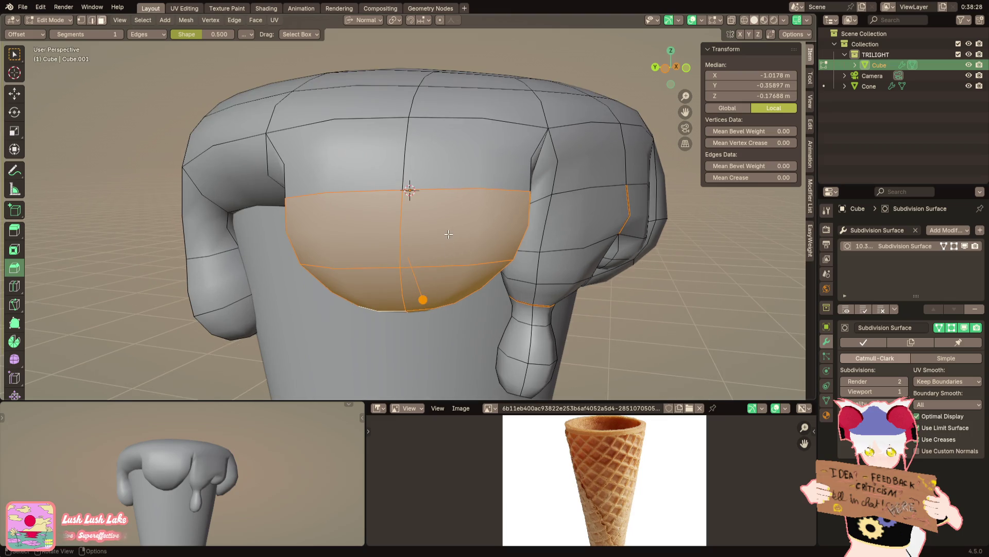
scroll(429, 236, "up", 1)
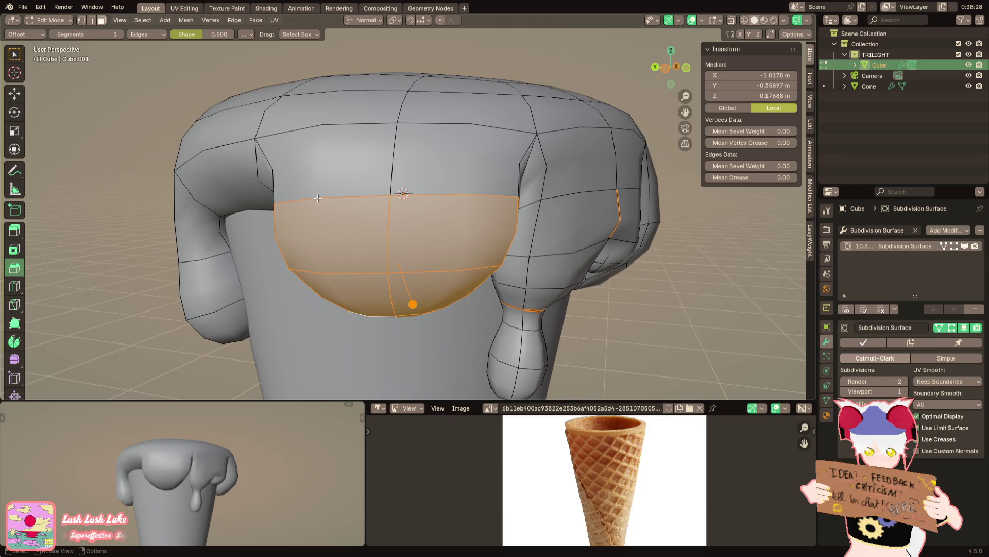
Add an edge loop across the front lobe and narrow it along X
key("ctrl+z")
left_click(402, 193)
key("s")
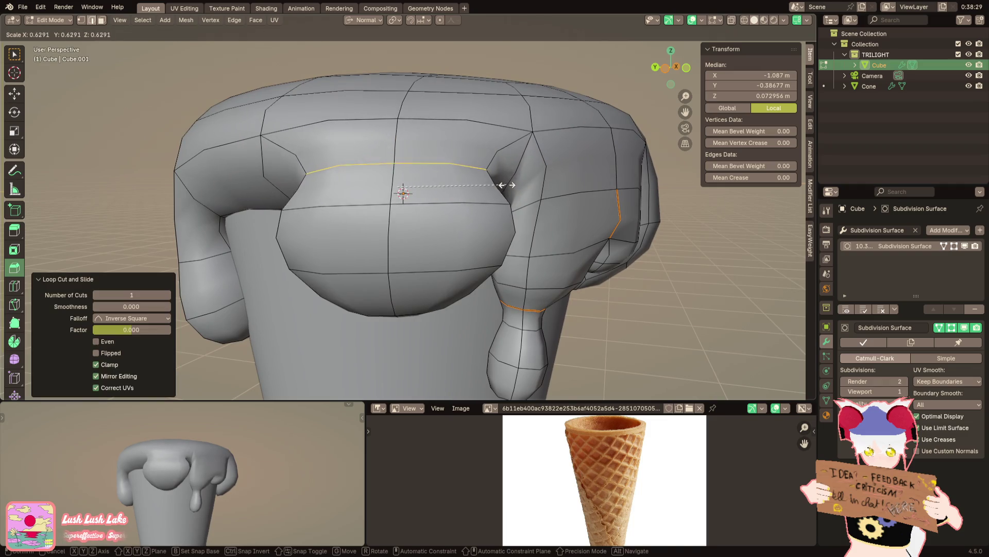
key("x")
left_click(470, 184)
Select and grow the faces around the drip, then push them out along their normal
middle_click_drag(471, 184, 473, 227)
left_click(473, 228, "alt")
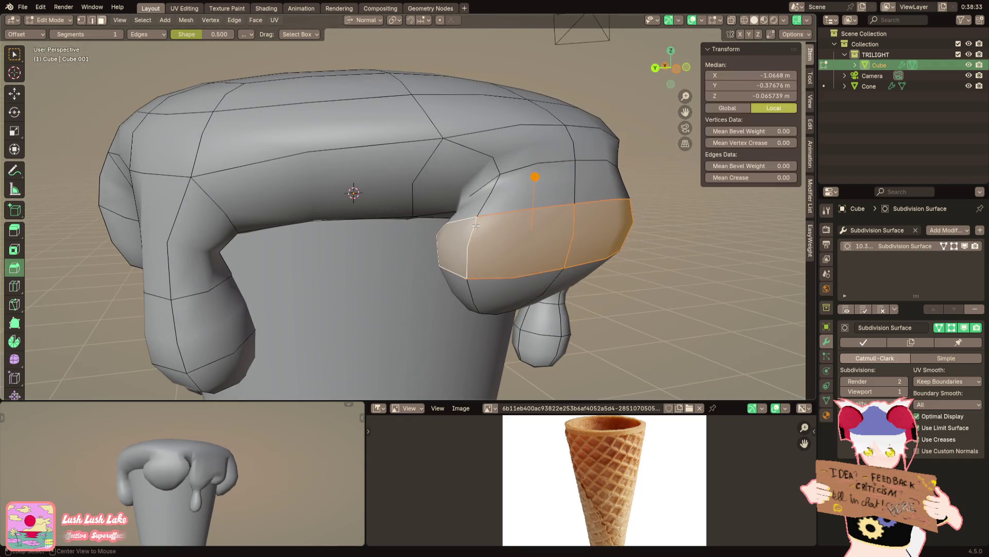
left_click(474, 225, "alt+shift")
left_click(473, 287, "alt+shift")
middle_click_drag(473, 286, 459, 230)
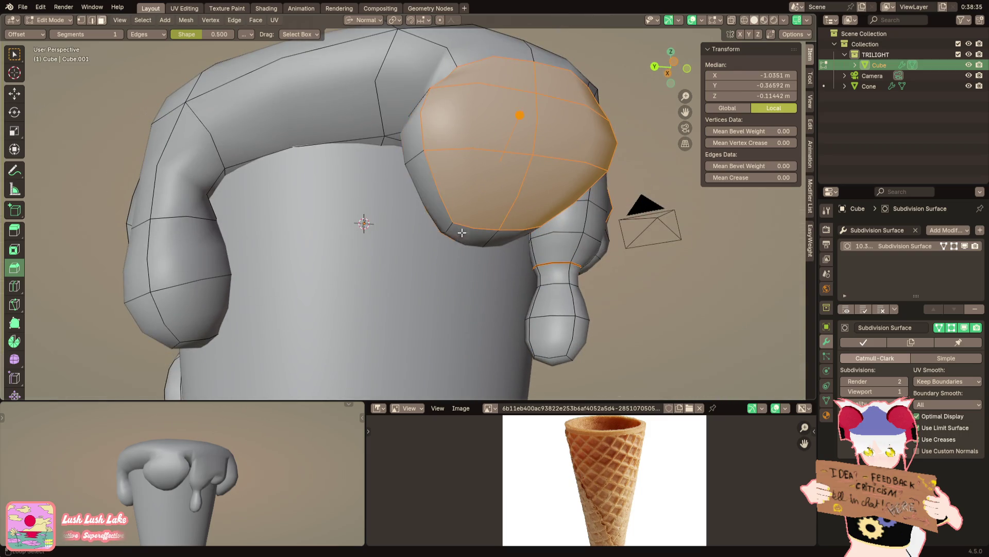
left_click(460, 230, "alt+shift")
key("g")
key("z")
left_click(502, 211)
Switch to Global orientation and lower the selected lobe faces along Z
left_click(367, 19)
left_click(359, 52)
key("g")
key("z")
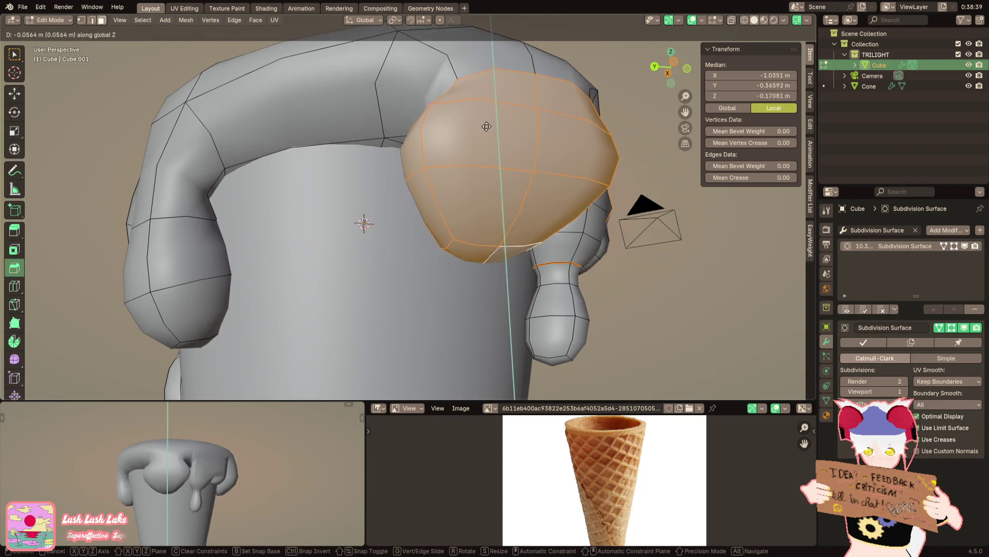
left_click(487, 186)
middle_click_drag(487, 186, 464, 264)
scroll(464, 263, "down", 2)
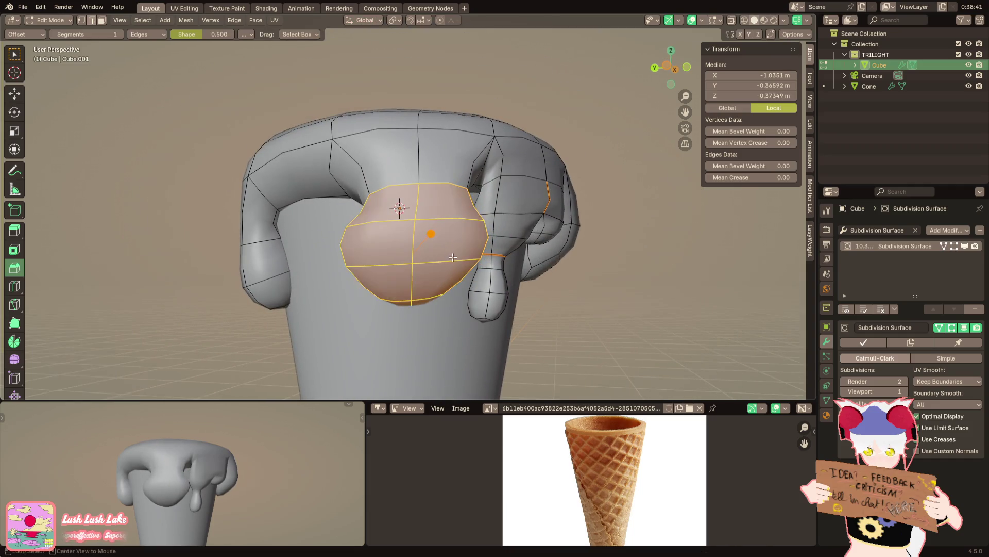
Dissolve the selected edges and select faces at the drip bottom
right_click(608, 381)
left_click(608, 381)
left_click(464, 221, "alt")
mouse_move(464, 221)
middle_mouse_down()
mouse_move(355, 275)
mouse_move(385, 236)
mouse_move(463, 261)
mouse_move(475, 189)
mouse_move(496, 199)
middle_mouse_up()
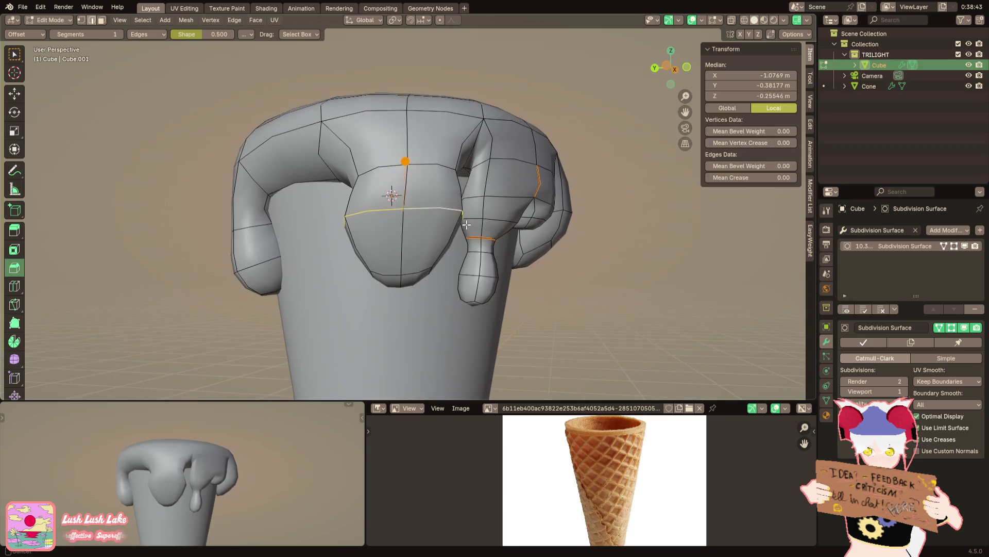
left_click(355, 275)
Rotate an edge loop on the right drip and fatten it outward along its normals
left_click(462, 260, "alt")
key("r")
left_click(419, 157)
key("alt+s")
left_click(429, 122)
mouse_move(487, 181)
middle_mouse_down()
mouse_move(429, 122)
mouse_move(351, 210)
middle_mouse_up()
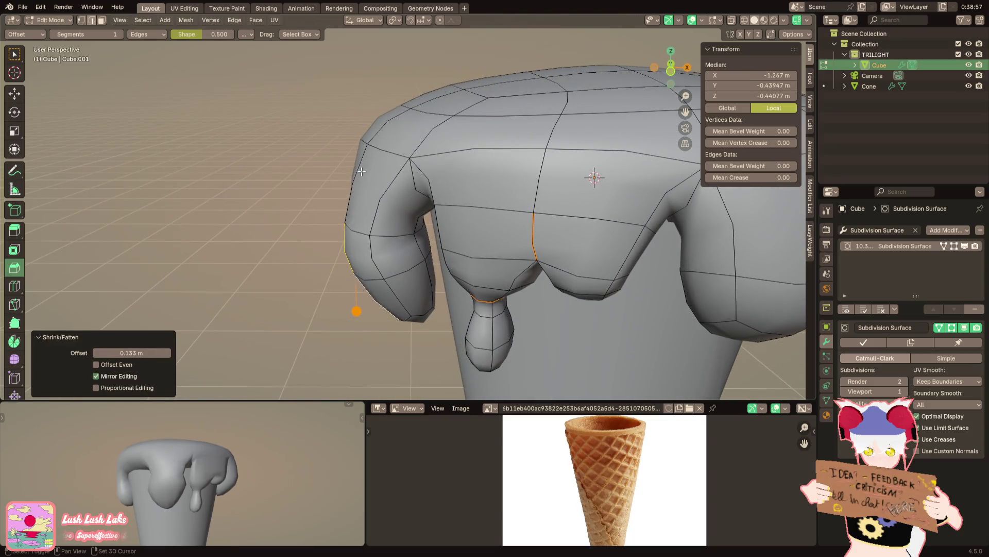
scroll(361, 172, "down", 4)
Select and grow the left drip's tip faces and shift them sideways along X
middle_click_drag(361, 171, 396, 223)
scroll(397, 223, "up", 4)
left_click(396, 224, "alt+shift")
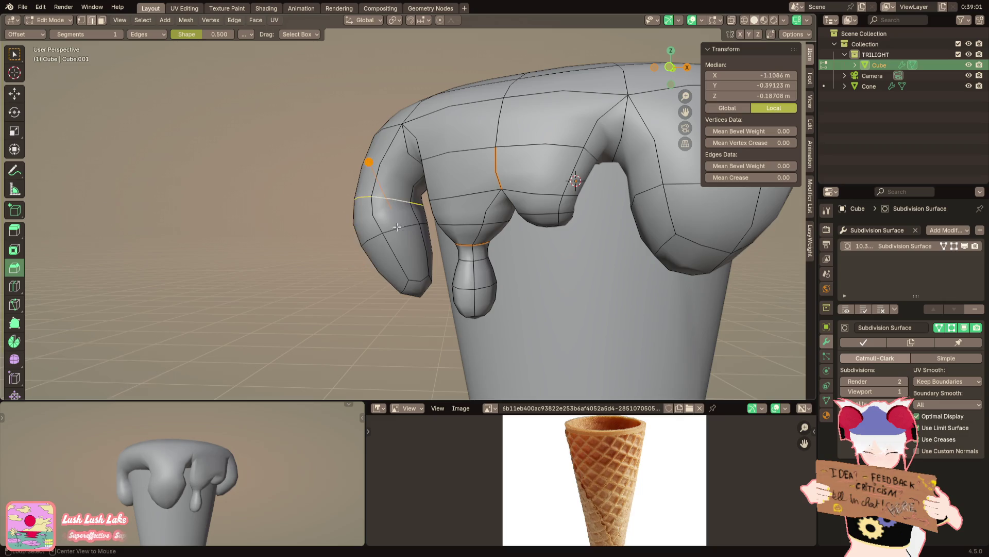
key("alt+a")
left_click(397, 255, "alt")
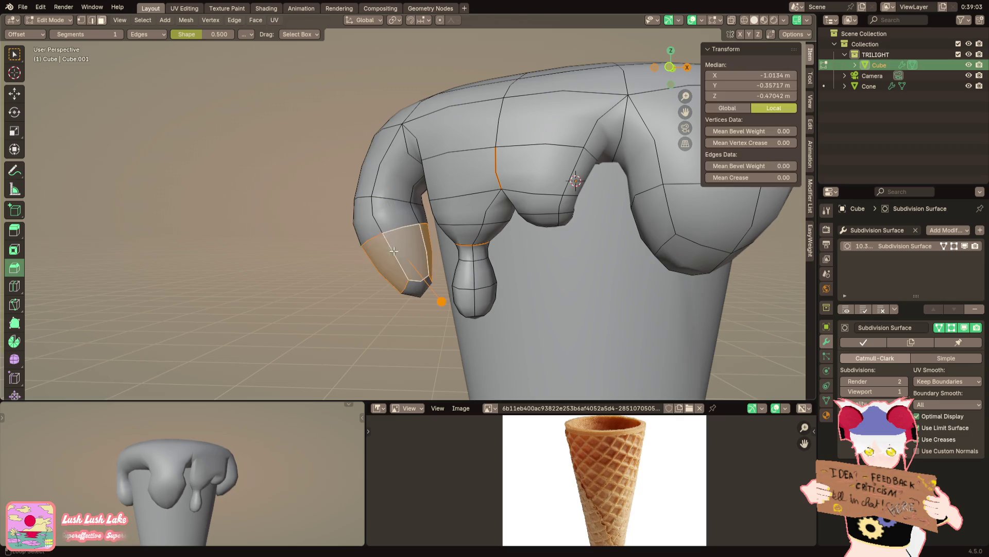
key("ctrl+KP_Add")
mouse_move(397, 256)
middle_mouse_down()
mouse_move(427, 256)
mouse_move(433, 232)
mouse_move(522, 350)
mouse_move(611, 261)
mouse_move(487, 251)
mouse_move(455, 265)
mouse_move(398, 233)
middle_mouse_up()
key("g")
key("y")
key("x")
left_click(427, 256)
Move the drip tip further along X, then undo a stray loop cut
left_click(387, 232, "alt")
key("ctrl+KP_Add")
key("g")
key("x")
left_click(601, 259)
key("ctrl+r")
left_click(440, 248)
key("ctrl+z")
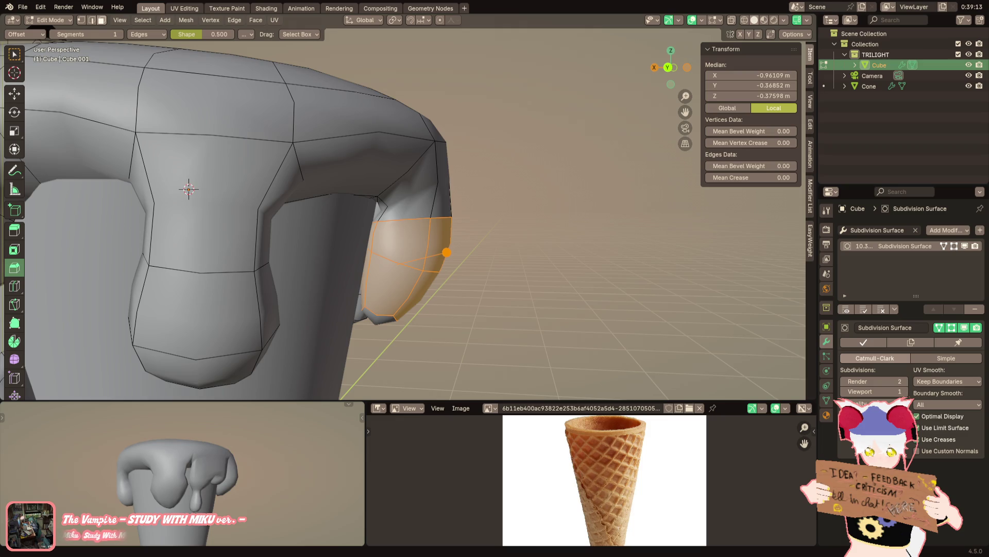
scroll(309, 208, "down", 2)
Lower the drip vertices along Z and briefly review the smoothed cone in Object Mode
mouse_move(309, 209)
middle_mouse_down()
mouse_move(357, 209)
mouse_move(374, 224)
middle_mouse_up()
key("ctrl+z")
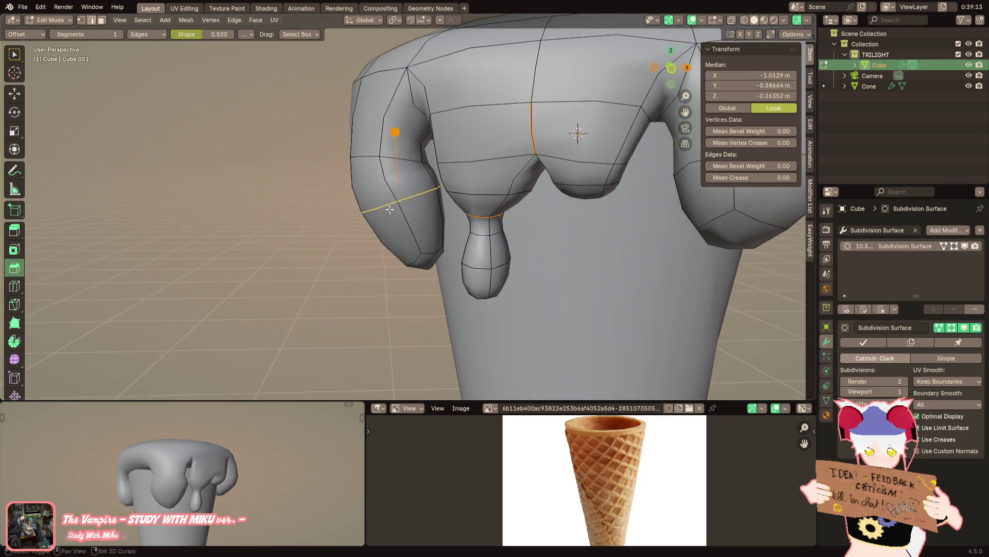
scroll(374, 223, "down", 1)
key("g")
key("z")
left_click(434, 209)
scroll(433, 209, "down", 3)
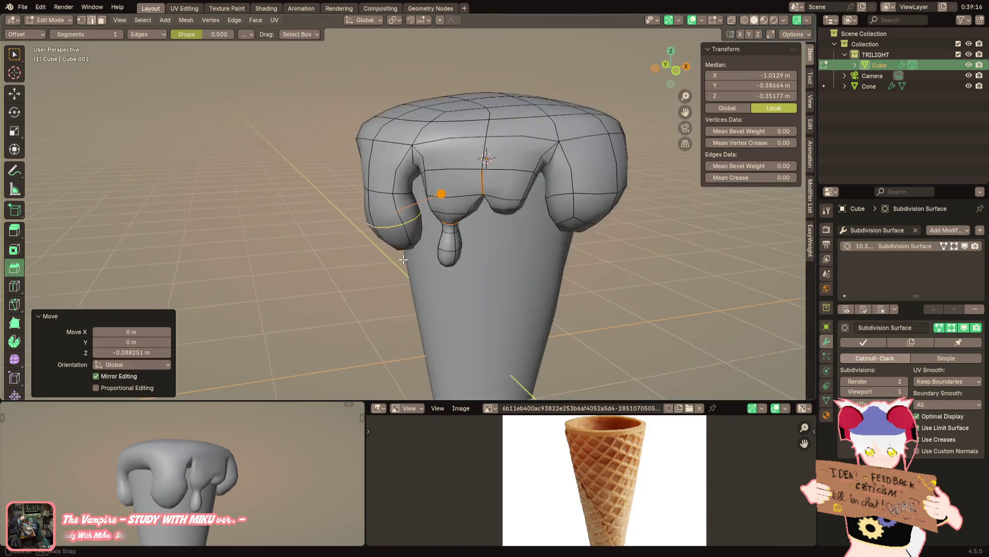
middle_click_drag(433, 209, 491, 251)
key("Tab")
scroll(441, 257, "down", 2)
scroll(469, 276, "up", 2)
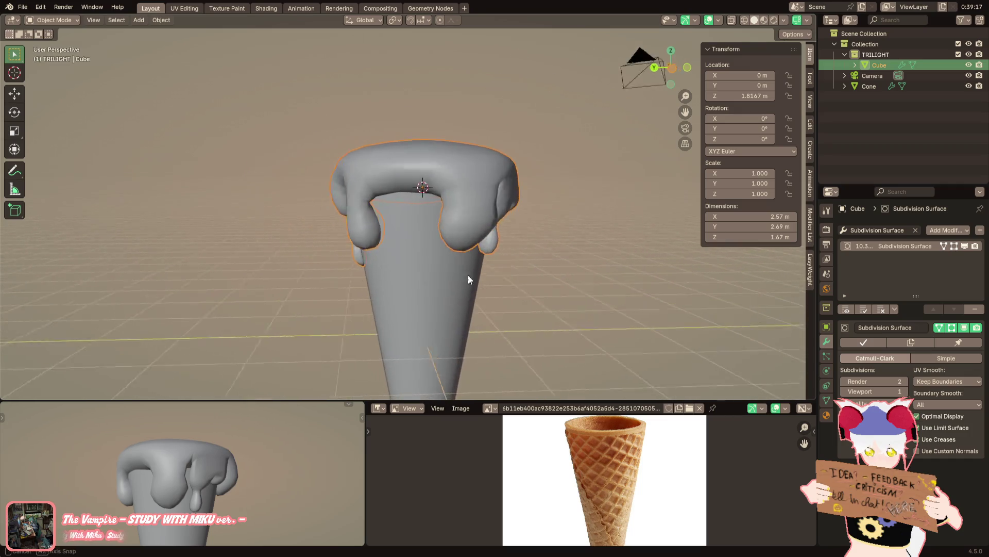
scroll(467, 268, "up", 1)
mouse_move(468, 269)
middle_mouse_down()
mouse_move(513, 271)
mouse_move(399, 251)
middle_mouse_up()
key("Tab")
scroll(401, 247, "up", 1)
scroll(436, 239, "up", 1)
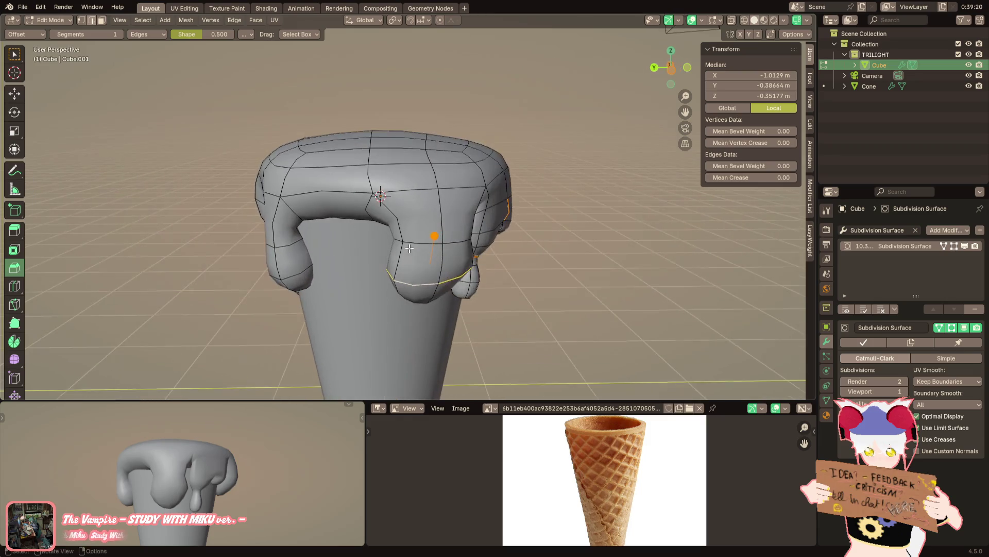
scroll(425, 279, "up", 1)
Move the left drip's face loop along Y and rotate it slightly
mouse_move(426, 279)
middle_mouse_down()
mouse_move(395, 213)
mouse_move(335, 262)
middle_mouse_up()
scroll(394, 208, "up", 1)
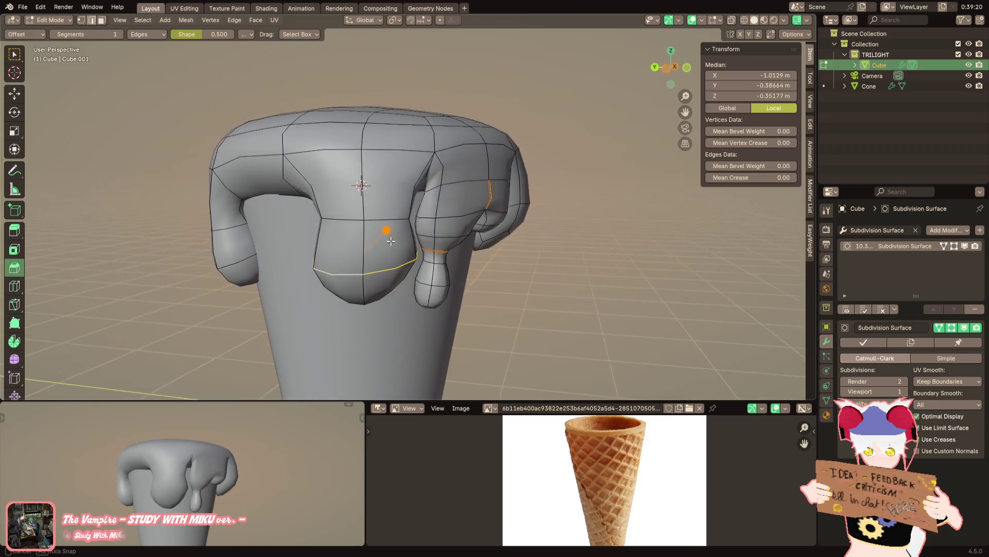
left_click(242, 264)
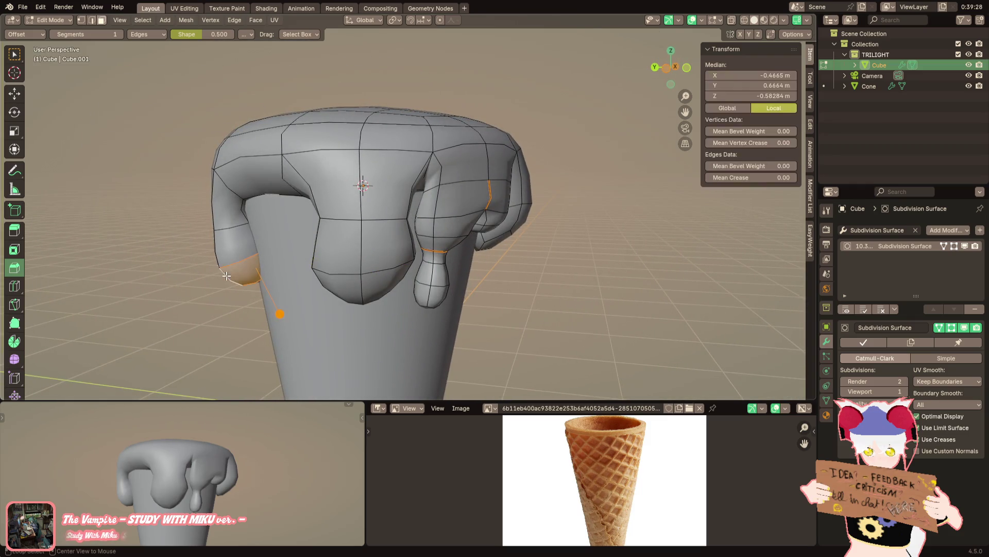
left_click(225, 254, "alt+shift")
scroll(323, 246, "up", 3)
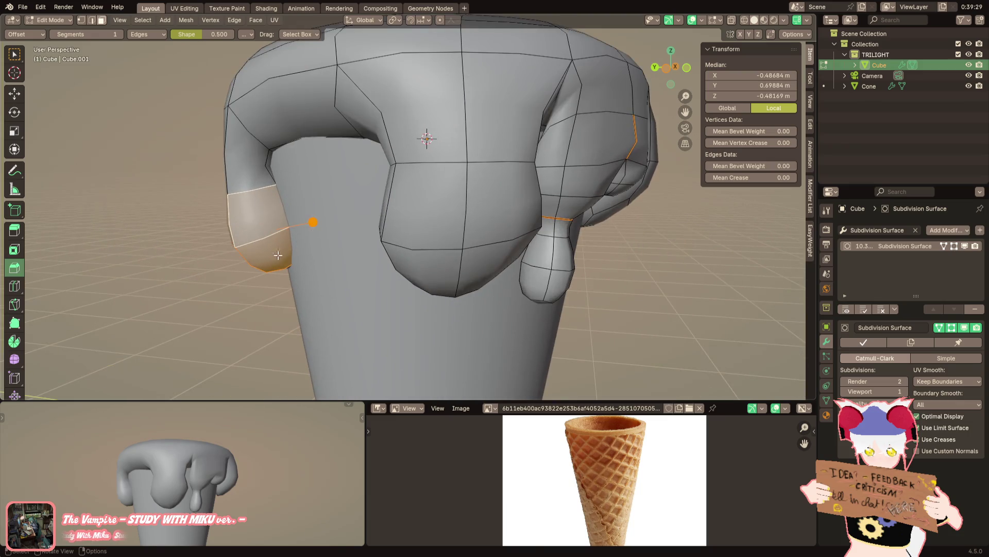
key("g")
key("y")
left_click(310, 241)
mouse_move(310, 241)
middle_mouse_down()
mouse_move(335, 208)
mouse_move(371, 240)
mouse_move(382, 268)
mouse_move(374, 258)
mouse_move(424, 209)
mouse_move(403, 260)
middle_mouse_up()
key("r")
left_click(340, 209)
scroll(388, 258, "down", 3)
scroll(387, 257, "down", 3)
scroll(382, 267, "up", 4)
Run an edge operation on a drip loop, fatten it outward with Alt+S, and review in Object Mode
left_click(424, 209)
scroll(424, 210, "down", 3)
key("ctrl+e")
left_click(543, 356)
scroll(445, 309, "up", 3)
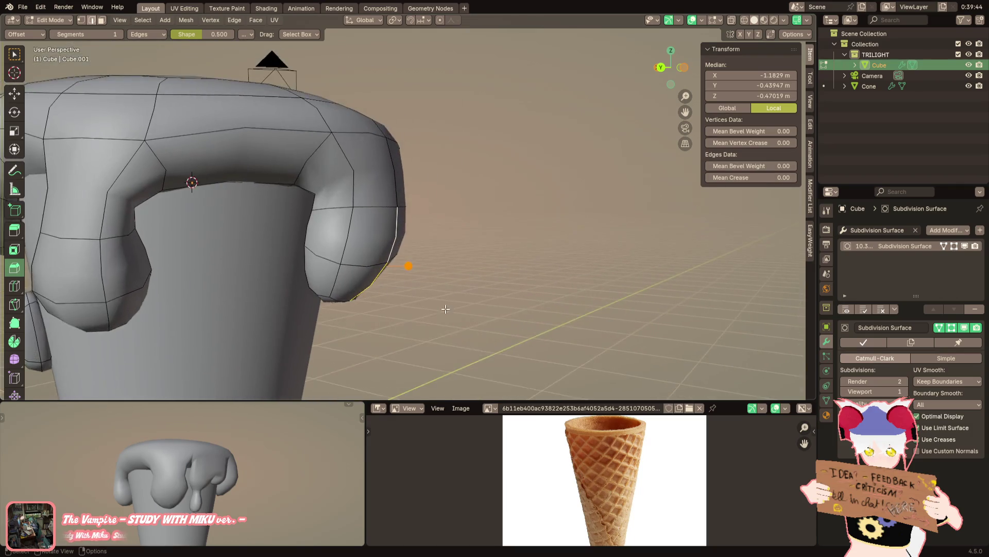
scroll(445, 309, "up", 2)
middle_click_drag(468, 224, 500, 223)
key("alt+s")
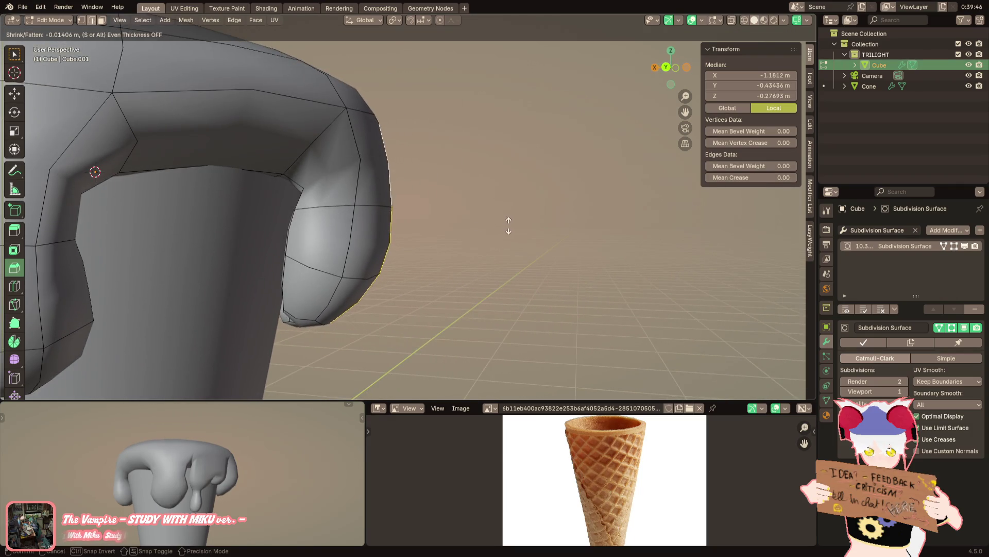
left_click(494, 210)
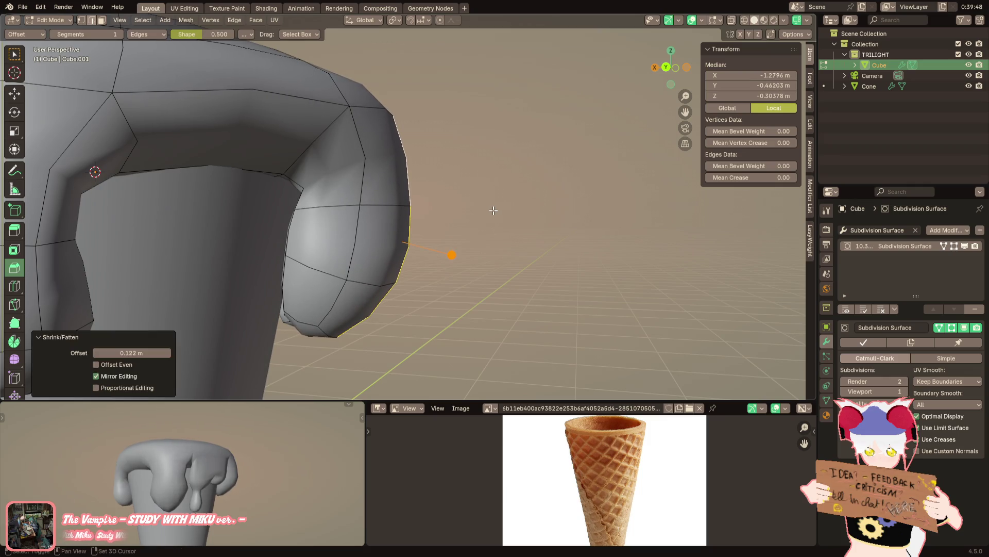
key("Tab")
scroll(465, 217, "down", 3)
middle_click_drag(465, 217, 362, 225)
scroll(245, 233, "up", 3)
scroll(393, 224, "up", 2)
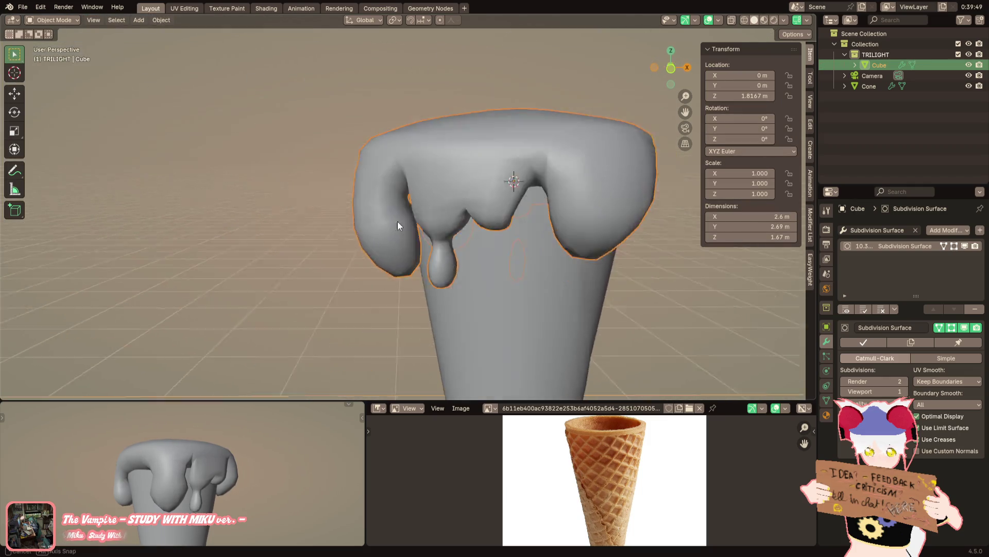
scroll(407, 195, "up", 2)
key("Tab")
scroll(429, 224, "up", 2)
Flatten the drip's bottom edge loop to zero height along Z
middle_click_drag(408, 272, 377, 292)
left_click(377, 292, "alt")
scroll(371, 293, "up", 3)
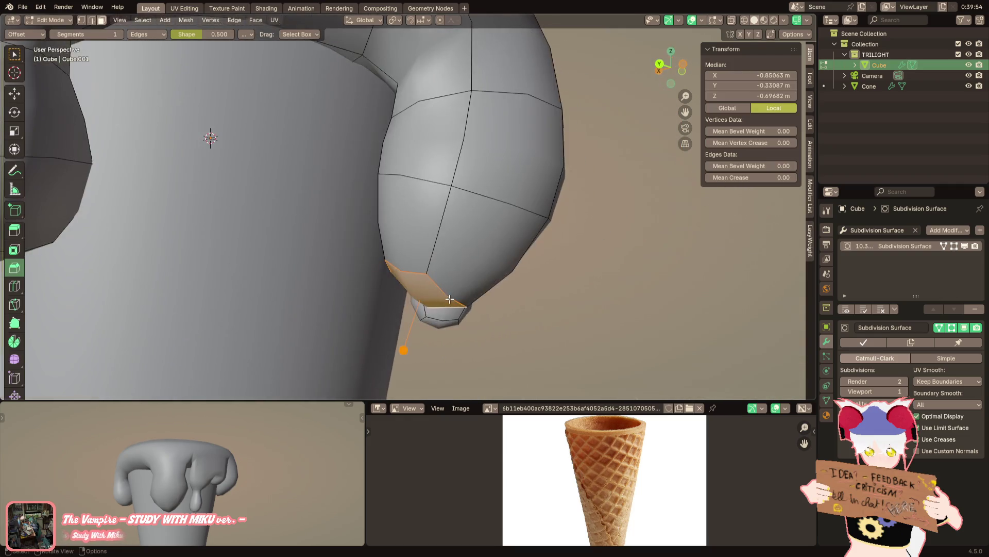
key("s")
key("z")
key("0")
key("Return")
scroll(490, 293, "down", 2)
mouse_move(490, 293)
middle_mouse_down()
mouse_move(386, 286)
mouse_move(495, 181)
middle_mouse_up()
scroll(358, 281, "down", 3)
scroll(358, 281, "up", 3)
scroll(358, 281, "up", 2)
Tilt the drip's bottom faces and enlarge them by 1.231 for a rounder end
key("r")
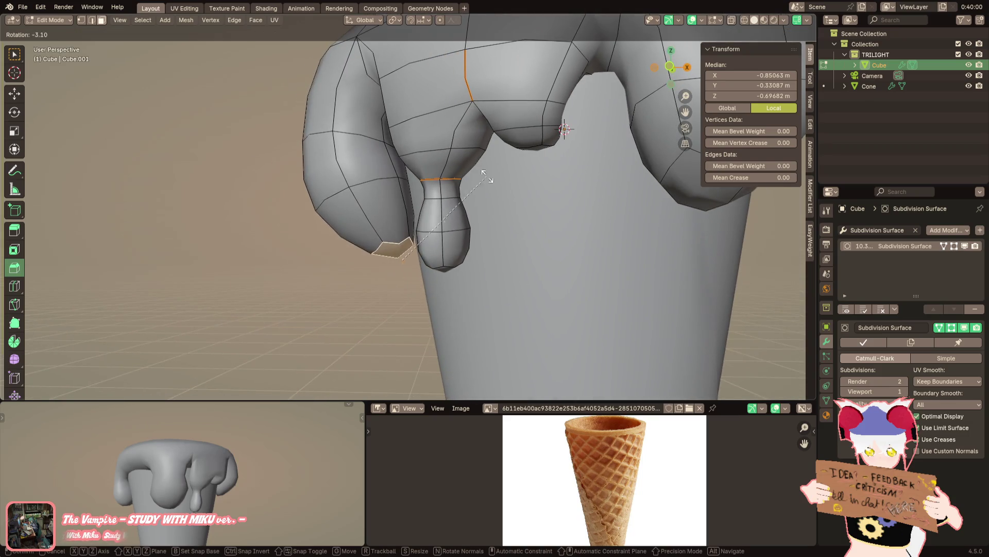
key("Return")
key("s")
key("Return")
key("s")
key("Return")
scroll(481, 209, "down", 3)
middle_click_drag(480, 208, 275, 355)
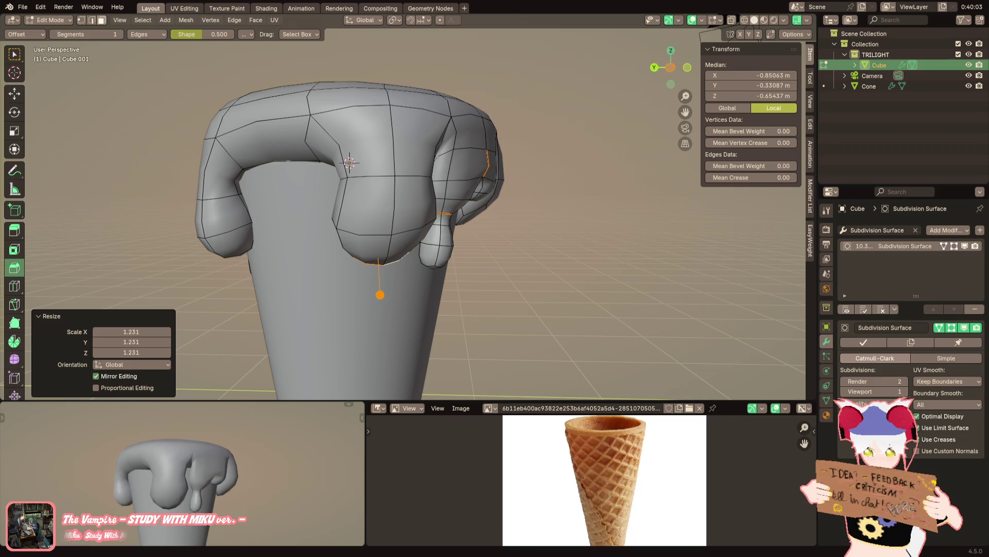
mouse_move(696, 255)
middle_mouse_down()
mouse_move(442, 245)
mouse_move(417, 259)
middle_mouse_up()
scroll(407, 265, "up", 2)
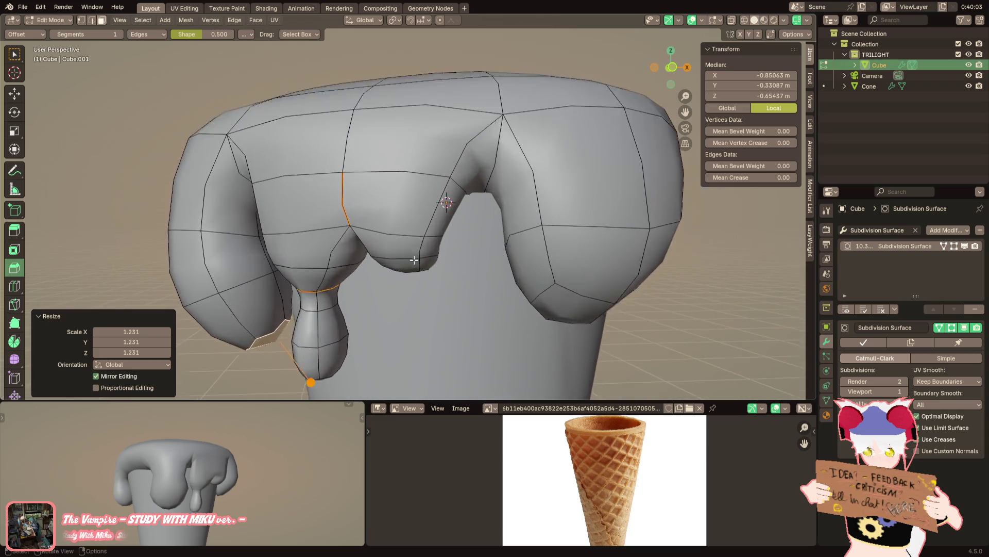
scroll(417, 262, "up", 3)
Try an edge operation on the front lobe and undo it, then shrink the right lobe's edge loop
left_click(418, 244, "shift")
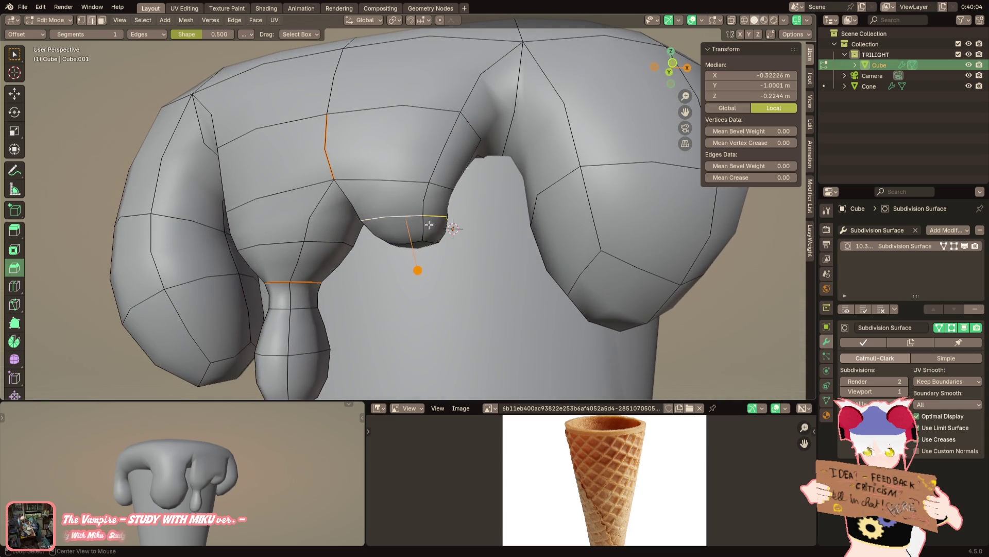
key("ctrl+e")
left_click(523, 365)
key("ctrl+z")
middle_click_drag(446, 269, 418, 275)
key("s")
left_click(395, 270)
Extrude the shrunken loop twice into a hanging nub, tapering and repositioning its end
middle_click_drag(395, 270, 403, 243)
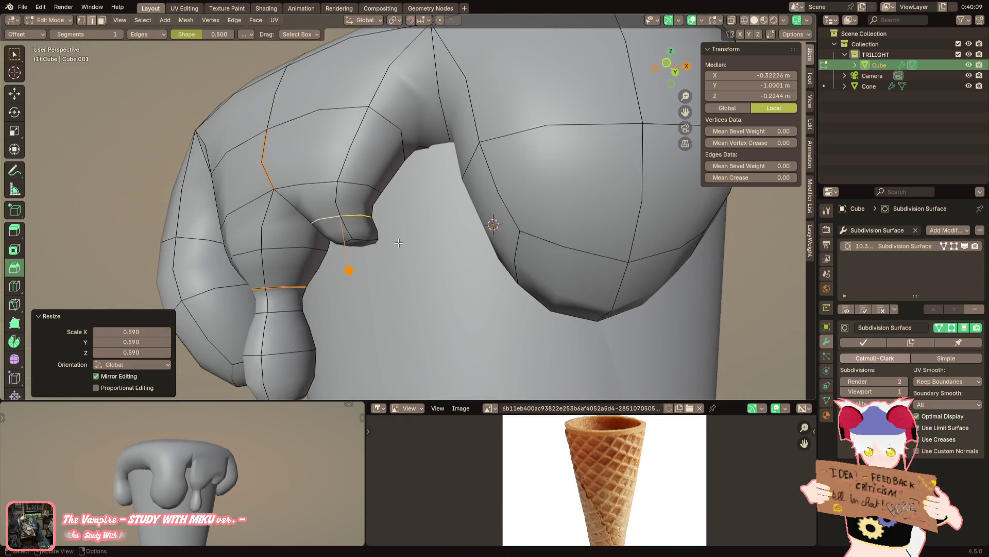
key("e")
left_click(417, 262)
key("s")
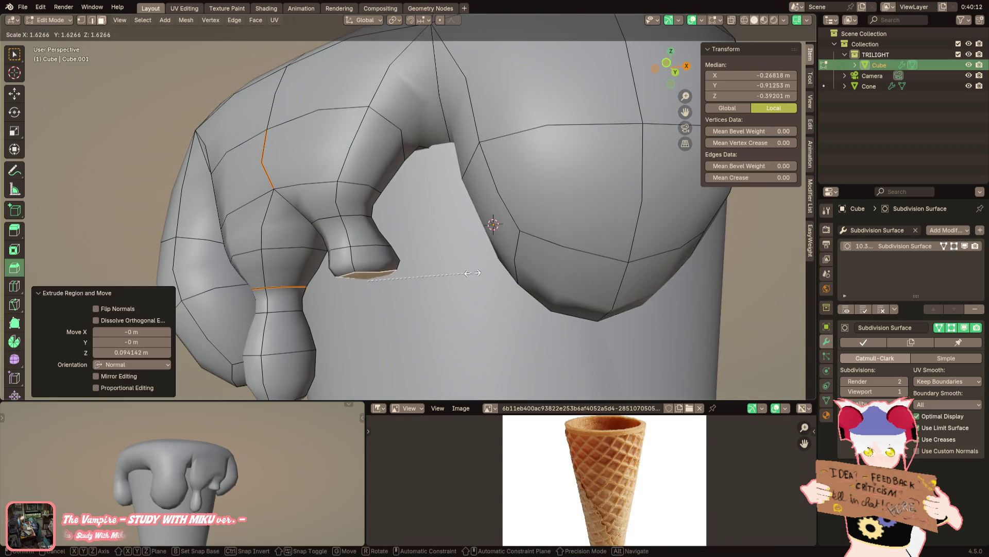
left_click(473, 272)
key("e")
left_click(471, 312)
mouse_move(495, 296)
middle_mouse_down()
mouse_move(501, 289)
mouse_move(465, 256)
mouse_move(447, 254)
middle_mouse_up()
key("g")
key("z")
left_click(465, 251)
key("s")
left_click(445, 254)
scroll(448, 254, "up", 2)
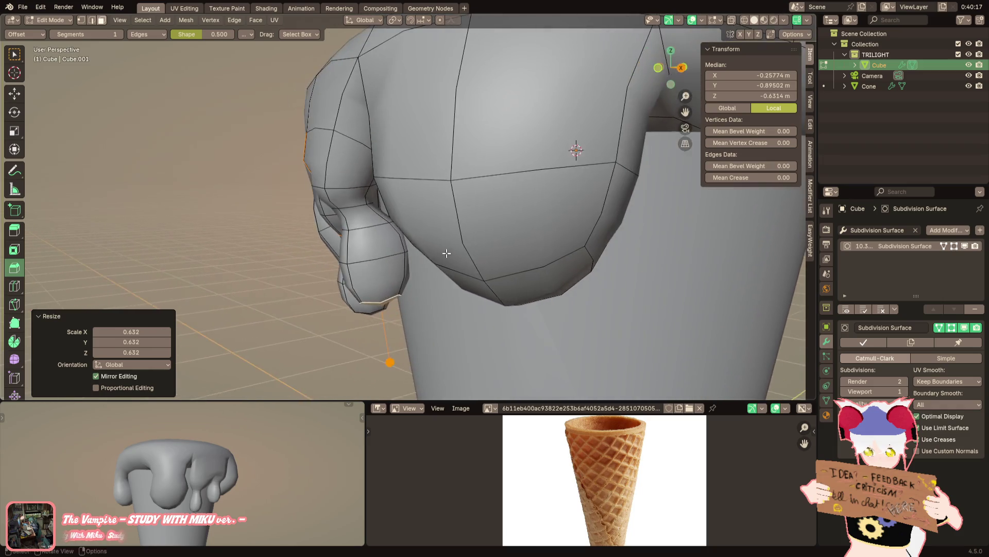
Move an edge loop on the leg drip to a better position and preview the smoothed scoop
left_click(392, 226)
mouse_move(391, 225)
middle_mouse_down()
mouse_move(381, 156)
mouse_move(386, 242)
middle_mouse_up()
left_click(387, 242, "alt")
key("g")
left_click(420, 121)
scroll(420, 121, "down", 2)
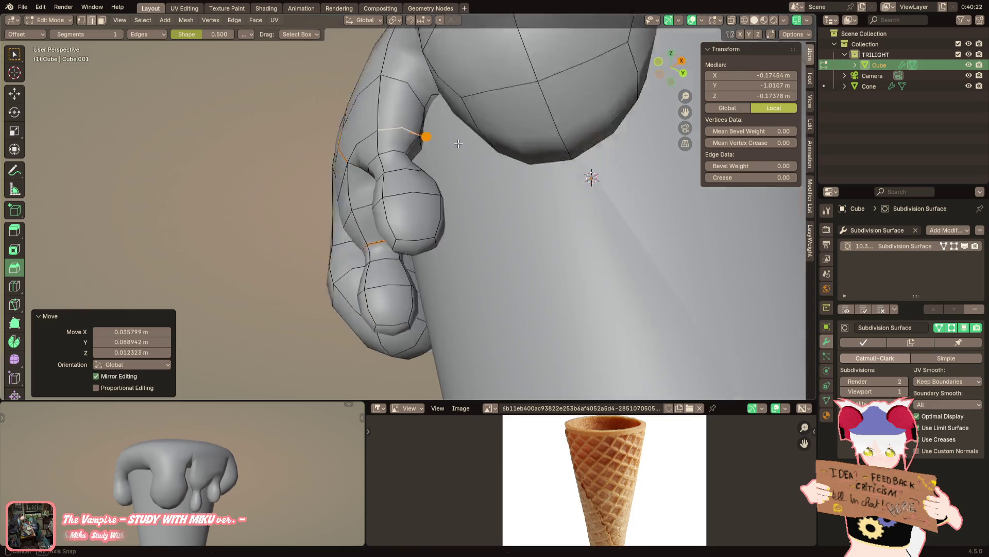
middle_click_drag(420, 122, 531, 195)
key("Tab")
key("Tab")
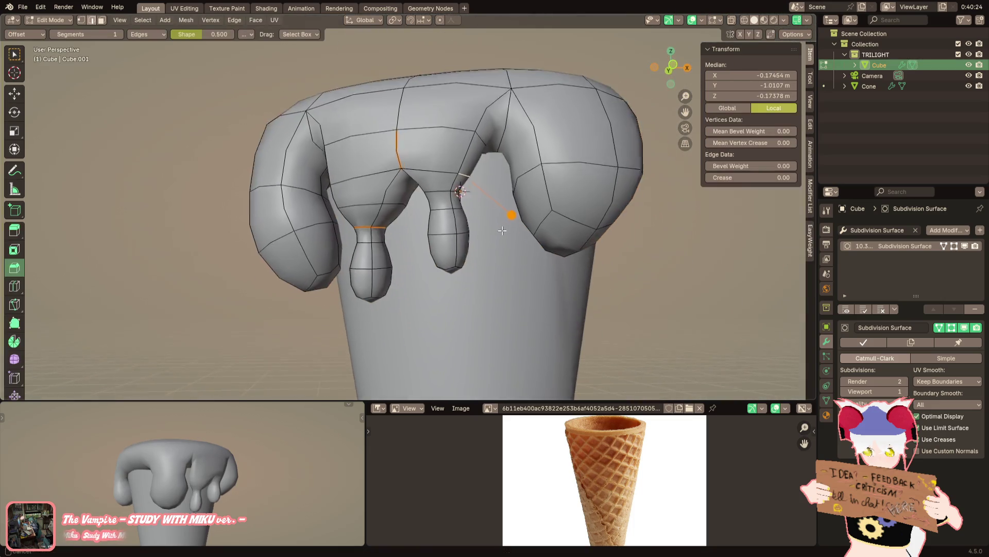
scroll(531, 198, "up", 2)
scroll(531, 205, "up", 2)
scroll(530, 216, "up", 2)
scroll(531, 220, "up", 2)
Shift the vertical edge loop on the right drip and preview the result outside Edit Mode
key("alt+a")
left_click(514, 232, "alt")
scroll(529, 210, "down", 1)
key("g")
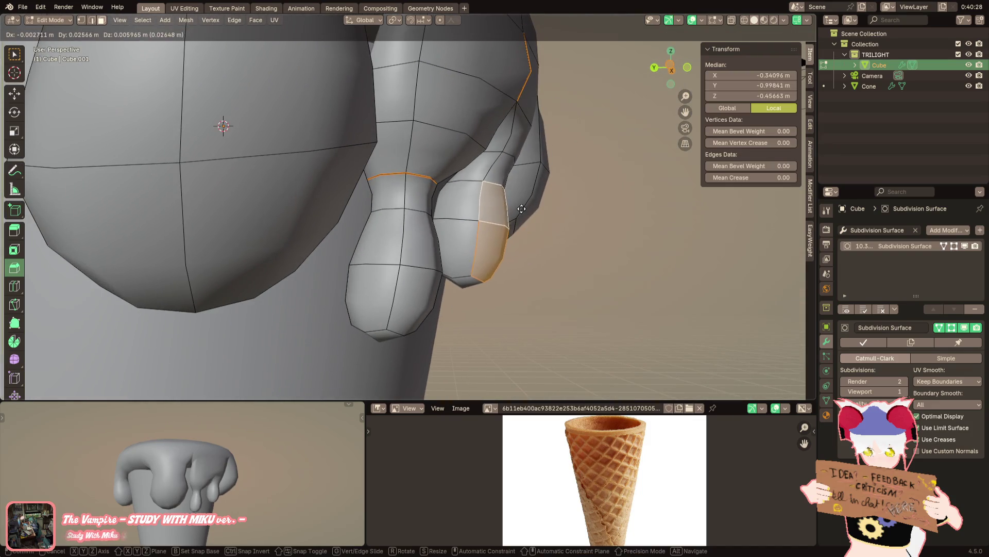
middle_click_drag(512, 210, 391, 212, "alt")
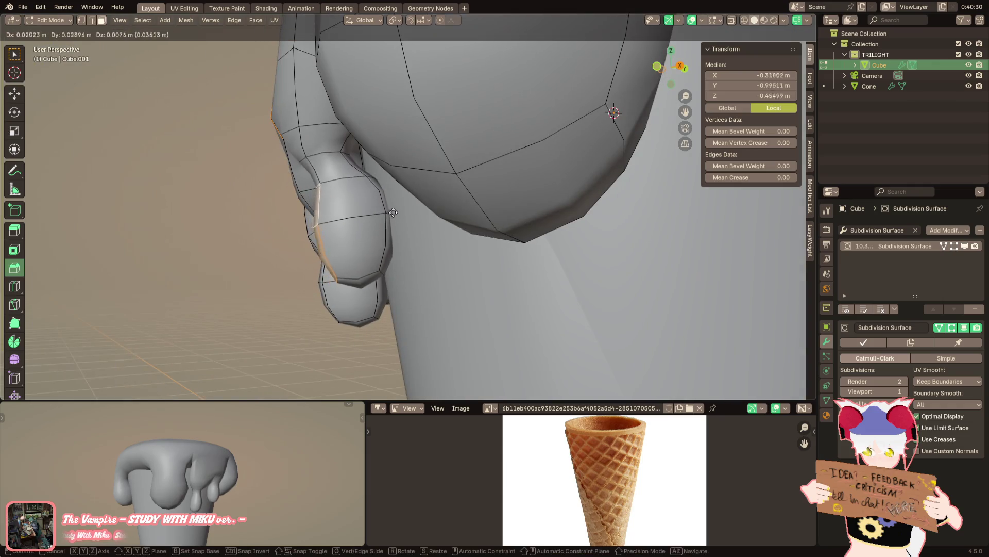
left_click(406, 210)
key("Tab")
scroll(502, 247, "down", 5)
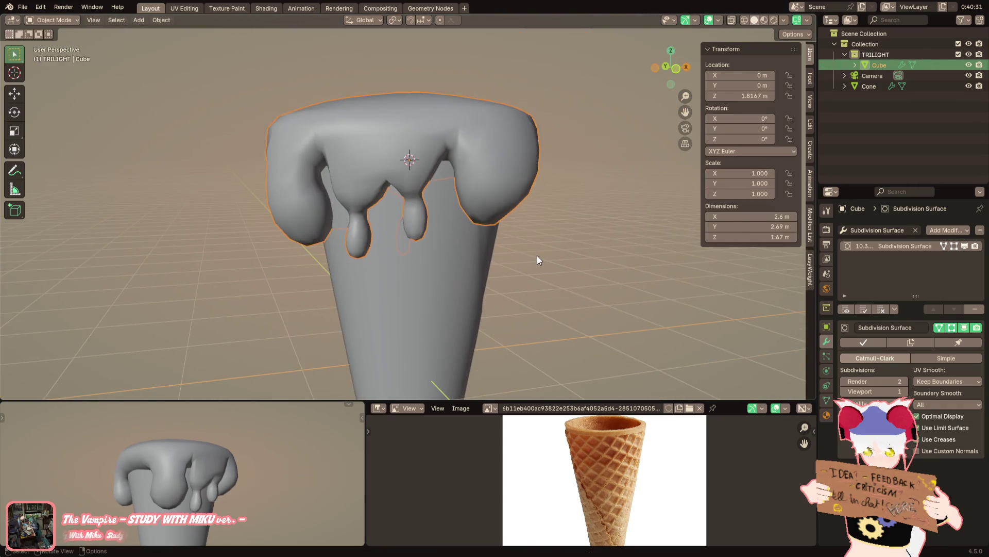
Delete the right drip geometry and dissolve the leftover edge loop at its stump
key("Tab")
key("Tab")
key("Tab")
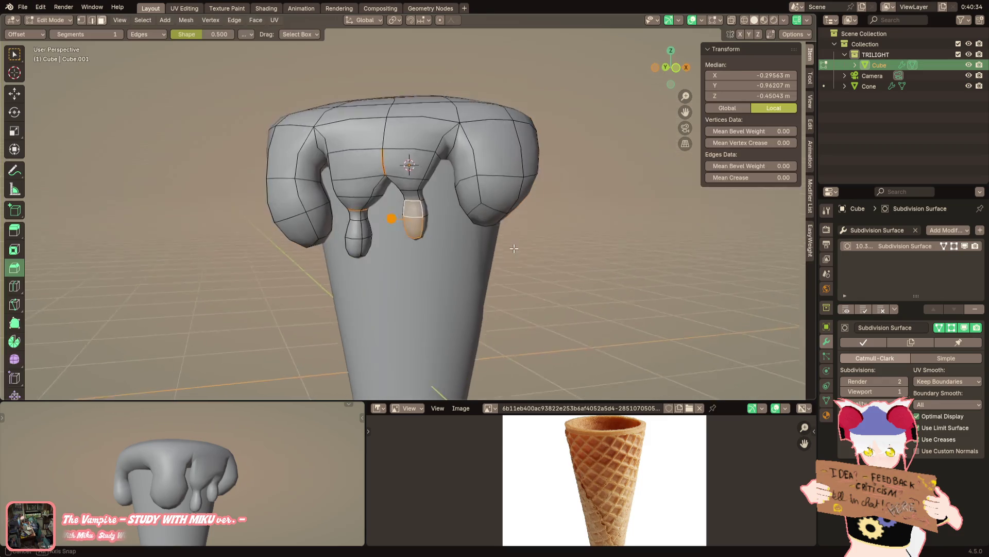
middle_click_drag(546, 267, 513, 235)
key("Tab")
key("Tab")
key("x")
scroll(505, 236, "up", 4)
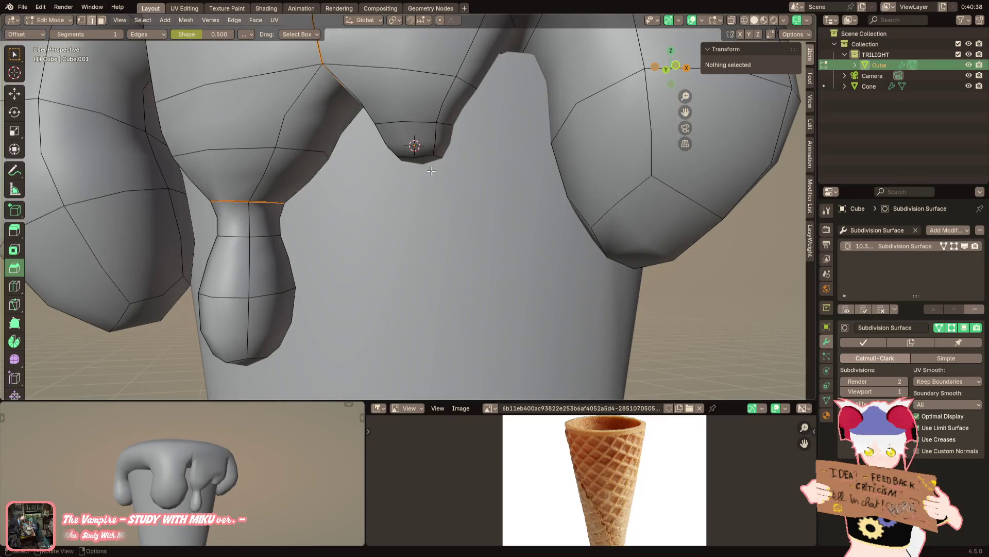
left_click(410, 133, "alt")
right_click(568, 349)
left_click(568, 349)
Enlarge the stump's bottom face so only a rounded bulge remains
middle_click_drag(555, 332, 464, 255)
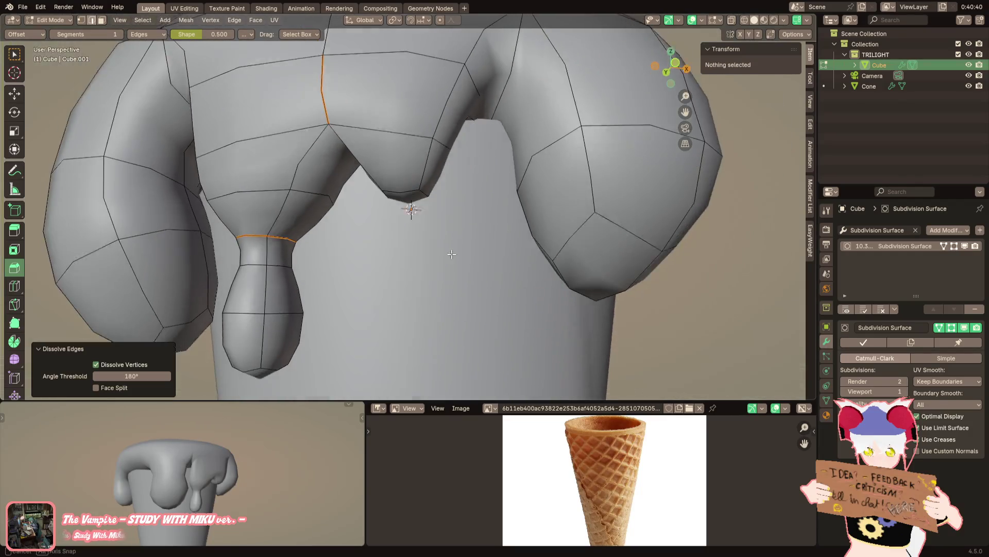
left_click(413, 196)
key("s")
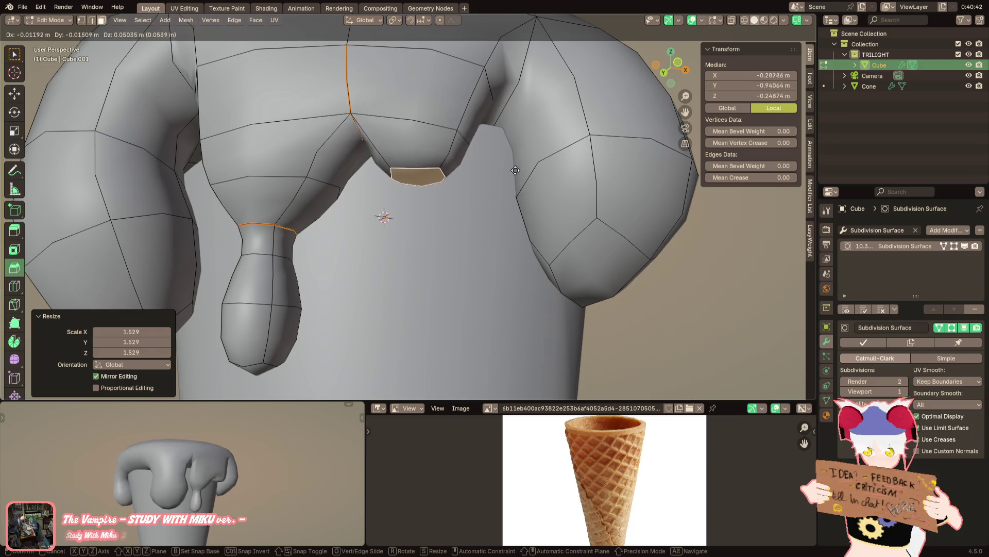
left_click(517, 165)
Narrow the bulge's edge loop along X, then squash it to about half depth along Normal Y
mouse_move(526, 309)
middle_mouse_down()
mouse_move(398, 315)
mouse_move(475, 205)
middle_mouse_up()
key("Up")
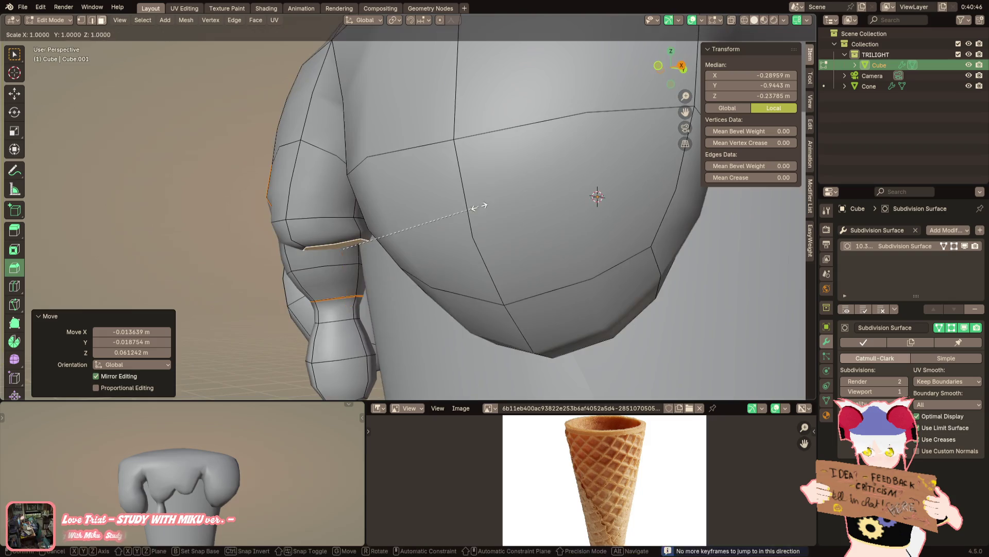
key("s")
key("x")
left_click(424, 215)
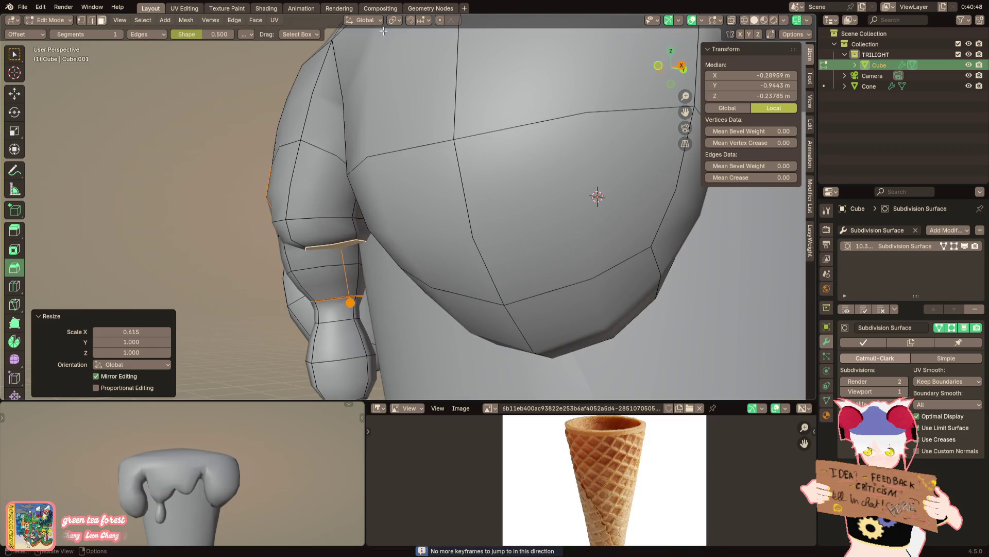
left_click(364, 19)
mouse_move(461, 177)
middle_mouse_down()
mouse_move(495, 193)
mouse_move(500, 233)
mouse_move(502, 223)
middle_mouse_up()
key("s")
key("y")
left_click(456, 211)
scroll(491, 226, "down", 4)
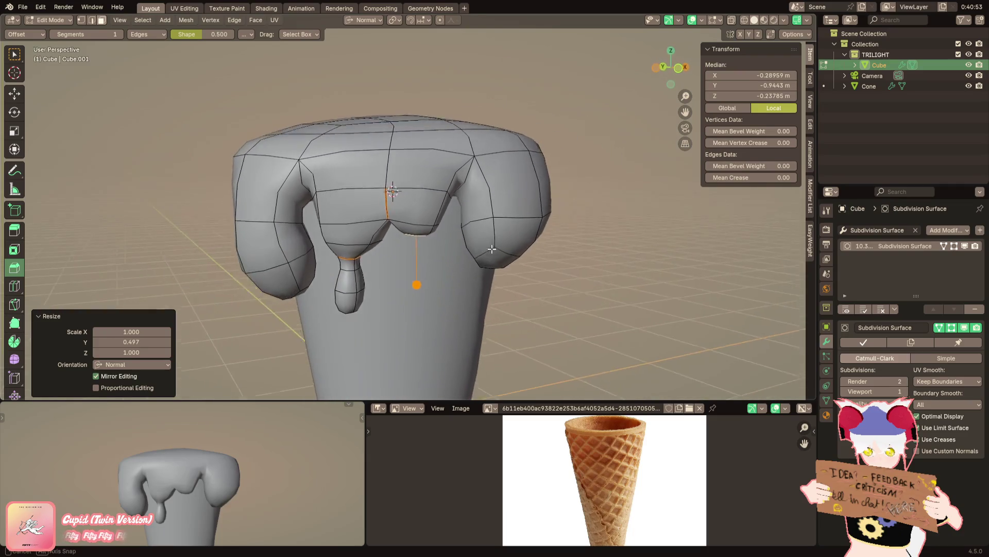
Add a centred loop cut around the bulge near the left drip
key("Tab")
key("Tab")
scroll(502, 224, "up", 2)
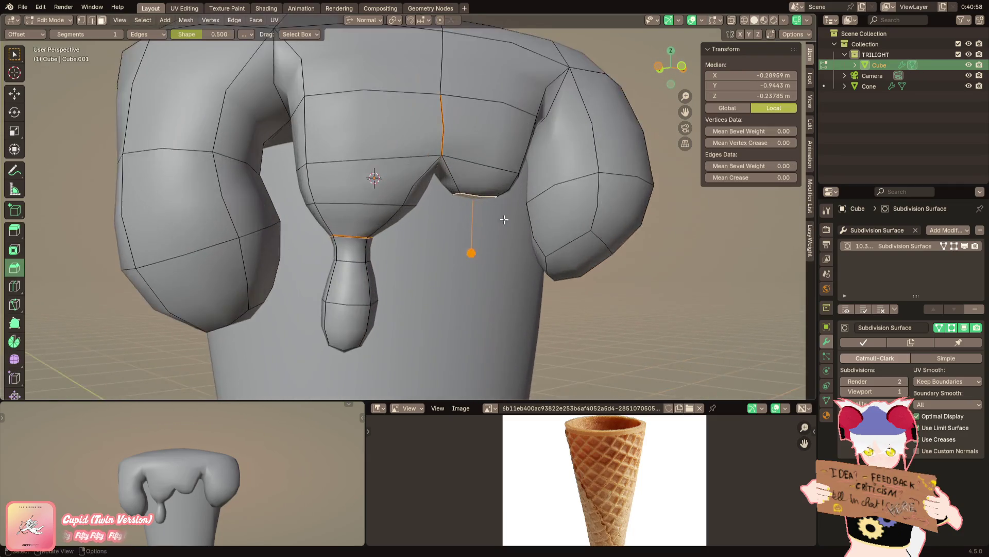
scroll(502, 221, "up", 1)
key("ctrl+r")
left_click(372, 199)
right_click(373, 200)
middle_click_drag(372, 200, 423, 200)
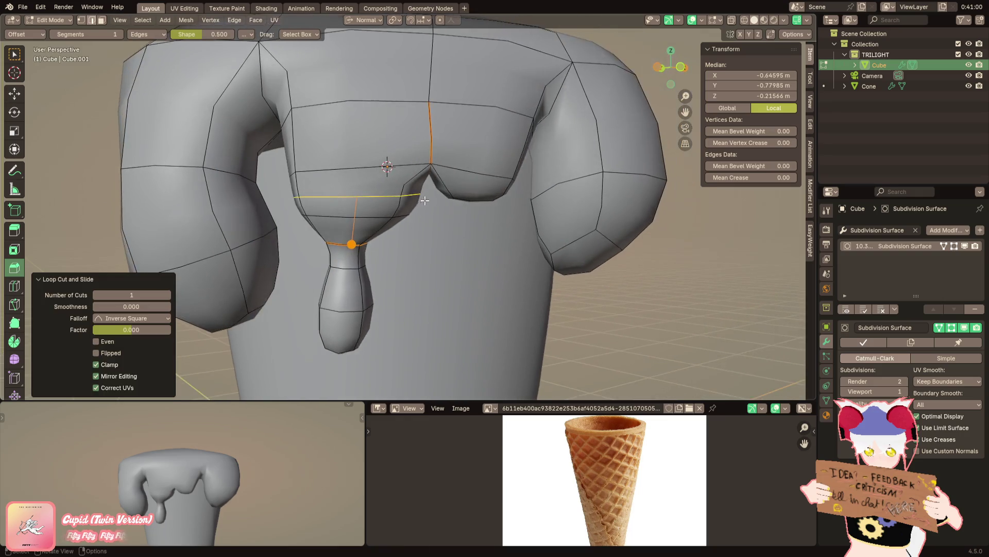
Widen the edge loop at the drip base and move it outward along its normal
left_click(420, 229)
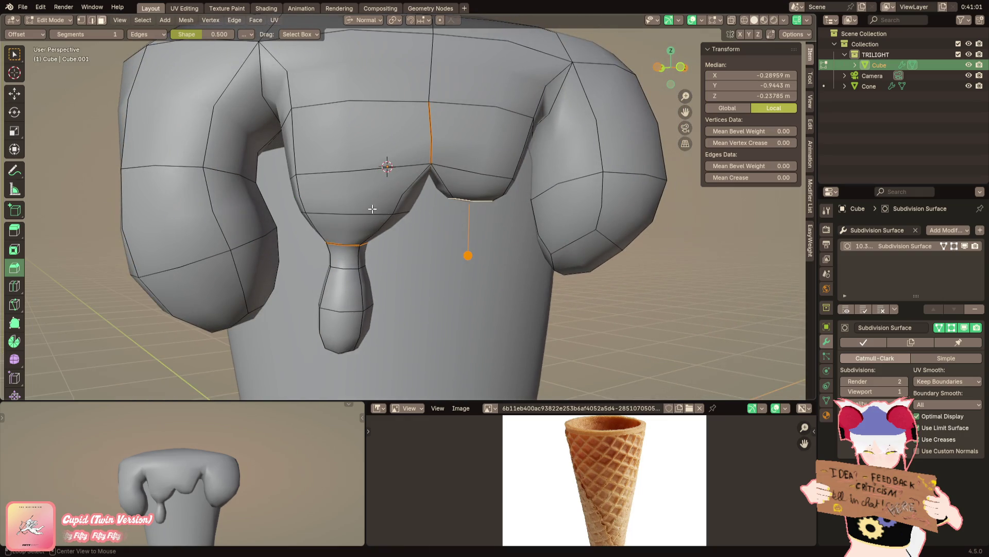
key("l")
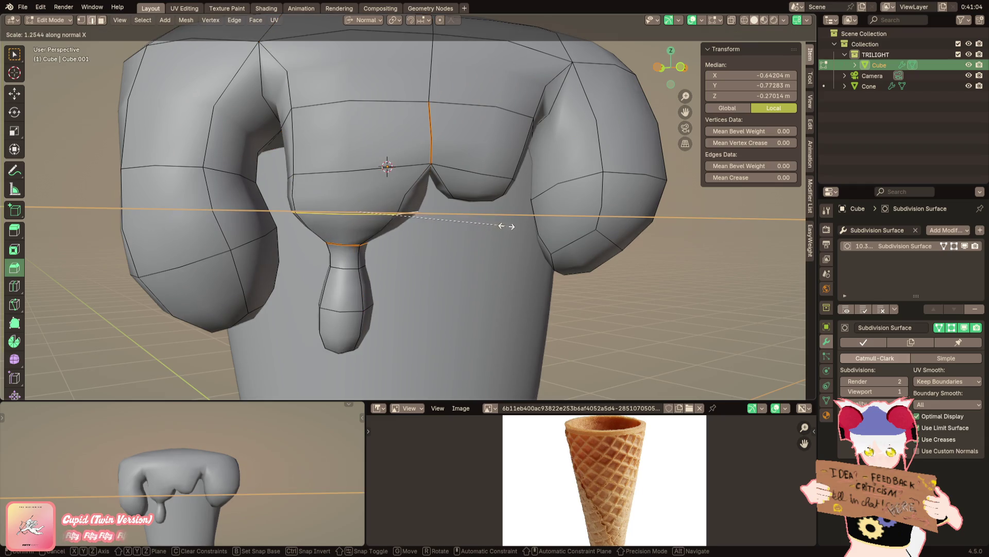
left_click(504, 223)
key("g")
left_click(521, 223)
Flatten the loop under the rim bulge to zero along normal Z, checking the unsmoothed cage
mouse_move(486, 216)
middle_mouse_down()
mouse_move(383, 174)
mouse_move(408, 139)
middle_mouse_up()
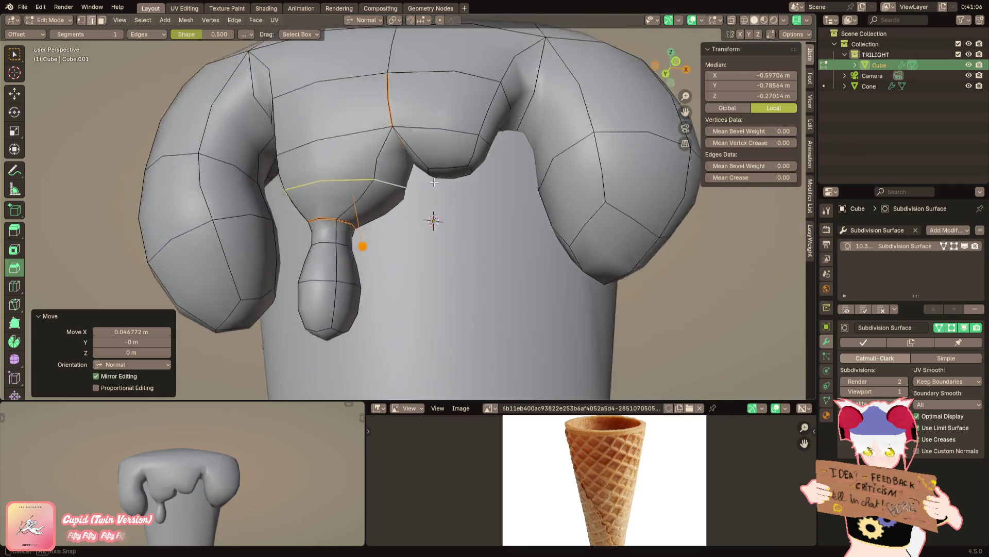
left_click(407, 140, "alt")
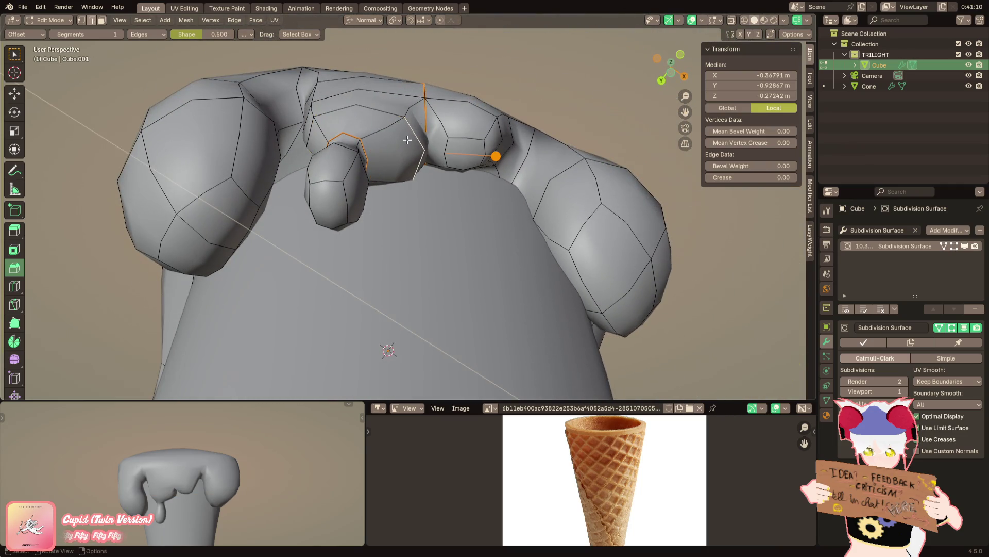
scroll(407, 141, "down", 5)
scroll(407, 142, "up", 2)
scroll(408, 141, "up", 5)
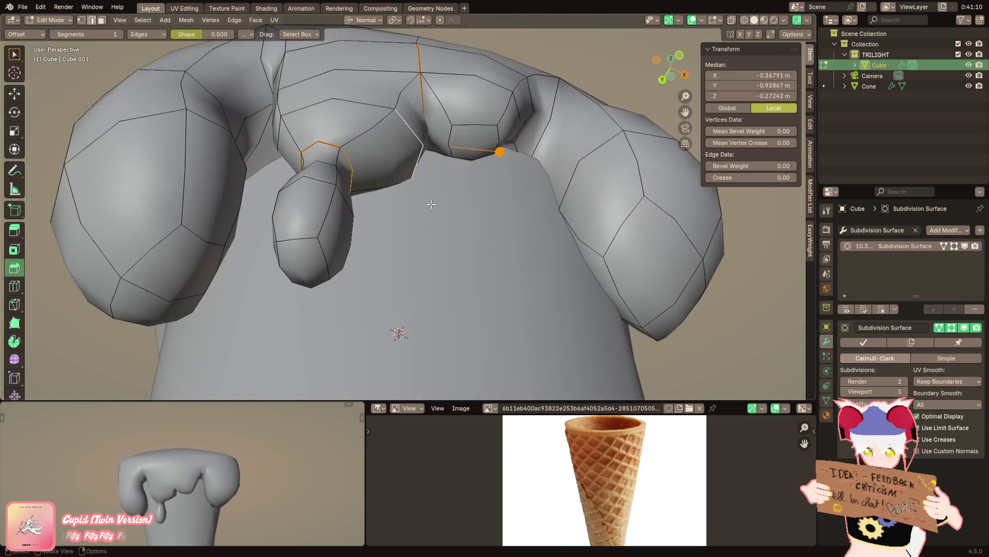
key("s")
key("x")
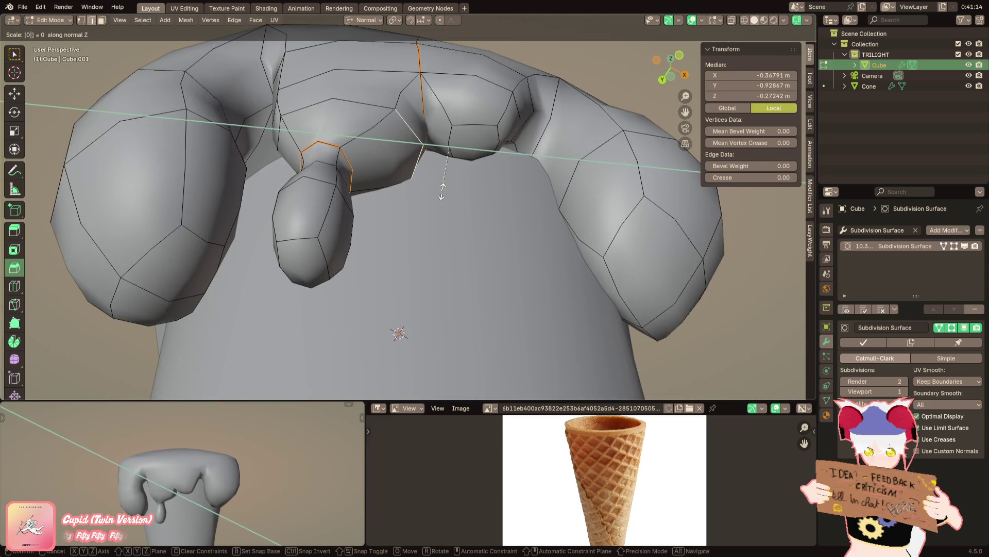
key("Return")
key("ctrl+z")
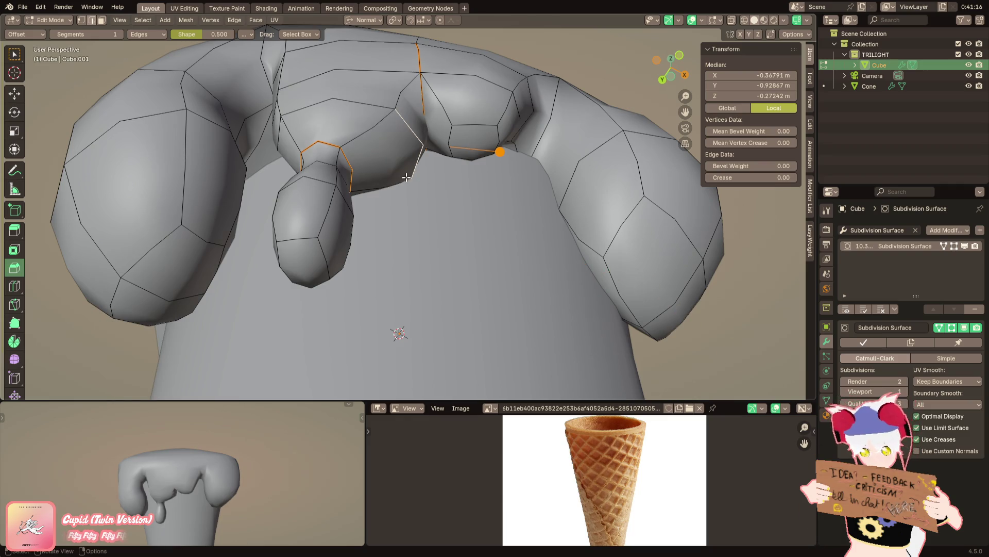
key("s")
key("z")
key("Return")
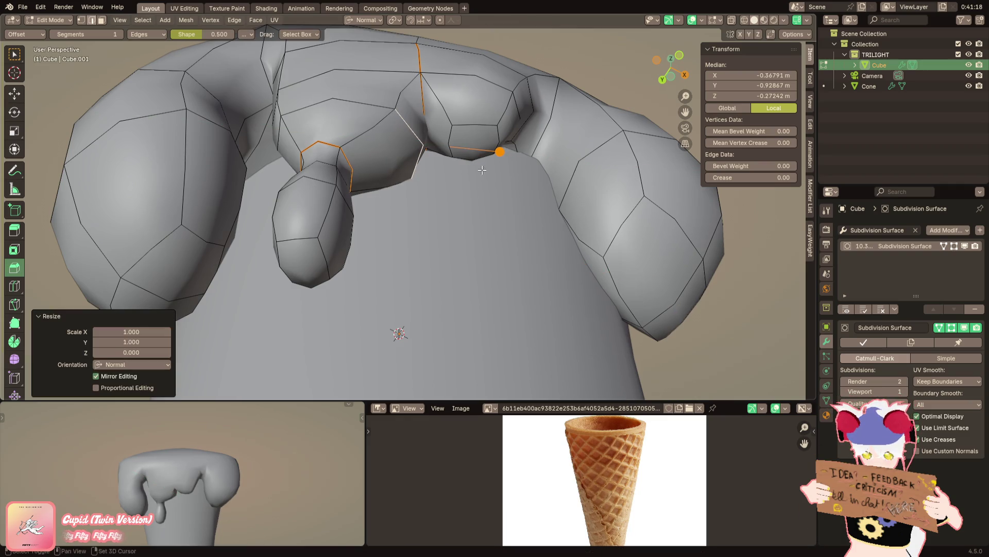
left_click(964, 246)
scroll(644, 226, "up", 3)
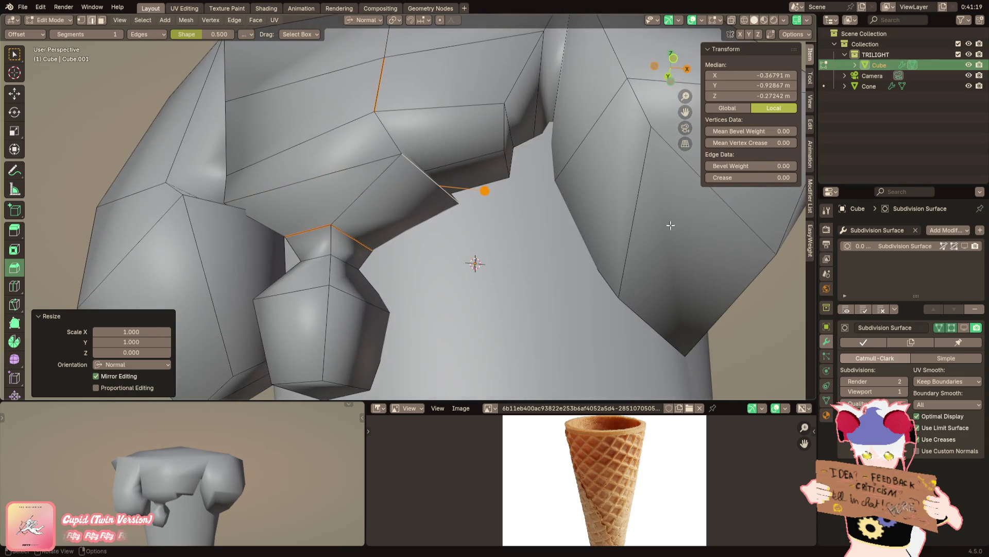
left_click(956, 246)
scroll(475, 232, "down", 5)
key("Tab")
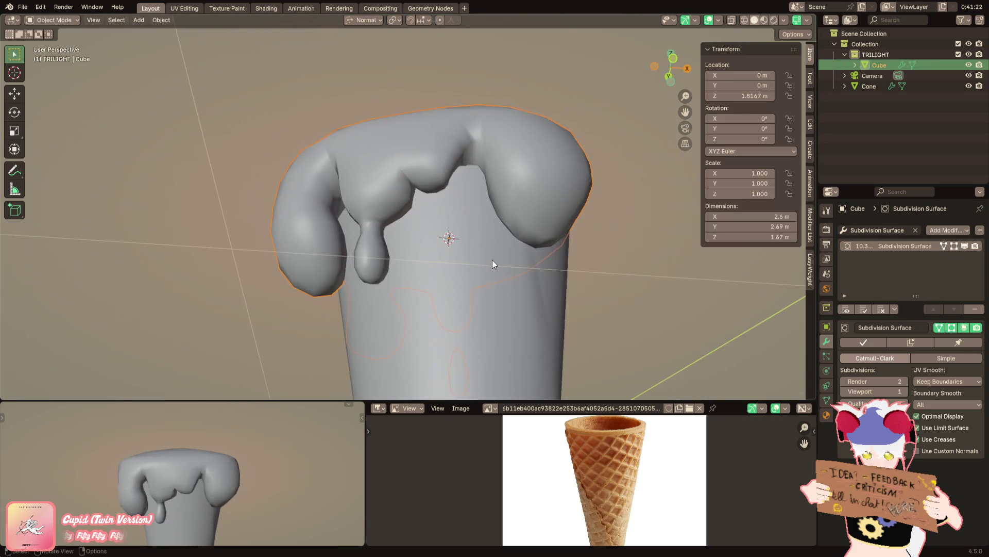
Hide the Cone and enter Edit Mode on the scoop mesh Cube
left_click(493, 260)
key("h")
middle_click_drag(492, 260, 463, 209)
left_click(468, 210)
scroll(390, 238, "up", 4)
key("Tab")
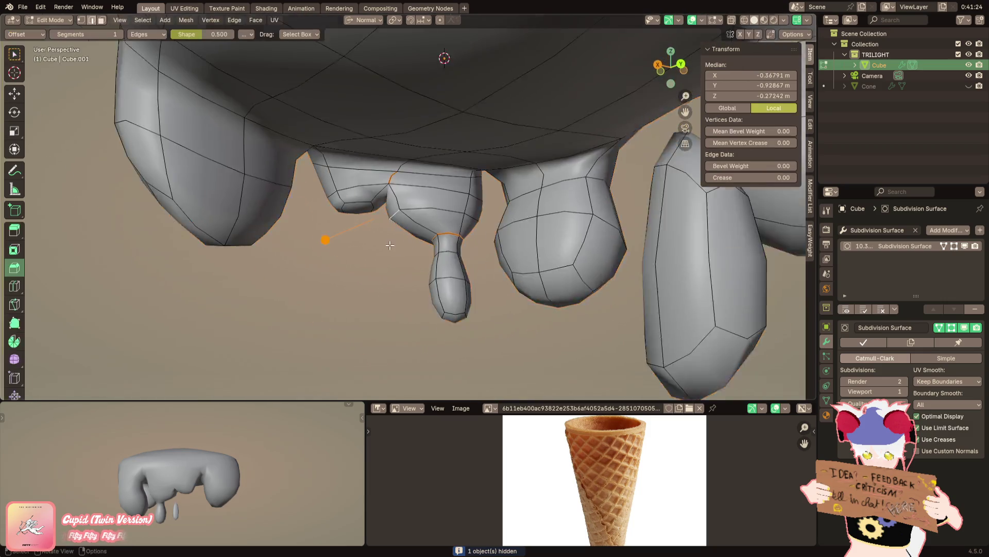
scroll(408, 218, "up", 3)
Push the selected underside edges along normal Z in two small moves
mouse_move(400, 171)
middle_mouse_down()
mouse_move(457, 213)
mouse_move(375, 233)
mouse_move(387, 233)
middle_mouse_up()
key("g")
key("z")
left_click(462, 215)
mouse_move(511, 210)
middle_mouse_down()
mouse_move(495, 212)
mouse_move(511, 204)
middle_mouse_up()
key("g")
key("z")
left_click(511, 204)
Reposition an edge loop under the rim with a free move and preview the scoop
key("g")
key("g")
key("y")
key("x")
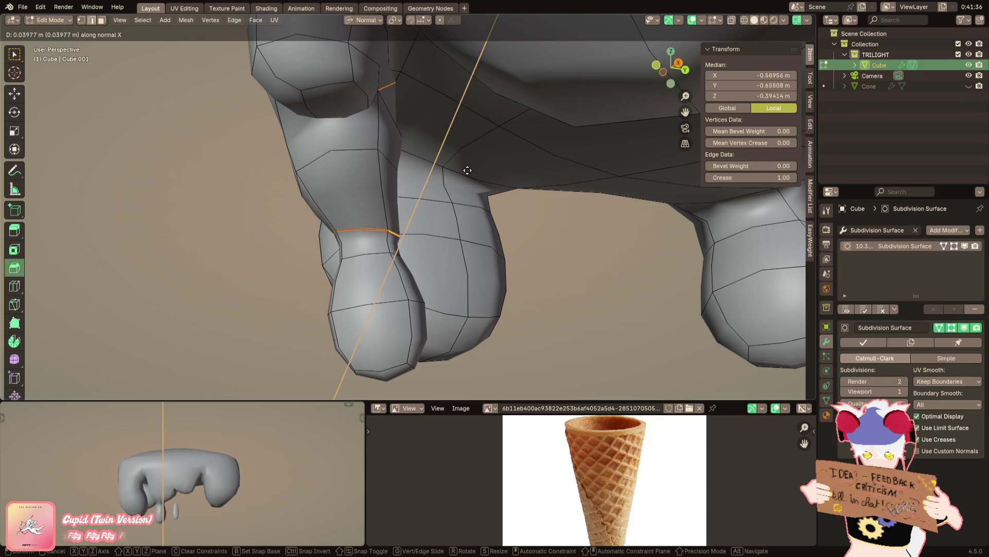
key("y")
mouse_move(457, 236)
middle_mouse_down("alt")
mouse_move(475, 221)
mouse_move(446, 215)
mouse_move(447, 169)
mouse_move(435, 189)
mouse_move(467, 184)
mouse_move(437, 211)
middle_mouse_up("alt")
left_click(512, 213)
key("Tab")
key("Tab")
key("g")
Nudge a vertex under the central lobe, undo a face move, and select the face beside the creased edge
left_click(440, 177)
scroll(467, 184, "down", 3)
scroll(442, 208, "down", 2)
scroll(438, 211, "up", 2)
left_click(434, 216)
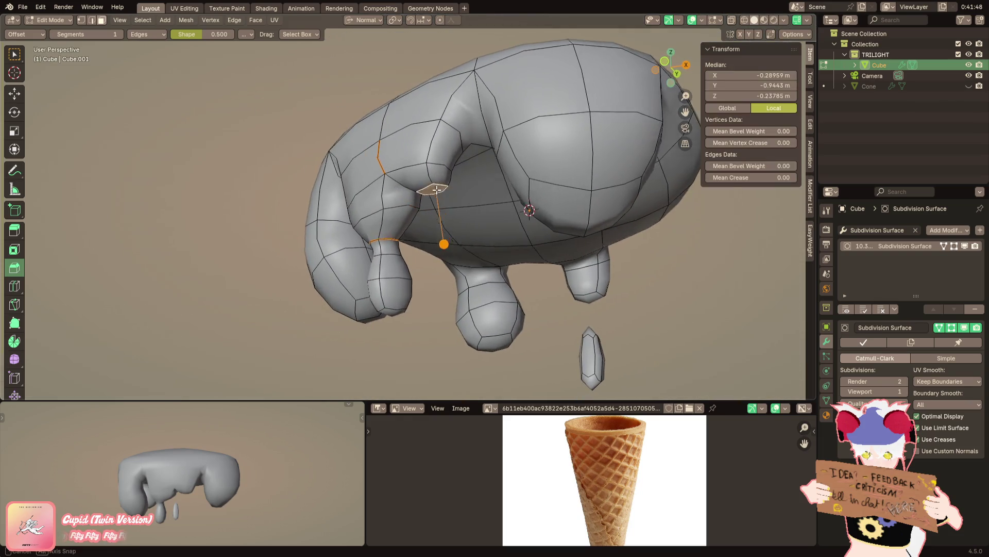
scroll(434, 215, "up", 4)
middle_click_drag(364, 189, 652, 190)
key("g")
scroll(379, 186, "up", 3)
scroll(389, 180, "up", 2)
left_click(388, 180)
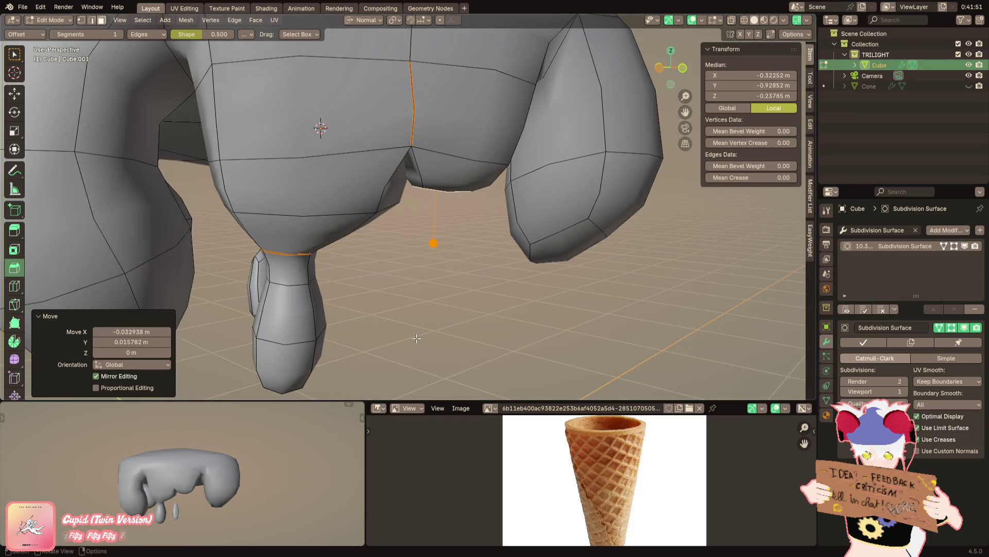
key("ctrl+z")
middle_click_drag(415, 337, 402, 310)
scroll(402, 310, "up", 2)
scroll(180, 496, "up", 2)
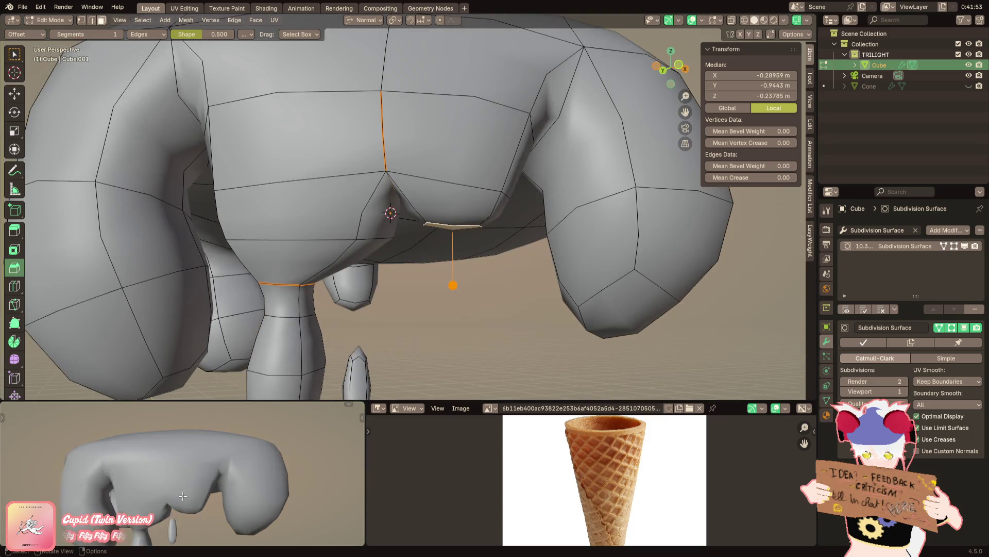
middle_click_drag(181, 497, 194, 488)
middle_click_drag(391, 231, 404, 249)
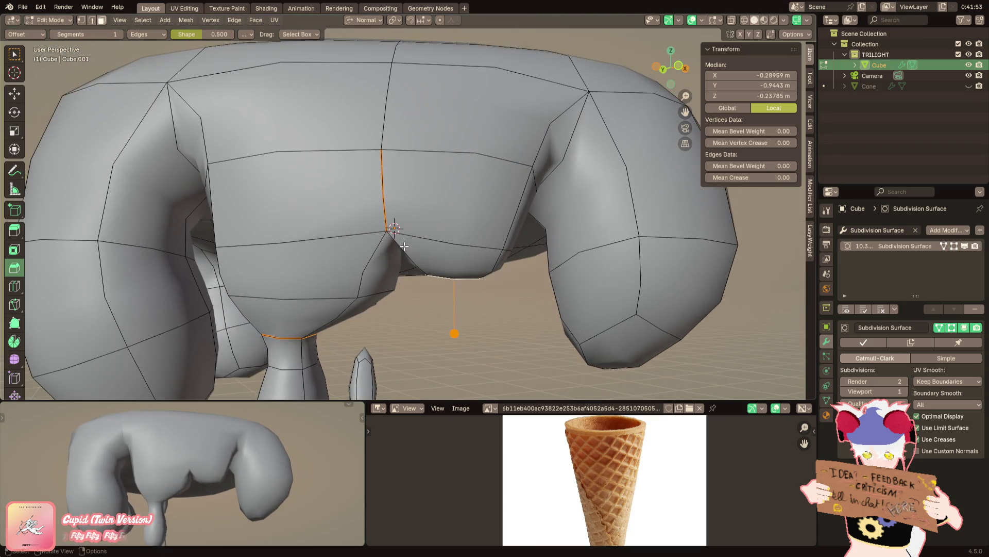
left_click(398, 207, "shift")
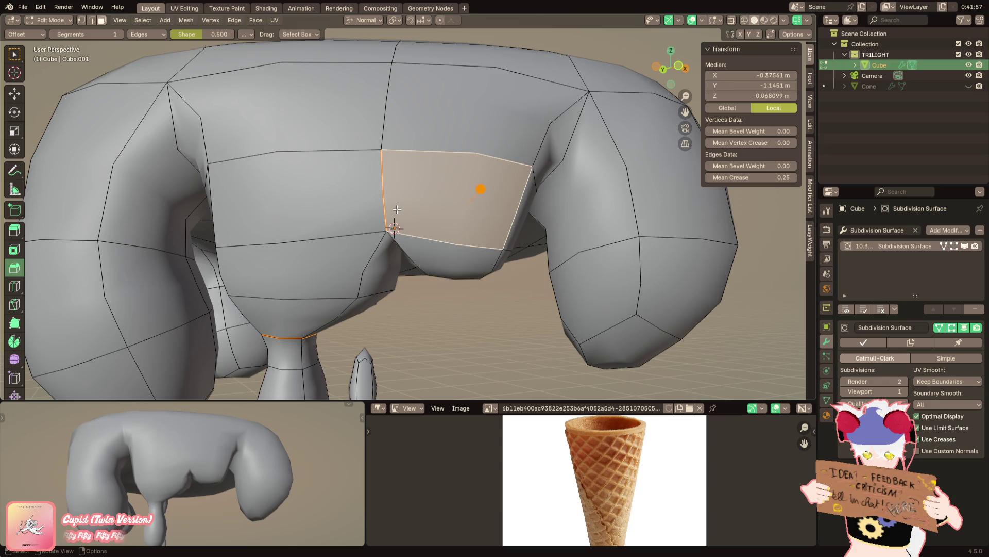
Bevel the drip's creased vertical edge with Ctrl+B
left_click(395, 214)
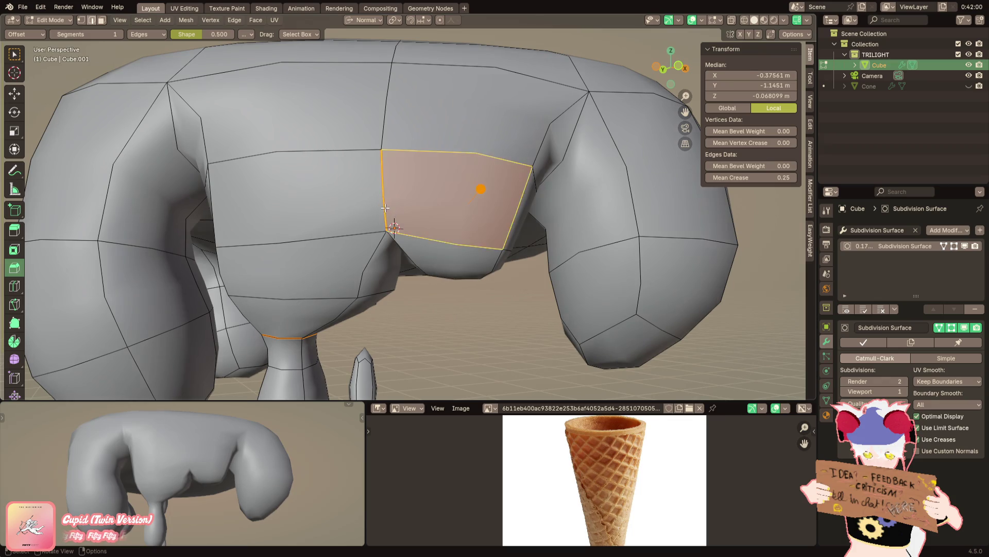
middle_click_drag(396, 214, 386, 169)
middle_click_drag(422, 228, 275, 247)
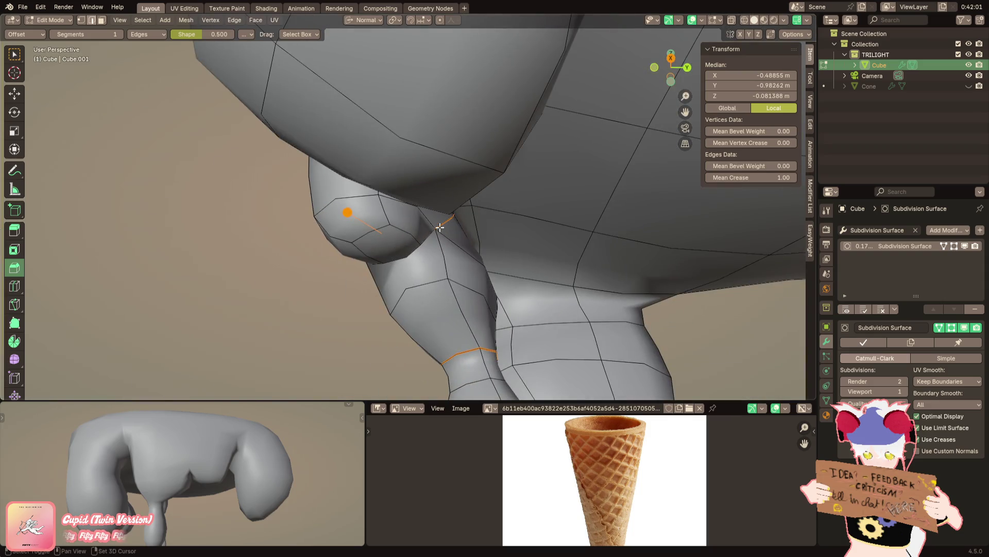
middle_click_drag(436, 227, 420, 182)
key("ctrl+b")
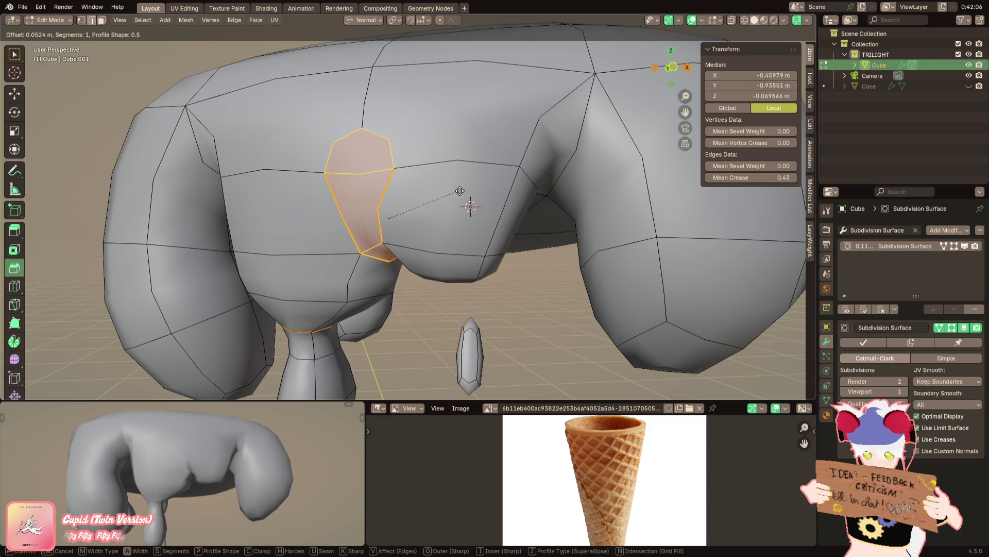
left_click(459, 191)
Merge two pairs of stray drip vertices At Last
middle_click_drag(459, 191, 480, 198)
right_click(479, 198)
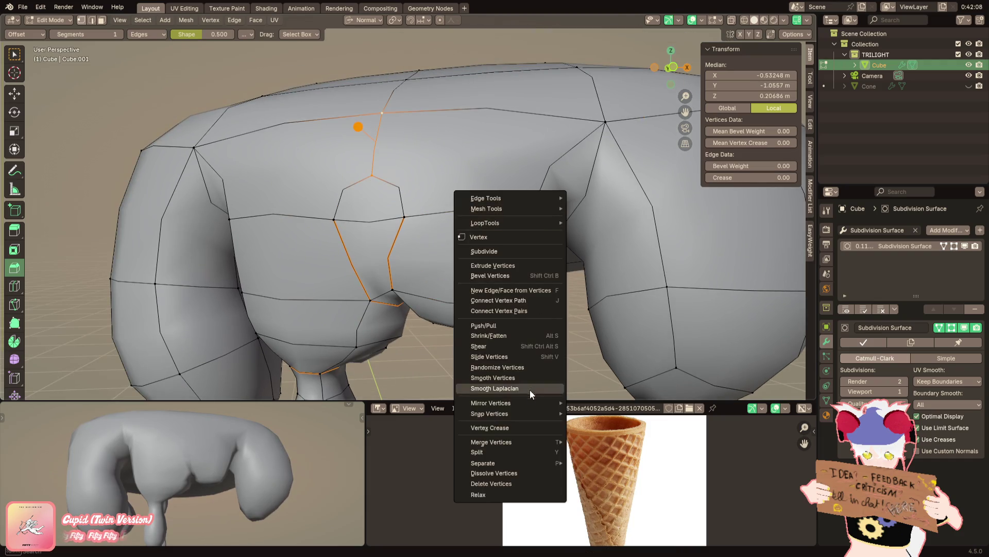
left_click(592, 488)
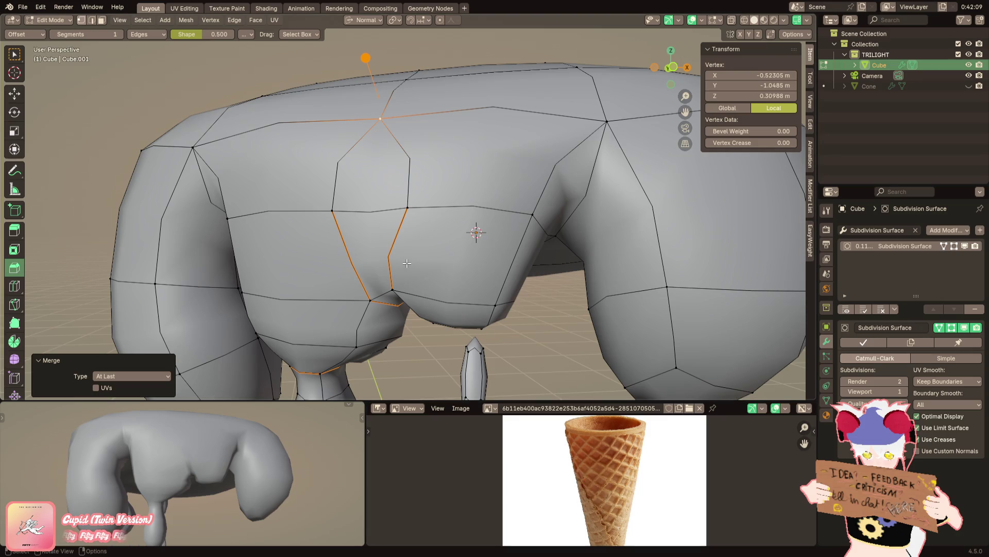
left_click(406, 263)
middle_click_drag(406, 264, 407, 226)
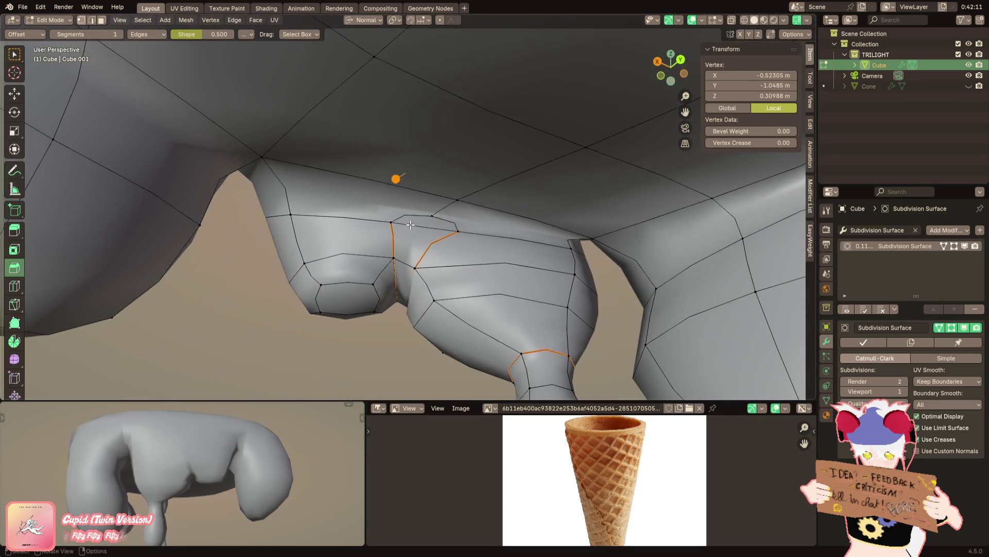
right_click(533, 270)
left_click(605, 310)
Select all the flat faces on the scoop's underside in face mode
mouse_move(605, 311)
middle_mouse_down()
mouse_move(516, 232)
mouse_move(362, 215)
mouse_move(424, 208)
middle_mouse_up()
key("3")
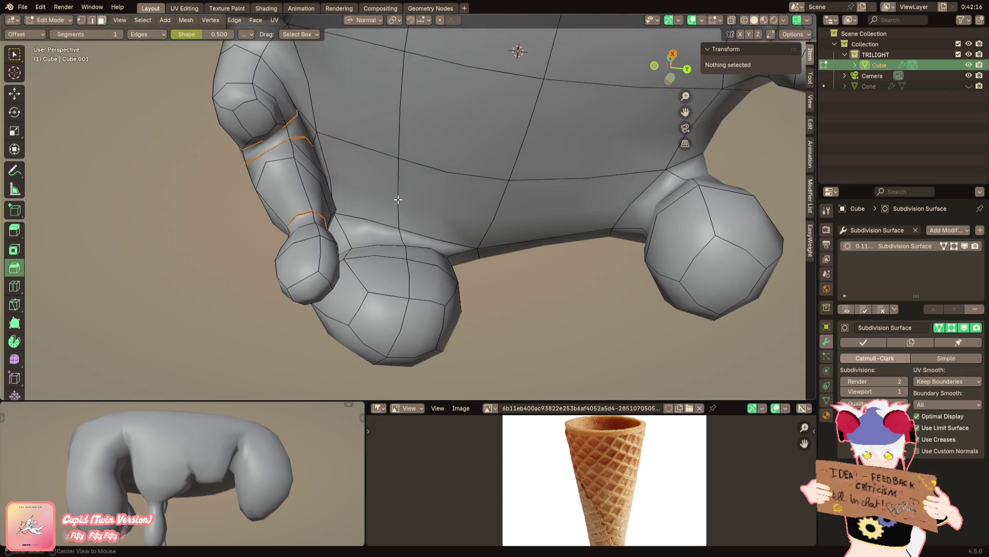
left_click(398, 207, "alt")
left_click(540, 246, "ctrl")
middle_click_drag(540, 247, 479, 194)
left_click(479, 194, "shift")
left_click(372, 155, "shift")
left_click(435, 101, "shift")
middle_click_drag(435, 101, 413, 139)
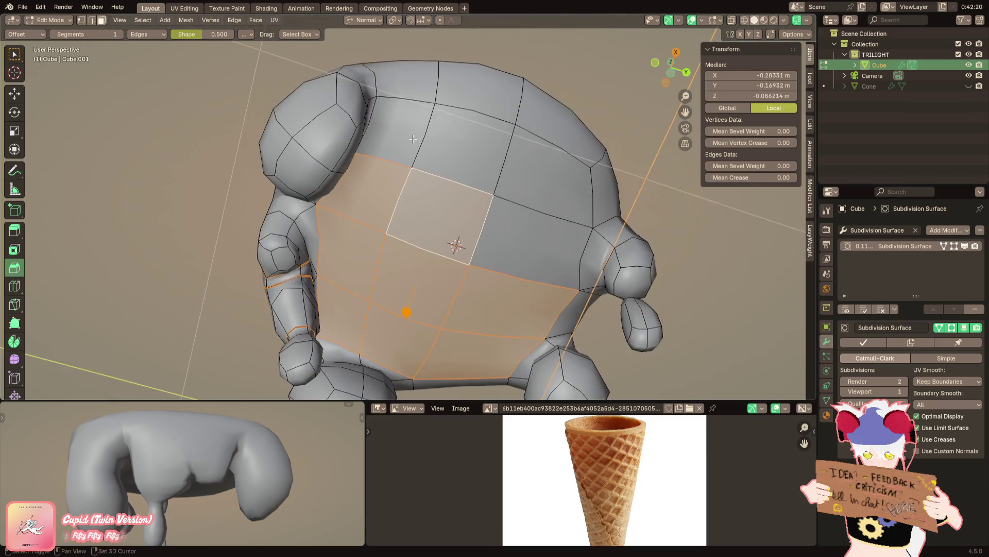
left_click(544, 167, "shift")
left_click(522, 237, "shift")
Delete the underside via Only Edges & Faces, leaving an open shell, and show the cone again
key("x")
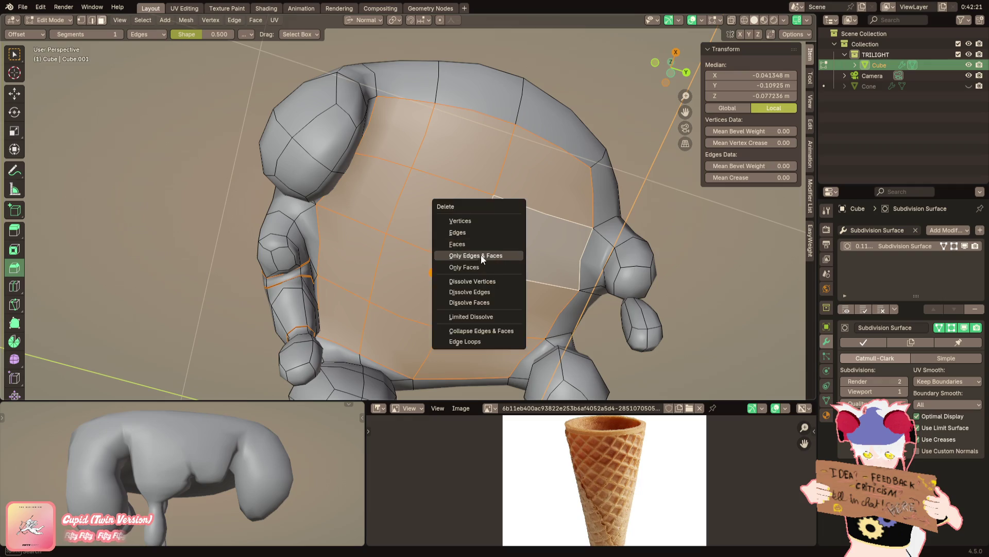
left_click(474, 244)
middle_click_drag(425, 245, 642, 272)
scroll(641, 272, "down", 3)
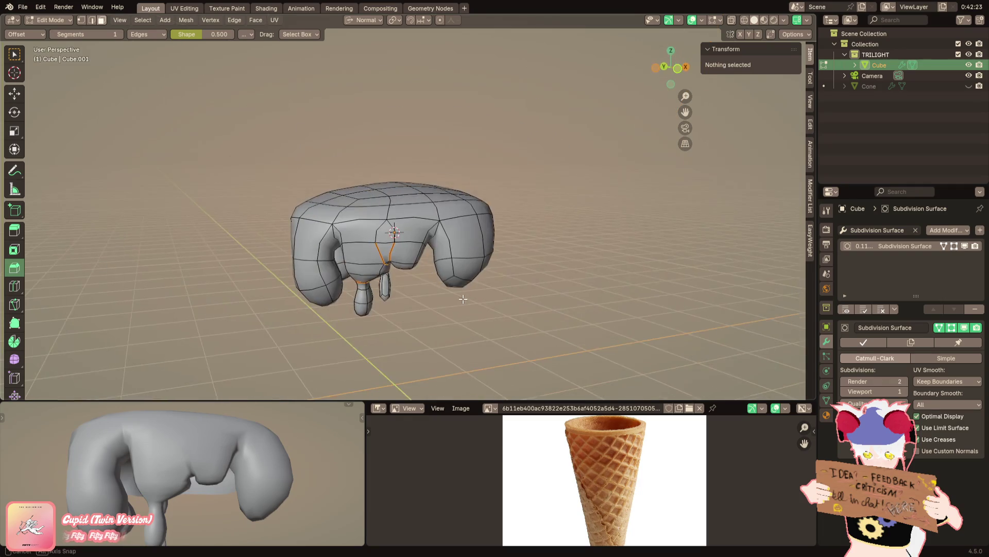
left_click(969, 86)
Hide the cone, select the scoop's inner bottom rim loop and scale it down slightly
mouse_move(464, 232)
middle_mouse_down()
mouse_move(526, 193)
mouse_move(513, 221)
mouse_move(541, 228)
middle_mouse_up()
key("alt+a")
left_click(526, 194, "alt")
key("alt+a")
scroll(510, 221, "up", 1)
left_click(969, 86)
middle_click_drag(464, 232, 464, 185)
left_click(463, 178, "alt")
scroll(463, 178, "up", 2)
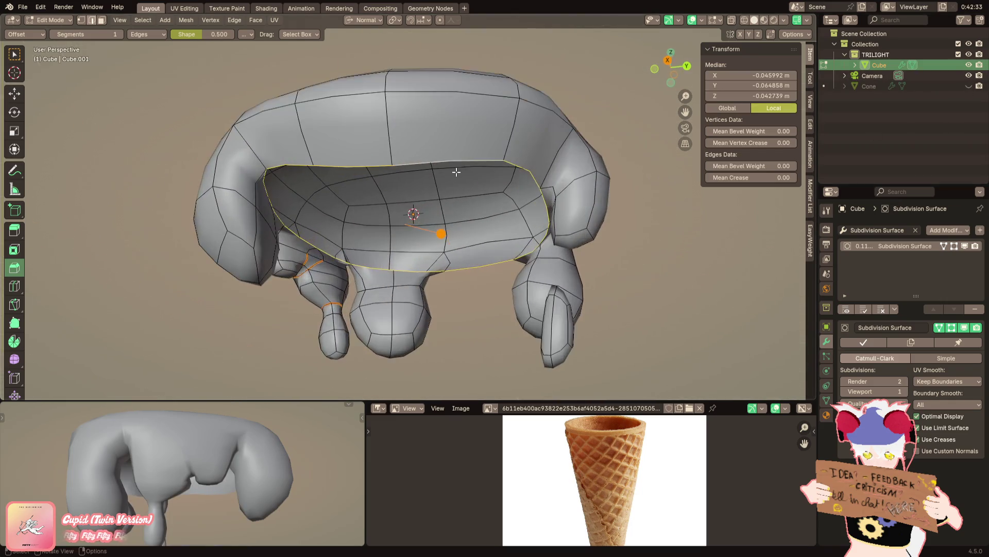
key("s")
left_click(545, 144)
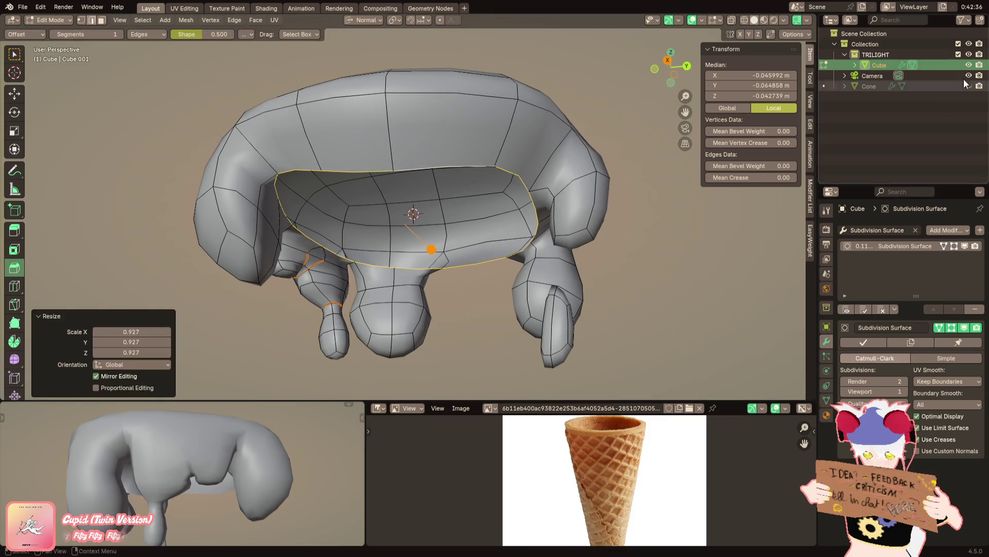
Show the cone again and shift the rim loop along its normal onto the cone top, then undo the move
left_click(969, 86)
middle_click_drag(464, 232, 518, 224)
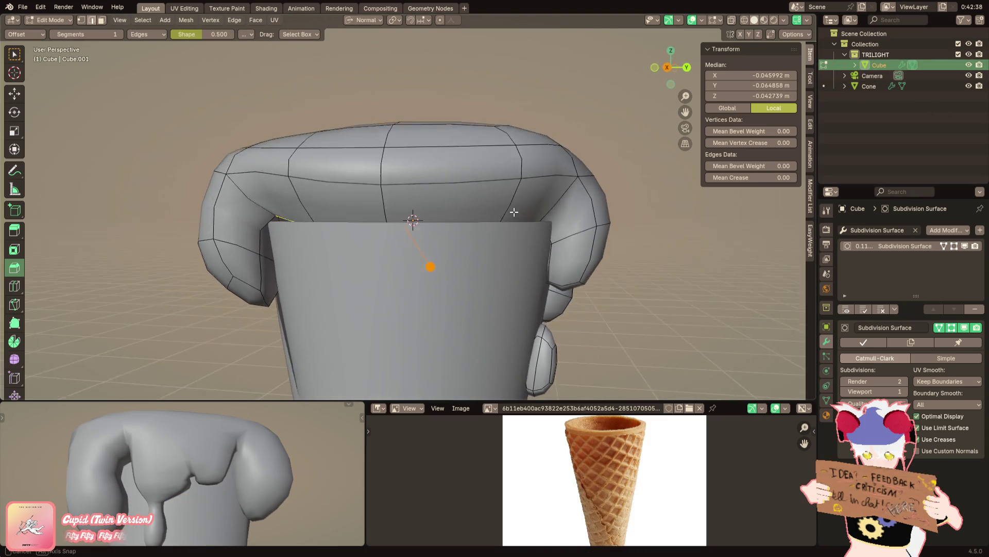
key("g")
key("x")
left_click(409, 217)
mouse_move(409, 216)
middle_mouse_down()
mouse_move(383, 196)
mouse_move(542, 210)
mouse_move(653, 186)
mouse_move(423, 187)
mouse_move(423, 202)
middle_mouse_up()
key("ctrl+z")
key("ctrl+z")
scroll(542, 211, "down", 2)
scroll(542, 211, "up", 2)
scroll(423, 187, "up", 3)
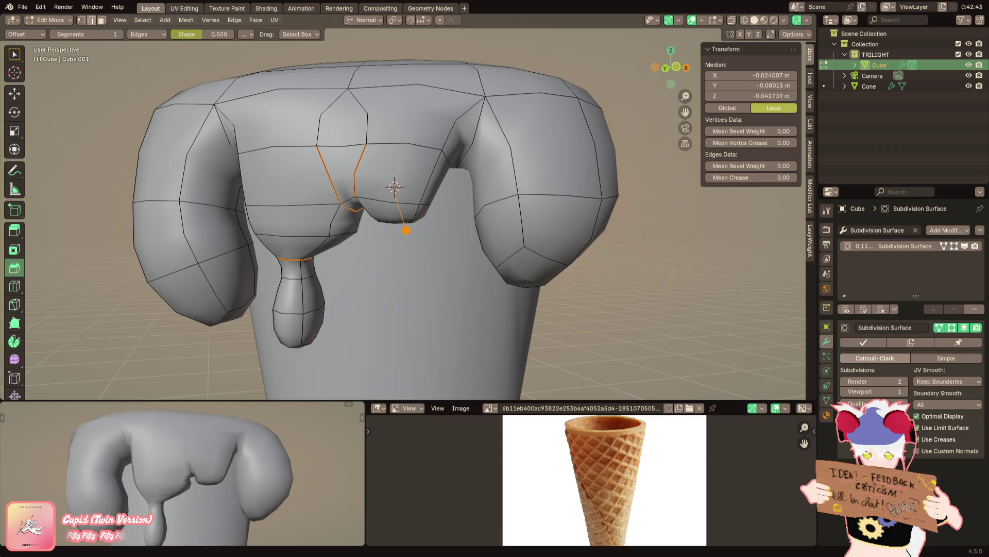
scroll(309, 236, "up", 1)
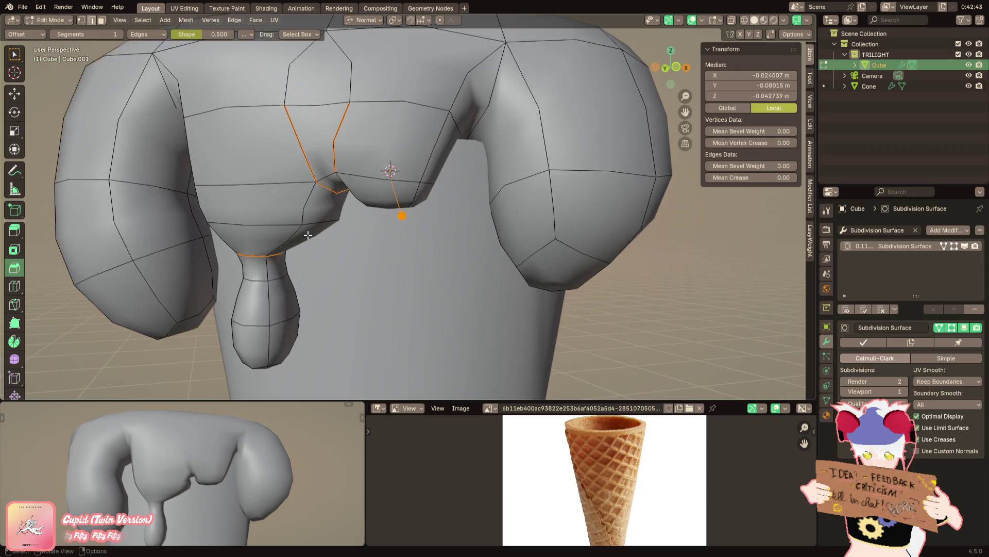
scroll(309, 224, "up", 2)
scroll(302, 276, "up", 2)
scroll(301, 300, "down", 1)
Clear the crease (-1) on the drip's side edges so they smooth out
left_click(319, 245, "shift")
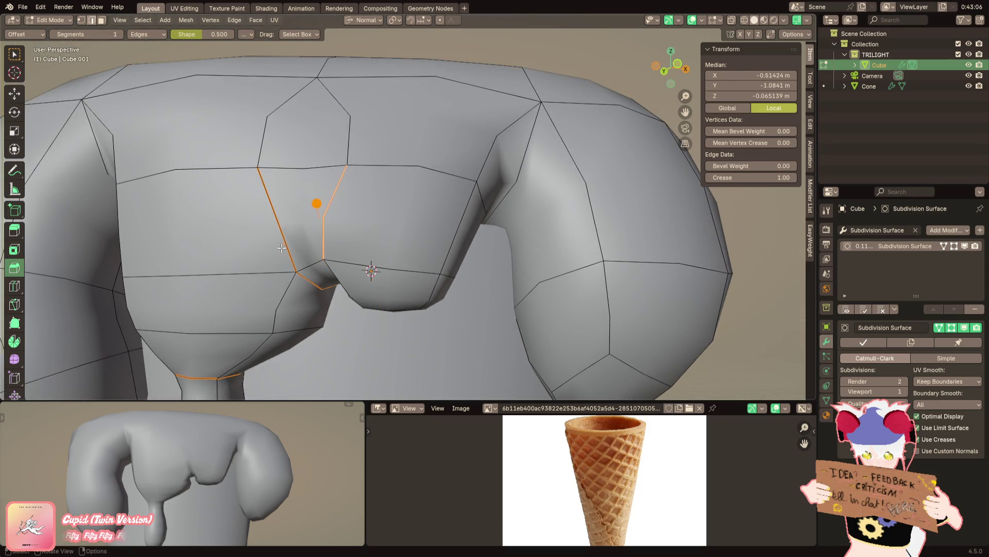
left_click(277, 220, "shift")
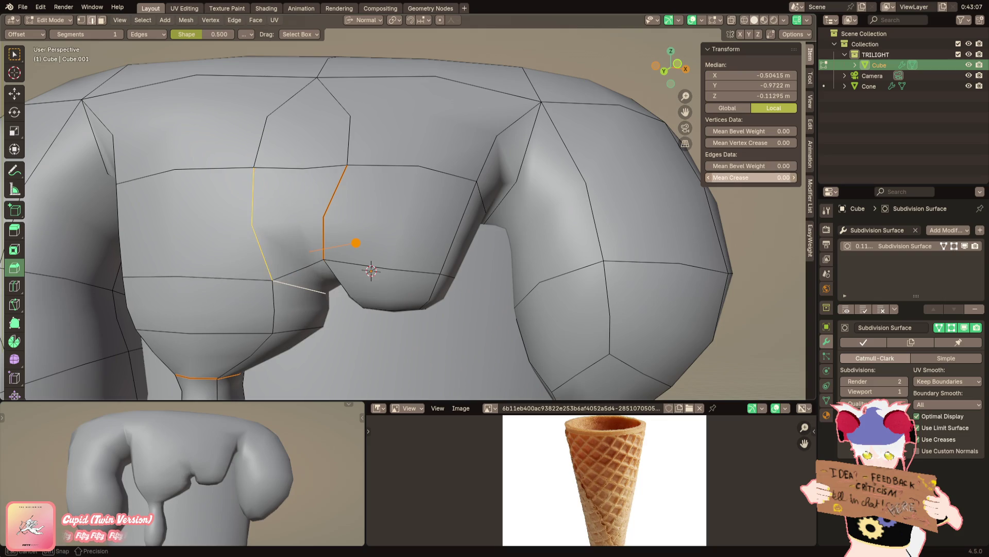
middle_click_drag(321, 226, 391, 133, "shift")
key("shift+e")
key("Return")
Hide the cone again and select an edge near the side drip from below
middle_click_drag(466, 196, 846, 137)
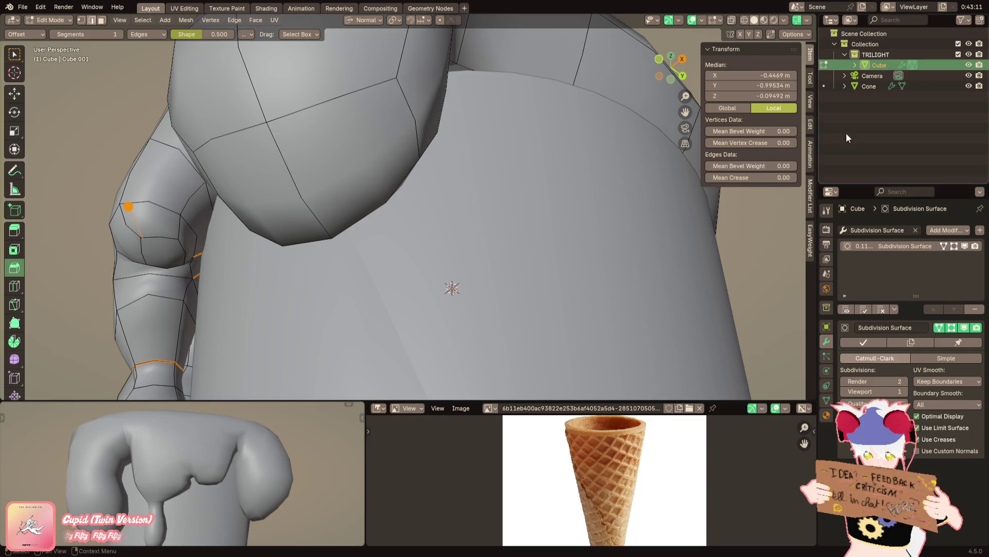
left_click(969, 85)
middle_click_drag(478, 239, 325, 255)
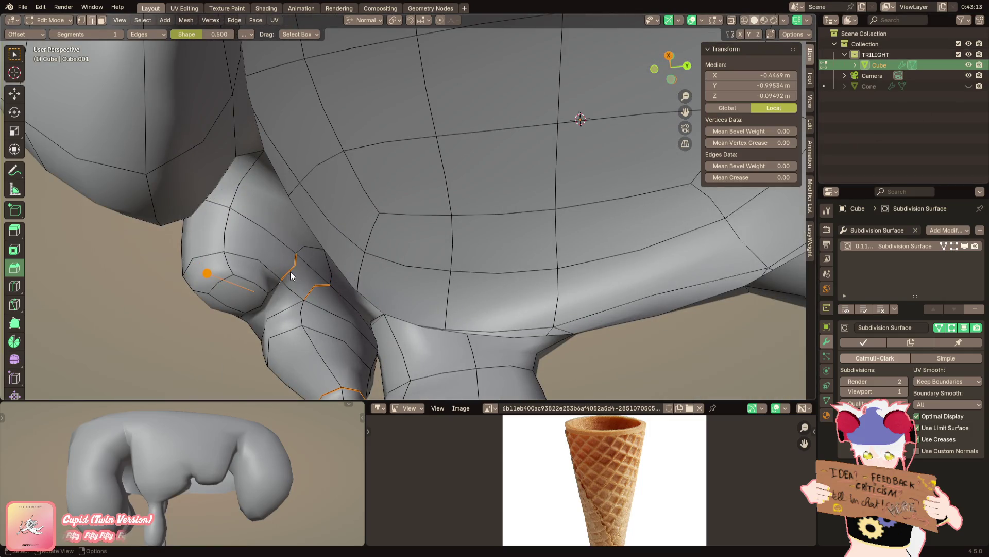
left_click(321, 255, "shift")
mouse_move(309, 294)
middle_mouse_down()
mouse_move(459, 298)
mouse_move(471, 281)
mouse_move(525, 297)
mouse_move(305, 282)
middle_mouse_up()
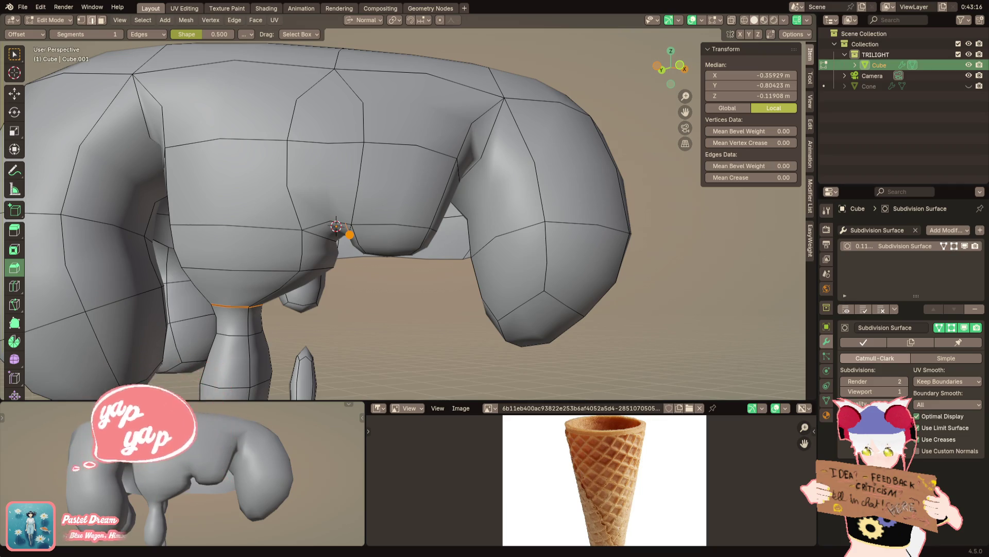
scroll(337, 224, "up", 2)
scroll(337, 224, "up", 2)
middle_click_drag(390, 243, 396, 204, "shift")
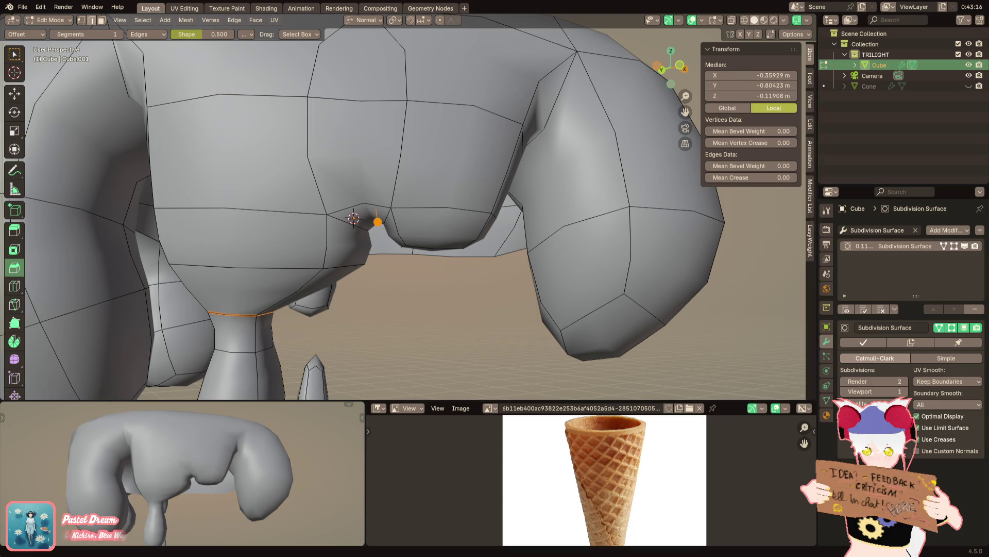
middle_click_drag(217, 283, 180, 400)
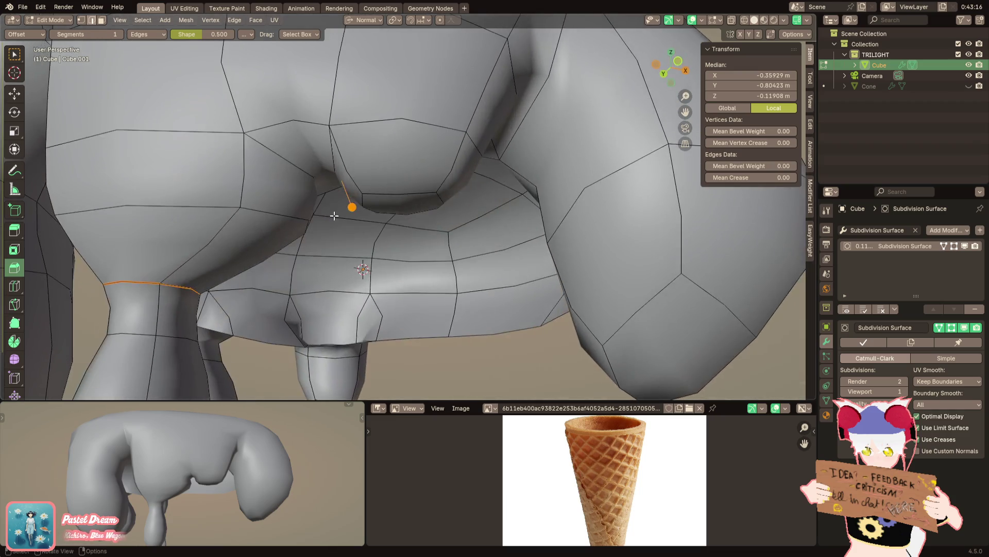
scroll(179, 394, "down", 5)
scroll(180, 395, "down", 2)
With subdivision preview off, nudge a scoop vertex into place twice, then re-enable the preview
key("alt+a")
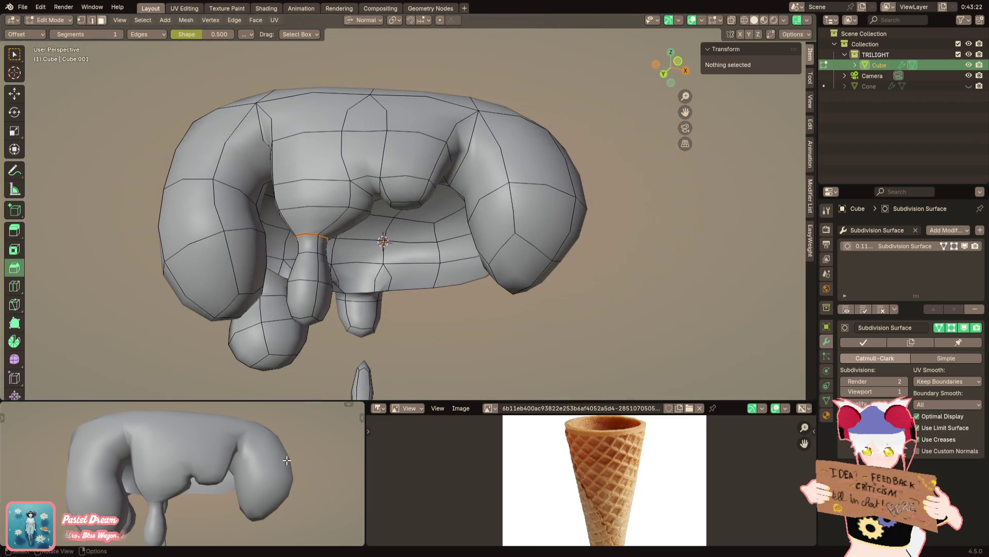
scroll(433, 233, "up", 3)
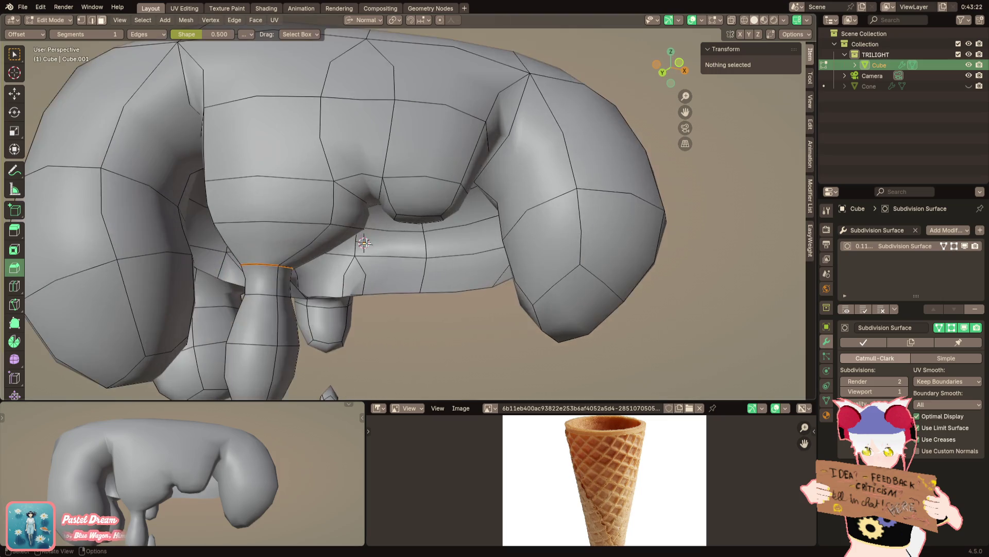
left_click(441, 237)
middle_click_drag(442, 237, 421, 208)
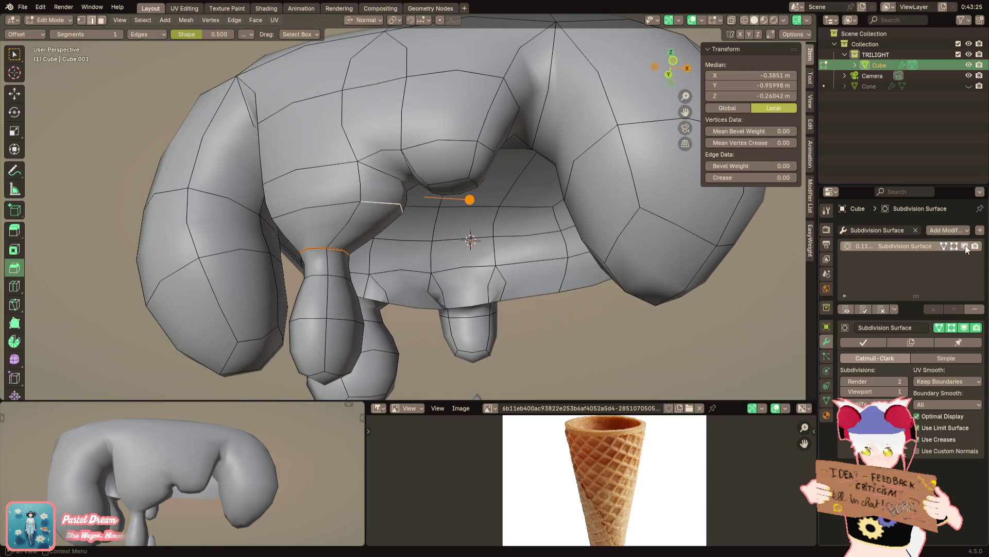
left_click(965, 245)
mouse_move(541, 232)
middle_mouse_down()
mouse_move(584, 273)
mouse_move(570, 276)
middle_mouse_up()
key("g")
key("g")
left_click(583, 272)
key("g")
left_click(573, 274)
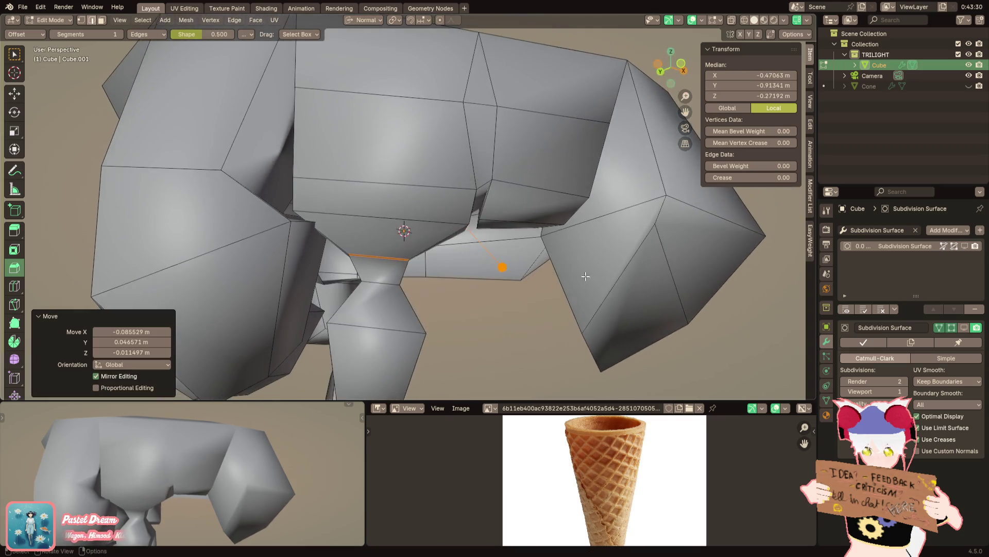
left_click(965, 245)
scroll(489, 333, "down", 5)
Push a face under the right lobe out along its normal to form a small pointed nub
key("Tab")
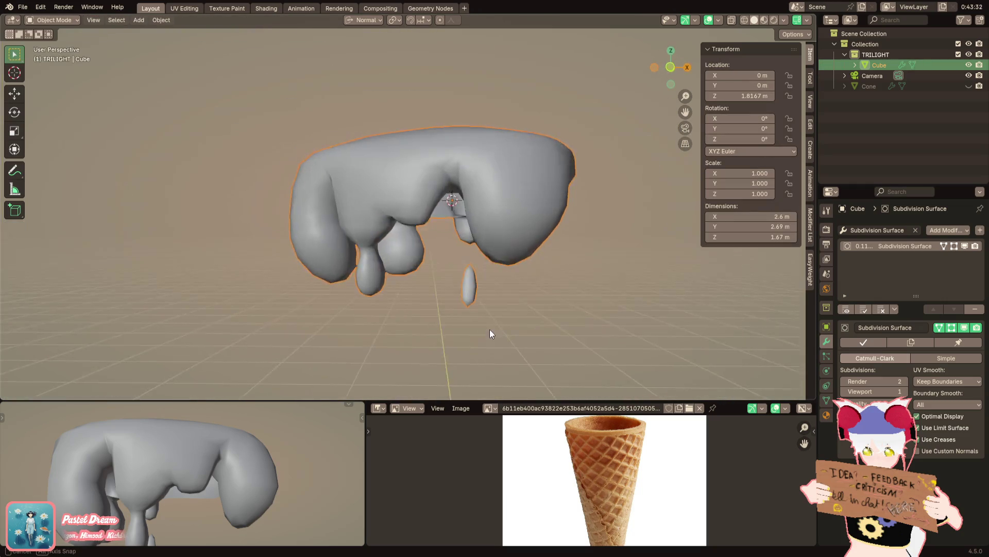
middle_click_drag(489, 329, 549, 333)
scroll(531, 341, "up", 1)
key("Tab")
scroll(468, 283, "up", 2)
mouse_move(468, 283)
middle_mouse_down()
mouse_move(400, 262)
mouse_move(464, 247)
middle_mouse_up()
left_click(400, 261)
key("alt+s")
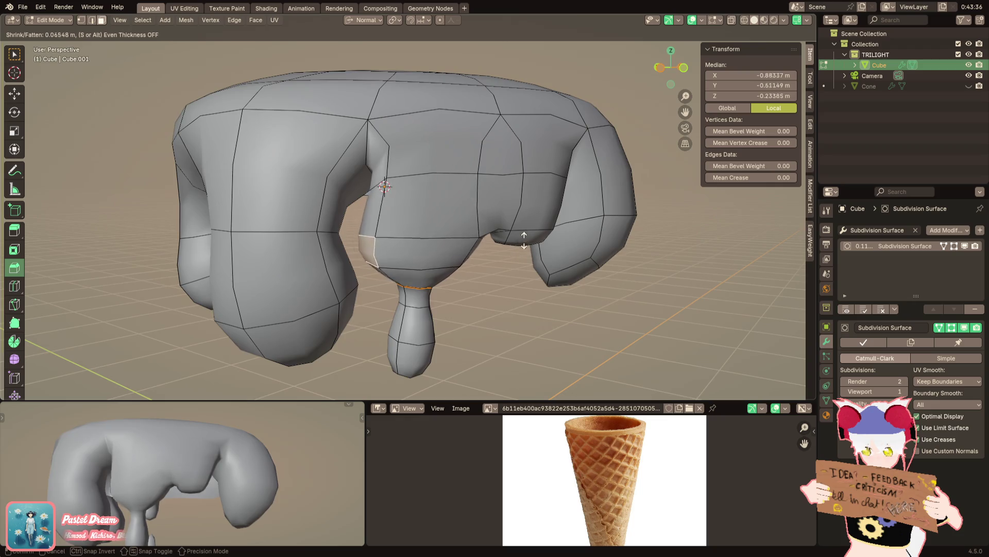
left_click(524, 239)
middle_click_drag(524, 239, 476, 221)
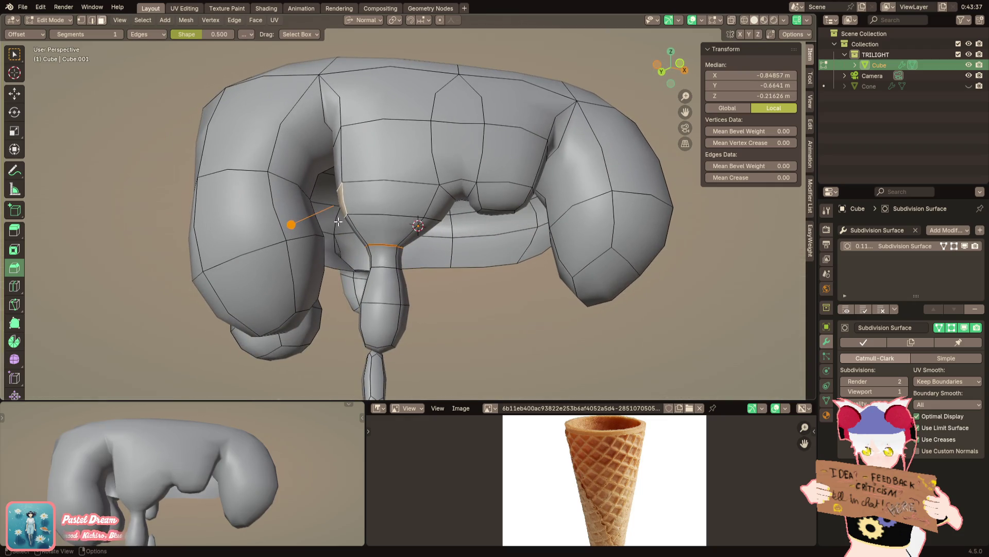
Check the smoothed scoop in object mode, then return to mesh editing viewed from below the drips
key("Tab")
scroll(413, 232, "down", 3)
mouse_move(413, 233)
middle_mouse_down()
mouse_move(354, 263)
mouse_move(384, 274)
middle_mouse_up()
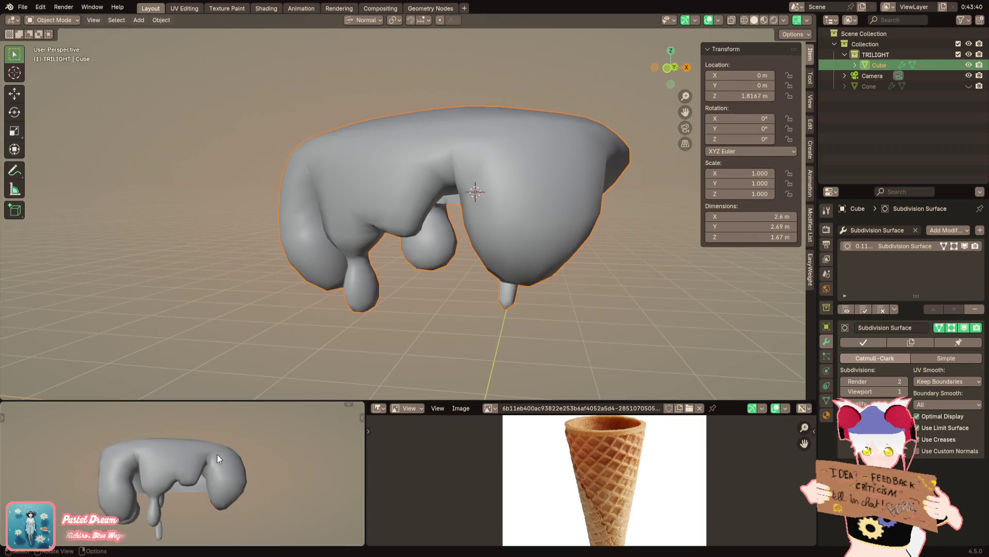
key("Tab")
scroll(464, 235, "up", 2)
scroll(464, 235, "up", 3)
mouse_move(465, 232)
middle_mouse_down()
mouse_move(453, 260)
mouse_move(416, 199)
mouse_move(437, 216)
middle_mouse_up()
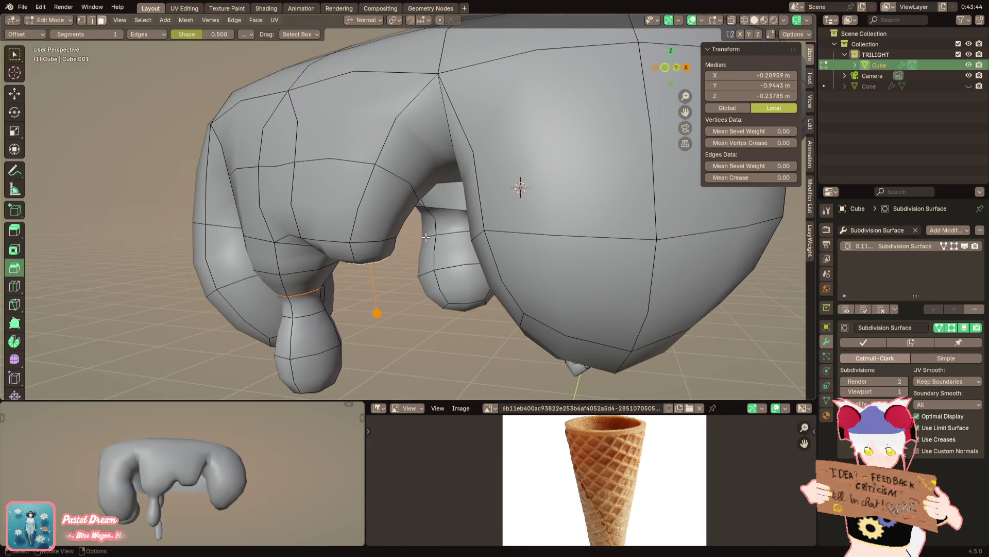
Add an edge loop across the drip and resize it
left_click(424, 264)
mouse_move(424, 265)
middle_mouse_down()
mouse_move(473, 242)
mouse_move(541, 231)
mouse_move(479, 240)
mouse_move(443, 257)
mouse_move(601, 223)
middle_mouse_up()
key("s")
left_click(541, 232)
scroll(601, 224, "down", 2)
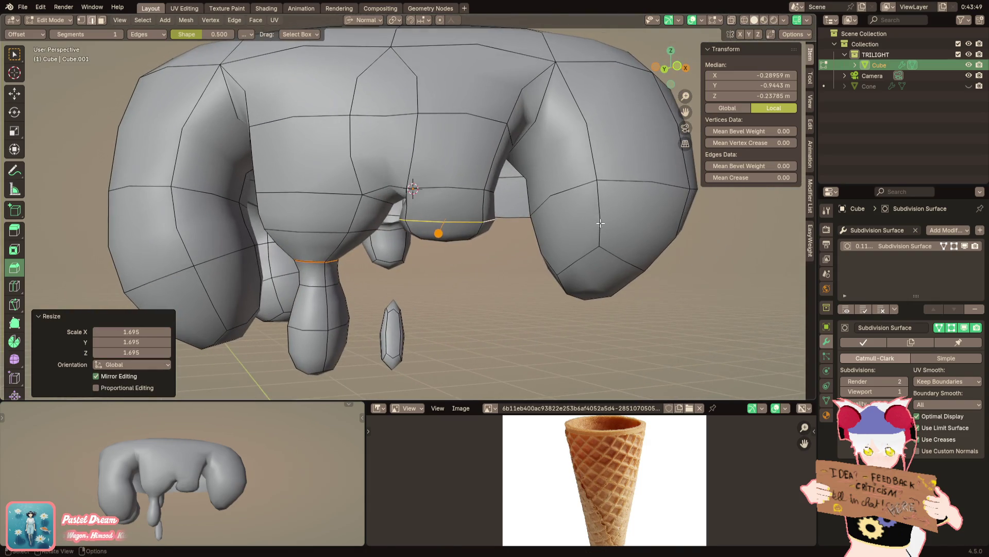
Shrink the edge loop at the bulb's neck and nudge it along the normal
left_click(408, 225, "alt")
mouse_move(408, 226)
middle_mouse_down()
mouse_move(476, 216)
mouse_move(387, 278)
middle_mouse_up()
scroll(418, 222, "up", 2)
key("s")
left_click(418, 222)
key("g")
key("z")
key("z")
left_click(418, 223)
middle_click_drag(335, 315, 325, 325)
scroll(230, 486, "down", 3)
Crease the neck loop fully (1) and show the cone again
mouse_move(230, 486)
middle_mouse_down()
mouse_move(250, 486)
mouse_move(154, 469)
middle_mouse_up()
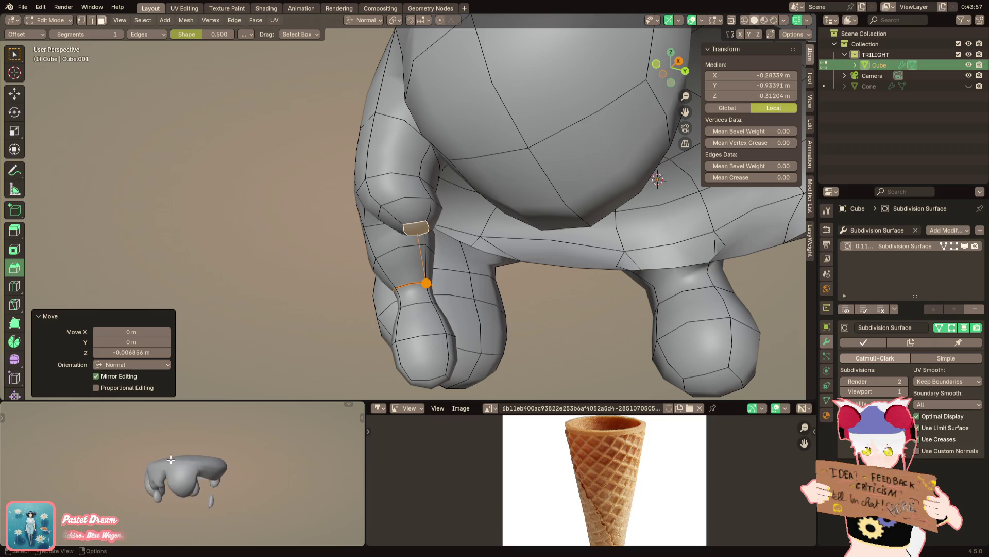
middle_click_drag(403, 340, 413, 315)
key("shift+e")
type("1")
key("Return")
left_click(969, 86)
mouse_move(541, 232)
middle_mouse_down()
mouse_move(534, 248)
mouse_move(391, 284)
mouse_move(431, 284)
mouse_move(429, 232)
mouse_move(408, 193)
middle_mouse_up()
Enlarge the selected edge loop, then undo it and inspect the scoop from above and the side
key("s")
left_click(504, 250)
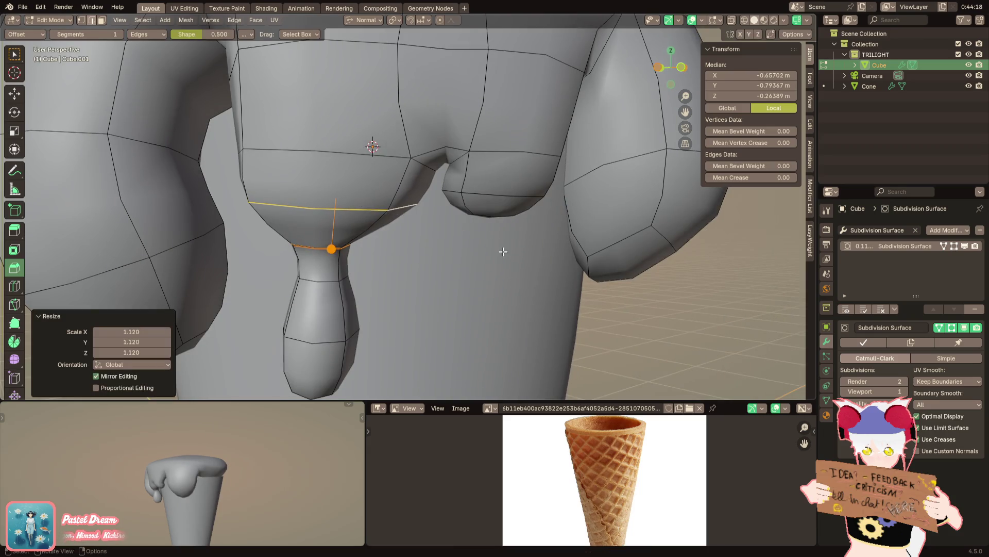
middle_click_drag(232, 464, 259, 476)
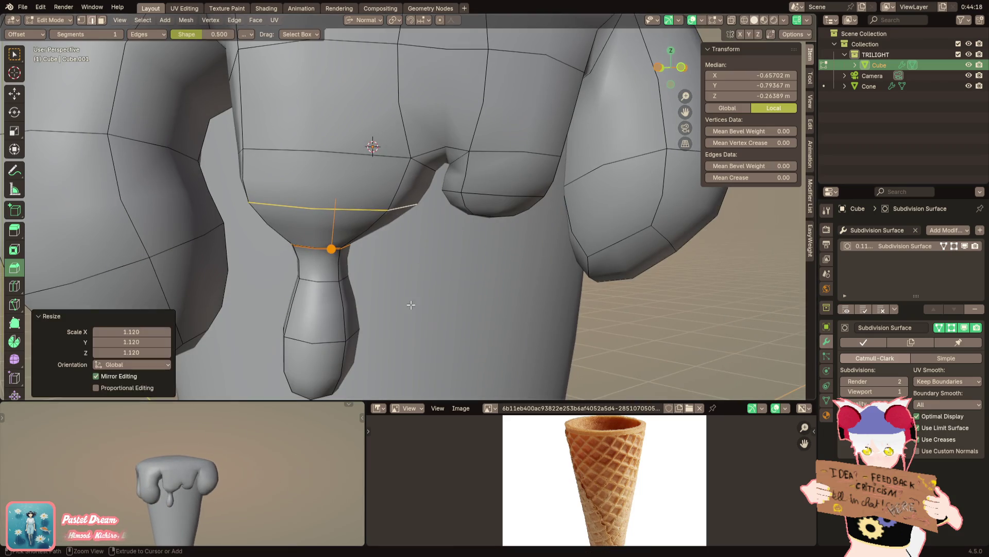
key("ctrl+z")
scroll(421, 293, "down", 2)
mouse_move(410, 287)
middle_mouse_down()
mouse_move(381, 250)
mouse_move(407, 229)
middle_mouse_up()
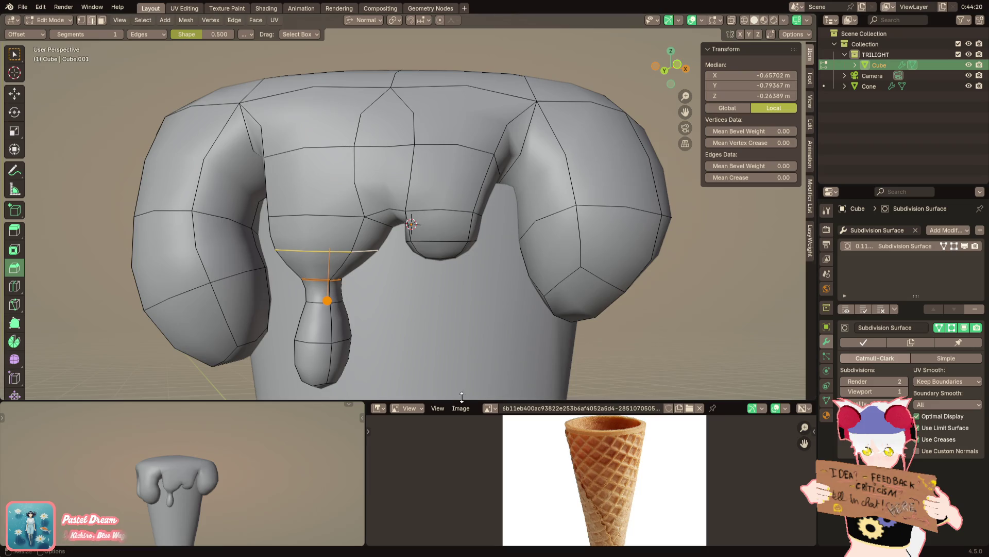
middle_click_drag(427, 388, 397, 267)
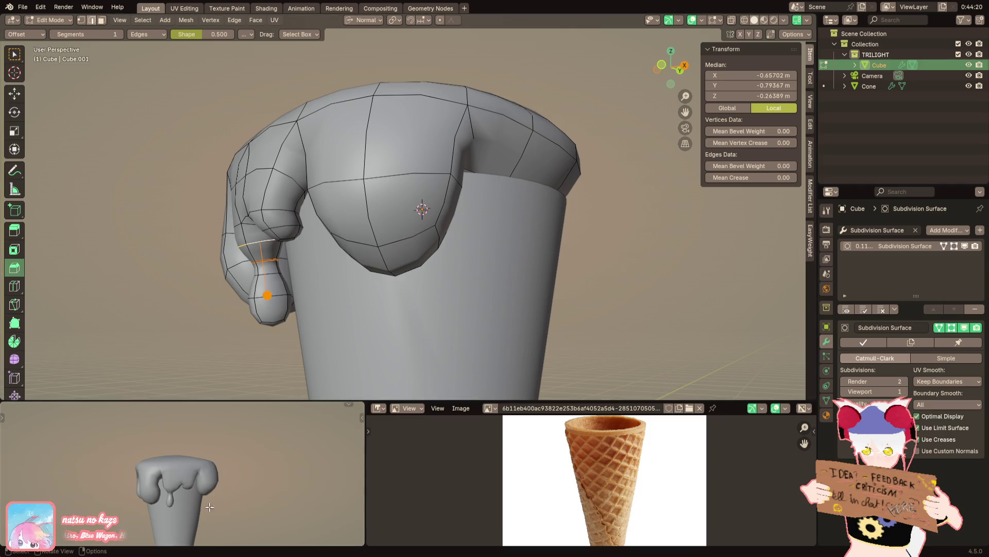
middle_click_drag(193, 495, 161, 495)
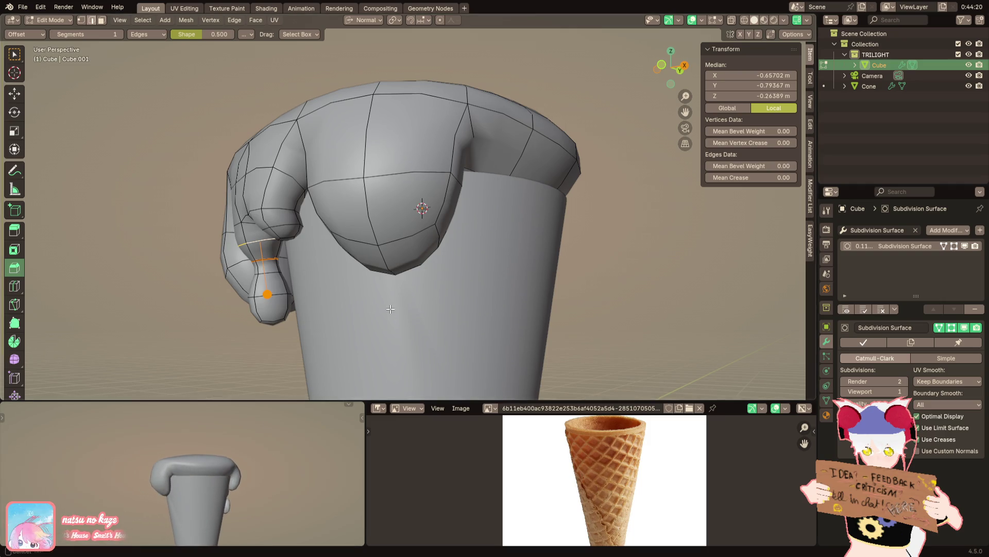
scroll(398, 236, "up", 2)
With subdivision off and global orientation, flatten the face under the front bulge to zero along Z
left_click(397, 237)
scroll(398, 236, "up", 1)
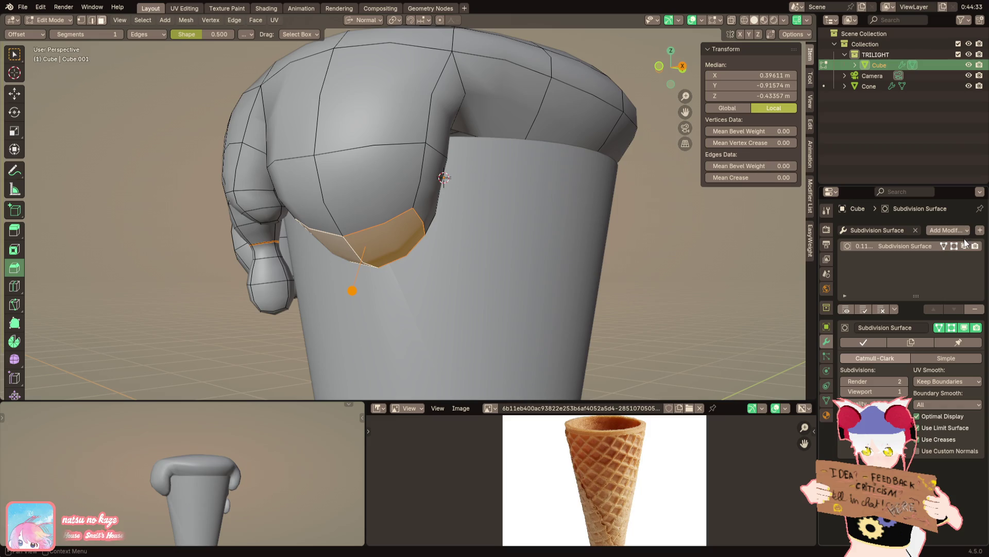
left_click(965, 246)
middle_click_drag(541, 231, 395, 36)
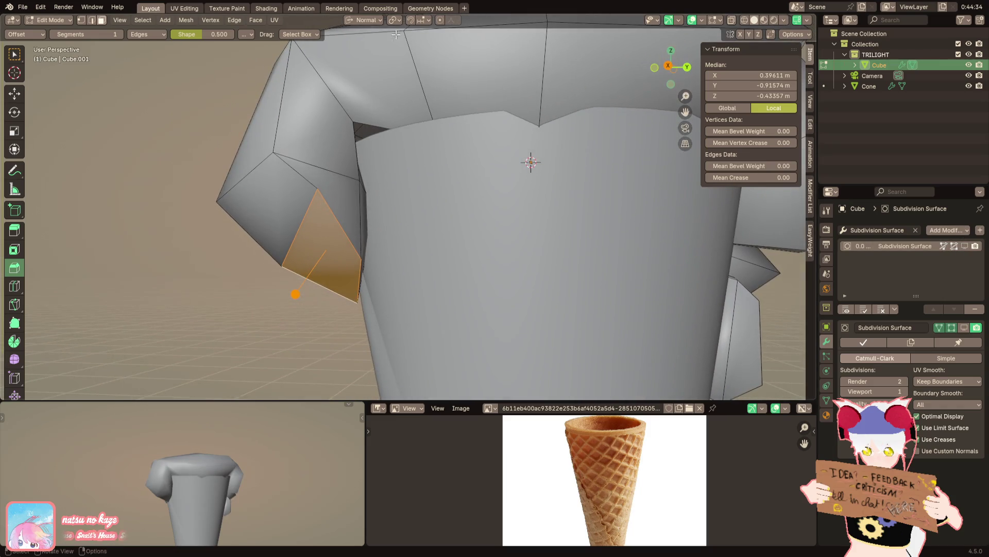
left_click(366, 20)
left_click(356, 50)
type("sz")
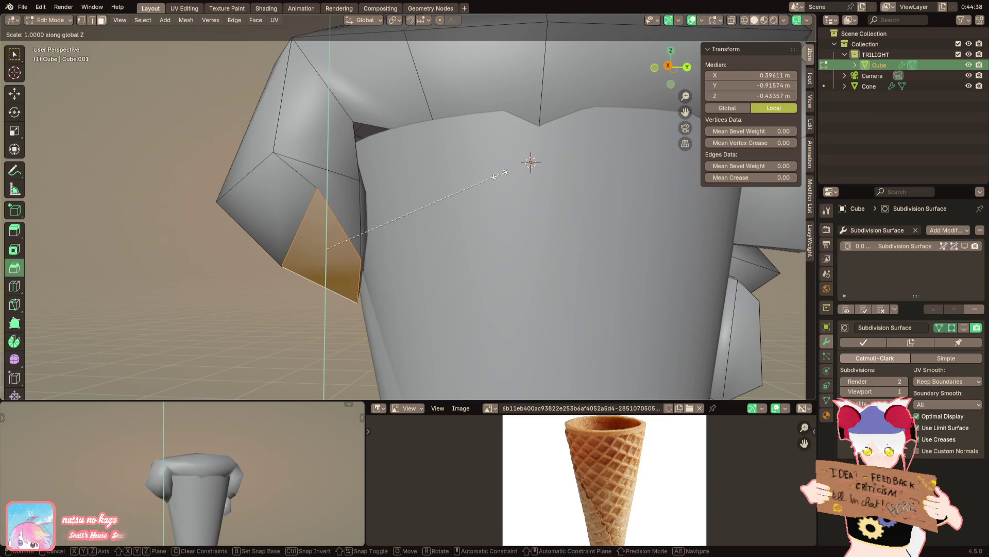
type("0")
key("Return")
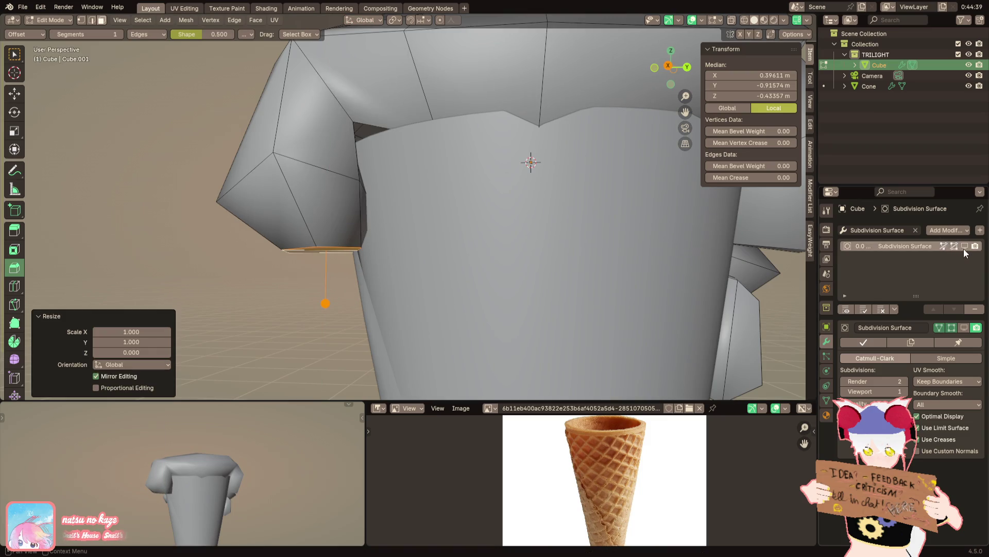
left_click(964, 245)
scroll(417, 170, "down", 4)
Loop cut around the bulge, keeping it centred, and shrink the new loop tighter
mouse_move(417, 170)
middle_mouse_down()
mouse_move(516, 258)
mouse_move(465, 193)
middle_mouse_up()
key("ctrl+r")
left_click(432, 154)
right_click(586, 141)
left_click(545, 144)
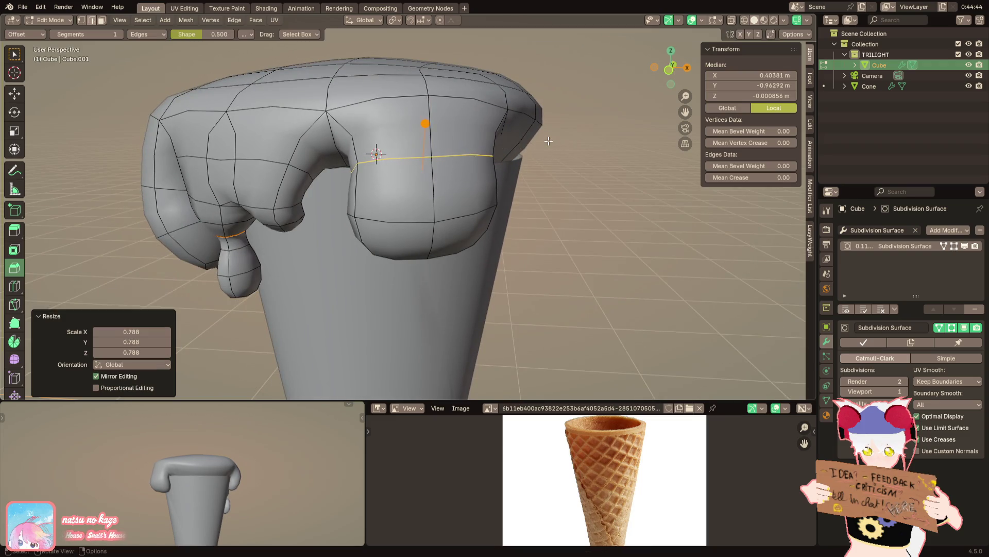
middle_click_drag(544, 144, 513, 165)
scroll(444, 168, "down", 3)
middle_click_drag(443, 168, 363, 186)
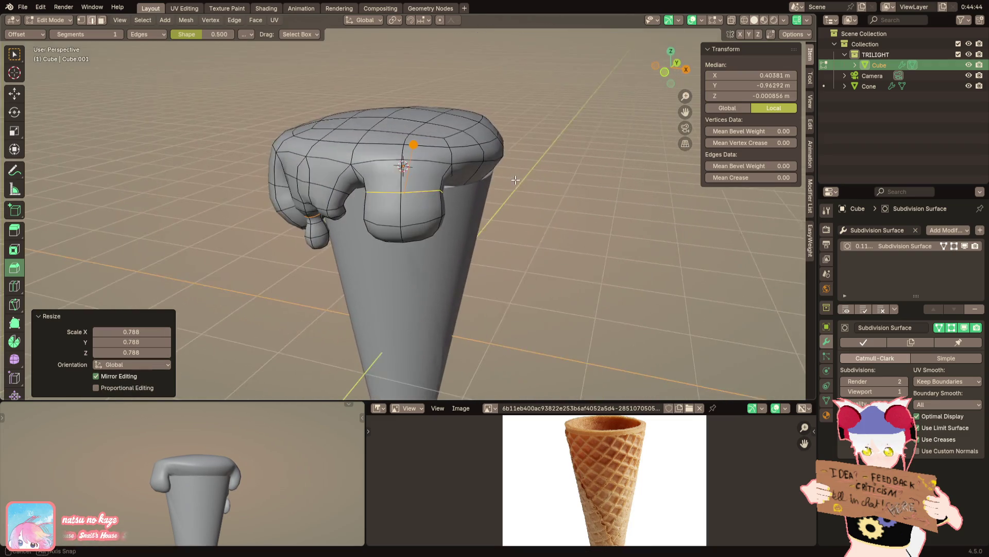
middle_click_drag(200, 478, 239, 474)
scroll(402, 195, "up", 2)
scroll(403, 195, "up", 3)
Pull the bulge's lower rim edge down along Z into a point
key("alt+a")
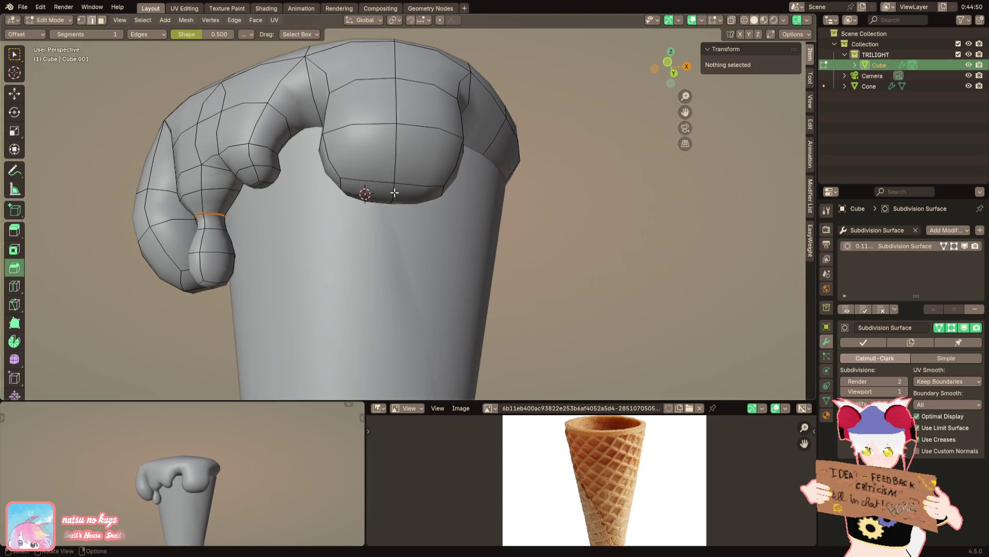
middle_click_drag(395, 193, 398, 212)
left_click(398, 212, "alt")
key("g")
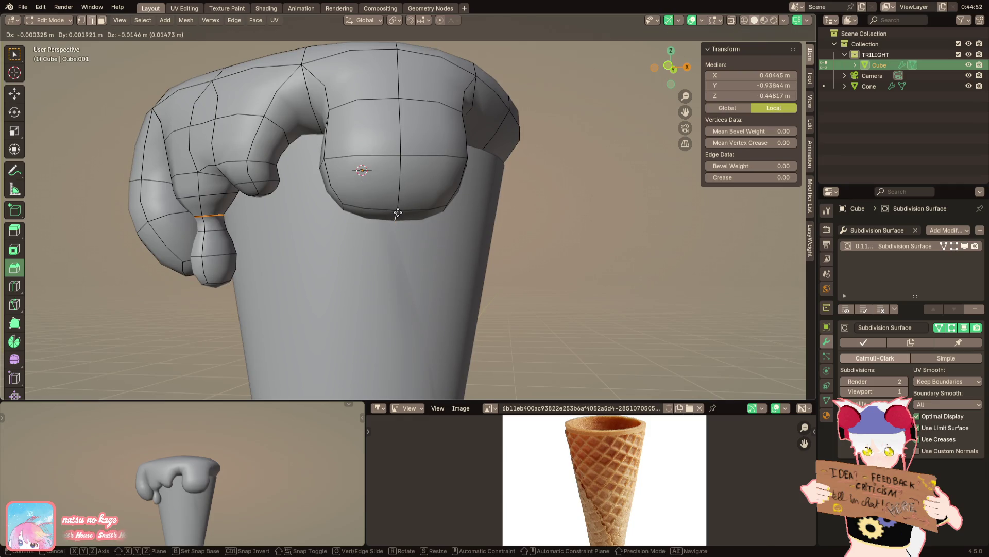
key("z")
left_click(395, 237)
mouse_move(255, 483)
middle_mouse_down()
mouse_move(281, 493)
mouse_move(205, 510)
mouse_move(155, 491)
mouse_move(24, 486)
mouse_move(71, 480)
mouse_move(21, 496)
middle_mouse_up()
middle_click_drag(154, 371, 334, 260)
key("alt+a")
Extrude a face under the arch, shrink it and lower it twice along Z into a tapered drip
left_click(341, 231)
key("e")
left_click(344, 255)
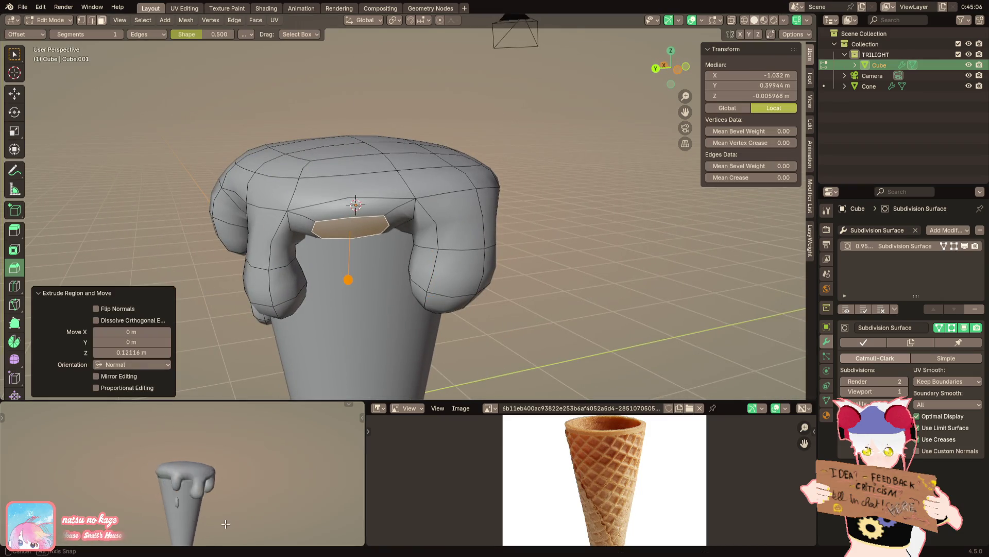
middle_click_drag(226, 523, 112, 520)
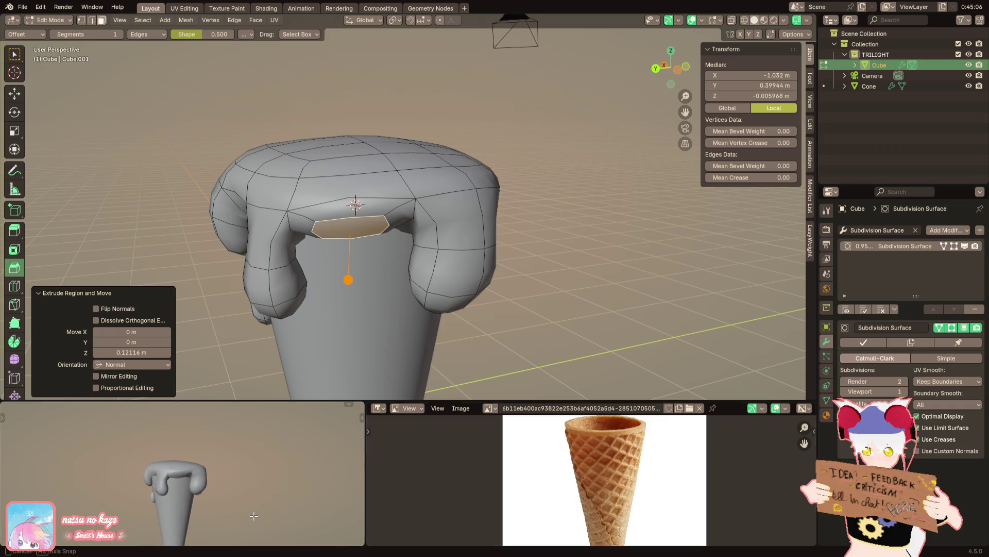
middle_click_drag(275, 300, 402, 233)
key("s")
left_click(410, 205)
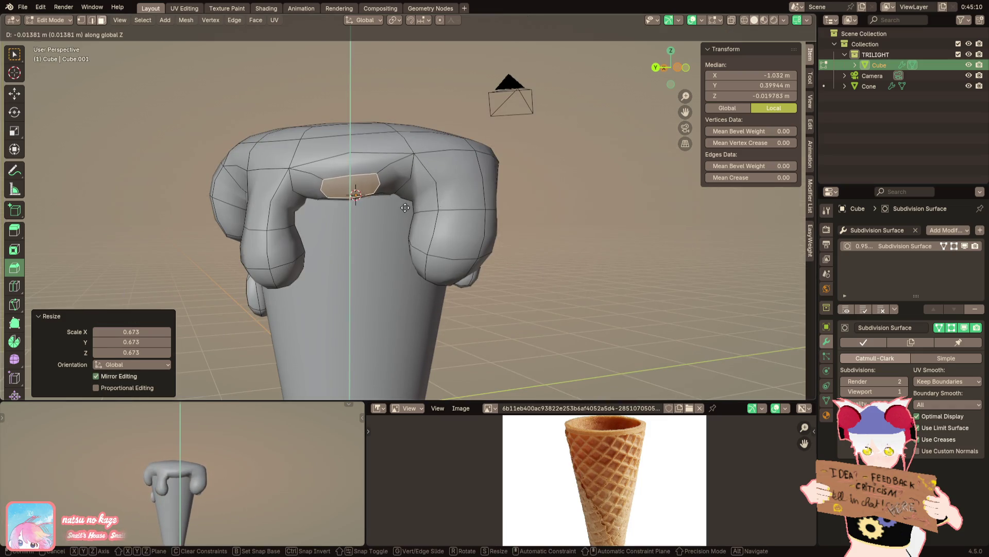
key("g")
key("z")
left_click(397, 231)
mouse_move(350, 256)
middle_mouse_down()
mouse_move(321, 320)
mouse_move(404, 320)
middle_mouse_up()
key("g")
key("z")
left_click(324, 309)
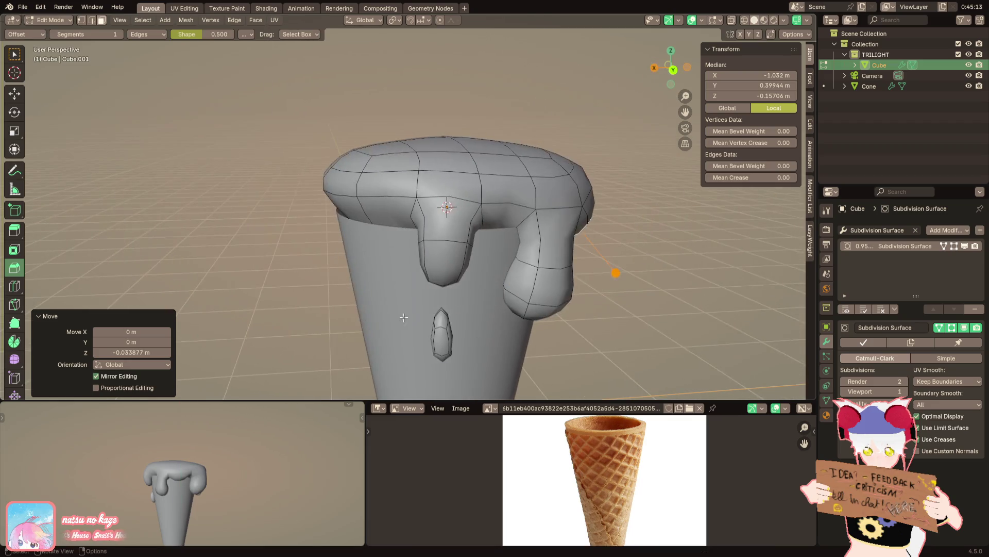
Extrude another rim face into a new drip, rotate it and shrink it
left_click(382, 203)
mouse_move(382, 203)
middle_mouse_down()
mouse_move(409, 224)
mouse_move(437, 226)
mouse_move(431, 209)
middle_mouse_up()
left_click(431, 209)
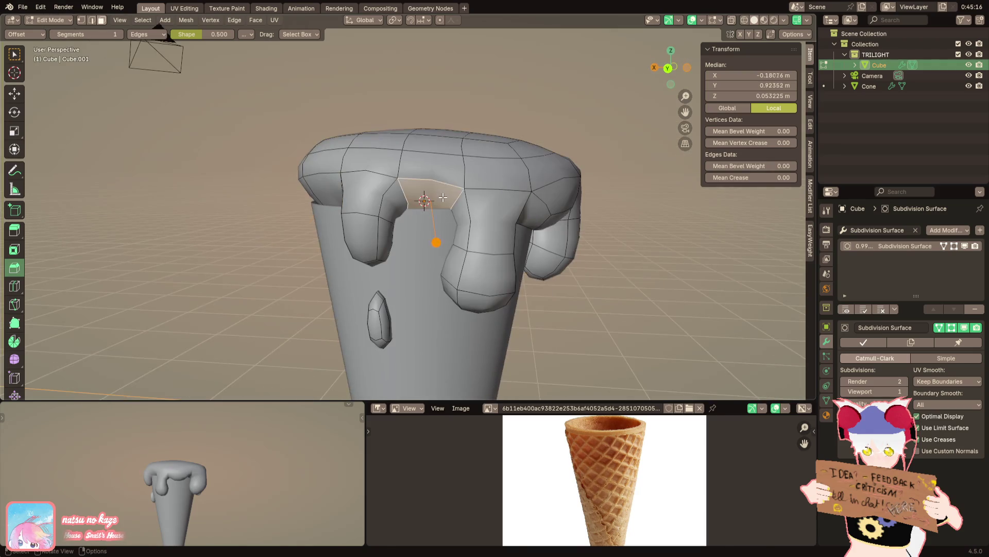
key("e")
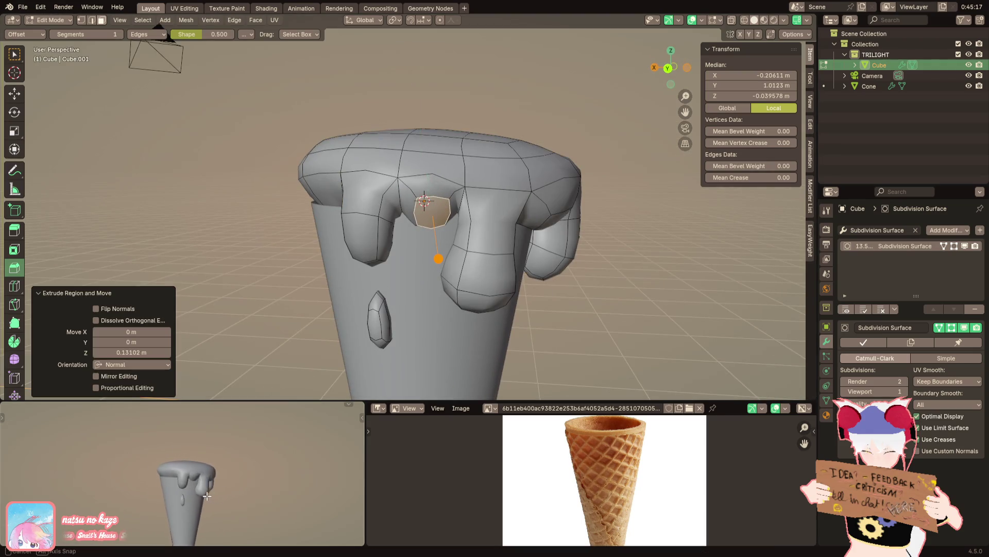
scroll(364, 276, "up", 1)
middle_click_drag(371, 309, 340, 190)
key("r")
left_click(226, 149)
key("s")
left_click(255, 186)
Tilt the second drip around Y and stretch it wider along X
mouse_move(255, 186)
middle_mouse_down()
mouse_move(301, 223)
mouse_move(417, 233)
mouse_move(437, 331)
middle_mouse_up()
key("r")
key("x")
key("y")
left_click(459, 244)
key("s")
key("x")
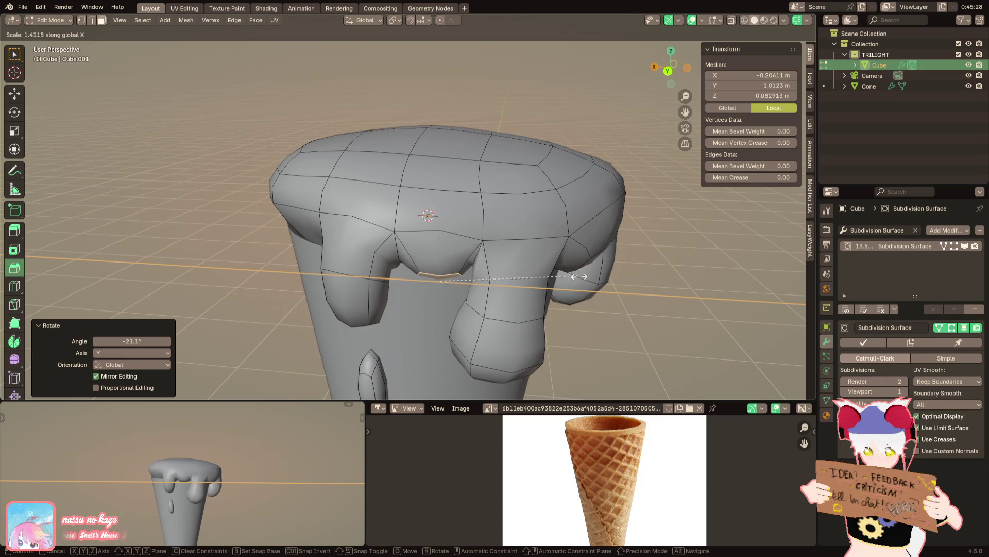
left_click(610, 294)
mouse_move(612, 293)
middle_mouse_down()
mouse_move(547, 228)
mouse_move(459, 226)
mouse_move(418, 255)
middle_mouse_up()
scroll(572, 255, "down", 3)
scroll(547, 227, "up", 3)
scroll(547, 228, "down", 3)
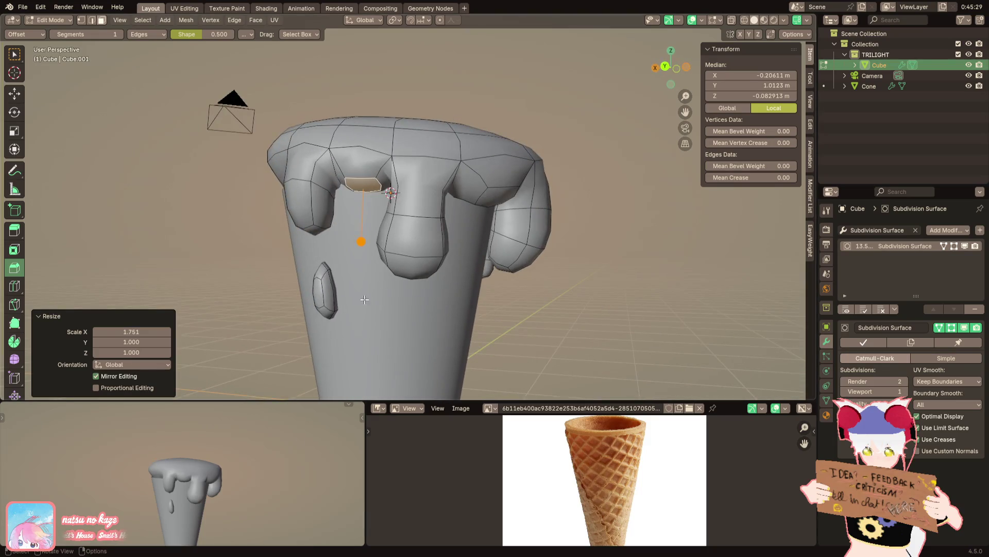
Extrude a new drip outward from a rim face on another side of the scoop
middle_click_drag(302, 464, 285, 456)
mouse_move(371, 233)
middle_mouse_down()
mouse_move(399, 209)
mouse_move(464, 208)
middle_mouse_up()
left_click(485, 206)
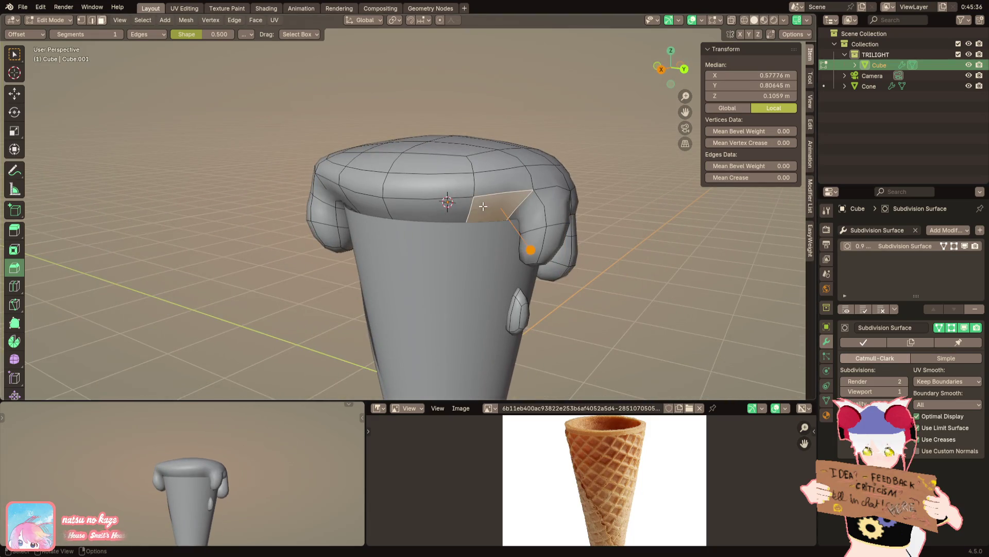
key("e")
left_click(549, 196)
Shrink the extruded drip face, push it out along its normal and resize it
mouse_move(510, 232)
middle_mouse_down()
mouse_move(537, 246)
mouse_move(574, 164)
middle_mouse_up()
key("s")
left_click(537, 247)
key("g")
key("z")
key("z")
left_click(537, 247)
key("s")
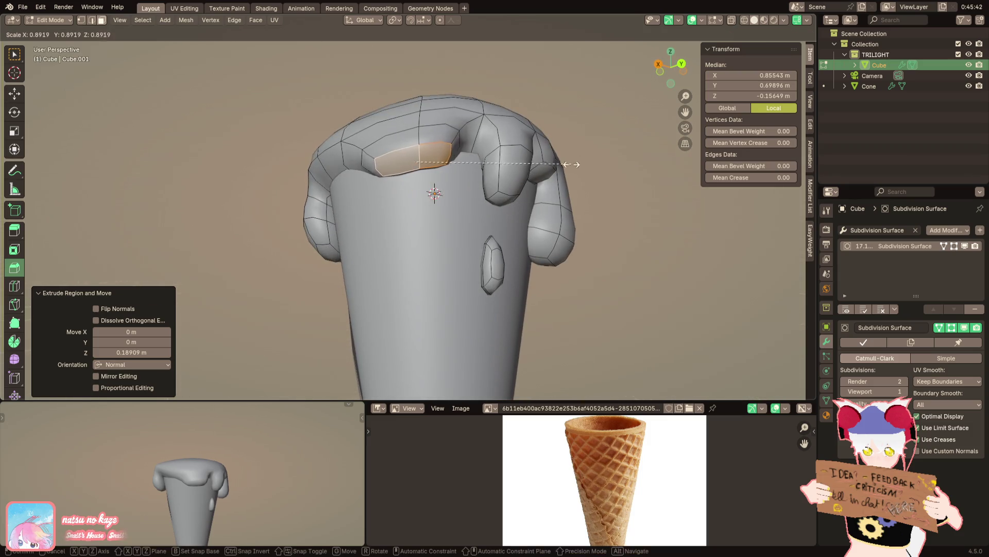
left_click(532, 156)
Shift the drip face into place, cancelling an attempted rotation
middle_click_drag(250, 406, 281, 435)
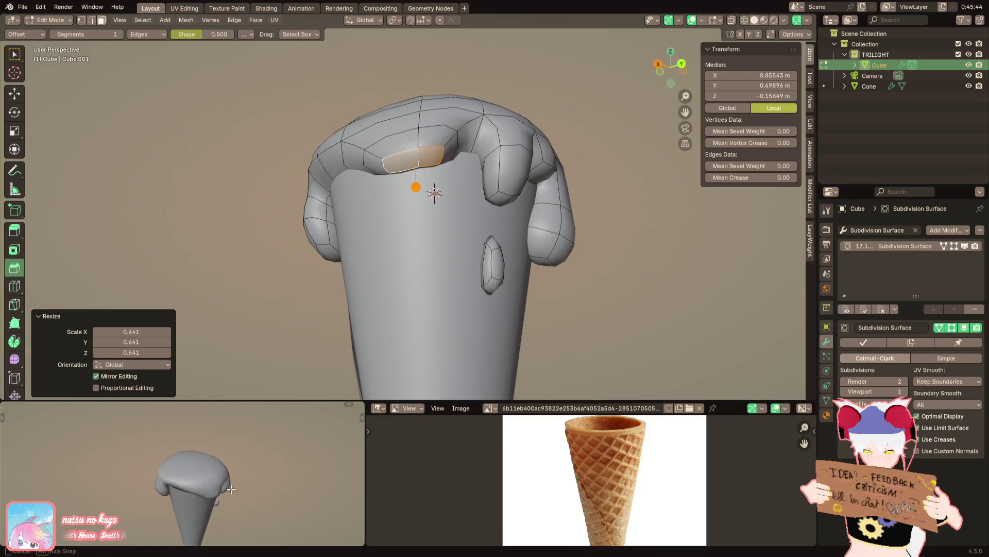
mouse_move(433, 232)
middle_mouse_down()
mouse_move(408, 259)
mouse_move(369, 252)
middle_mouse_up()
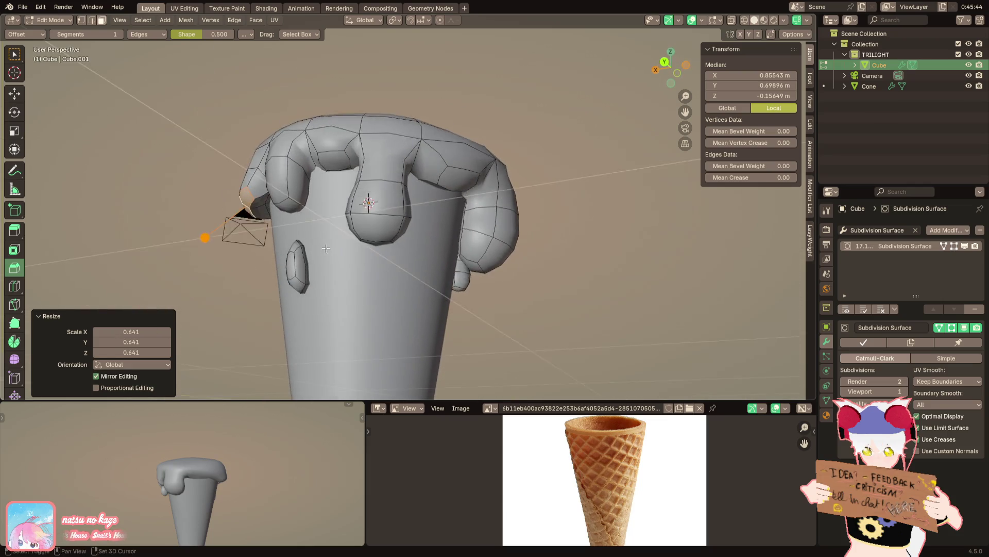
key("g")
left_click(372, 193)
key("r")
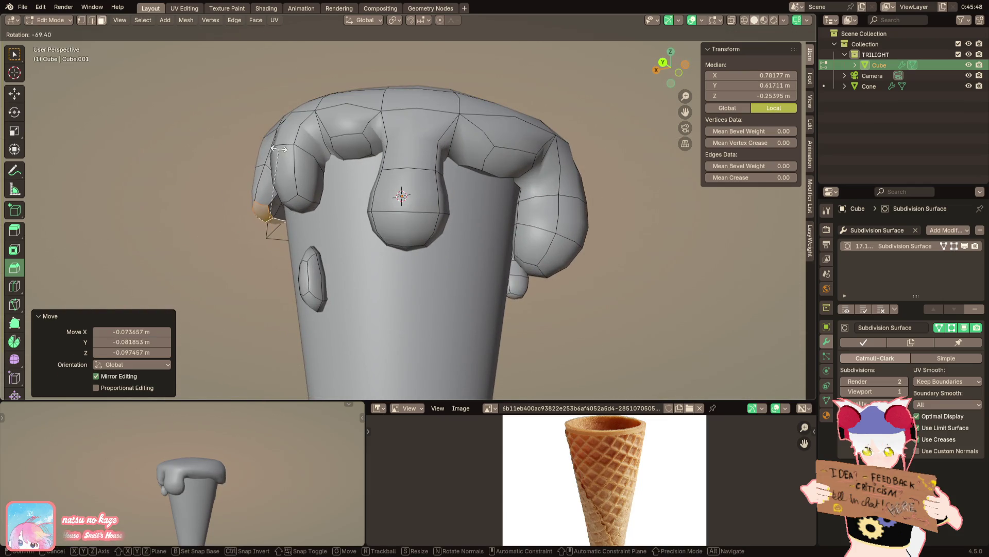
right_click(278, 148)
mouse_move(279, 148)
middle_mouse_down()
mouse_move(480, 165)
mouse_move(424, 185)
middle_mouse_up()
Tilt and shift another drip tip, using see-through view to check it
left_click(479, 164)
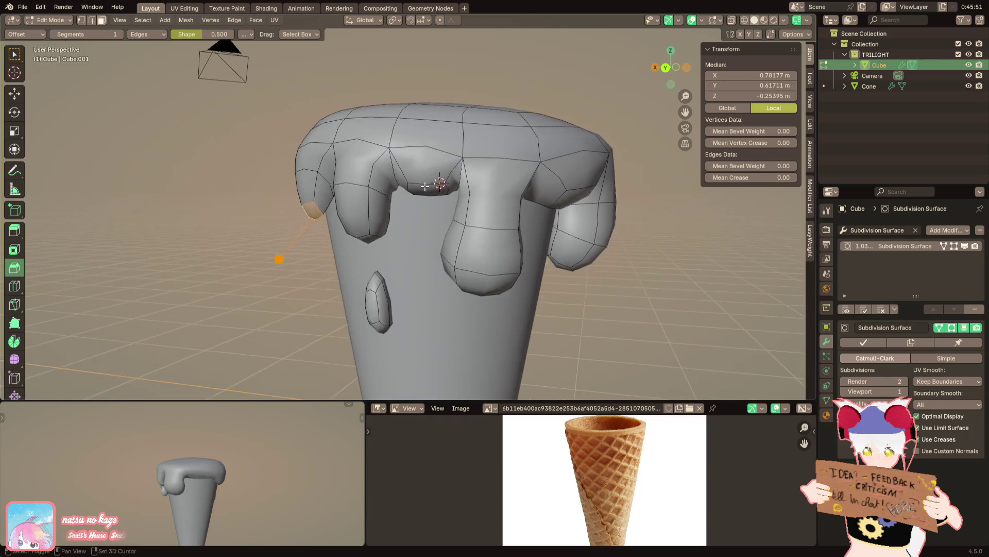
key("alt+z")
key("r")
left_click(333, 156)
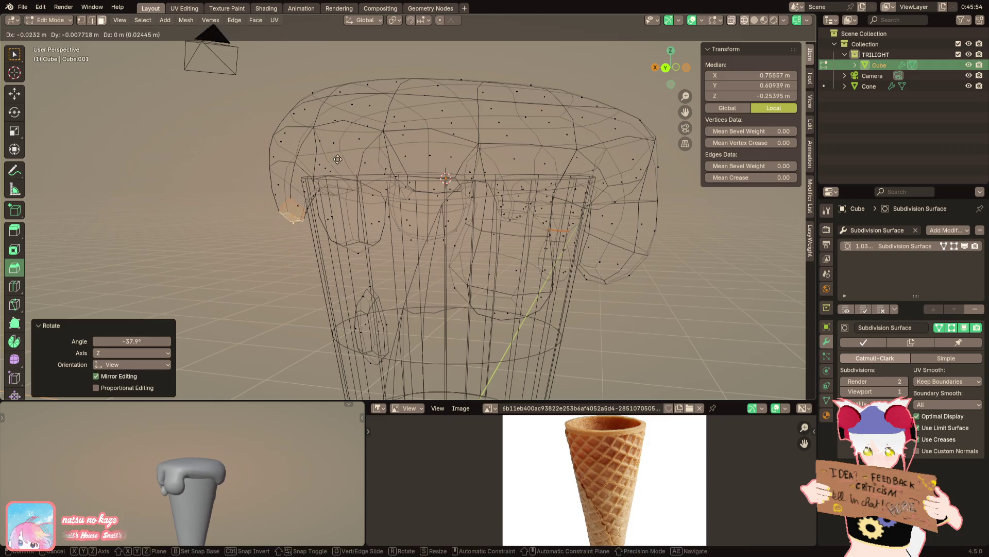
key("alt+z")
key("g")
mouse_move(333, 156)
middle_mouse_down()
mouse_move(381, 223)
mouse_move(391, 201)
middle_mouse_up()
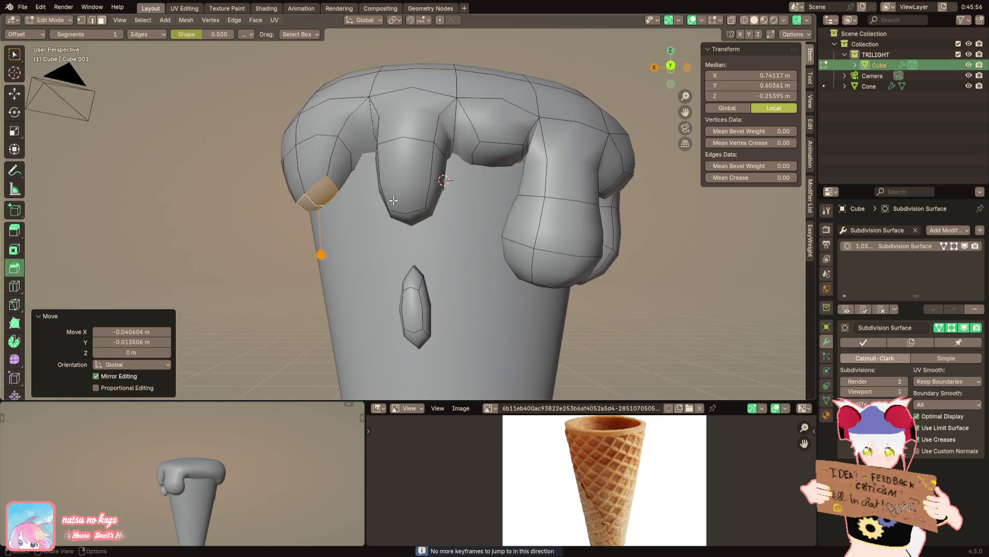
Enlarge the edge loop of a rim bulge to 1.19 and start scaling the front lobe's loop
left_click(302, 227)
key("s")
mouse_move(302, 227)
middle_mouse_down()
mouse_move(400, 178)
mouse_move(505, 180)
middle_mouse_up()
left_click(401, 178)
key("s")
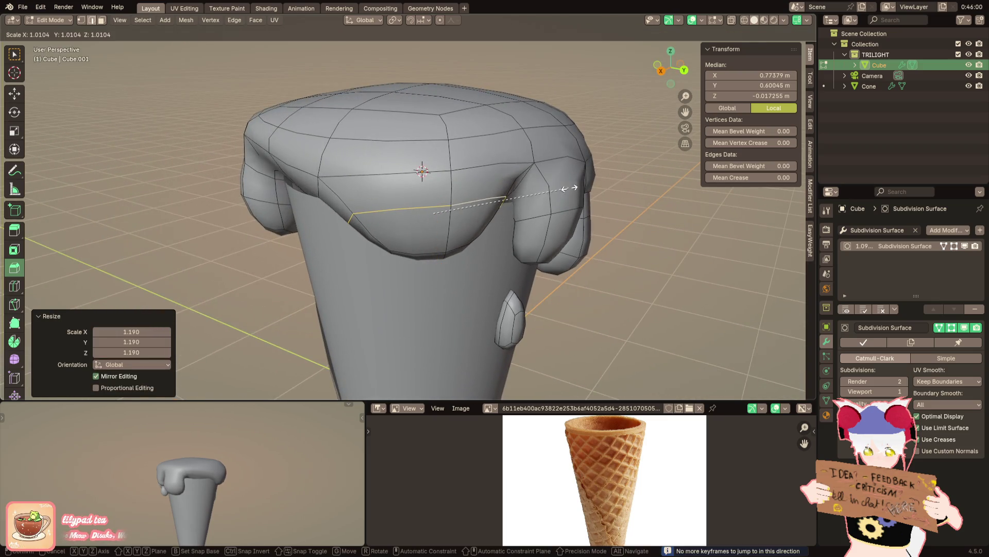
Widen the front lobe's loop to about 1.1 and reselect elements near the scoop top
left_click(584, 190)
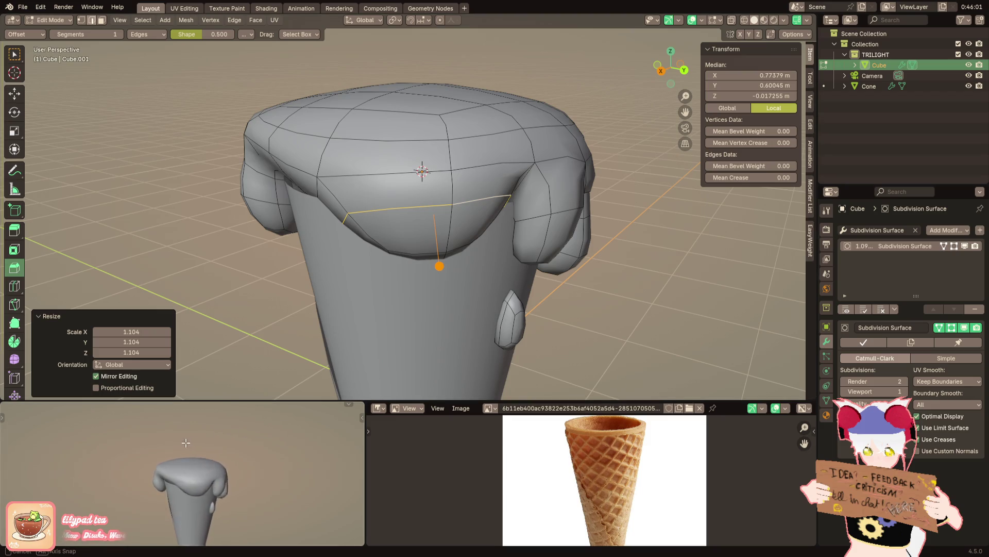
mouse_move(420, 168)
middle_mouse_down()
mouse_move(442, 170)
mouse_move(410, 219)
mouse_move(467, 194)
mouse_move(448, 232)
middle_mouse_up()
left_click(442, 171)
left_click(413, 195)
Select the face under the scoop between two drips
mouse_move(310, 487)
middle_mouse_down()
mouse_move(249, 505)
mouse_move(328, 503)
middle_mouse_up()
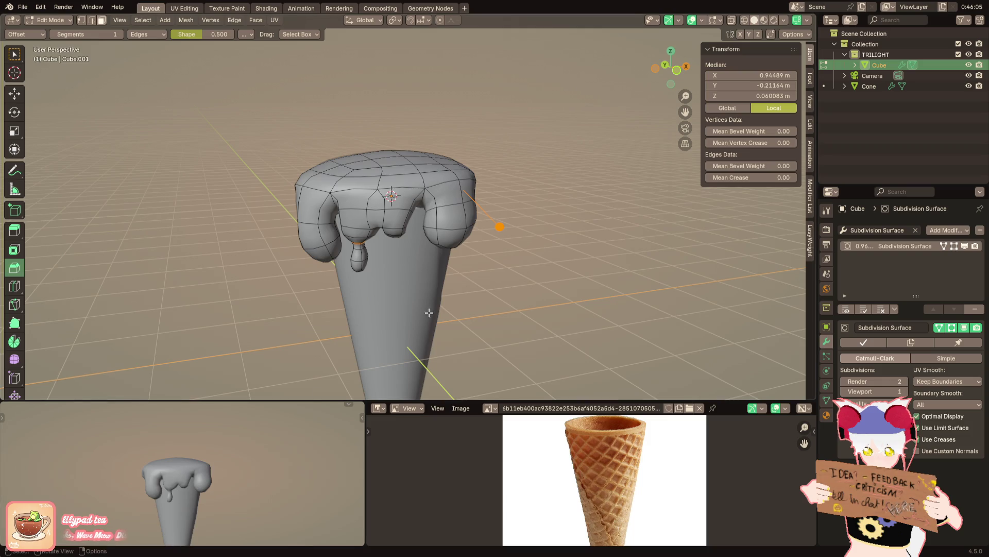
scroll(402, 255, "up", 3)
scroll(401, 218, "up", 4)
left_click(369, 182)
middle_click_drag(368, 182, 389, 194)
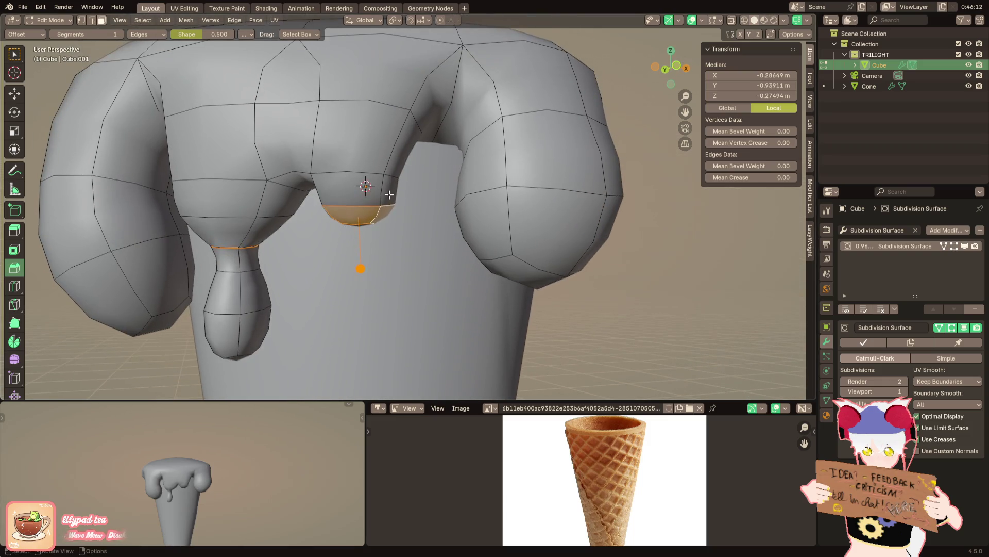
Delete the face between the drips and edge-slide a rim edge of the hole
key("x")
left_click(398, 201)
scroll(364, 185, "up", 2)
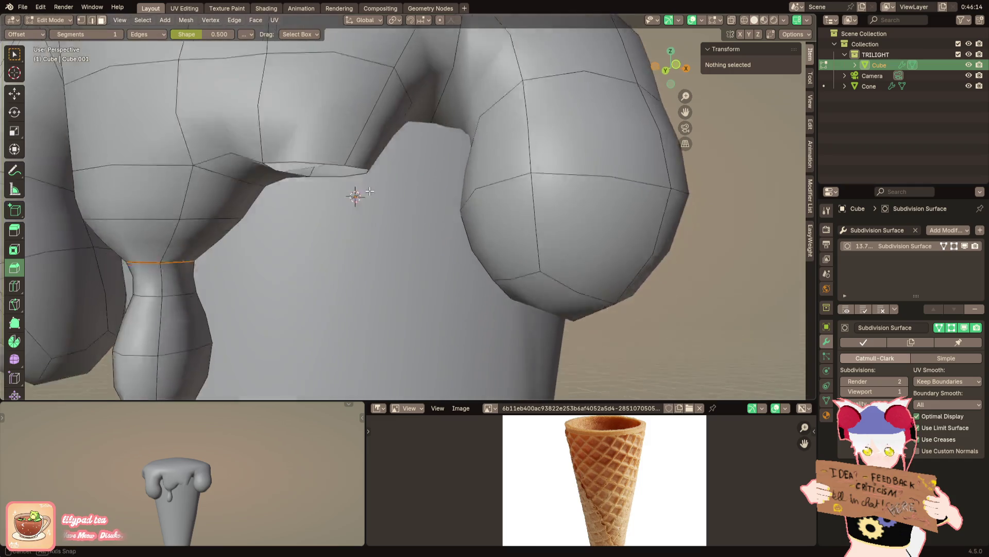
scroll(319, 71, "up", 2)
left_click(319, 70)
middle_click_drag(319, 70, 369, 238)
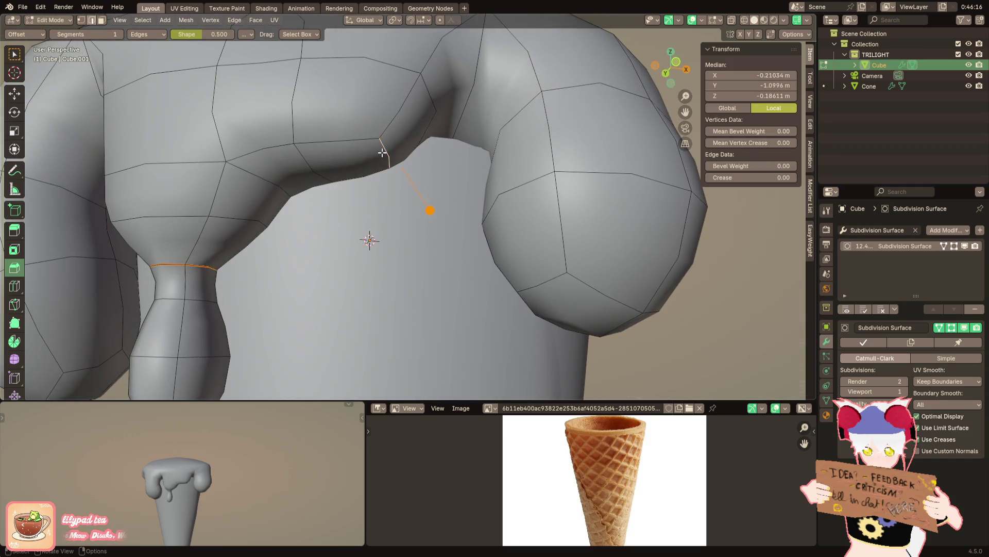
middle_click_drag(364, 309, 407, 125)
key("g")
key("g")
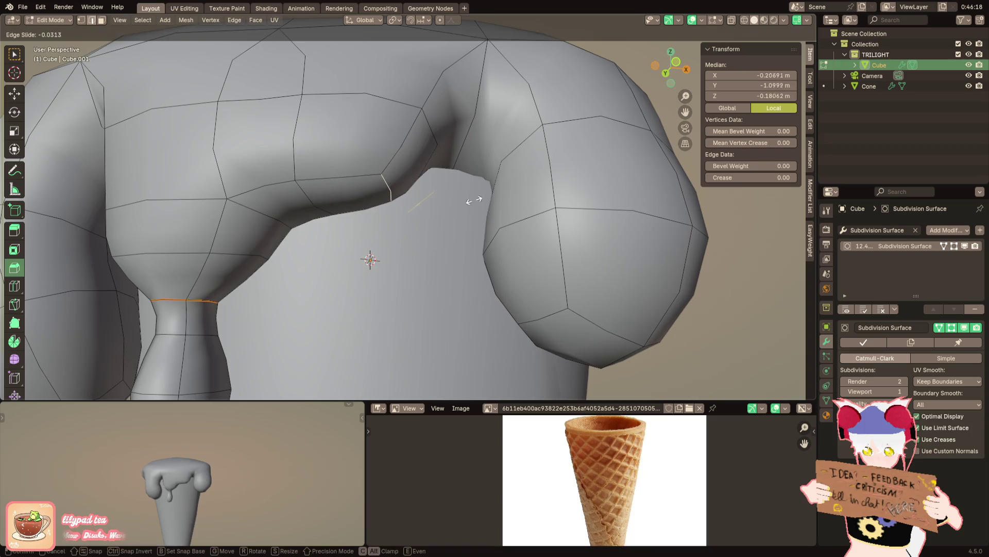
left_click(472, 188)
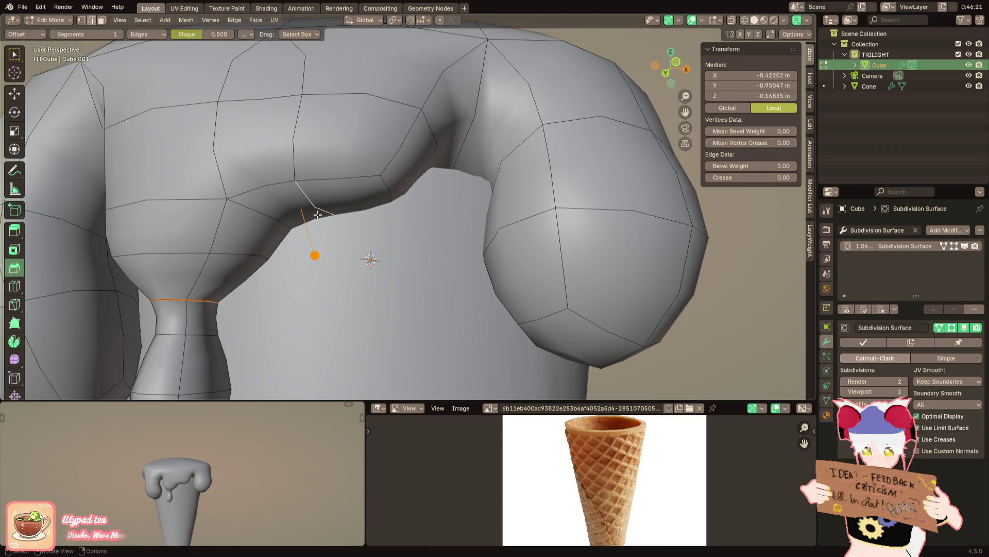
Raise that rim edge vertically along Z
key("g")
key("z")
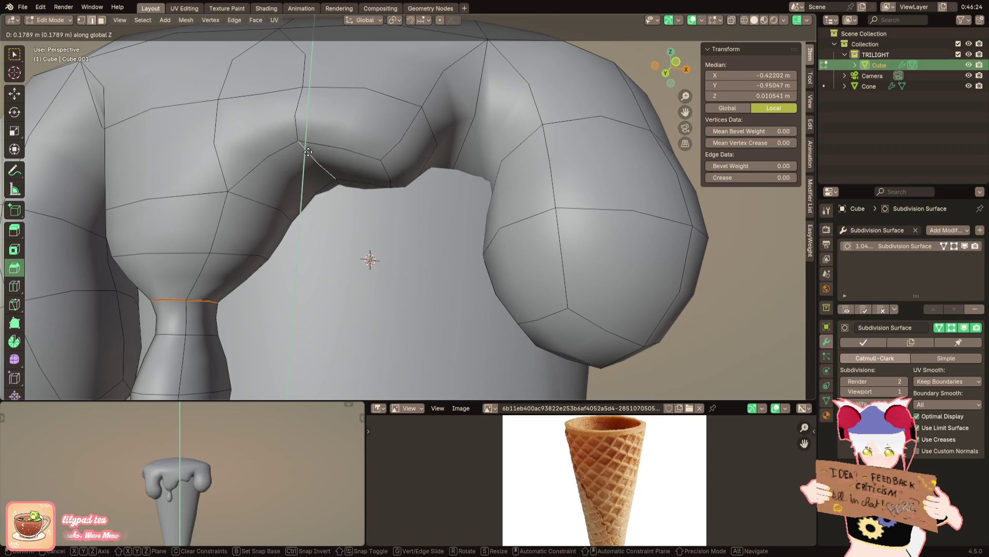
key("Escape")
key("g")
key("z")
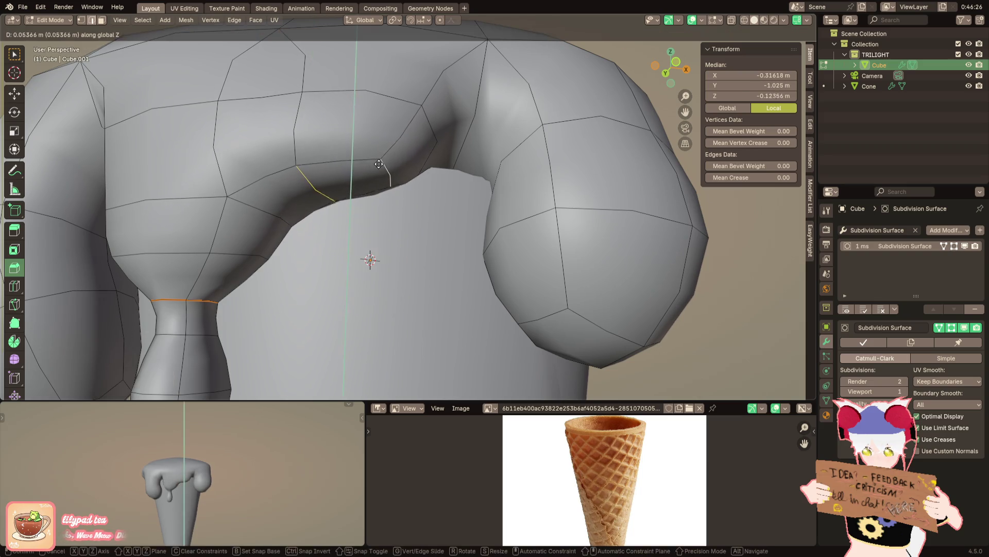
left_click(380, 160)
Lower a neighbouring rim vertex vertically, undoing and redoing the move
left_click(379, 160)
middle_click_drag(380, 159, 382, 174)
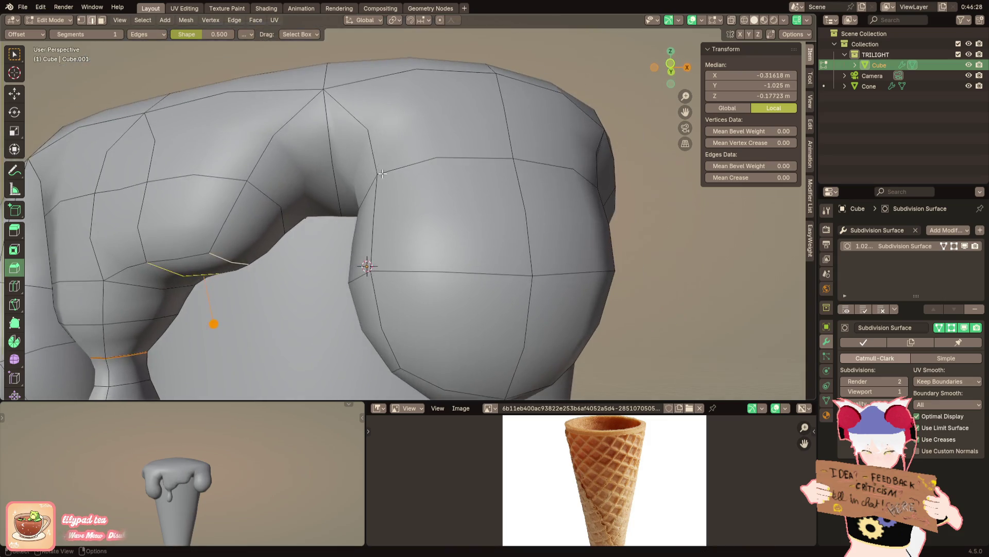
middle_click_drag(338, 152, 356, 186)
key("g")
key("z")
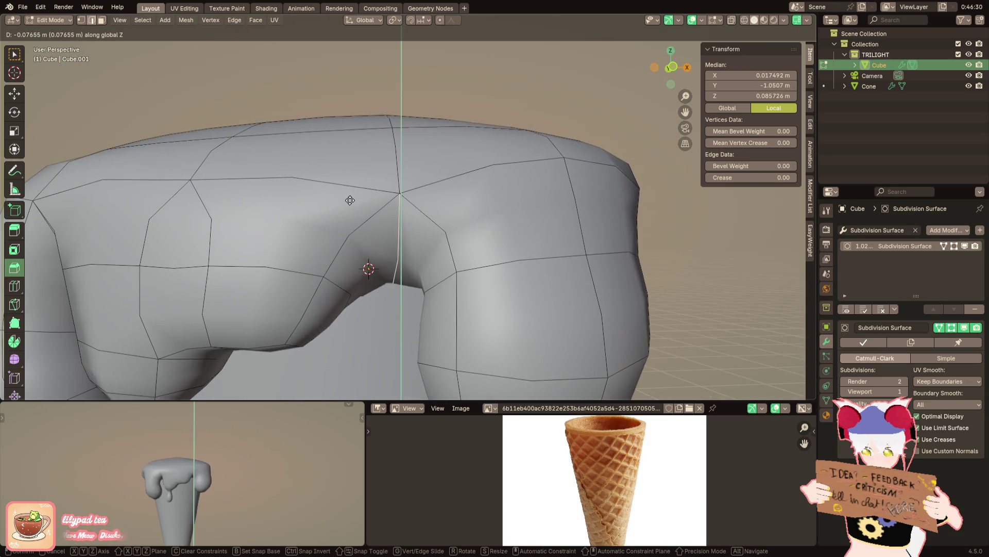
left_click(348, 216)
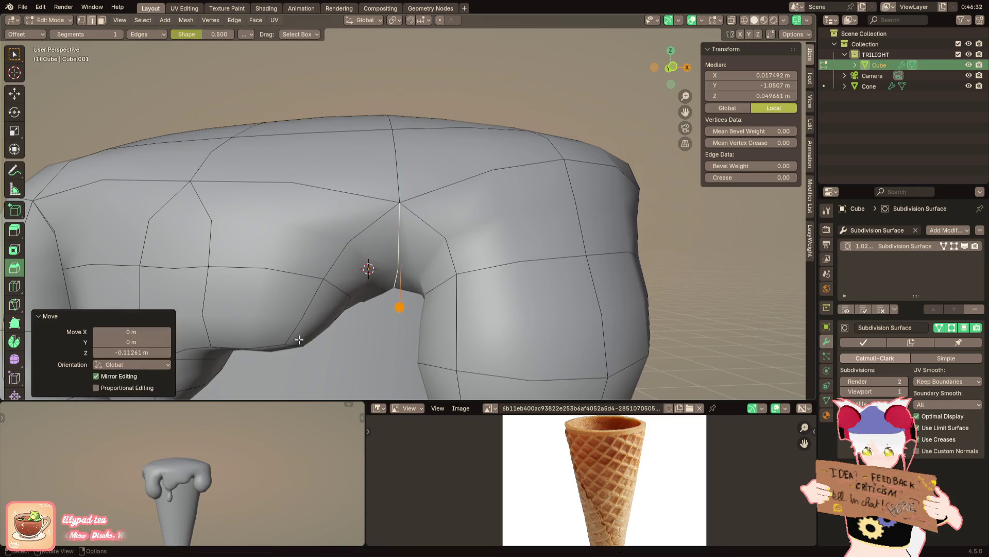
key("ctrl+z")
key("ctrl+shift+z")
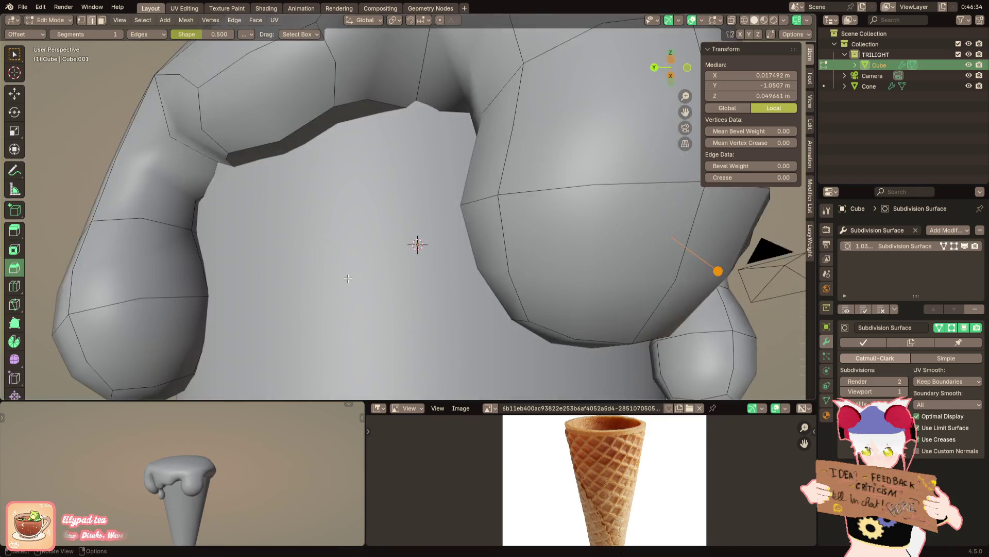
Pull further front-notch vertices downward to deepen the arches between lobes
middle_click_drag(416, 243, 360, 250)
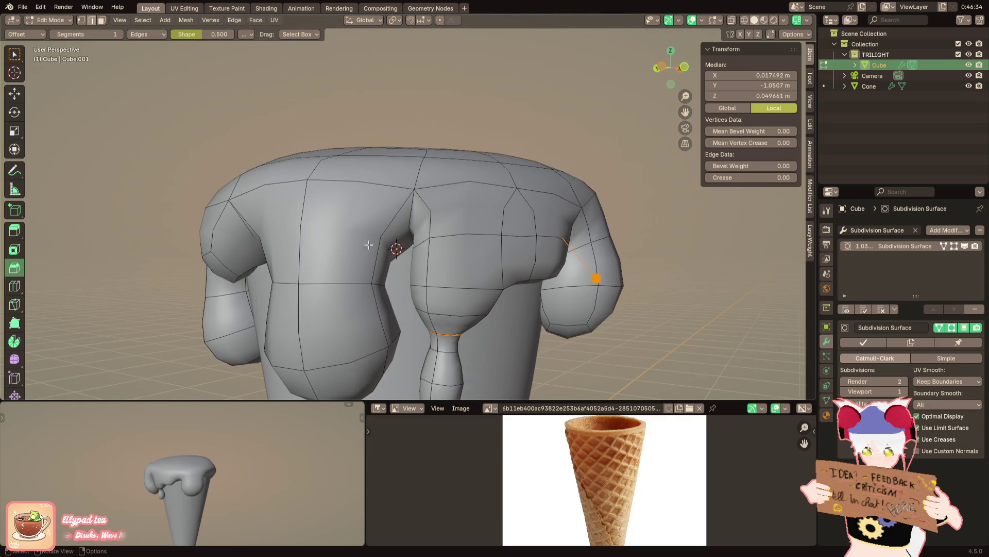
left_click(414, 190)
key("g")
key("z")
left_click(415, 201)
mouse_move(414, 202)
middle_mouse_down()
mouse_move(413, 263)
mouse_move(430, 193)
mouse_move(398, 166)
mouse_move(397, 217)
mouse_move(514, 175)
mouse_move(490, 236)
middle_mouse_up()
left_click(423, 242)
left_click(397, 162)
key("g")
left_click(396, 221)
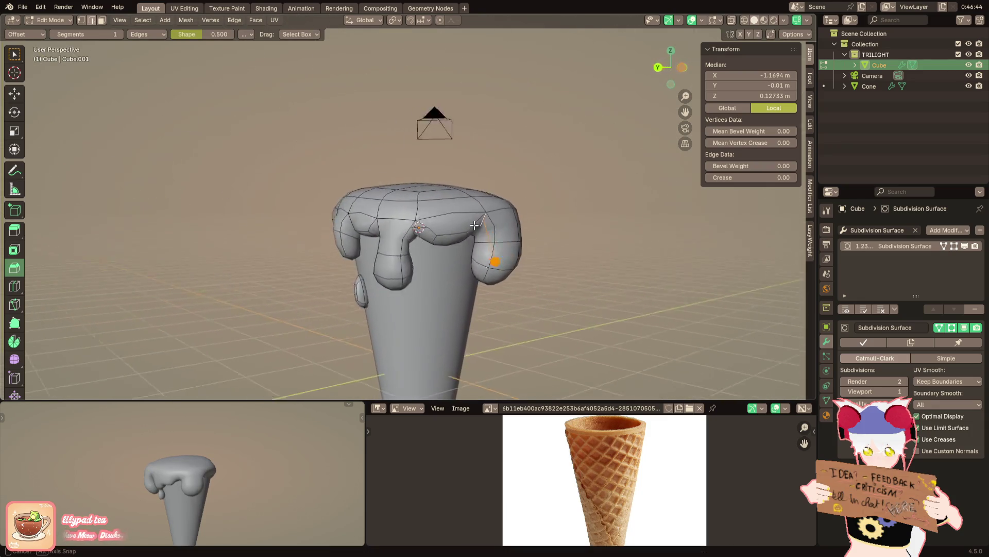
scroll(490, 236, "up", 4)
Swell the selected rim section outward with Shrink/Fatten, then undo it
mouse_move(423, 224)
middle_mouse_down()
mouse_move(510, 193)
mouse_move(302, 184)
mouse_move(353, 214)
middle_mouse_up()
key("alt+s")
left_click(493, 196)
key("ctrl+z")
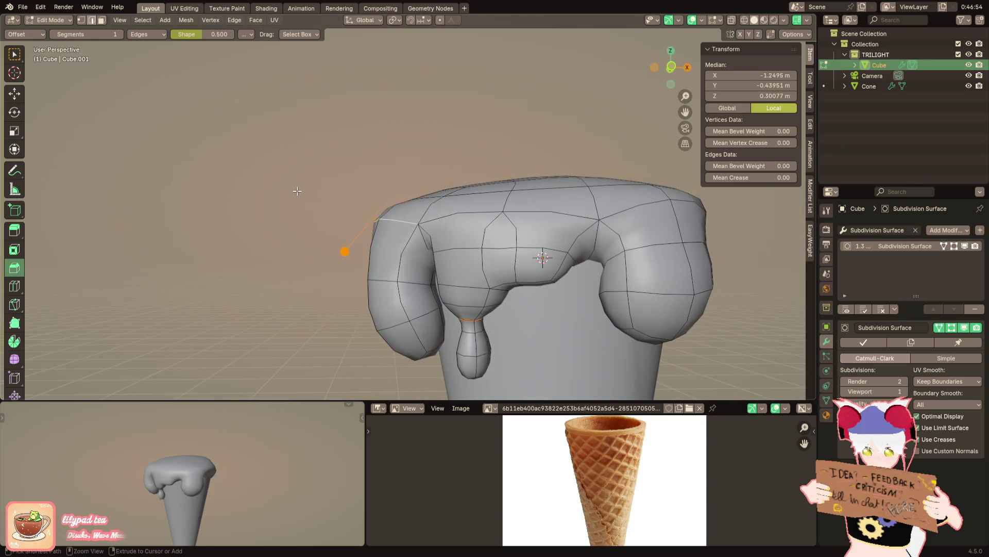
key("ctrl+z")
key("ctrl+z")
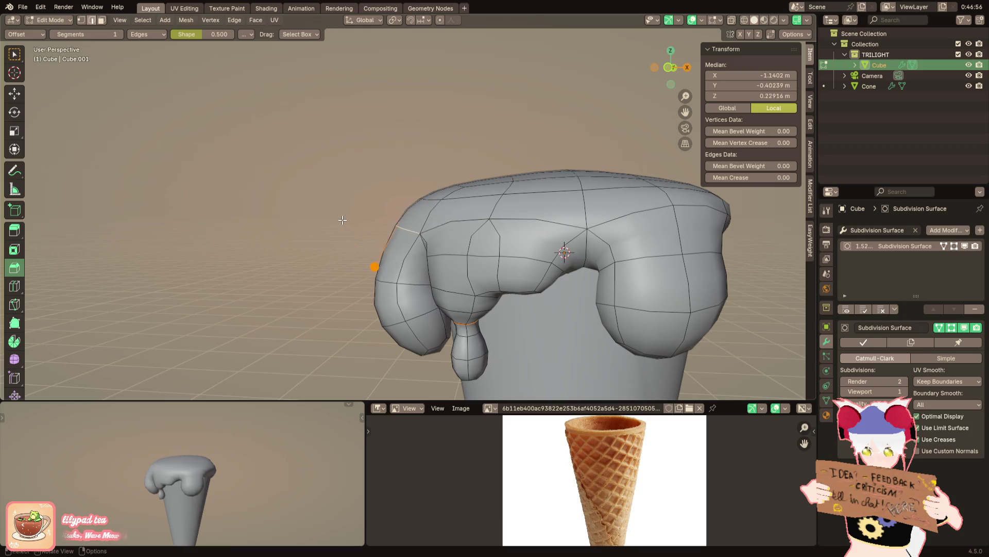
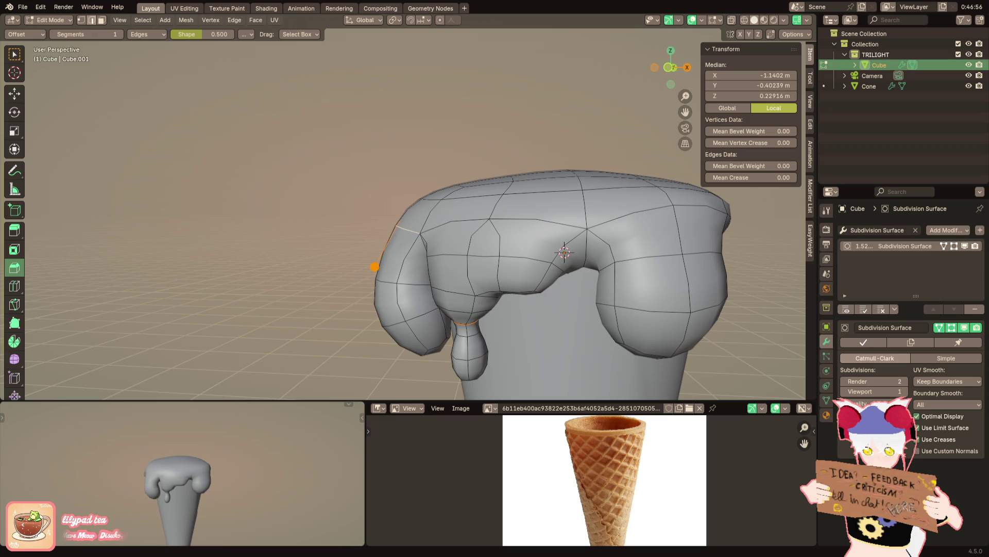
Select individual drip faces and edges on the topping and rotate them into a hanging angle
mouse_move(451, 249)
middle_mouse_down()
mouse_move(480, 193)
mouse_move(441, 176)
mouse_move(520, 170)
middle_mouse_up()
scroll(482, 188, "up", 4)
key("alt+a")
left_click(502, 187)
key("g")
key("r")
left_click(464, 184)
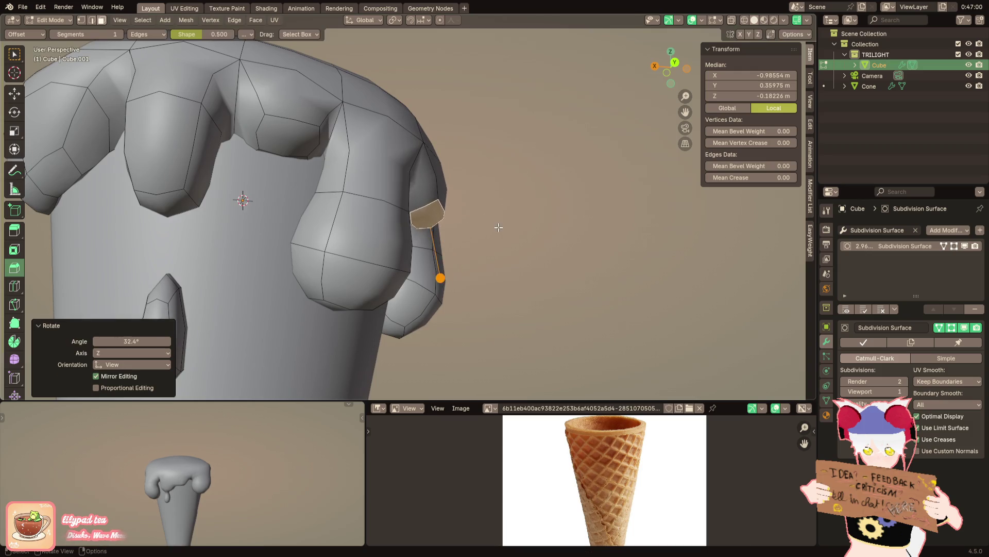
middle_click_drag(498, 227, 403, 218)
key("r")
left_click(389, 192)
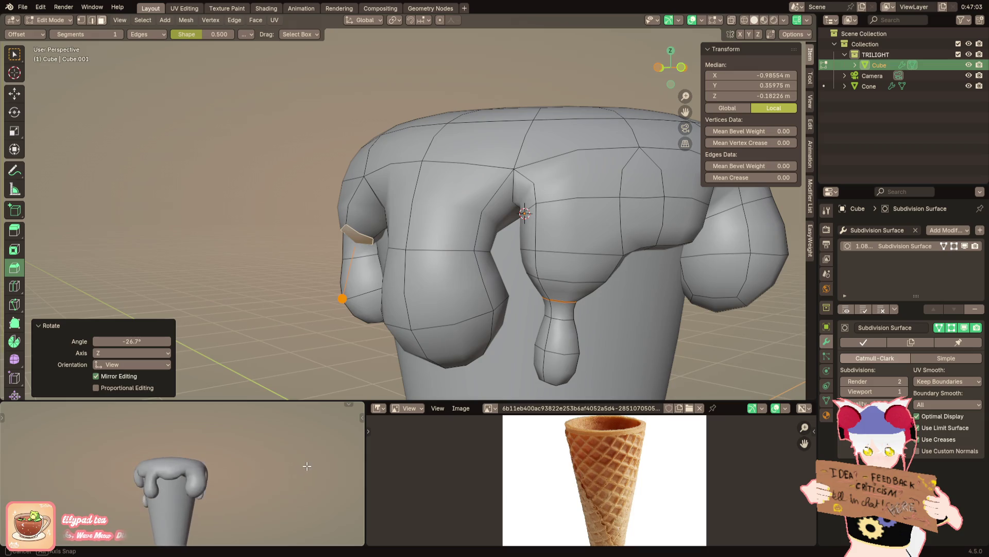
Extrude a drip face downward twice, shrinking and rotating its end into a tapering drip
mouse_move(308, 466)
middle_mouse_down()
mouse_move(35, 461)
mouse_move(60, 489)
middle_mouse_up()
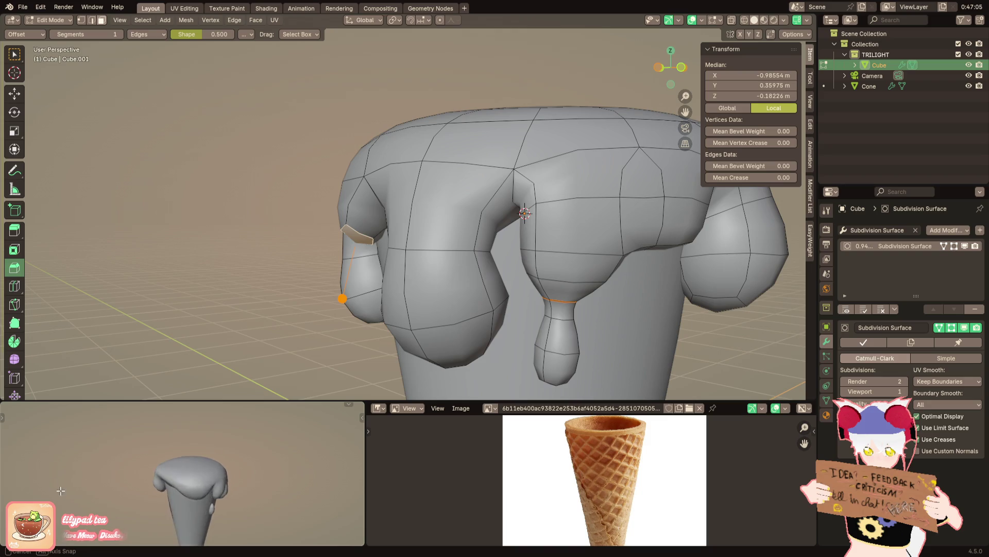
middle_click_drag(417, 350, 351, 277)
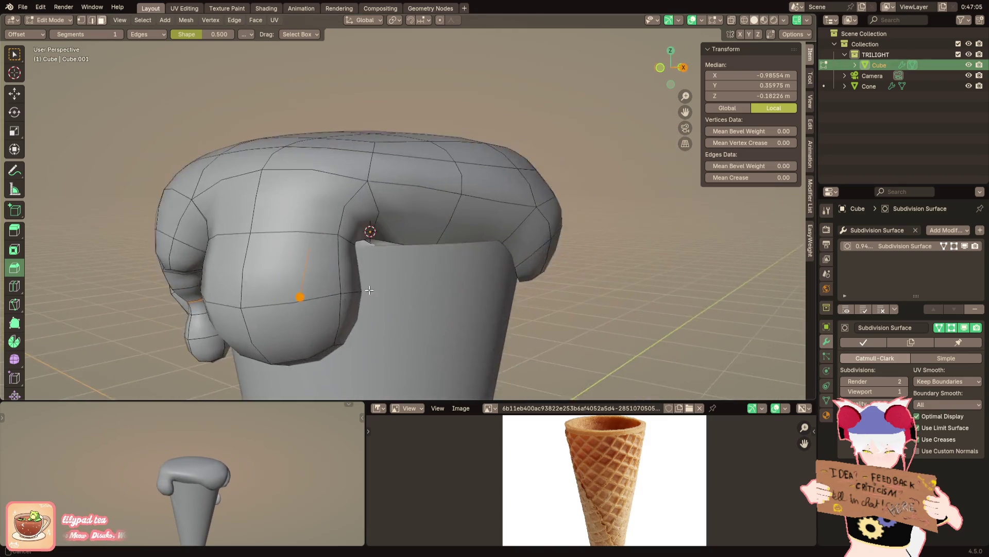
mouse_move(337, 225)
middle_mouse_down()
mouse_move(402, 220)
mouse_move(432, 203)
mouse_move(401, 171)
middle_mouse_up()
key("e")
left_click(422, 220)
key("s")
left_click(410, 218)
key("r")
left_click(338, 152)
key("e")
left_click(352, 177)
key("g")
left_click(364, 202)
mouse_move(364, 202)
middle_mouse_down()
mouse_move(387, 194)
mouse_move(486, 235)
middle_mouse_up()
key("g")
left_click(387, 193)
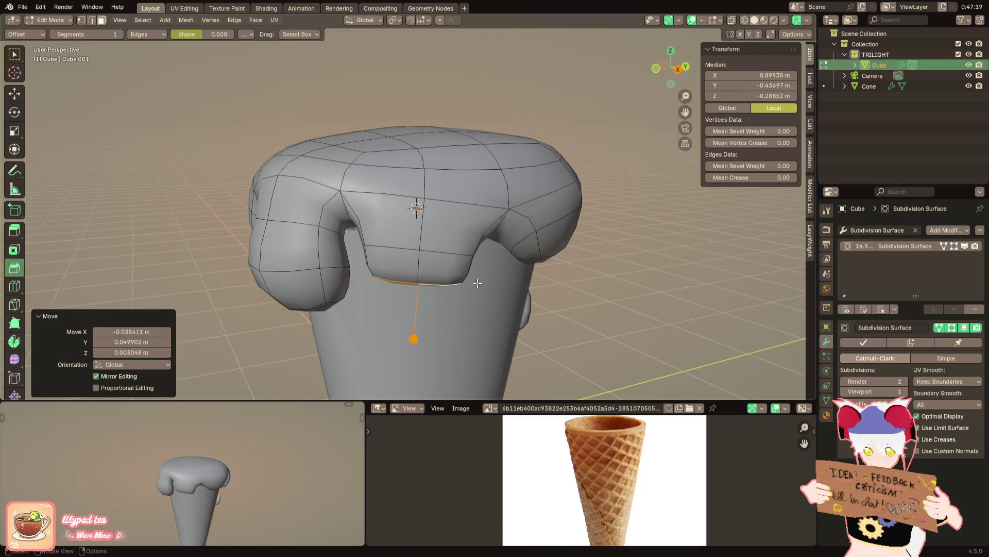
Enlarge an edge loop on the topping and nudge an edge near the left drip
middle_click_drag(179, 444, 200, 444)
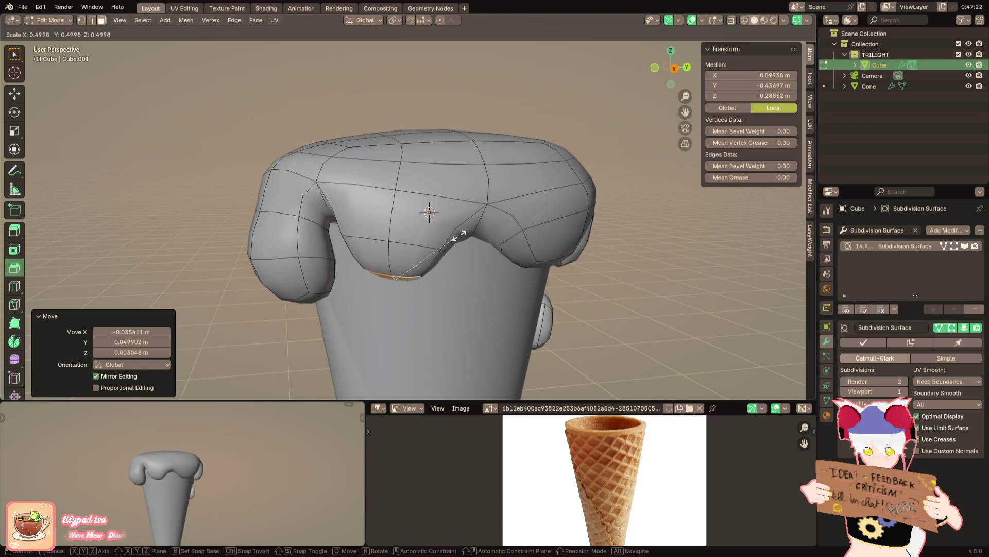
left_click(436, 244, "alt")
key("s")
left_click(489, 248)
mouse_move(488, 248)
middle_mouse_down()
mouse_move(330, 243)
mouse_move(352, 214)
mouse_move(380, 268)
middle_mouse_up()
left_click(329, 243, "alt")
key("g")
left_click(352, 214)
Back in Object Mode, apply Shade Smooth to the topping and switch to the Shading workspace
key("Tab")
right_click(446, 217)
left_click(446, 217)
scroll(467, 233, "down", 2)
scroll(467, 233, "down", 2)
left_click(526, 283)
mouse_move(525, 283)
middle_mouse_down()
mouse_move(557, 315)
mouse_move(465, 289)
mouse_move(488, 253)
mouse_move(482, 280)
middle_mouse_up()
scroll(488, 256, "up", 2)
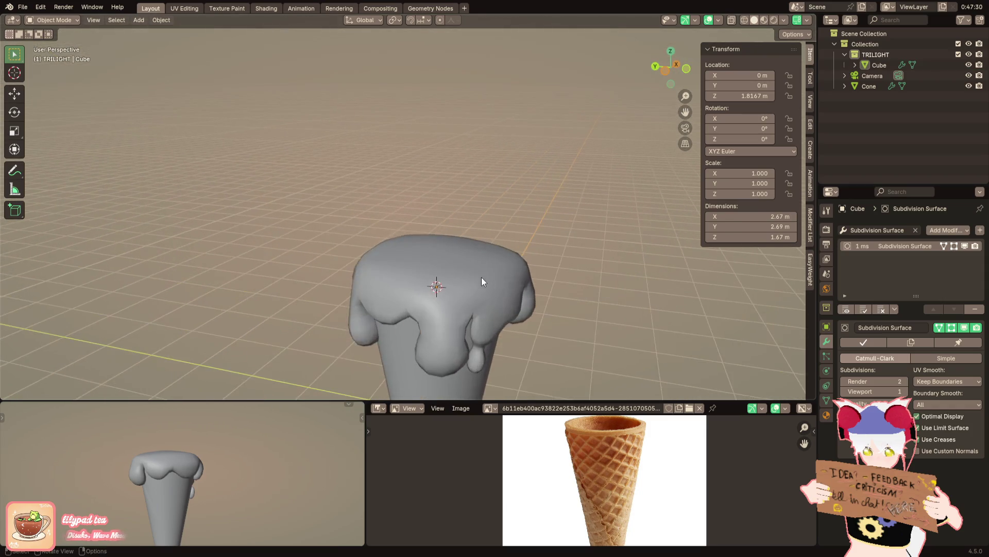
left_click(472, 271)
scroll(443, 234, "up", 1)
mouse_move(223, 452)
middle_mouse_down()
mouse_move(121, 462)
mouse_move(131, 479)
mouse_move(224, 447)
middle_mouse_up()
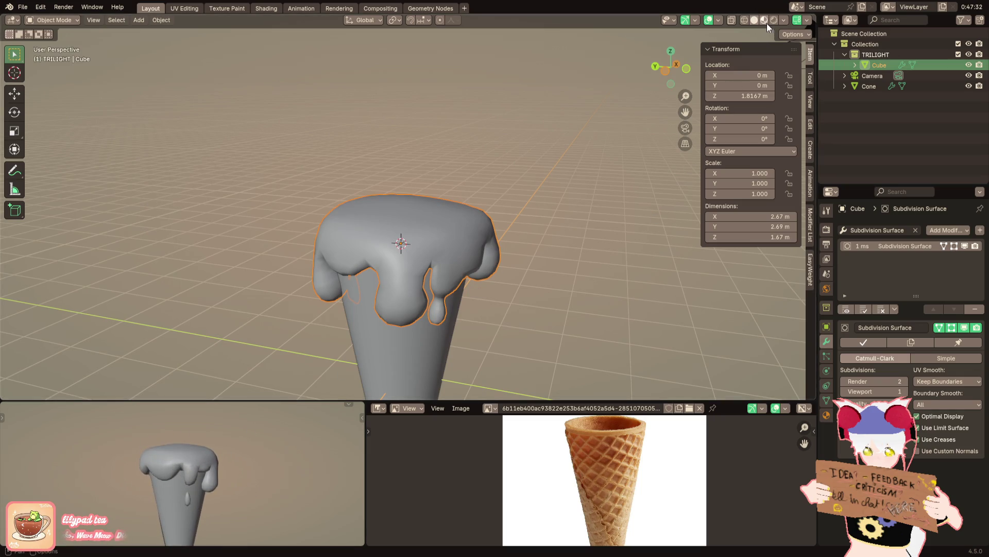
left_click(266, 8)
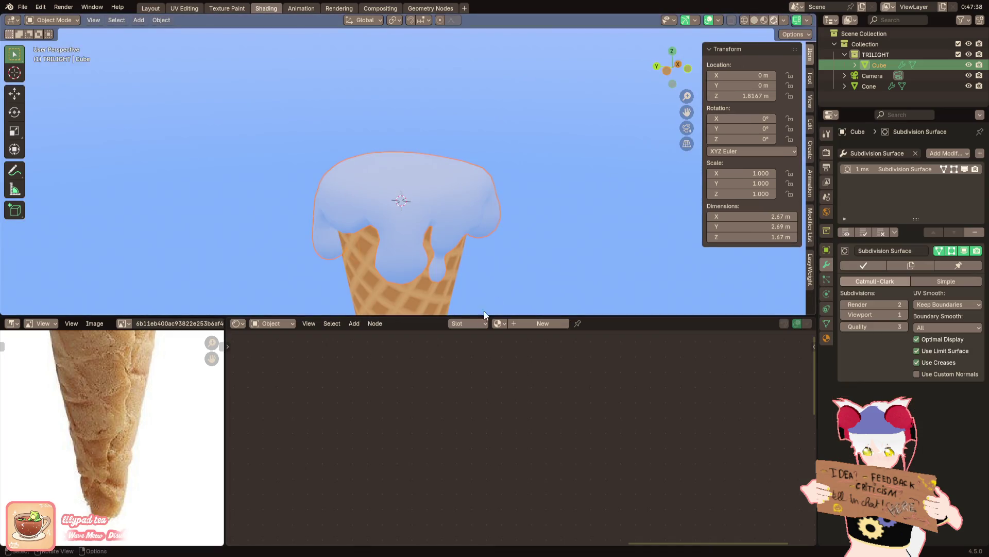
scroll(532, 212, "down", 5)
Switch the node editor to World and start darkening the gradient's colour stops
left_click(532, 213)
scroll(387, 281, "up", 3)
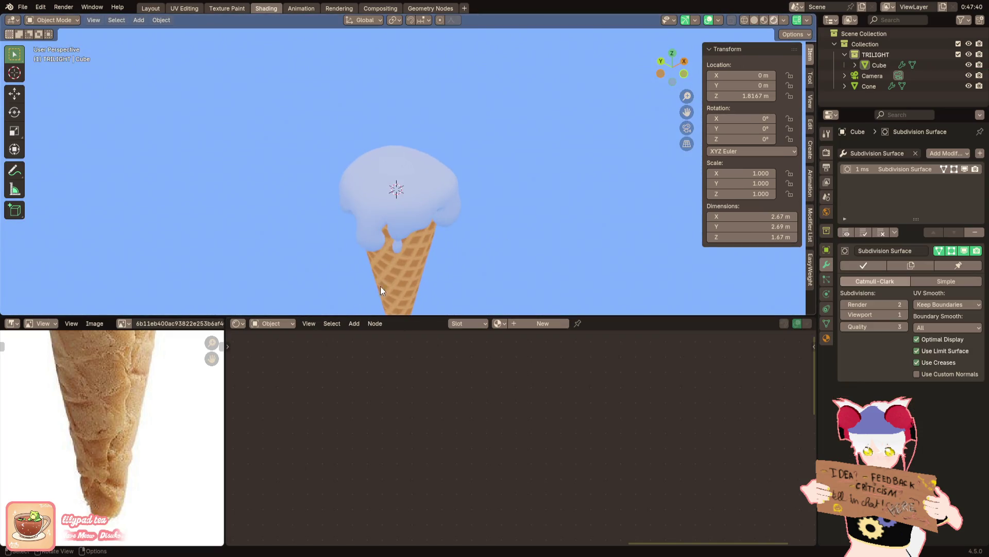
left_click(270, 323)
left_click(287, 363)
scroll(462, 401, "down", 2)
scroll(435, 426, "up", 4)
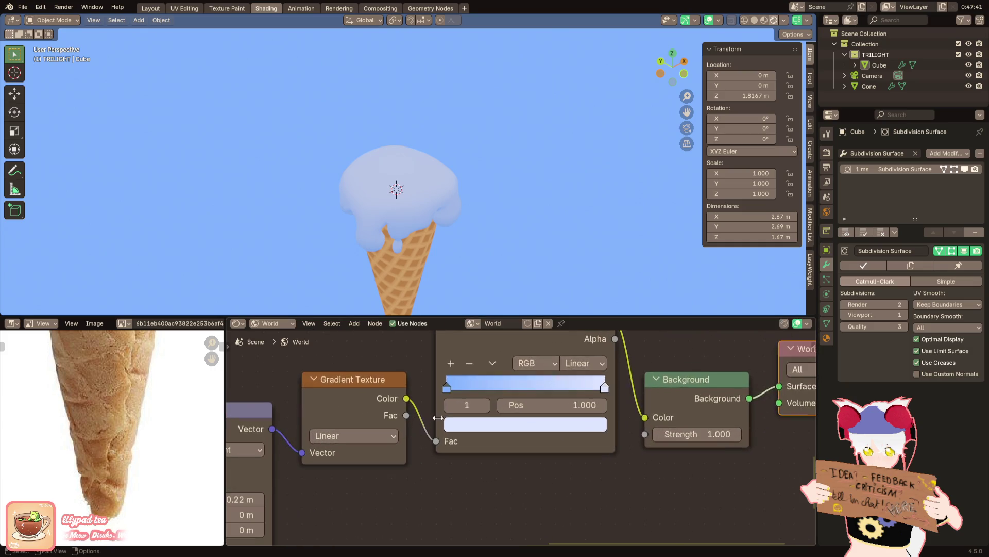
left_click(471, 424)
left_click(580, 255)
mouse_move(580, 255)
left_mouse_down()
mouse_move(567, 245)
mouse_move(579, 287)
left_mouse_up()
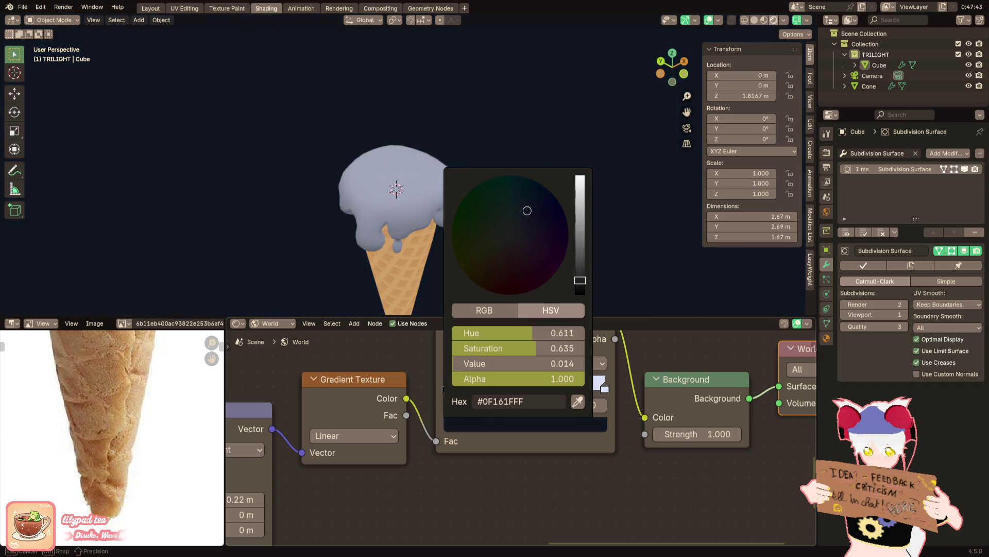
left_click(604, 387)
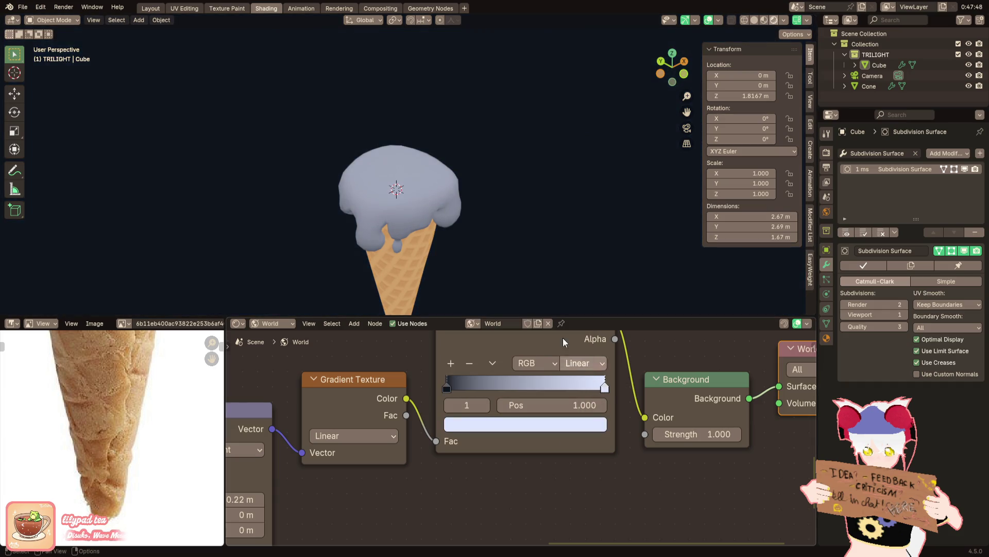
scroll(533, 134, "down", 3)
Push the right gradient stop down to a near-black dark blue in the colour picker
middle_click_drag(533, 134, 560, 368)
middle_click_drag(530, 177, 525, 249)
scroll(525, 249, "up", 5)
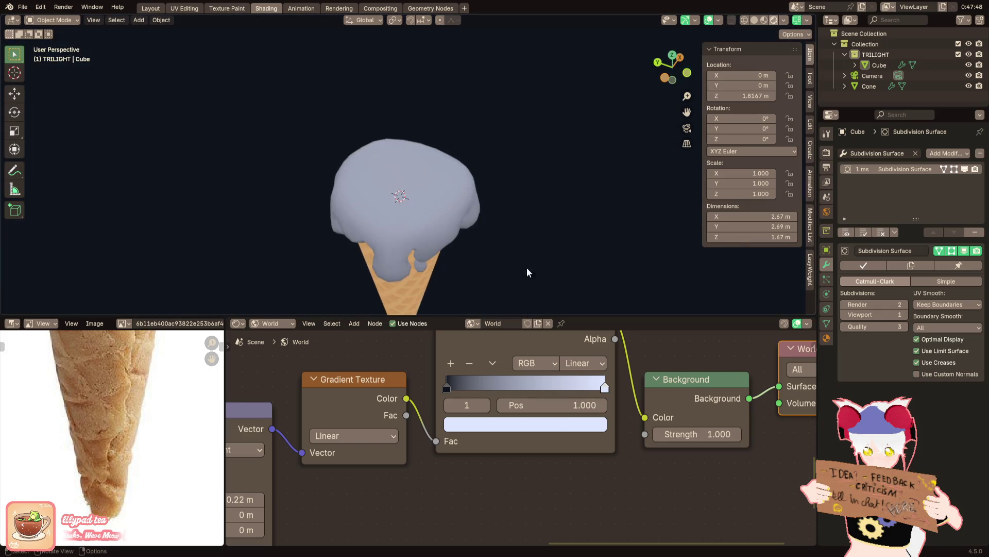
left_click(541, 423)
left_click_drag(577, 268, 579, 288)
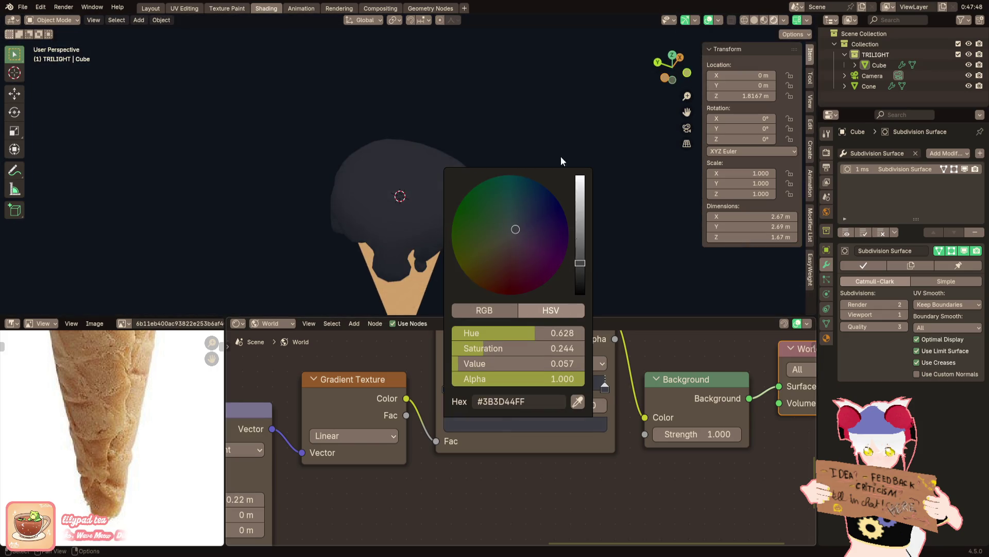
scroll(522, 189, "up", 2)
scroll(504, 180, "up", 2)
scroll(504, 184, "down", 2)
scroll(495, 143, "down", 1)
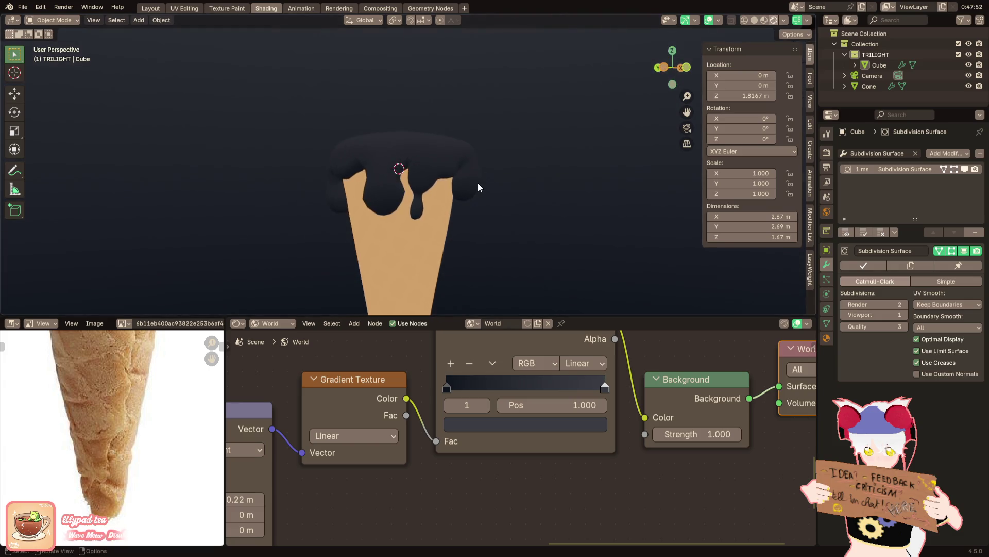
left_click(559, 423)
left_click(556, 213)
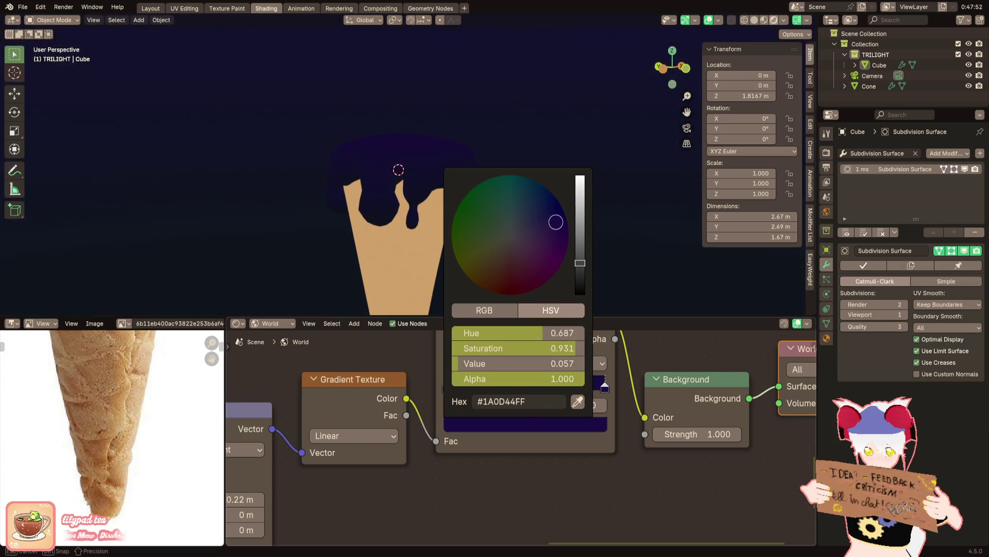
scroll(463, 173, "down", 1)
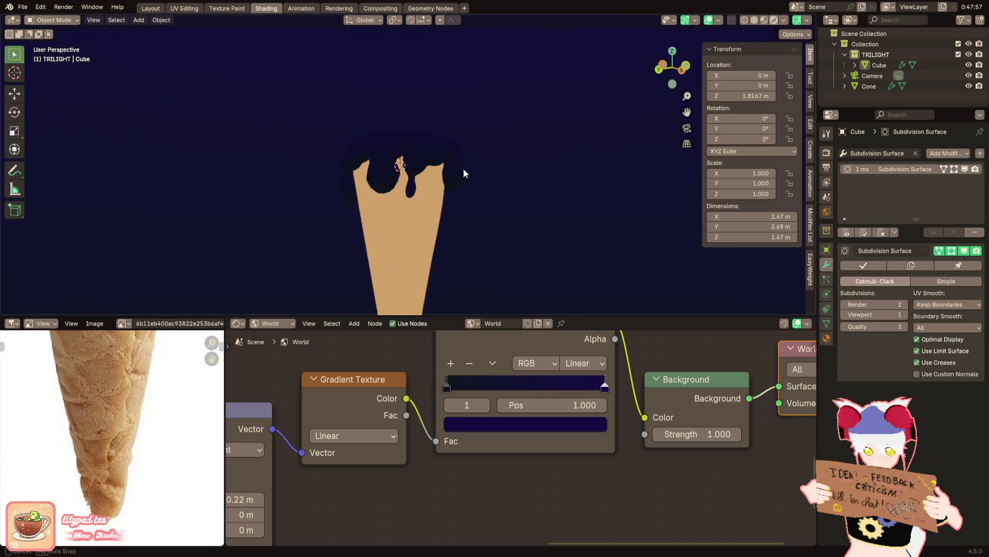
left_click(568, 423)
left_click(578, 282)
Give the other gradient stop a pasted navy hex value so the background is dark throughout
middle_click_drag(500, 166, 461, 163)
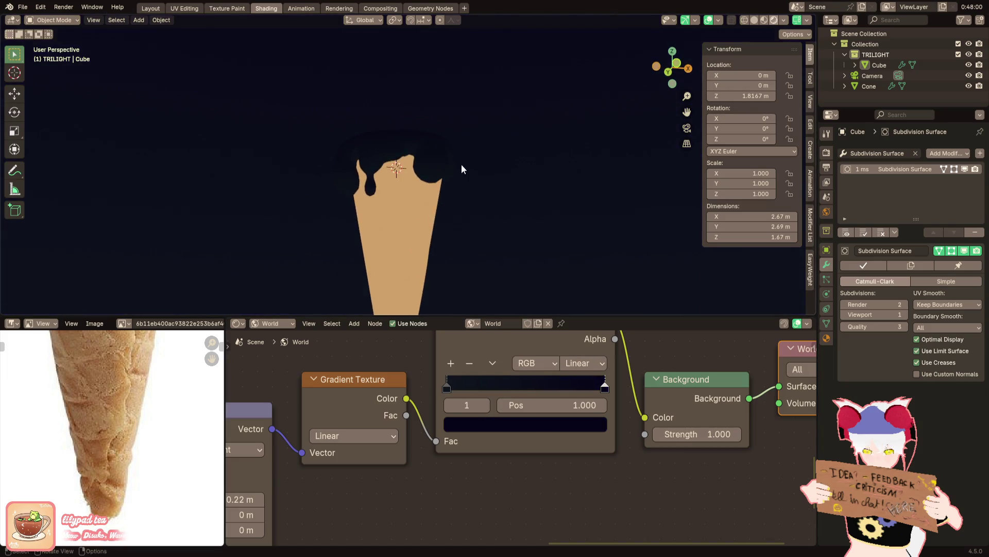
left_click(521, 418)
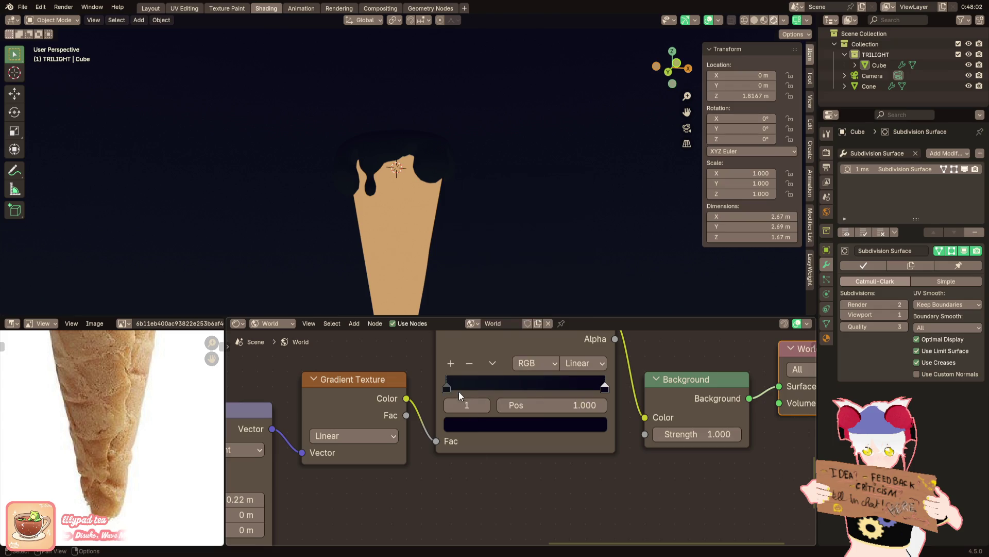
left_click(461, 391)
left_click(465, 421)
left_click(489, 408)
key("ctrl+v")
key("Return")
Select the topping and switch the node editor back to Object shader nodes
middle_click_drag(408, 254, 434, 235)
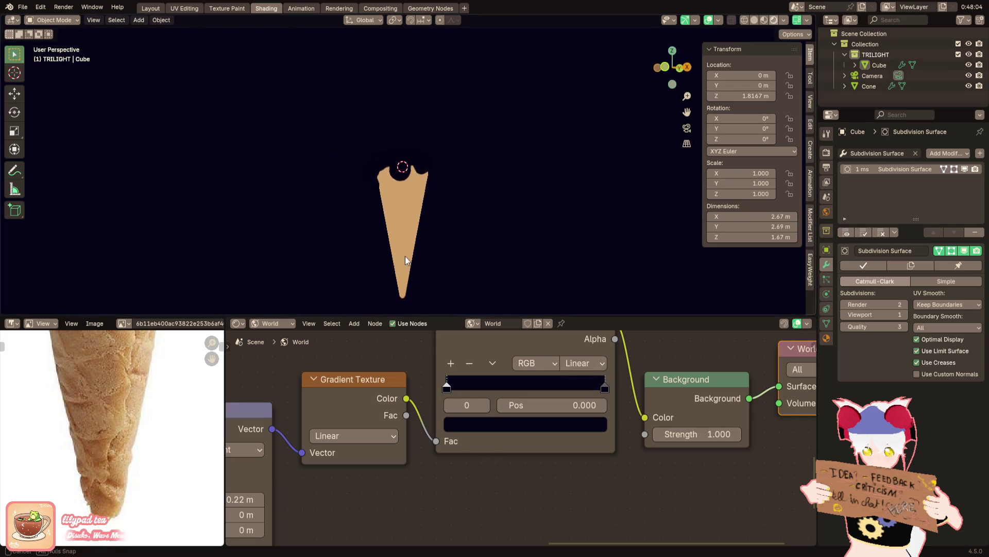
left_click(449, 218)
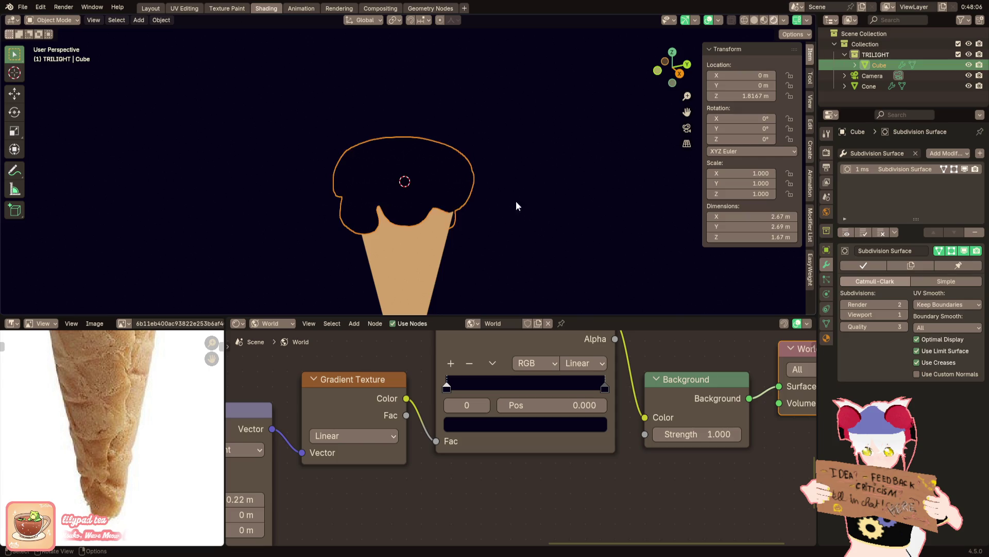
left_click(267, 323)
left_click(264, 348)
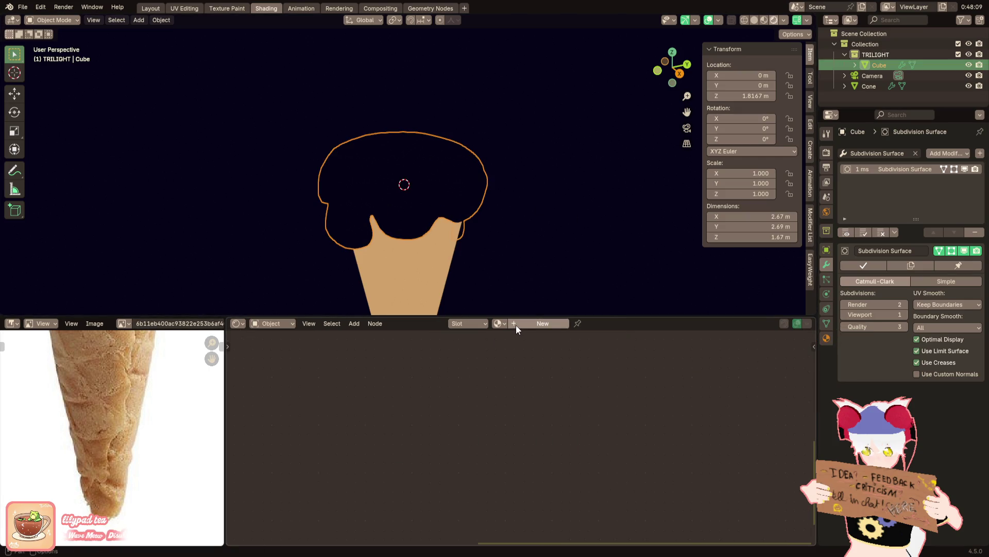
Build the topping's toon chain by inserting Shader to RGB and Color Ramp nodes before the output
left_click(827, 338)
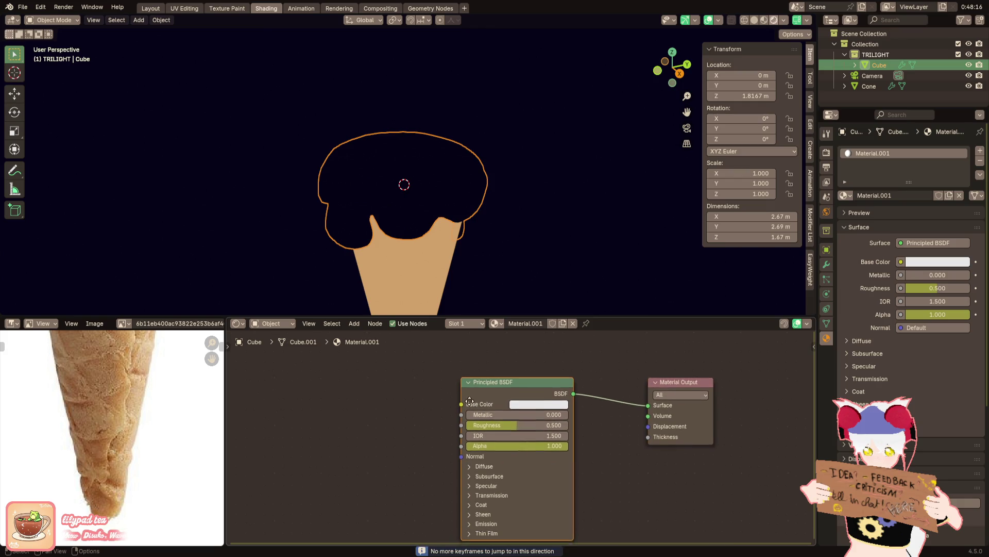
key("ctrl+t")
scroll(540, 389, "up", 2)
key("x")
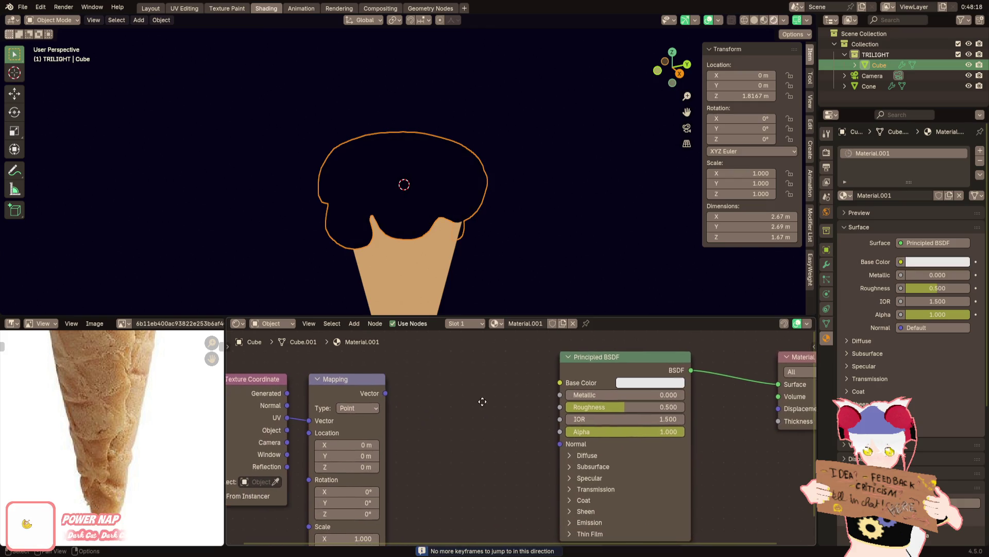
key("F3")
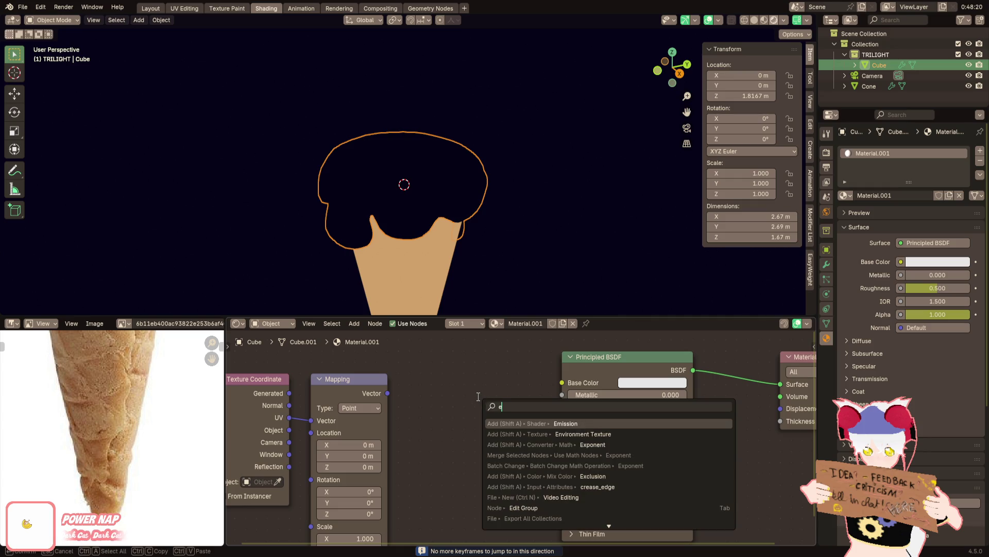
key("Escape")
mouse_move(497, 389)
middle_mouse_down()
mouse_move(428, 387)
mouse_move(475, 378)
mouse_move(563, 384)
middle_mouse_up()
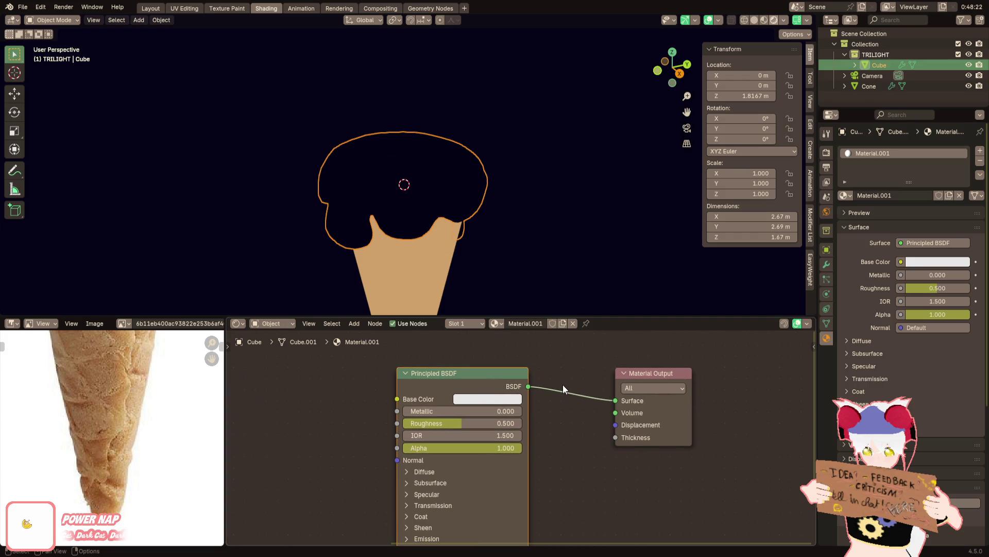
key("F3")
type("shader")
key("Return")
left_click(563, 385)
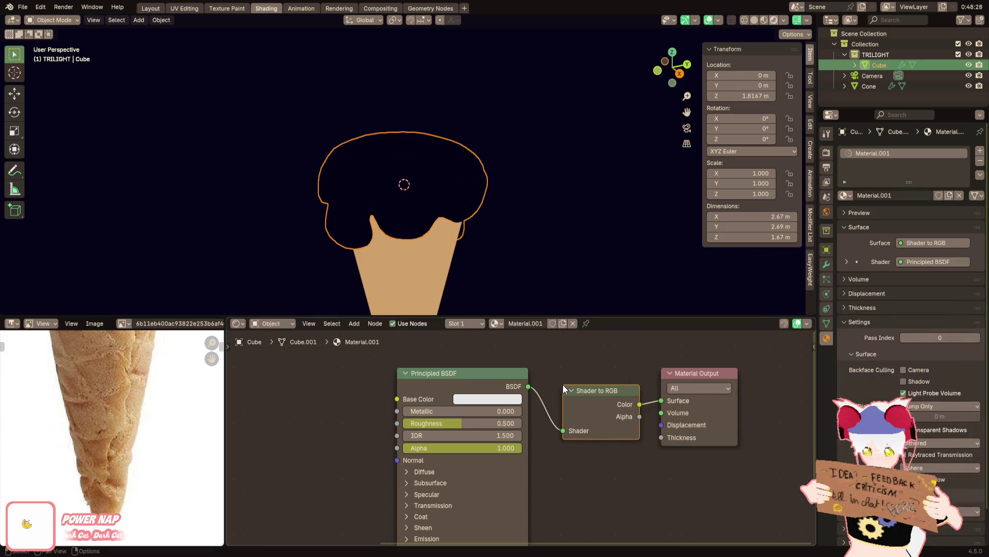
key("F3")
type("color ramp")
key("Return")
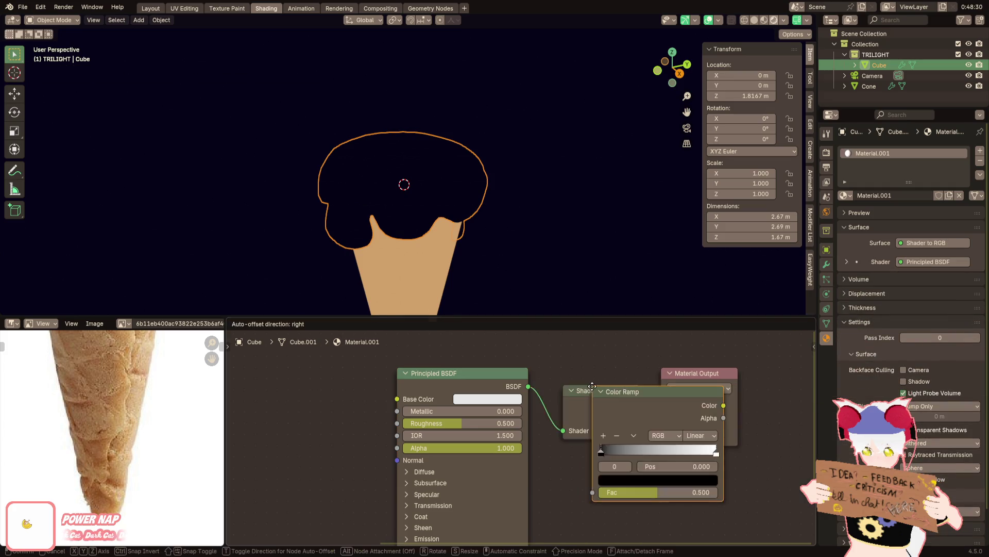
left_click(592, 385)
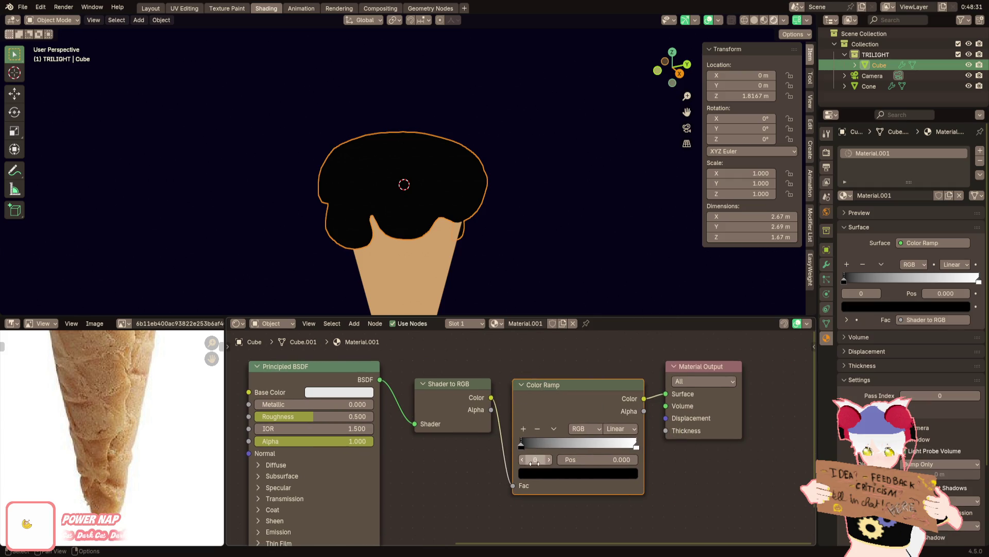
Set the colour ramp's first stop to a muted green
left_click(539, 469)
mouse_move(611, 332)
left_mouse_down()
mouse_move(616, 290)
mouse_move(618, 325)
left_mouse_up()
left_click(531, 327)
left_click(544, 335)
left_click_drag(543, 334, 532, 334)
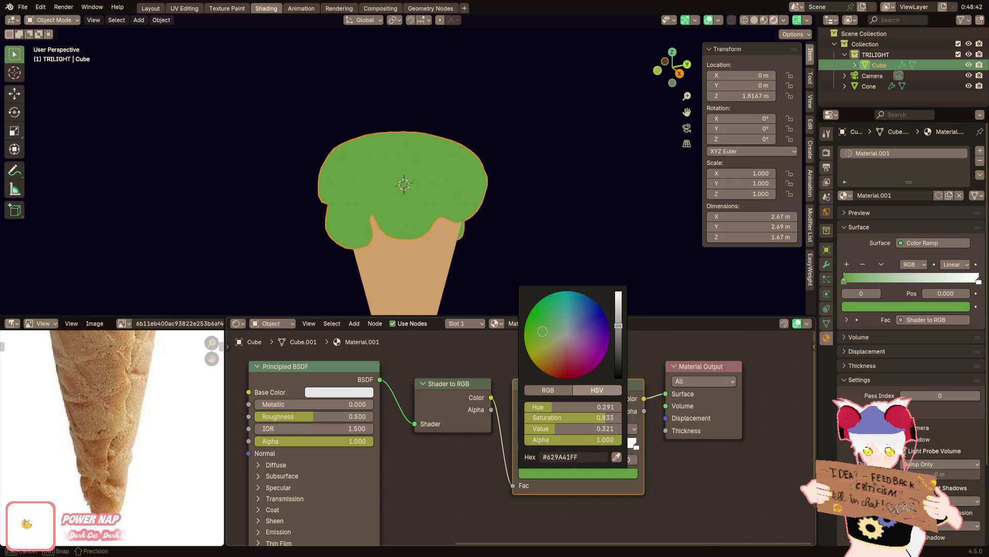
Set the colour ramp's second stop to green hex 629A41 so the scoop is solid green
left_click(556, 478)
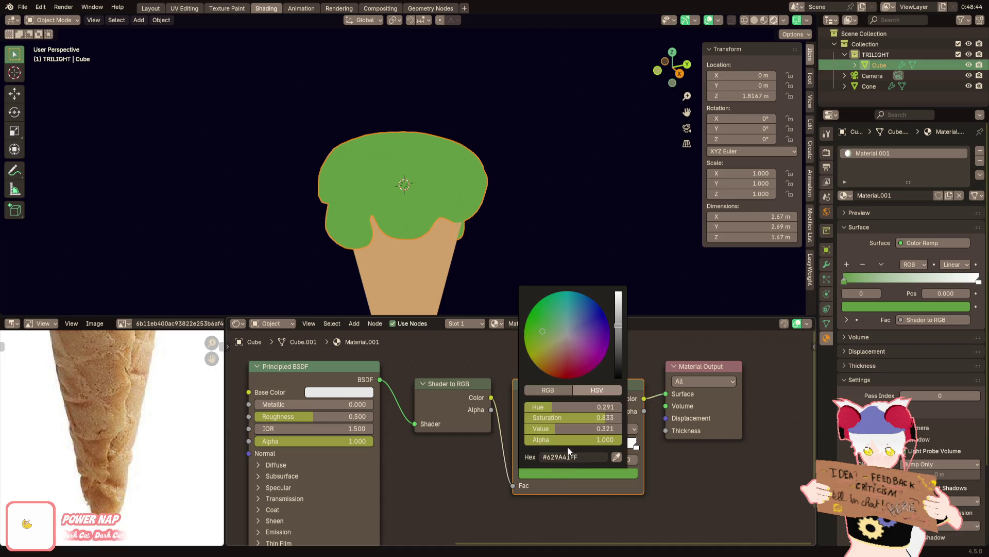
left_click(635, 446)
left_click(628, 473)
left_click(564, 456)
key("ctrl+v")
key("Return")
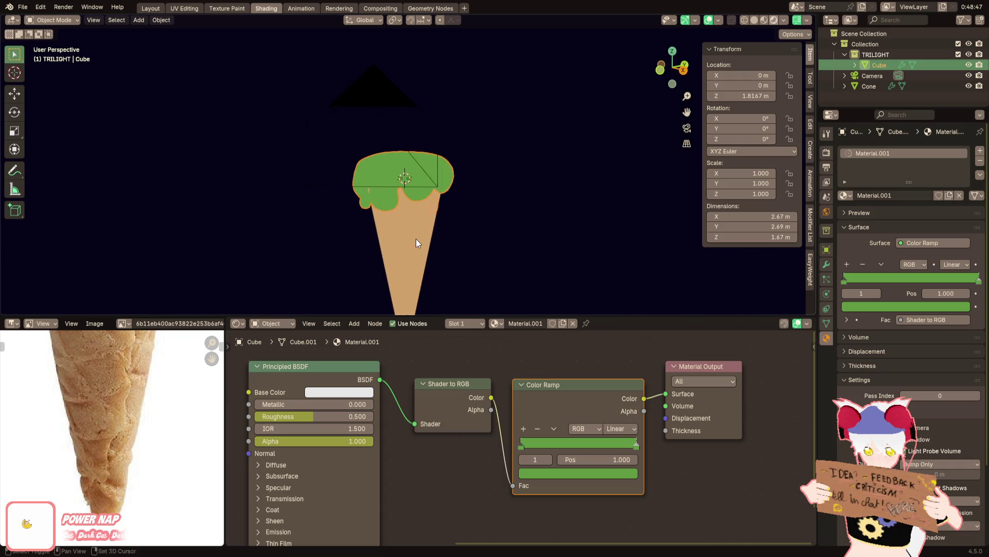
Select the cone, then the scoop again, and bring up the Add menu
left_click(416, 239)
middle_click_drag(416, 239, 430, 187)
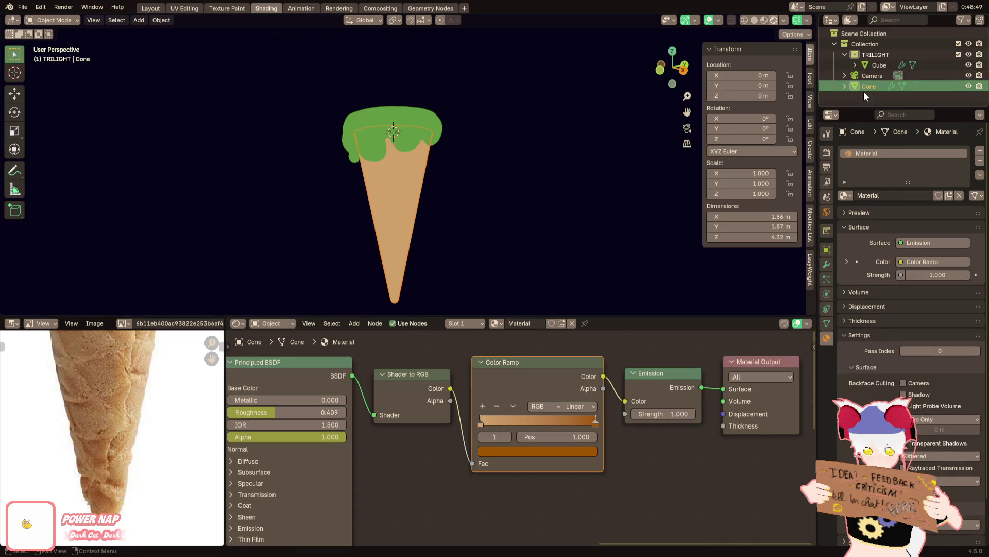
left_click(873, 64)
left_click(139, 20)
mouse_move(153, 169)
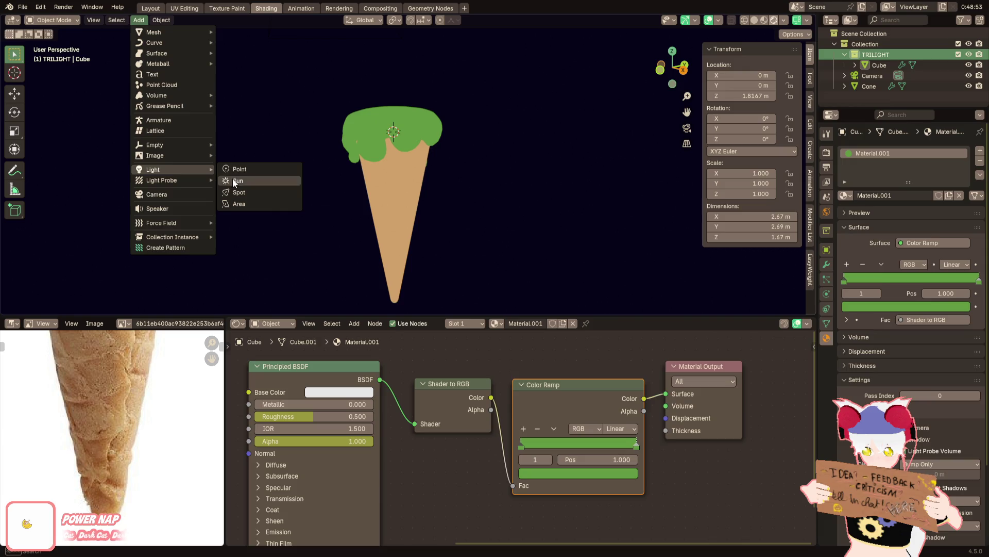
Add a Sun light, move it below the cone and aim it upward at the ice cream
left_click(232, 180)
key("g")
left_click(534, 120)
left_click_drag(530, 105, 486, 118)
scroll(486, 117, "down", 4)
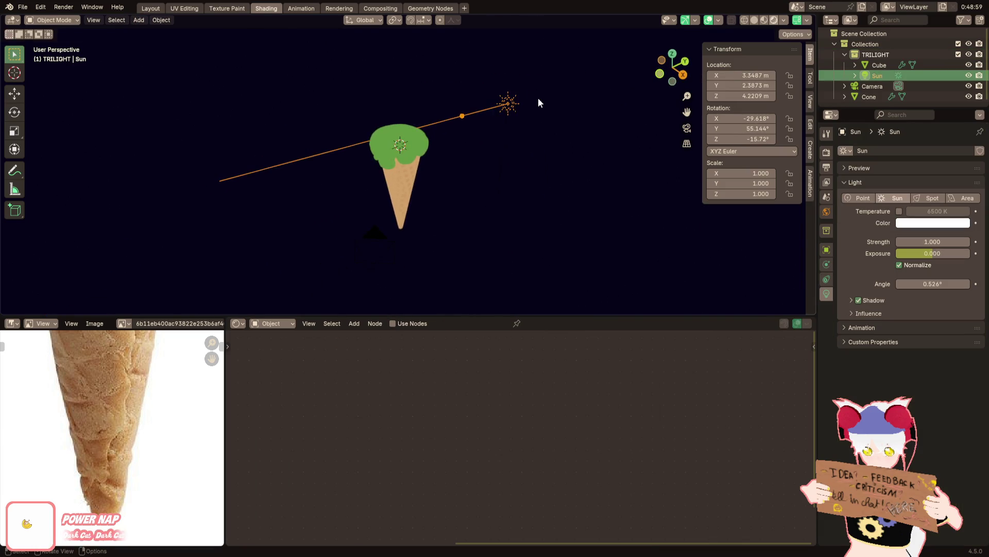
left_click_drag(459, 116, 460, 121)
scroll(511, 109, "up", 2)
scroll(533, 89, "up", 2)
mouse_move(532, 89)
middle_mouse_down()
mouse_move(511, 126)
mouse_move(466, 103)
mouse_move(457, 146)
middle_mouse_up()
key("g")
key("z")
left_click(456, 258)
middle_click_drag(456, 258, 416, 185)
left_click_drag(417, 185, 404, 195)
mouse_move(404, 196)
middle_mouse_down()
mouse_move(465, 142)
mouse_move(456, 161)
middle_mouse_up()
scroll(456, 160, "up", 2)
scroll(430, 151, "up", 3)
scroll(454, 195, "up", 2)
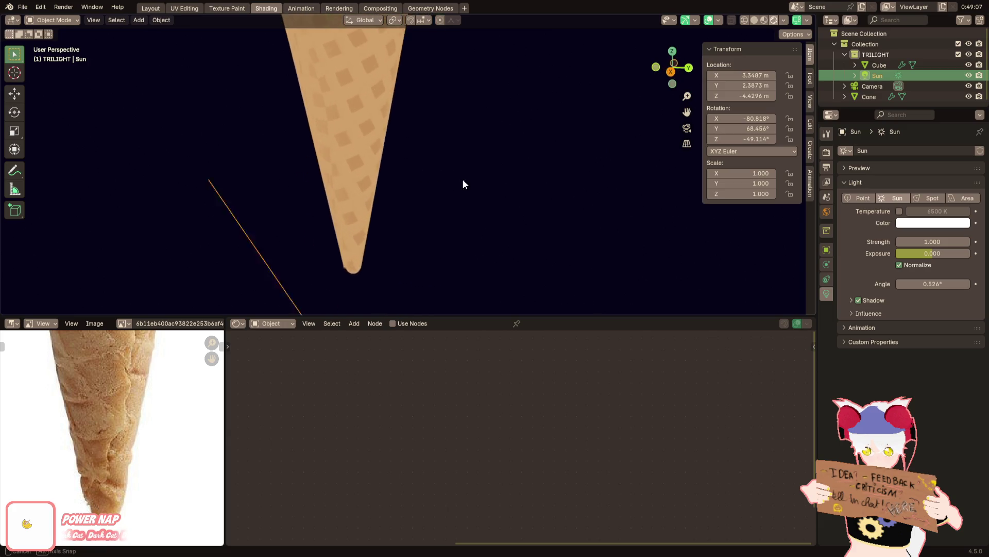
scroll(458, 179, "up", 3)
Reposition the sun and try a zero sun angle before cancelling the change
key("g")
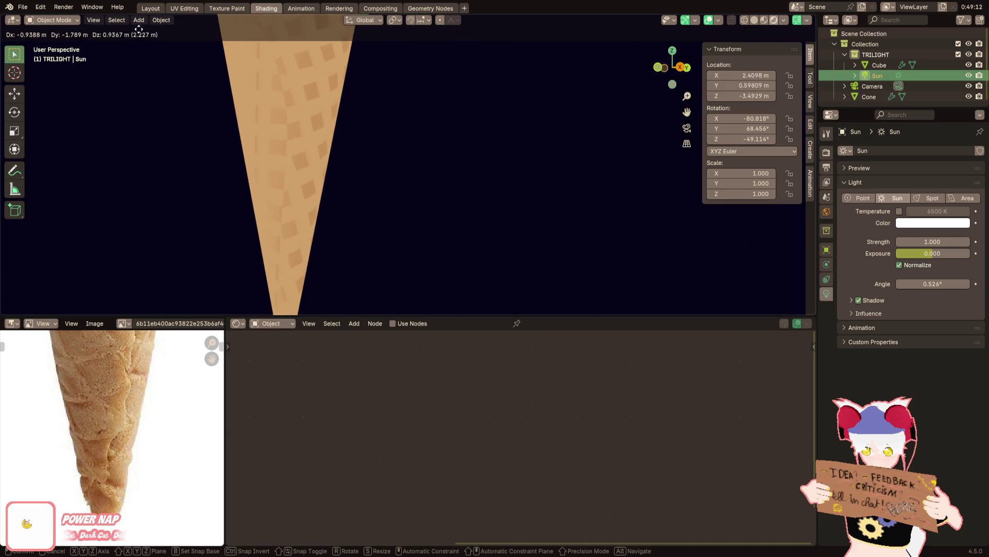
left_click(464, 258)
scroll(465, 257, "down", 5)
key("g")
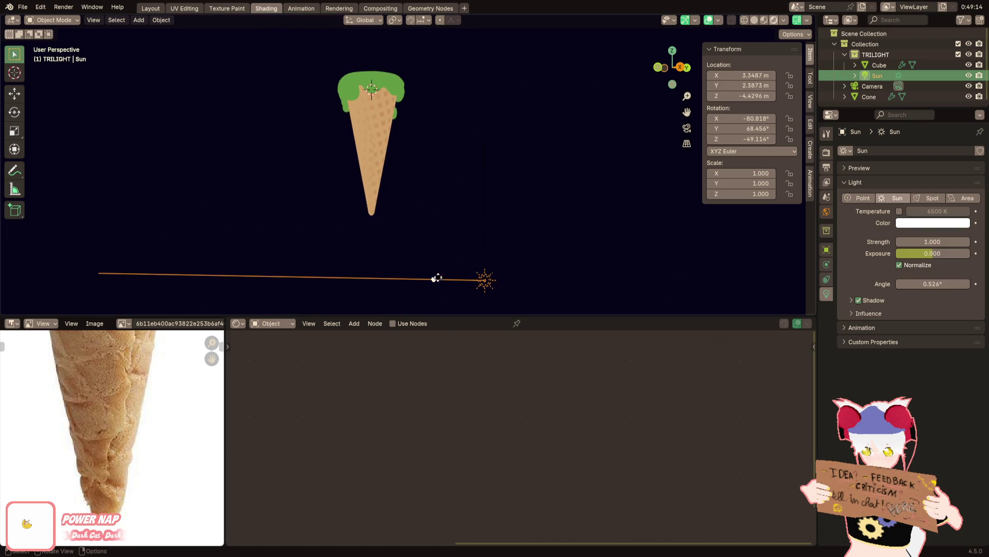
scroll(418, 272, "up", 2)
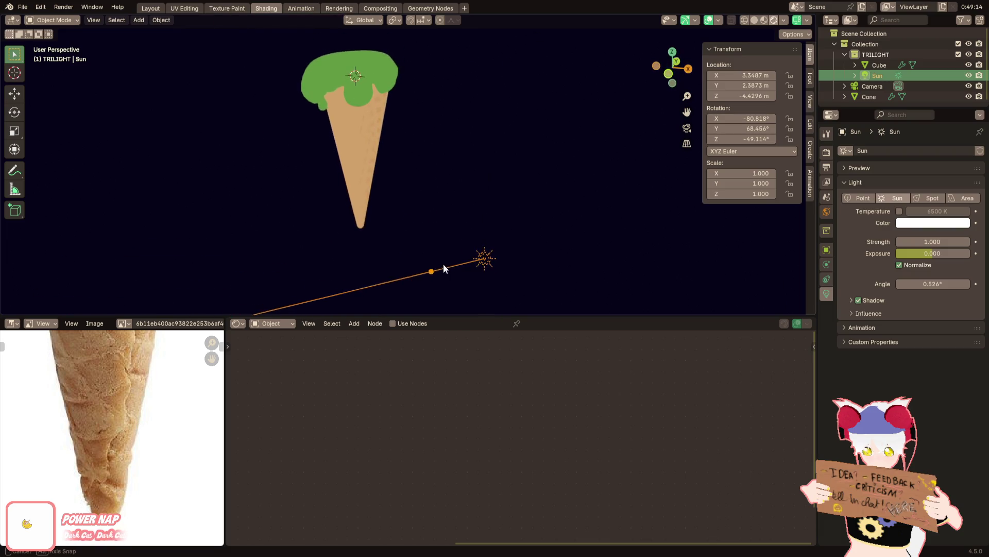
scroll(446, 263, "up", 3)
scroll(587, 246, "up", 2)
left_click_drag(927, 284, 900, 284)
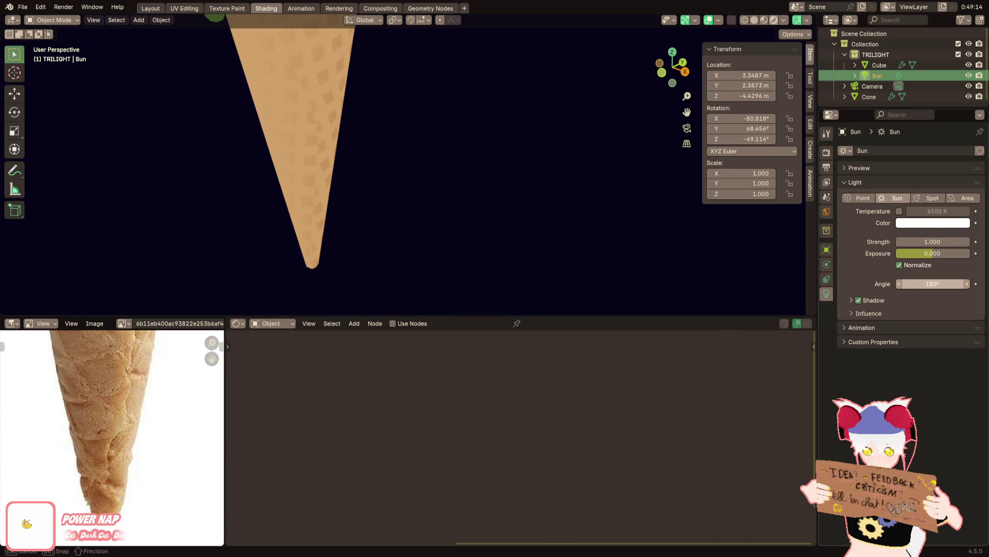
key("Escape")
scroll(572, 246, "down", 1)
scroll(519, 214, "down", 4)
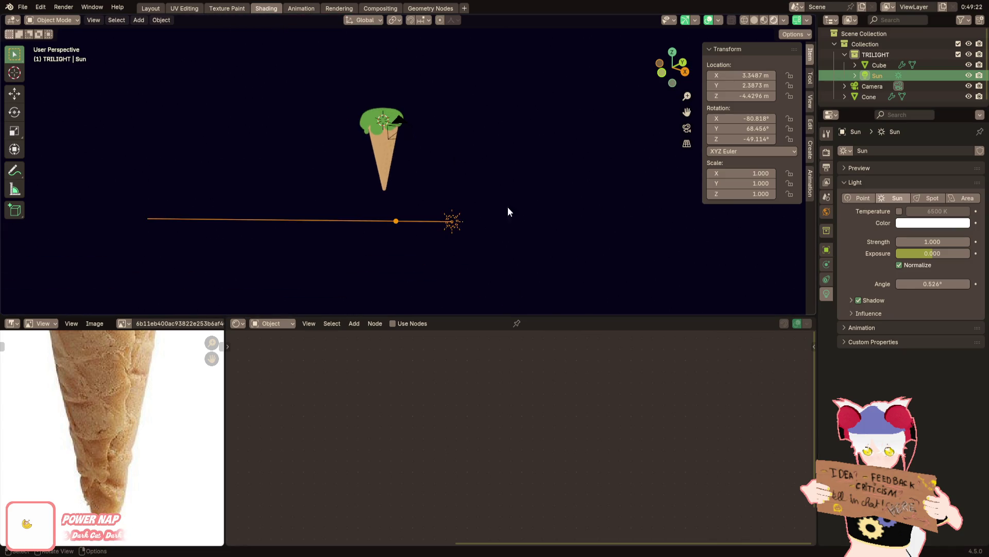
scroll(286, 171, "up", 1)
Set the pivot to 3D Cursor and trial duplicating/rotating the sun around Z, undoing each attempt
left_click(394, 19)
left_click(450, 82)
key("shift+d")
key("r")
key("z")
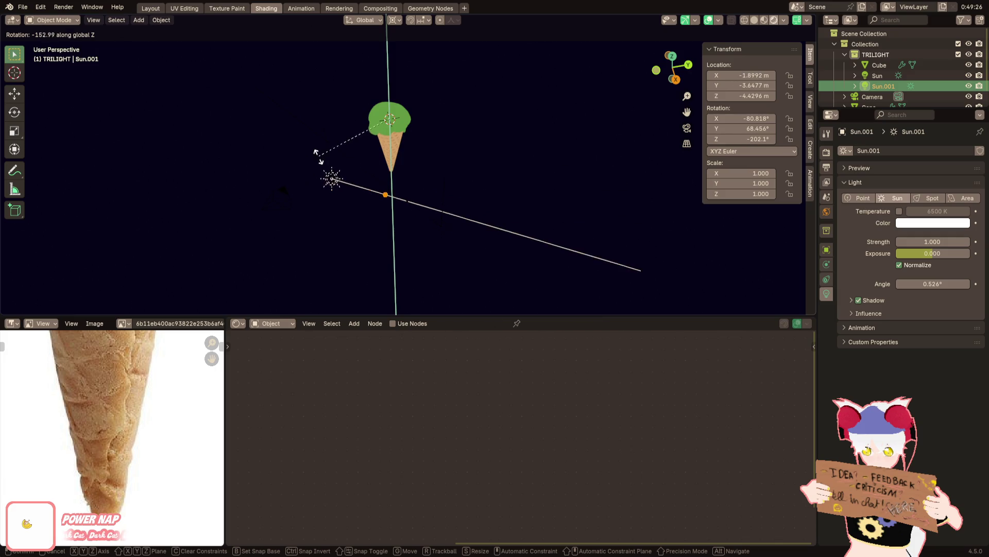
left_click(317, 155)
mouse_move(412, 177)
middle_mouse_down()
mouse_move(483, 164)
mouse_move(454, 173)
mouse_move(546, 168)
mouse_move(460, 170)
mouse_move(474, 192)
middle_mouse_up()
key("ctrl+z")
key("r")
key("z")
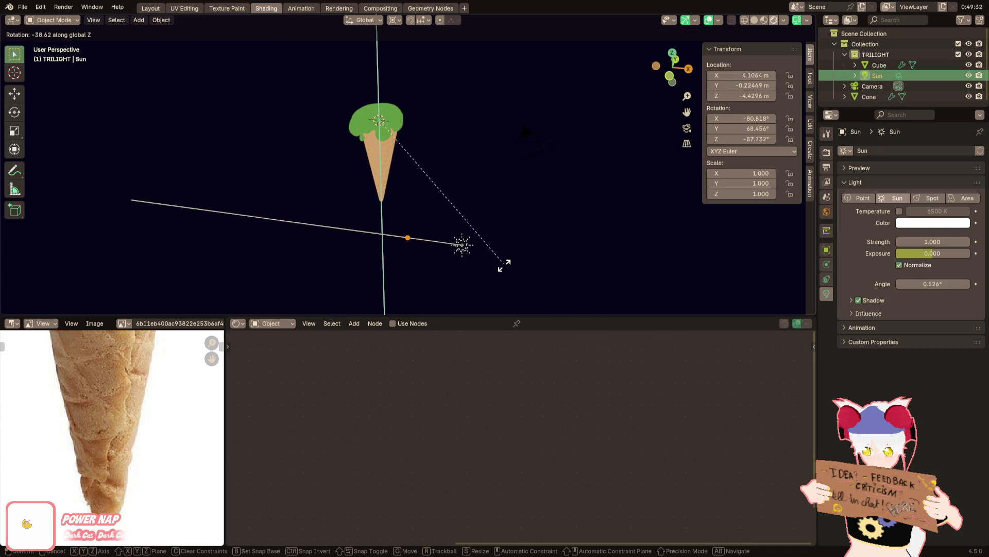
left_click(505, 253)
key("ctrl+z")
Duplicate the sun and rotate the copy 120° around Z about the cursor
key("shift+d")
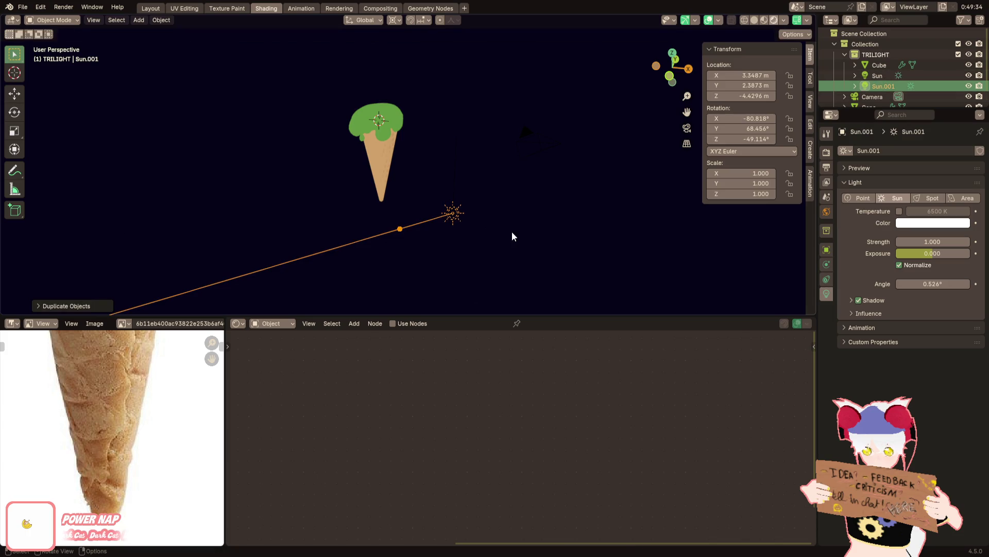
key("z")
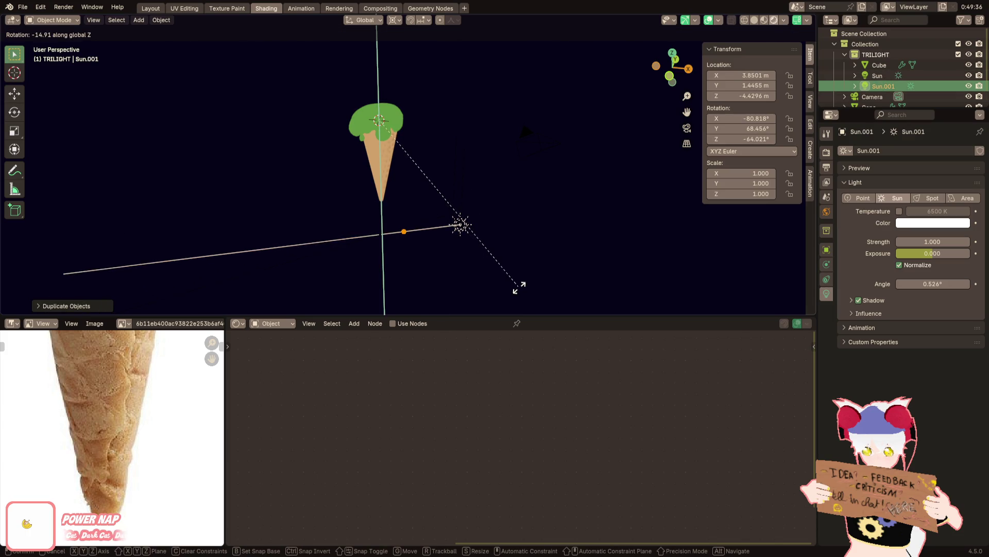
type("180")
key("BackSpace")
key("BackSpace")
key("BackSpace")
type("360")
type("/3")
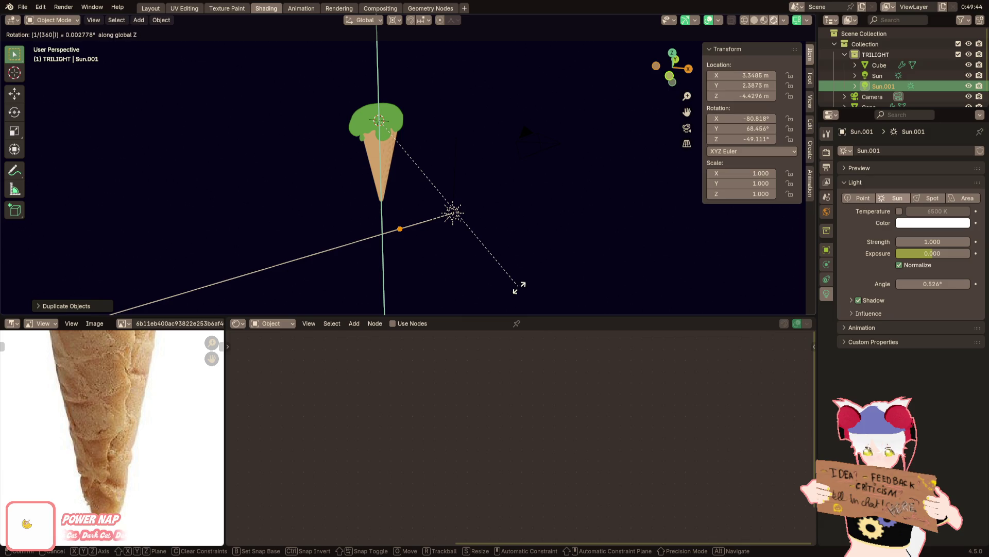
key("ctrl+BackSpace")
type("3603")
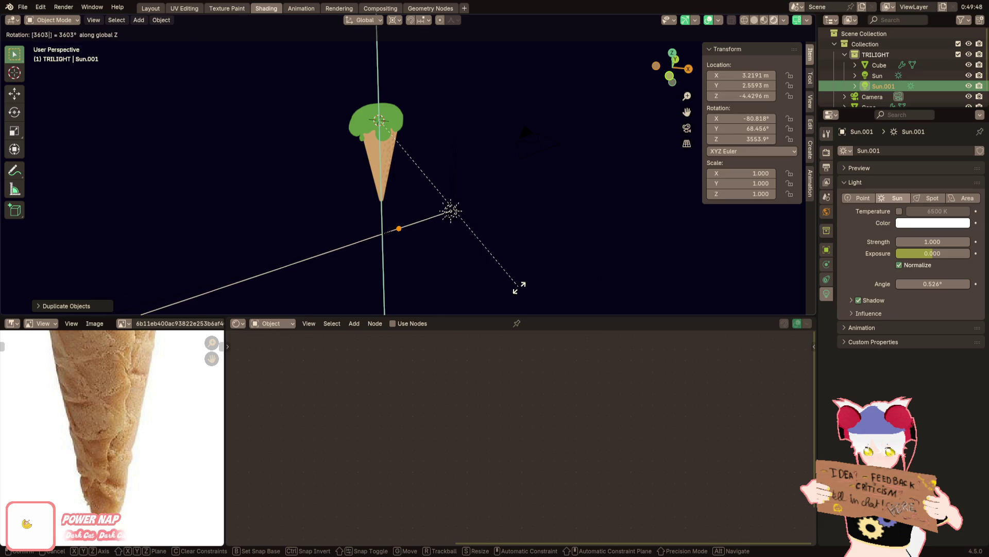
key("BackSpace")
key("BackSpace")
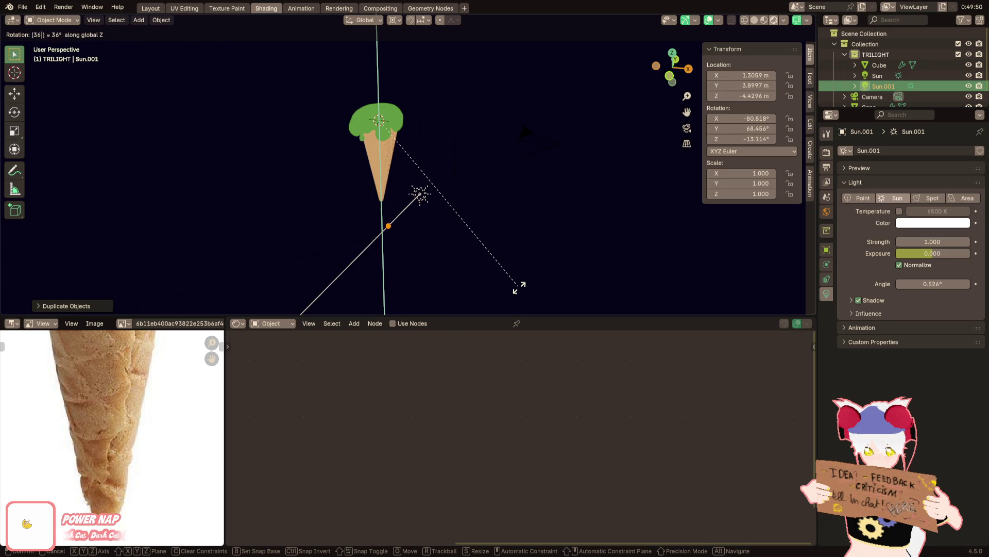
type("0")
key("slash")
type("3")
key("BackSpace")
key("BackSpace")
key("BackSpace")
key("BackSpace")
key("BackSpace")
key("BackSpace")
key("BackSpace")
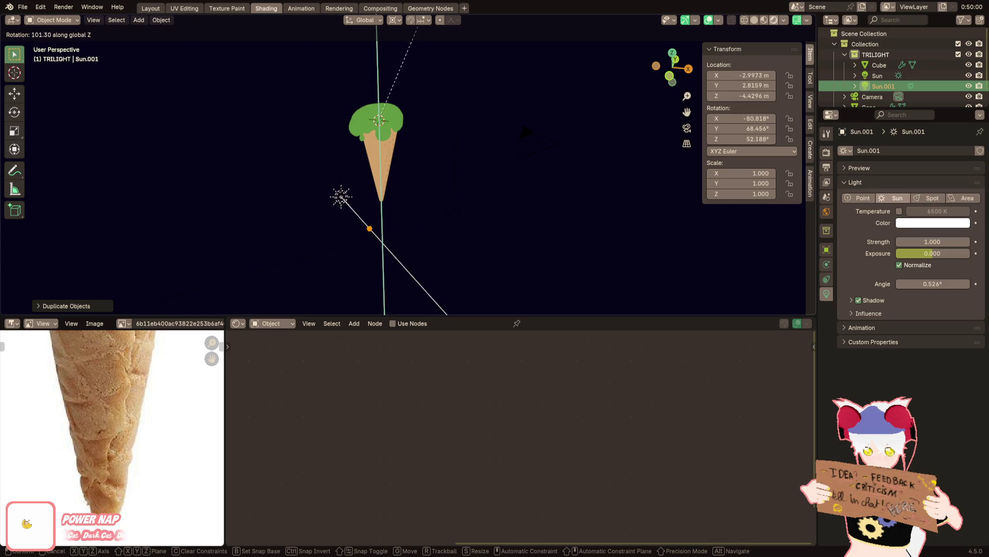
left_click(506, 146)
key("ctrl+z")
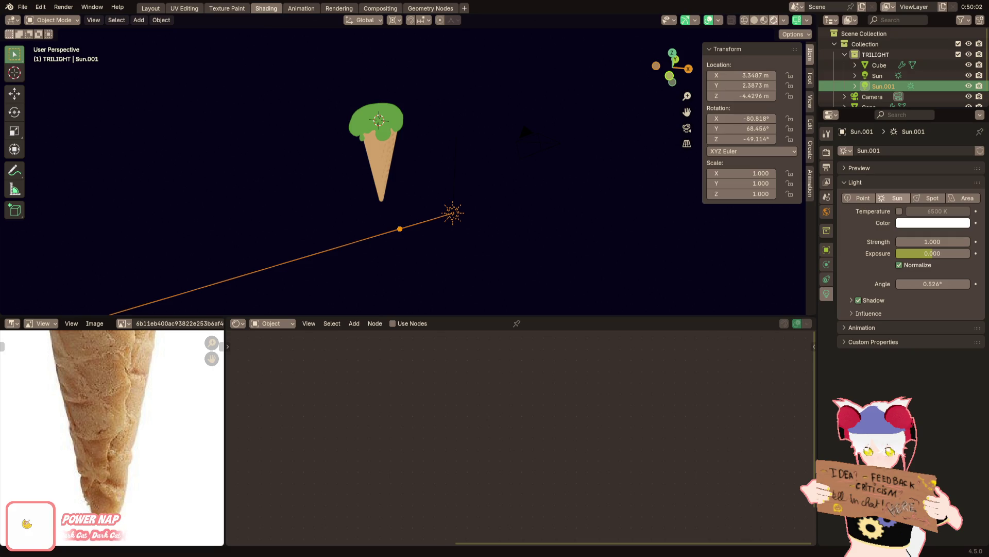
type("rz120")
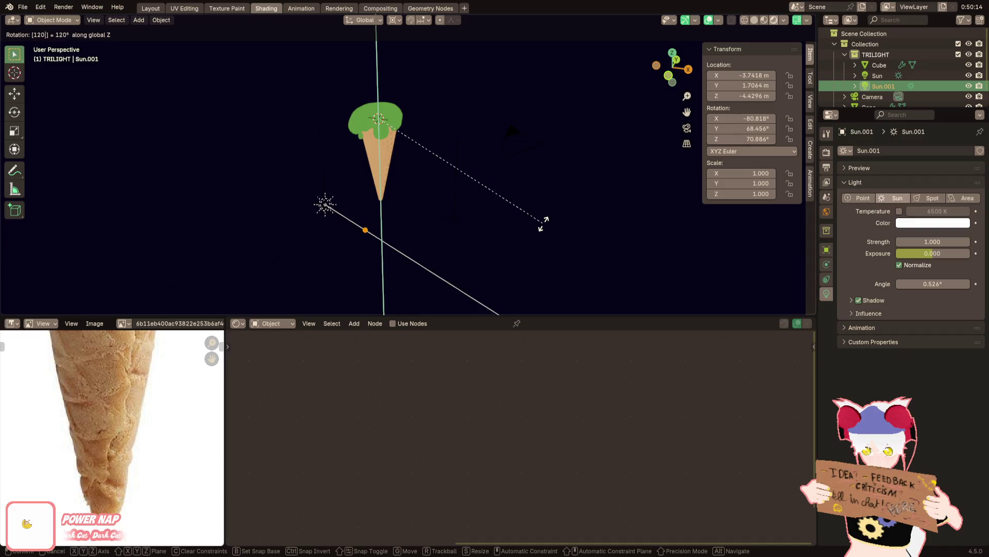
key("Return")
key("ctrl+z")
type("rz120")
key("Return")
Duplicate again for a third sun rotated another 120°, then select the scoop in the outliner
key("shift+d")
key("Escape")
type("rz120")
key("Return")
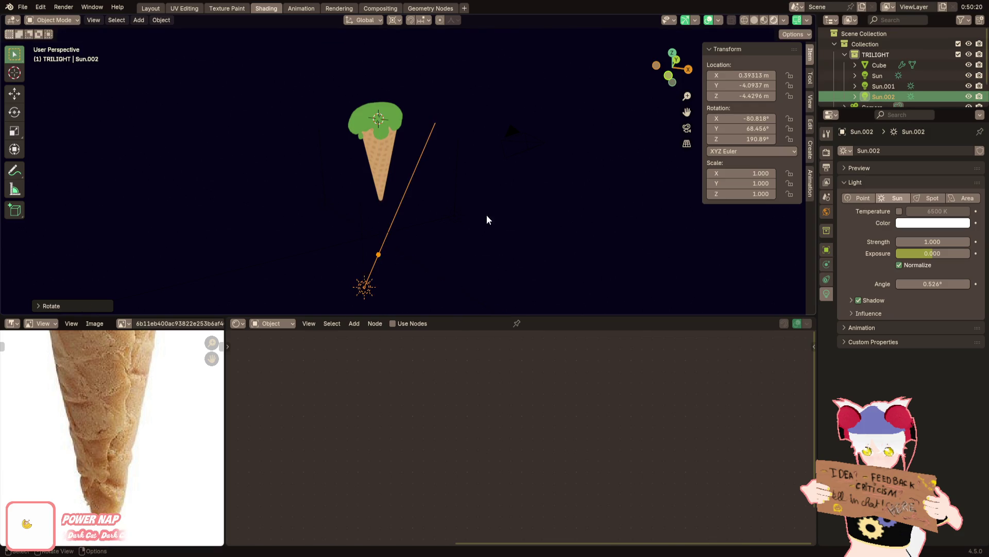
left_click(879, 65)
Move the ice cream Cube from the TRILIGHT collection into Collection in the Outliner
left_click_drag(879, 65, 865, 45)
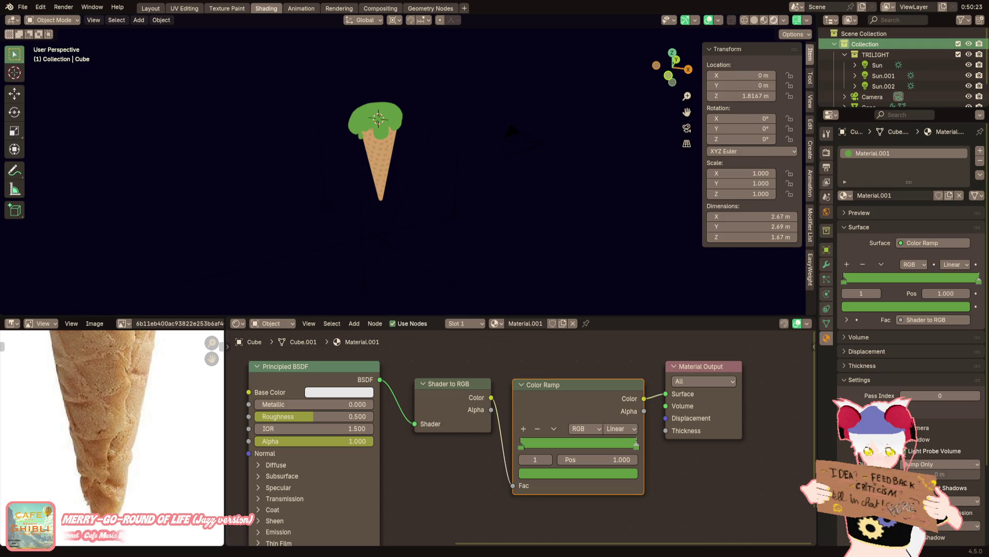
scroll(331, 267, "up", 3)
mouse_move(348, 192)
middle_mouse_down("shift")
mouse_move(422, 228)
mouse_move(386, 222)
mouse_move(392, 208)
middle_mouse_up("shift")
scroll(423, 229, "up", 2)
scroll(386, 221, "up", 2)
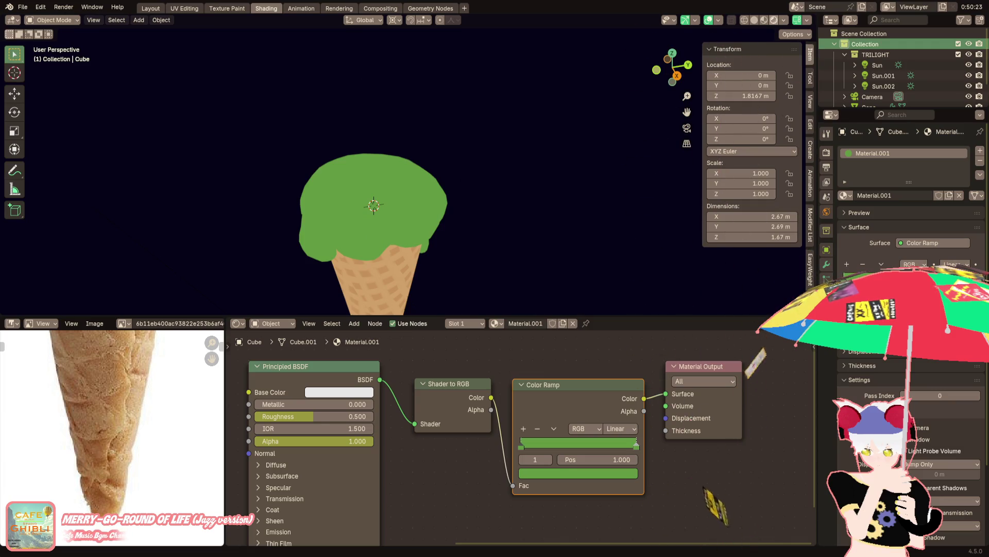
scroll(342, 199, "up", 2)
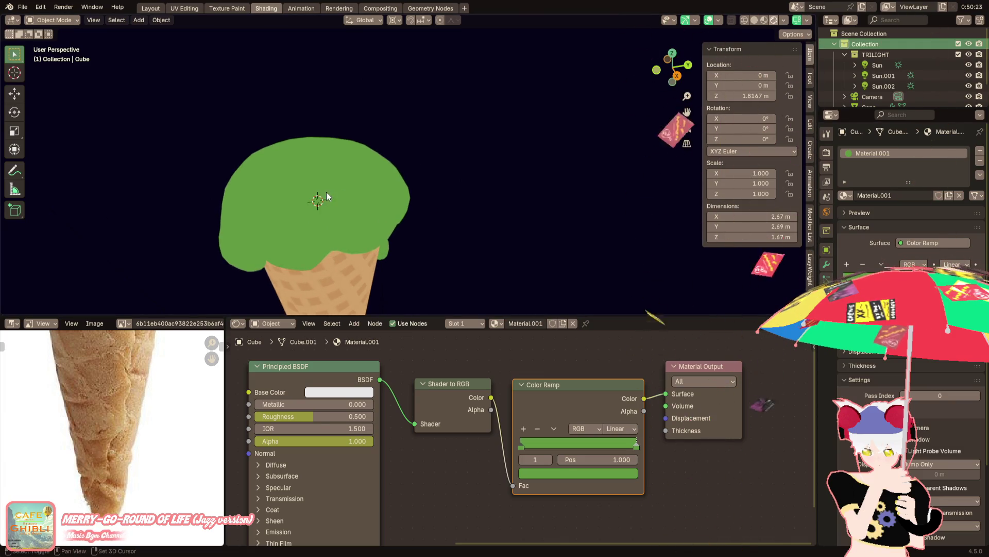
middle_click_drag(328, 199, 380, 189, "shift")
Add a Geometry Nodes modifier to the scoop and go to the Geometry Nodes workspace
left_click(380, 189)
left_click(827, 265)
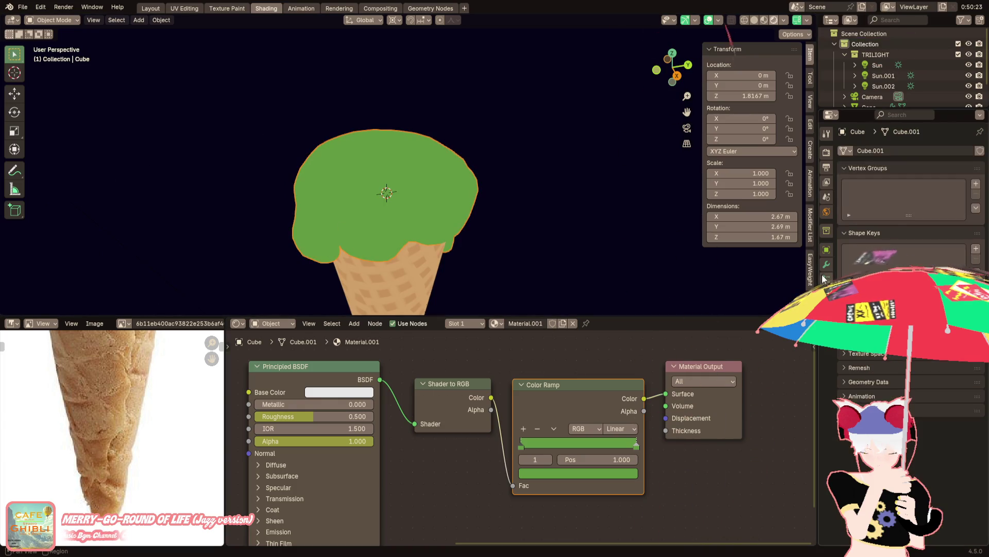
key("shift+a")
left_click(874, 173)
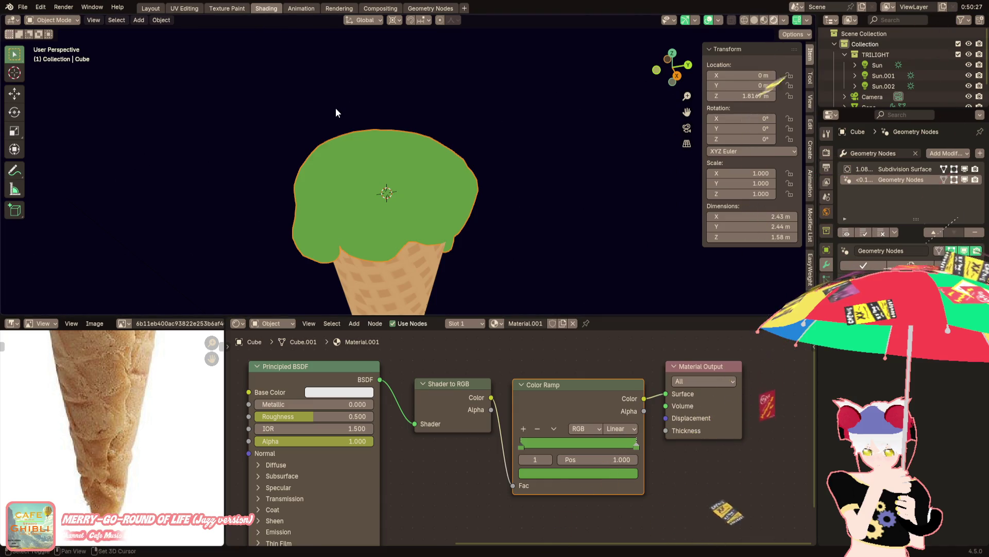
scroll(336, 108, "up", 2)
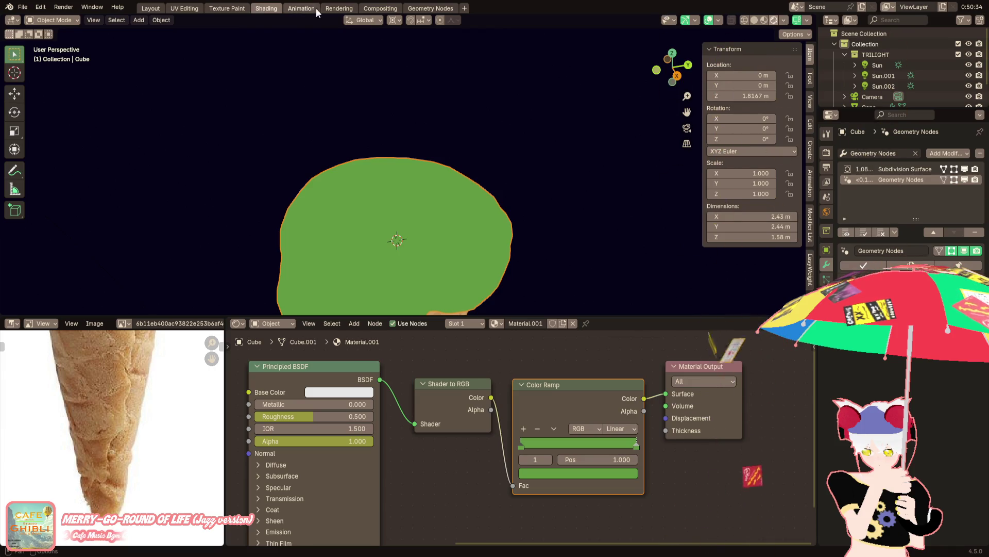
scroll(342, 143, "down", 2)
left_click(424, 8)
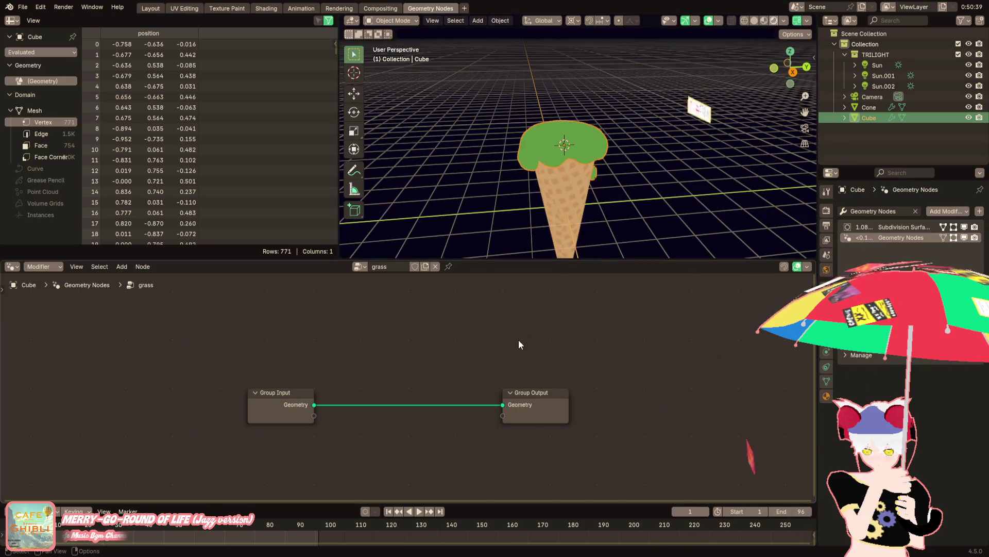
scroll(518, 344, "up", 1)
Insert a Distribute Points on Faces node on the link between Group Input and Output
key("F3")
type("points on")
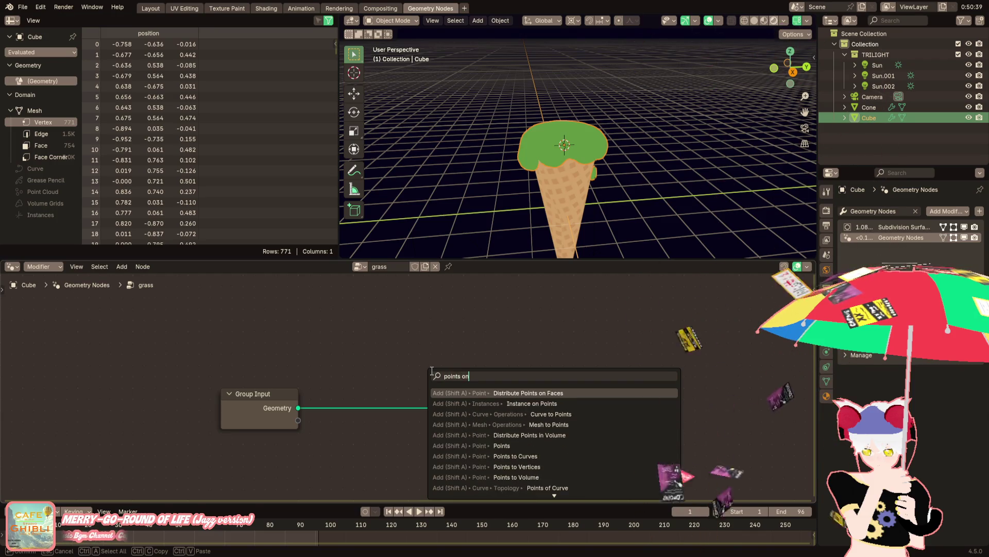
key("Return")
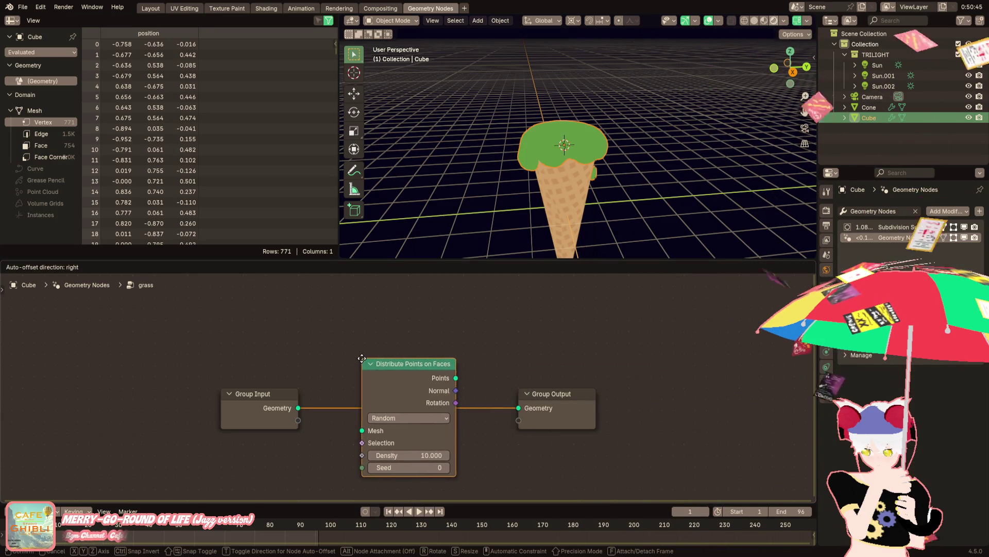
left_click(343, 354)
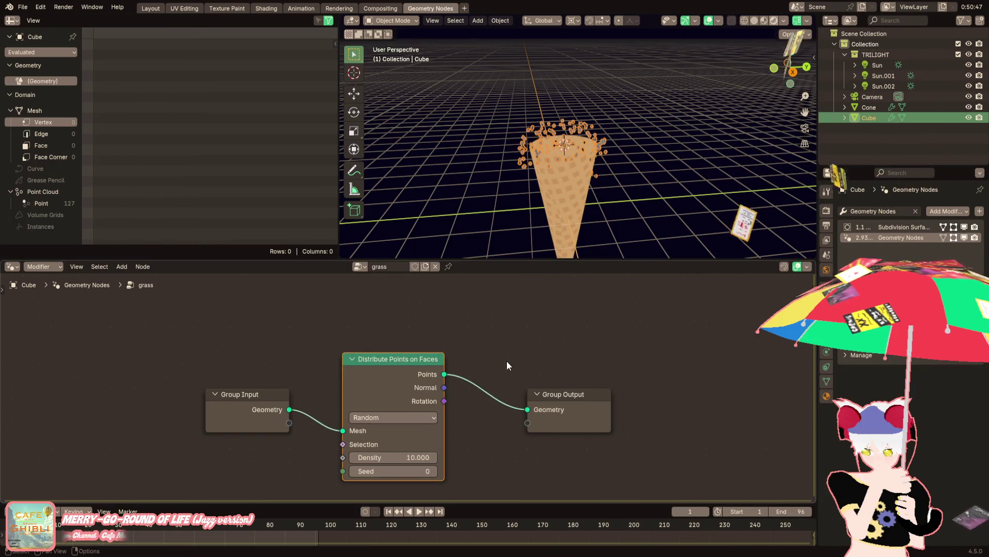
scroll(519, 185, "up", 3)
scroll(497, 169, "up", 2)
scroll(498, 169, "up", 1)
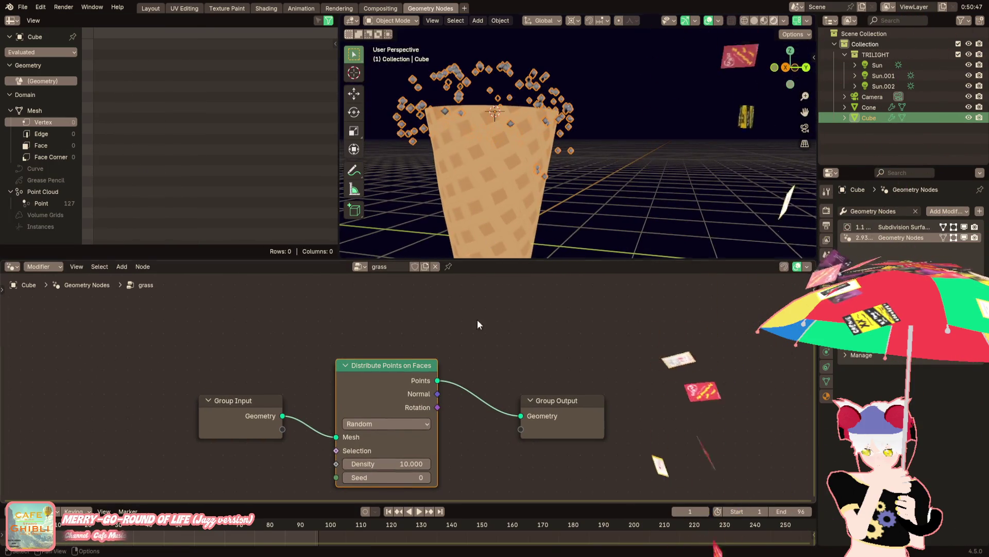
middle_click_drag(429, 434, 469, 425)
Add a Normal node and park it at the lower left of the graph
key("F3")
type("normal")
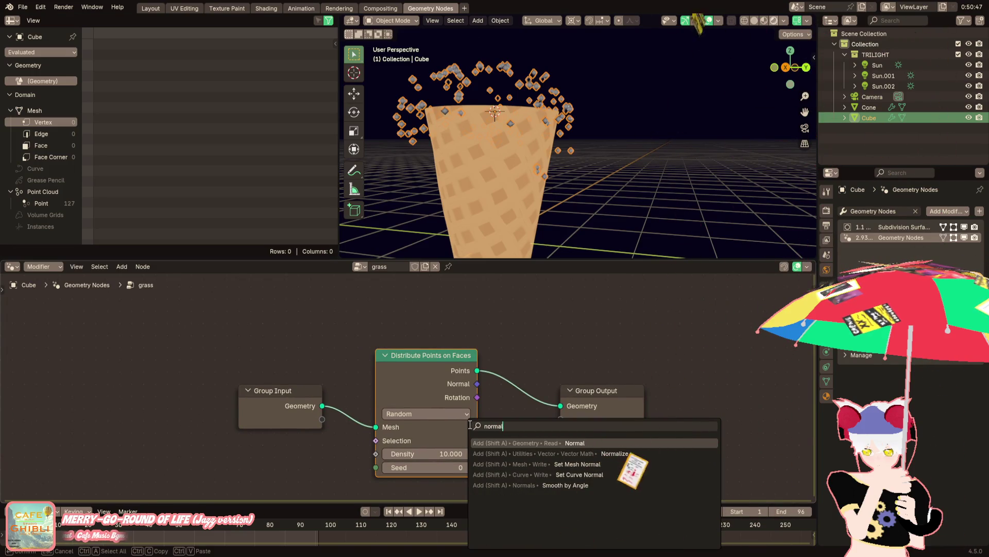
key("Return")
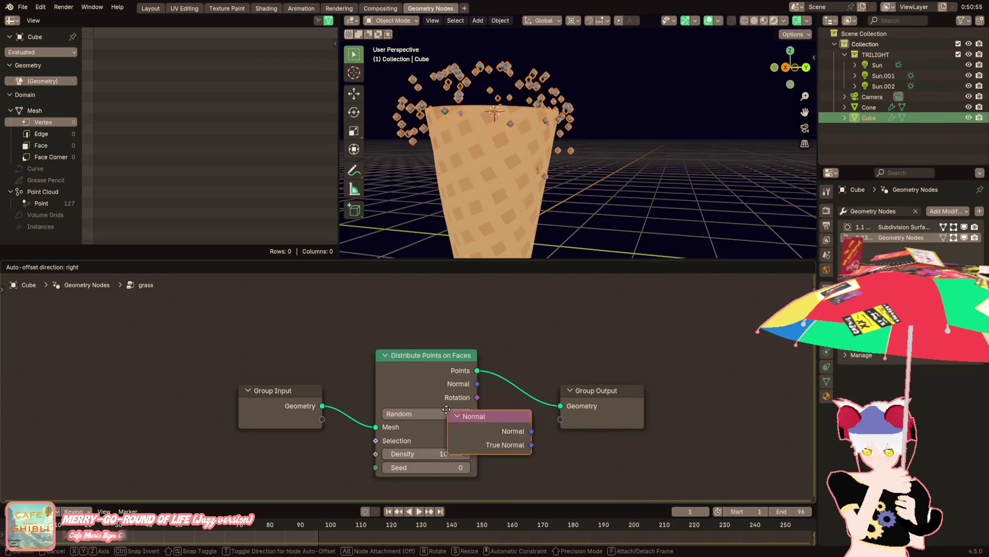
left_click(210, 444)
scroll(300, 443, "up", 1)
left_click_drag(300, 442, 221, 465)
scroll(221, 464, "up", 1)
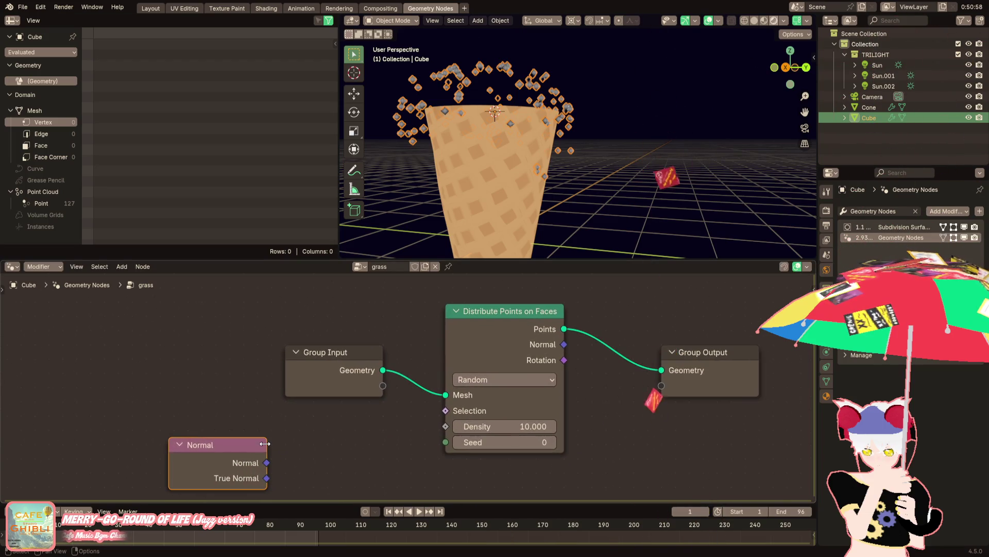
middle_click_drag(264, 442, 297, 424)
Add a Compare node and feed its result into the Distribute Points Selection input
key("F3")
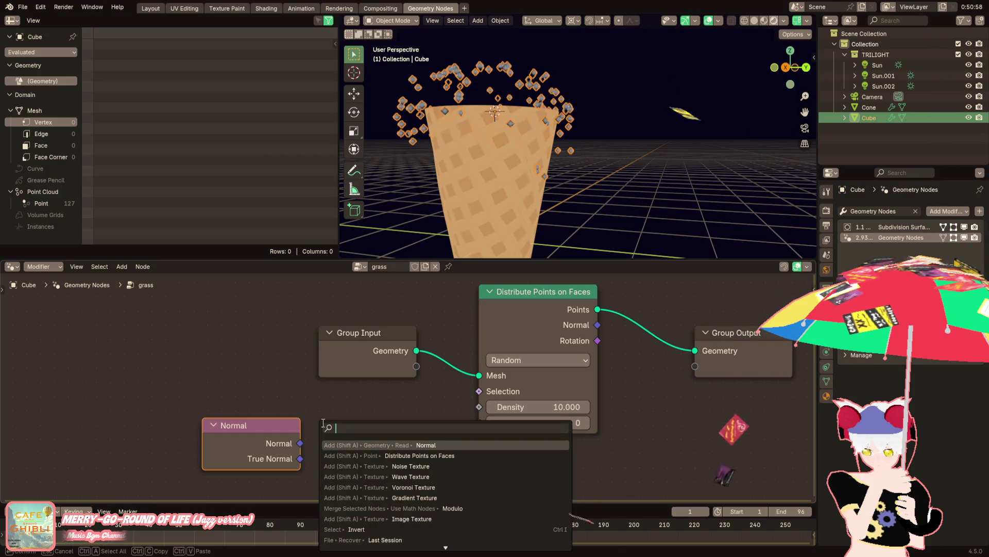
type("compare vec")
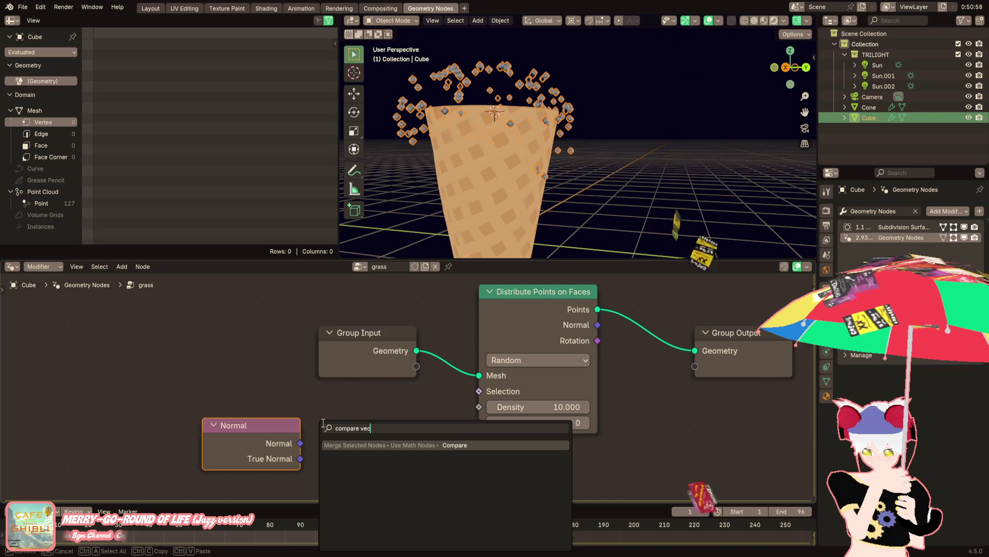
key("Return")
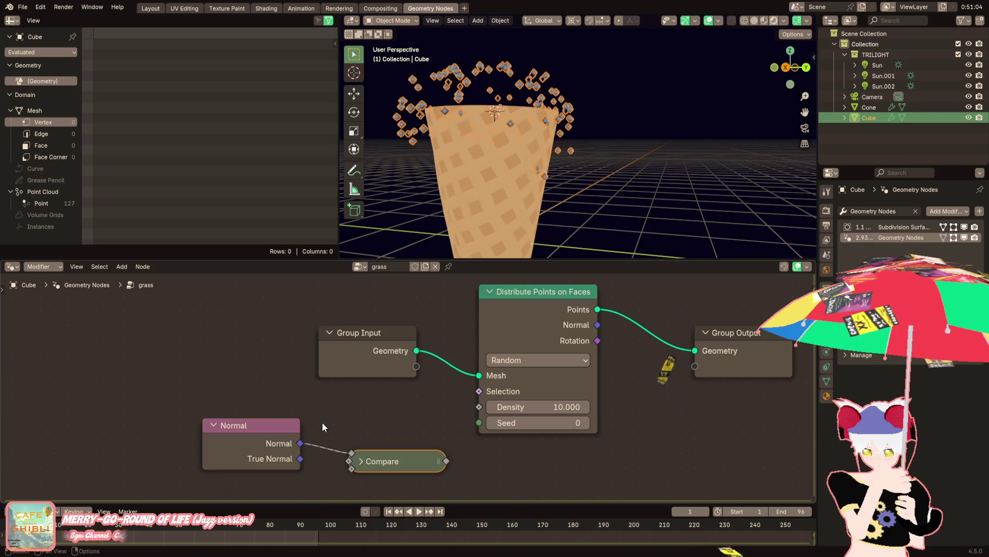
left_click(360, 462)
left_click_drag(388, 409, 388, 337)
mouse_move(453, 344)
left_mouse_down()
mouse_move(477, 331)
mouse_move(411, 387)
left_mouse_up()
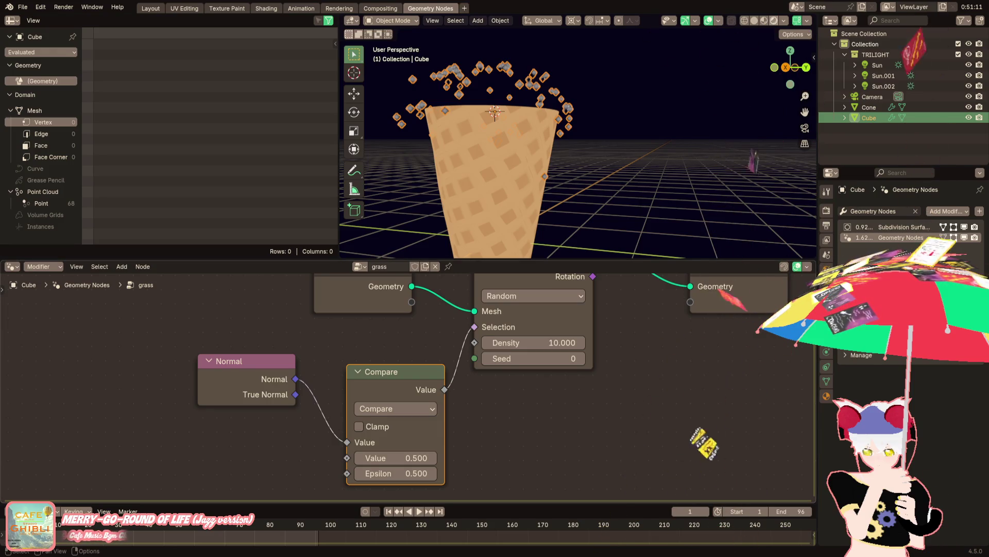
Insert a Join Geometry node between the scattered points and Group Output
middle_click_drag(552, 380, 449, 416)
key("F3")
type("join")
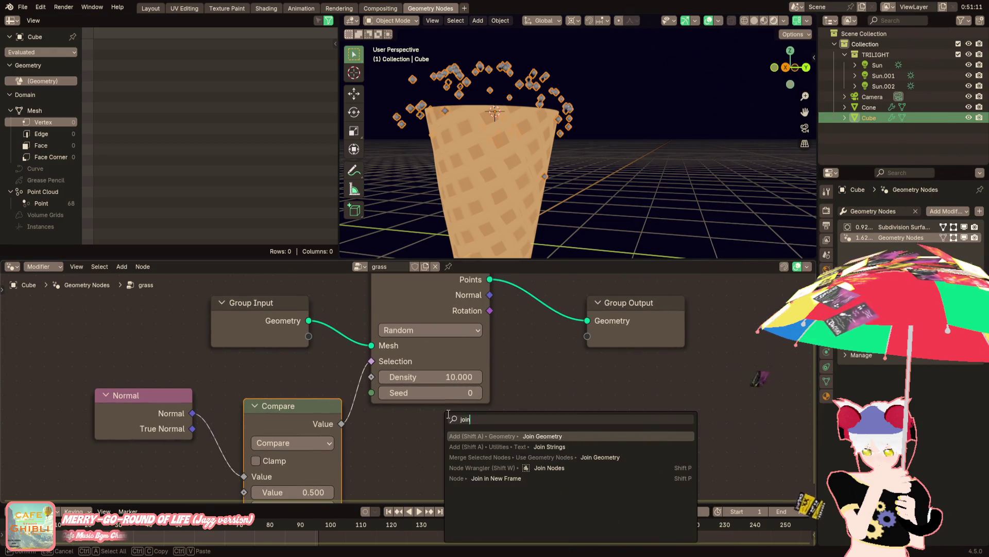
key("Return")
left_click(522, 306)
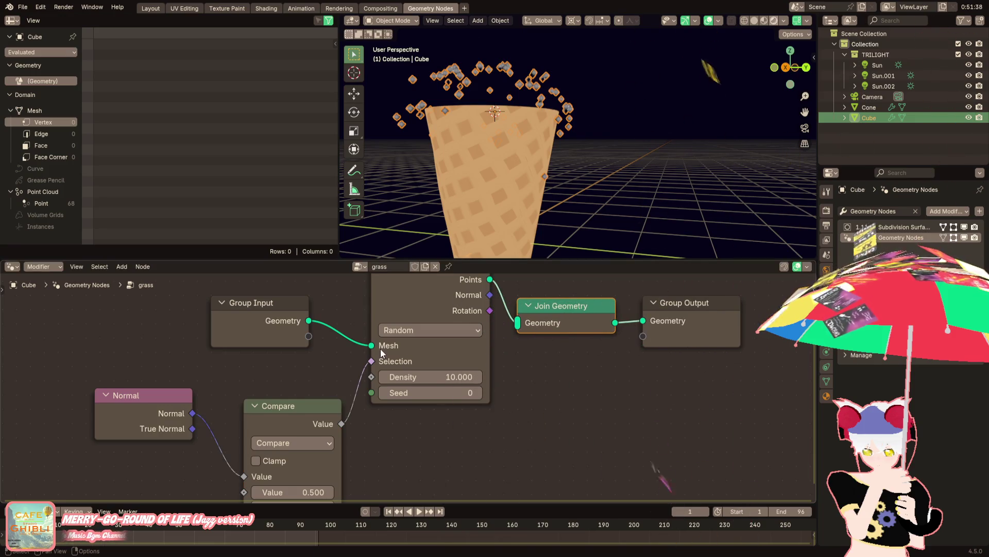
Connect Group Input Geometry into Join Geometry so the mesh and points show together
middle_click_drag(381, 348, 352, 401)
mouse_move(283, 371)
left_mouse_down()
mouse_move(501, 357)
mouse_move(495, 374)
left_mouse_up()
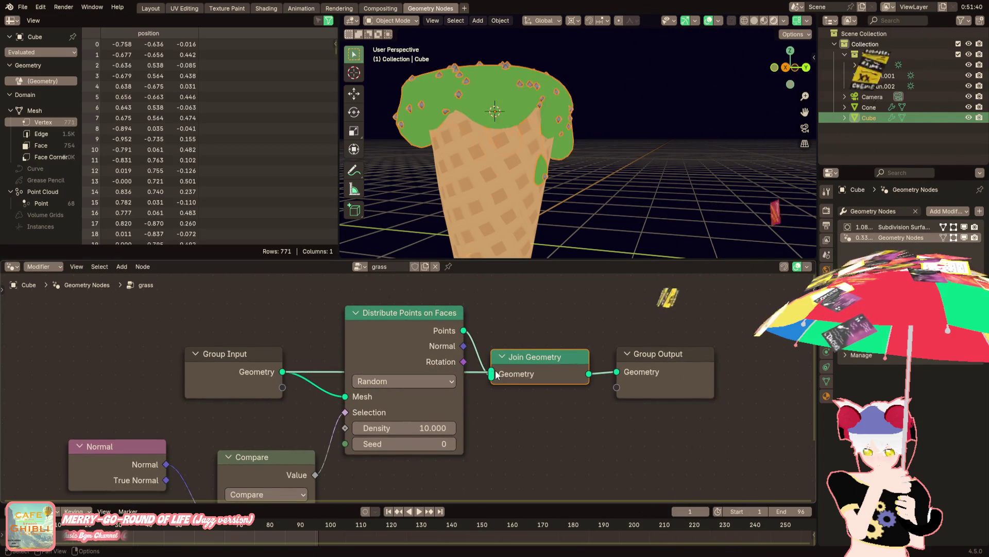
left_click_drag(408, 321, 420, 440)
mouse_move(514, 153)
middle_mouse_down()
mouse_move(451, 185)
mouse_move(562, 178)
middle_mouse_up()
scroll(563, 178, "up", 2)
middle_click_drag(517, 340, 540, 339)
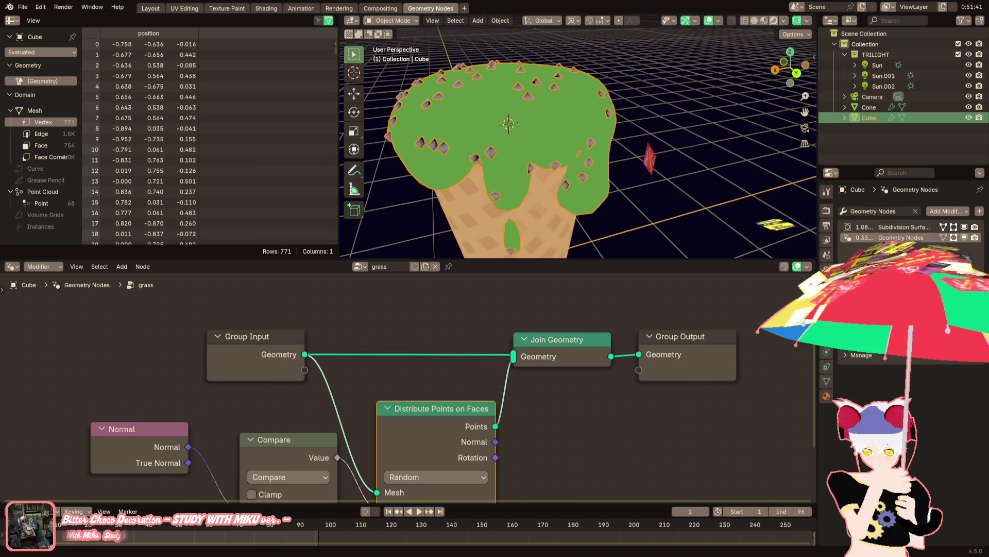
scroll(335, 404, "up", 2)
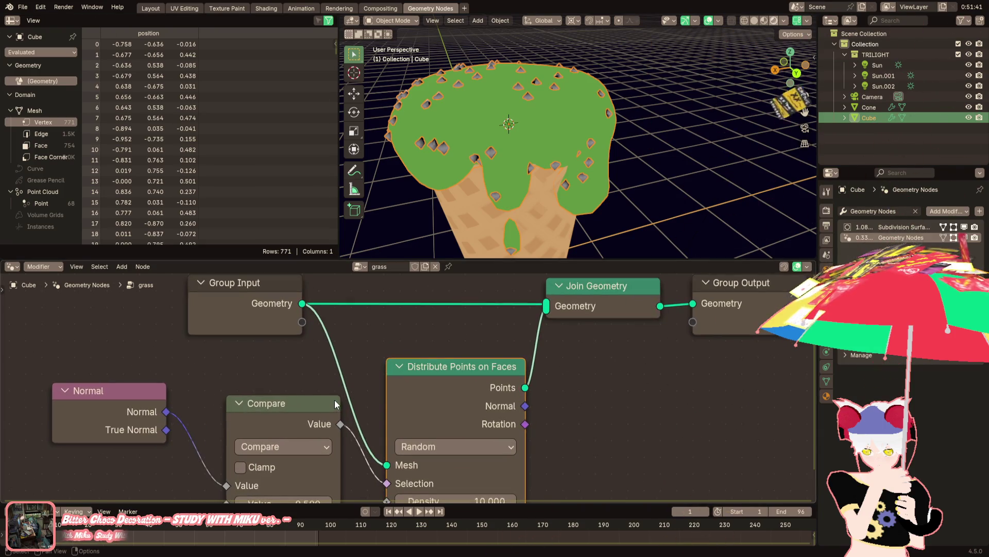
scroll(334, 404, "down", 2)
scroll(361, 389, "down", 1)
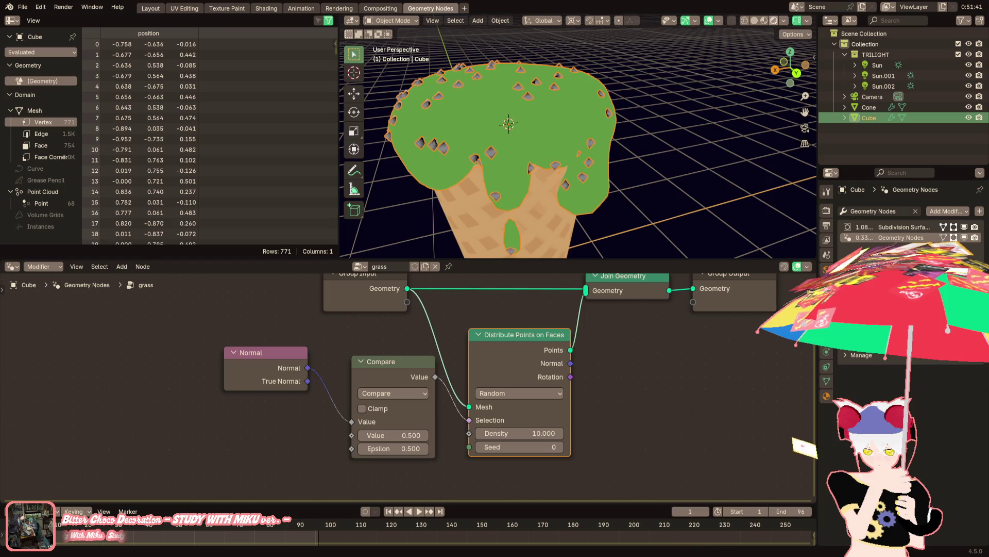
scroll(521, 361, "up", 2)
Change the GRASS1 emission material colour to green
mouse_move(521, 360)
middle_mouse_down()
mouse_move(558, 433)
mouse_move(358, 363)
middle_mouse_up()
key("F3")
type("sepa")
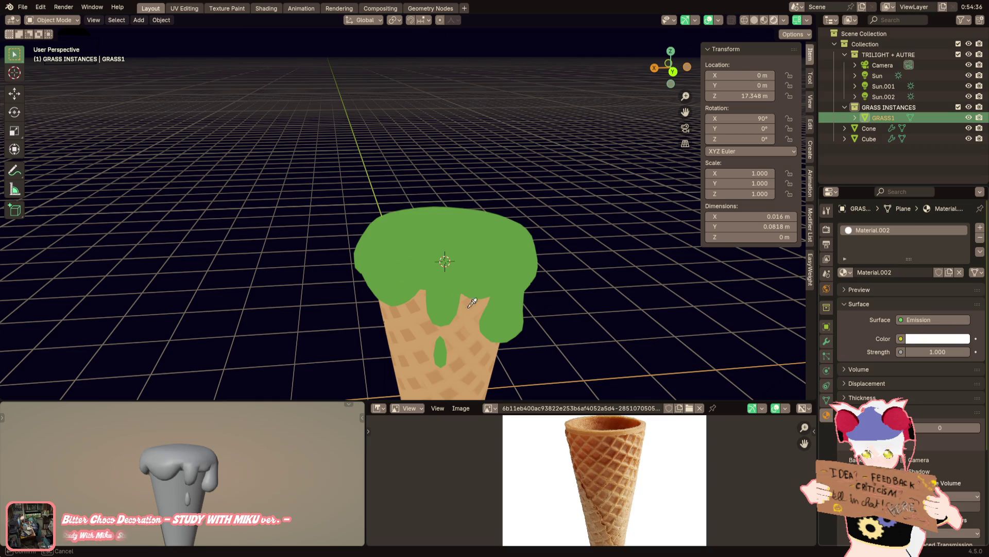
left_click(486, 240)
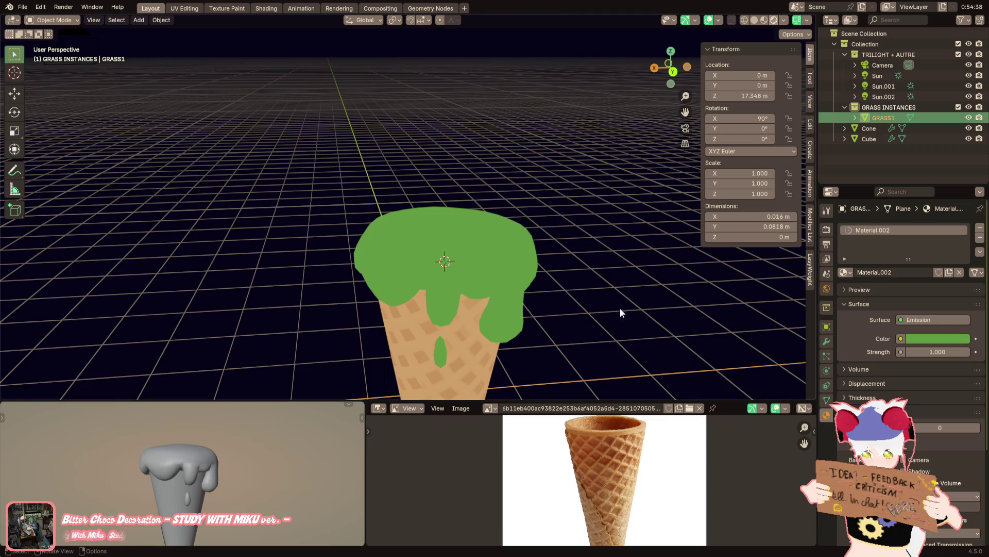
middle_click_drag(626, 315, 568, 255)
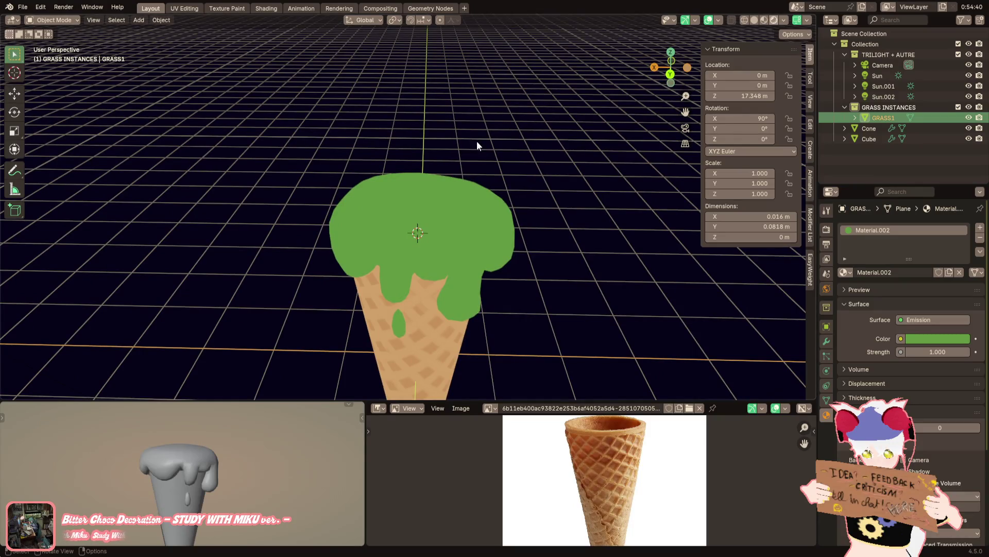
Back in the grass node tree, insert a Realize Instances node before Join Geometry
left_click(424, 8)
left_click(571, 154)
middle_click_drag(549, 371, 510, 371)
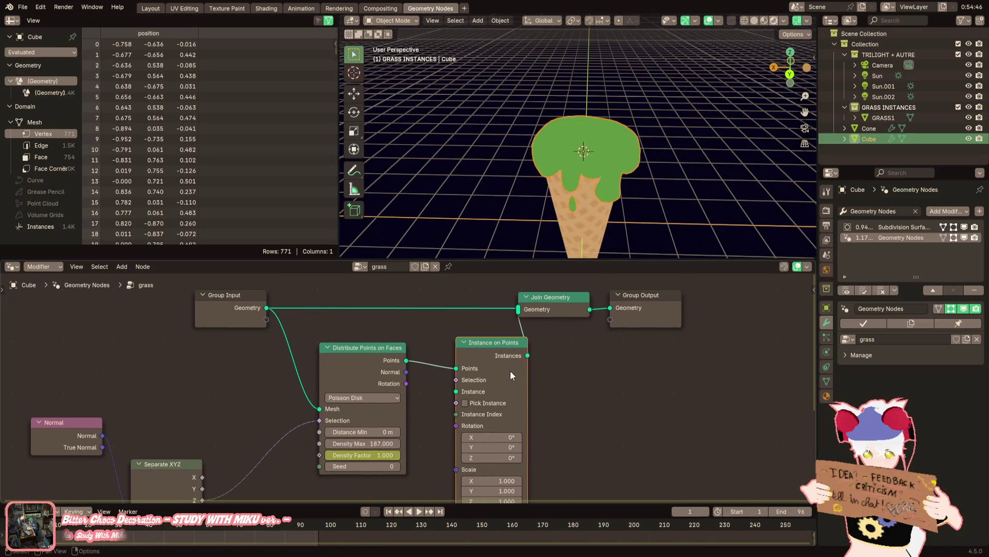
middle_click_drag(577, 396, 585, 365)
key("F3")
type("nst")
key("BackSpace")
key("BackSpace")
key("BackSpace")
key("BackSpace")
type("instance")
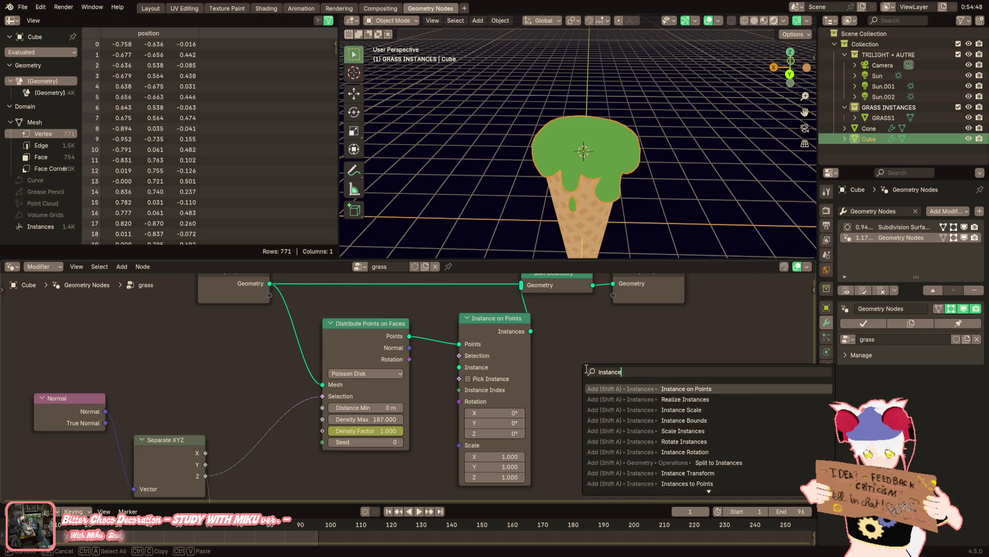
key("Down")
key("Return")
left_click(676, 354)
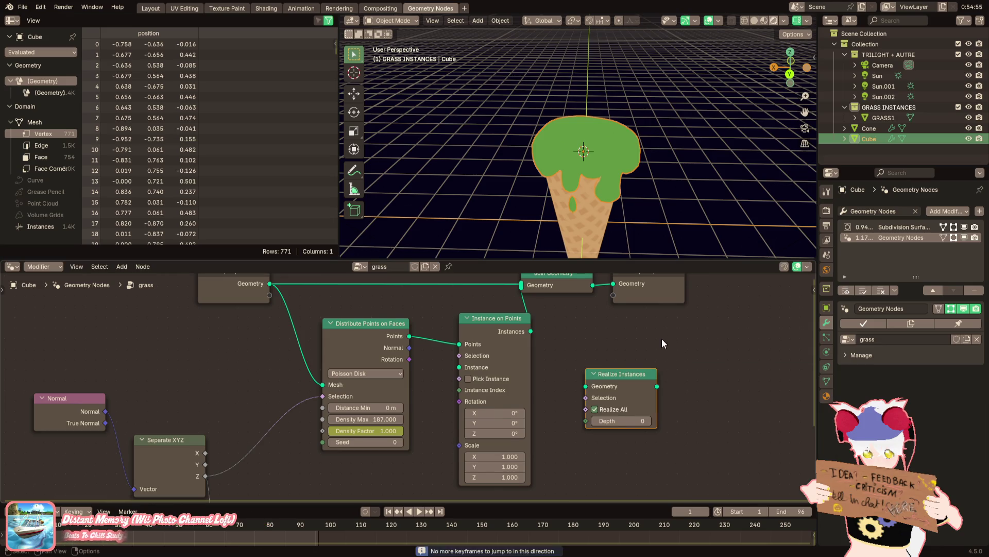
left_click_drag(599, 387, 550, 335)
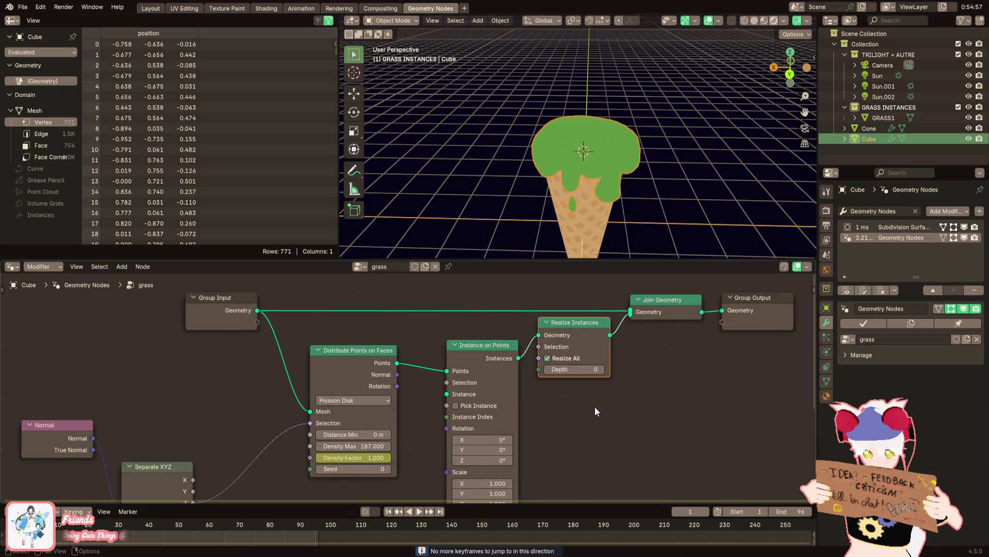
Add an Object Info node from the search
key("F3")
key("Escape")
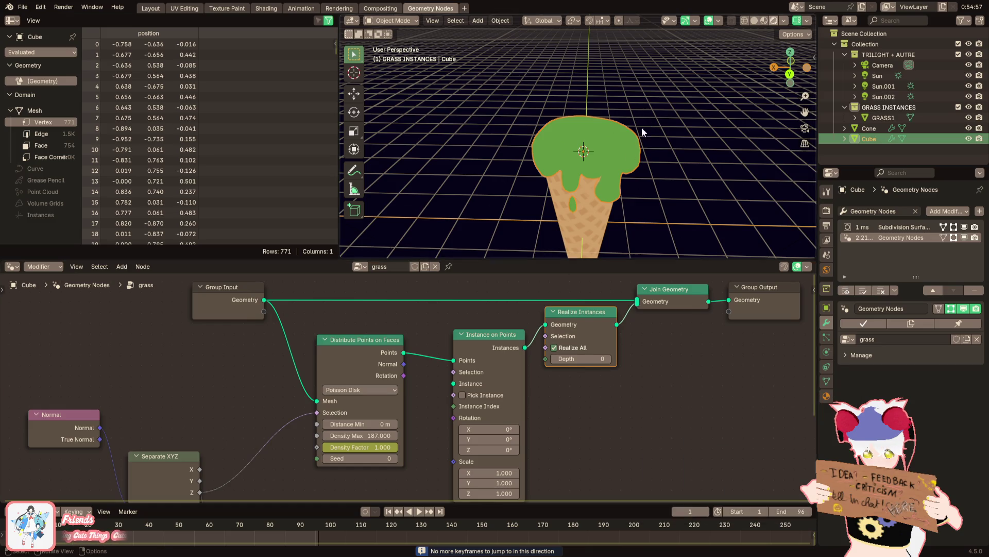
key("F3")
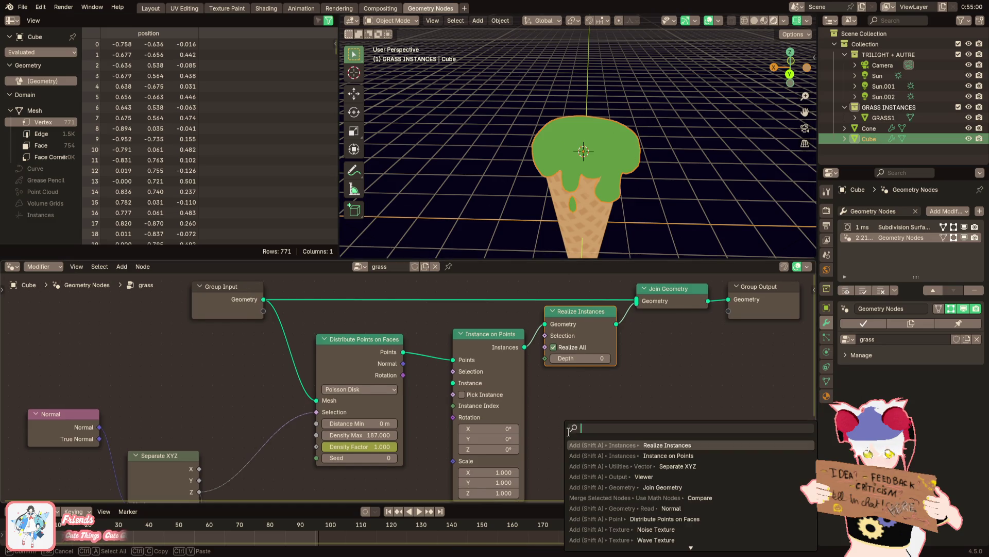
type("object")
key("Down")
key("Return")
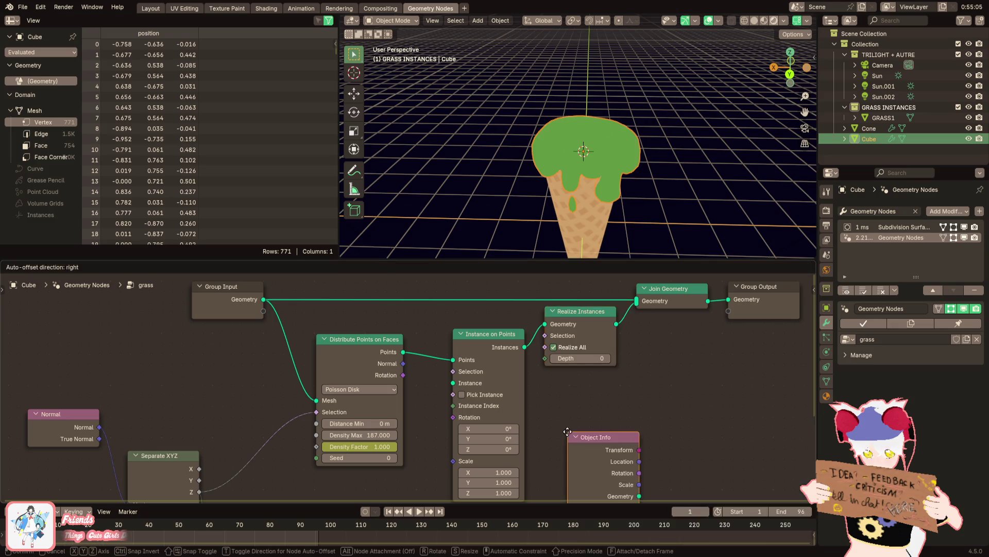
Place the Object Info node and set its object to the GRASS1 blade
left_click(583, 422)
scroll(584, 423, "down", 1, "shift")
left_click(630, 490)
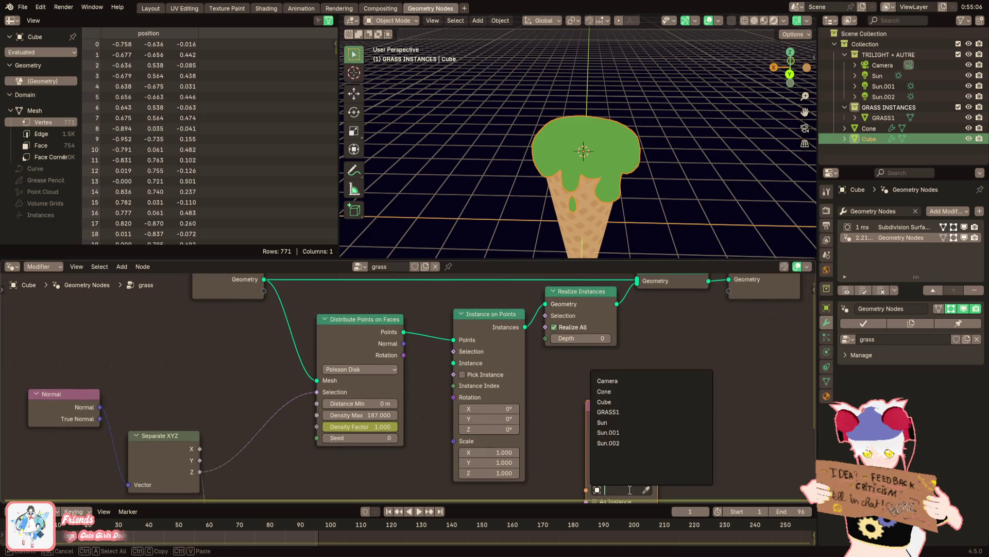
left_click(621, 435)
left_click_drag(621, 425, 386, 476)
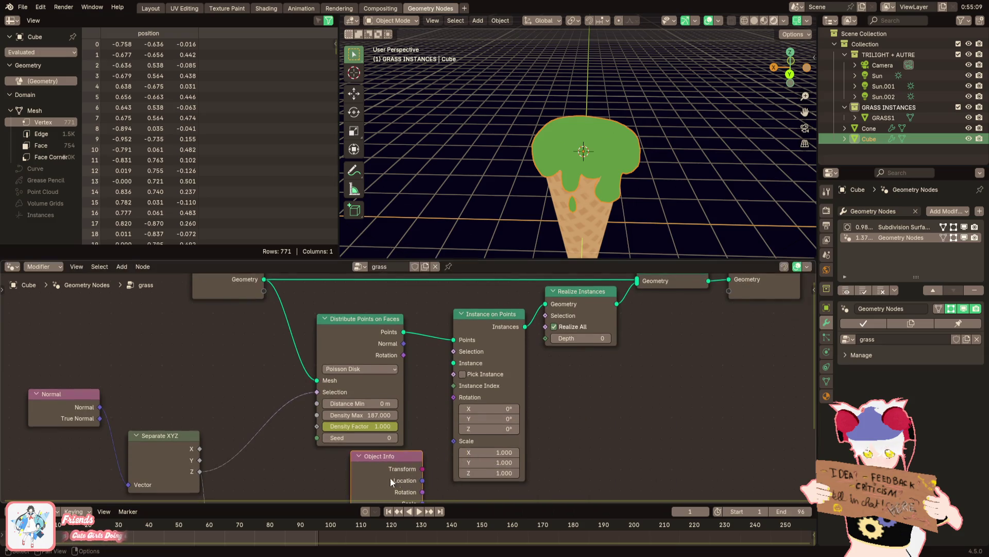
middle_click_drag(421, 497, 447, 468)
Use the Object Info geometry as the point instance and apply its rotation to the instances
left_click_drag(467, 365, 472, 337)
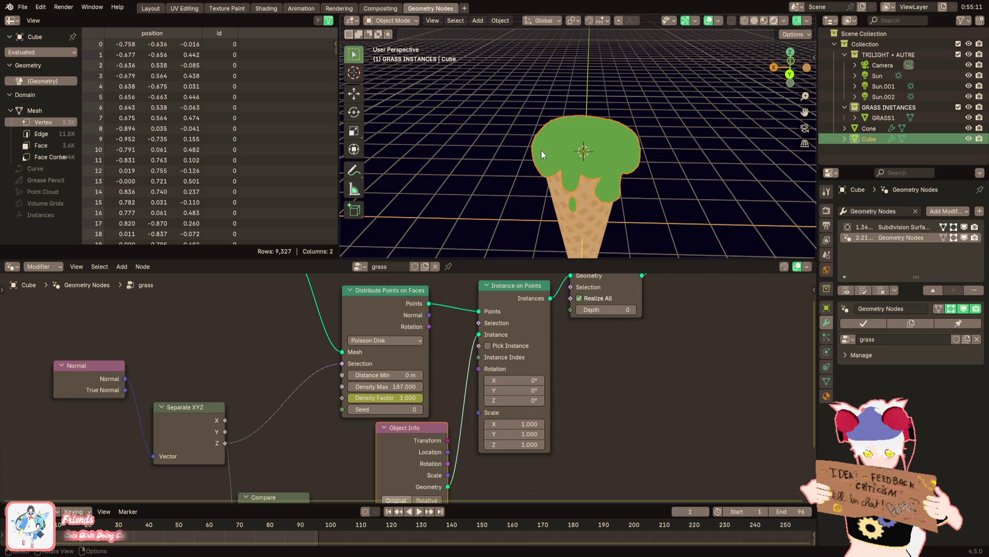
scroll(557, 169, "up", 3)
scroll(565, 150, "up", 3)
scroll(565, 153, "up", 2)
scroll(572, 144, "up", 2)
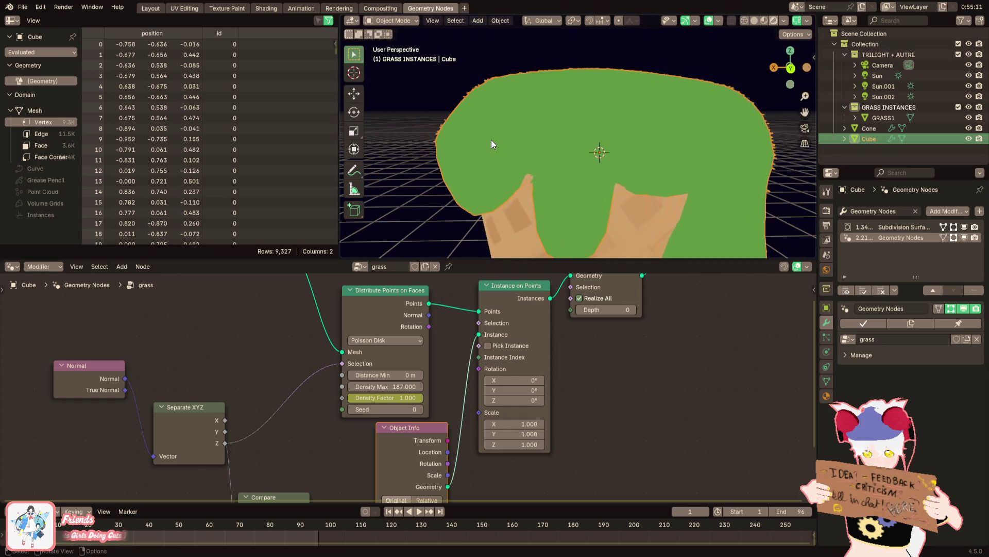
scroll(490, 141, "up", 2)
scroll(495, 132, "up", 3)
scroll(526, 137, "up", 2)
scroll(553, 144, "up", 1)
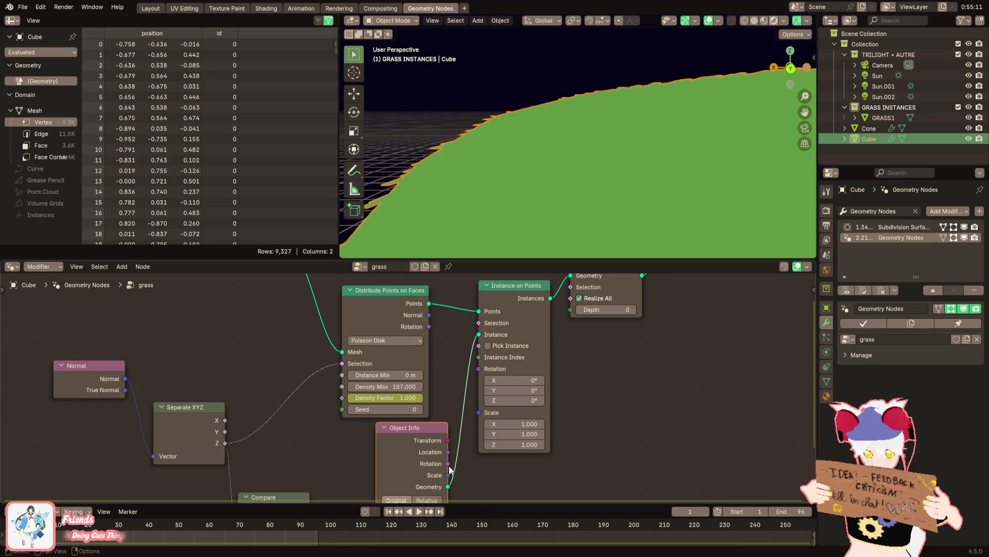
left_click_drag(480, 413, 479, 369)
scroll(513, 170, "down", 3)
scroll(499, 167, "down", 2)
scroll(492, 162, "up", 2)
scroll(480, 160, "up", 1)
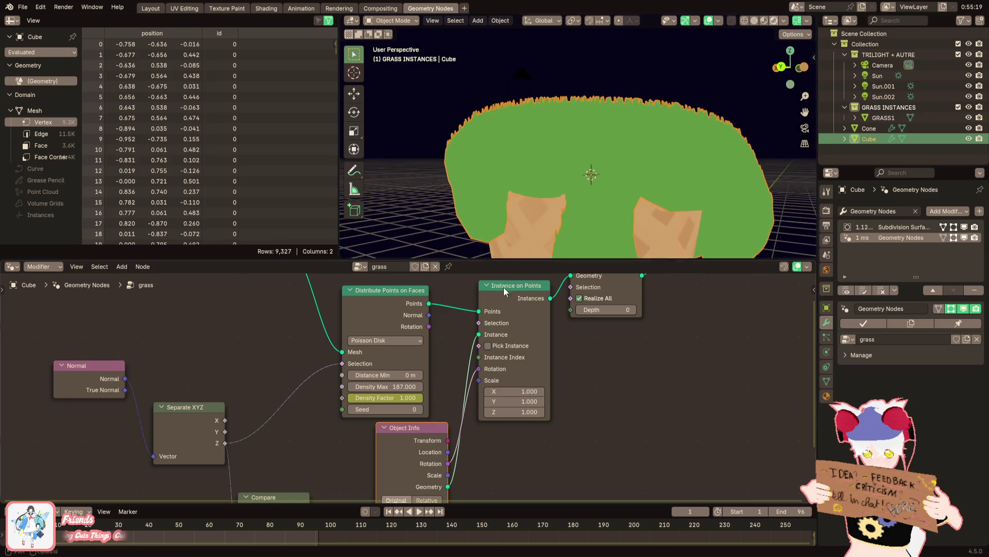
scroll(570, 356, "down", 1)
scroll(569, 356, "down", 1)
key("F3")
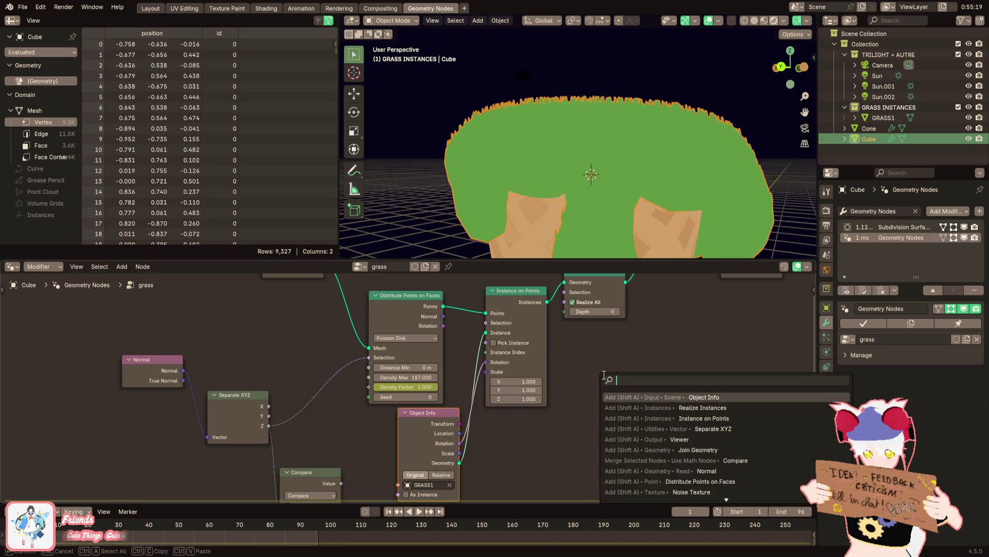
type("random")
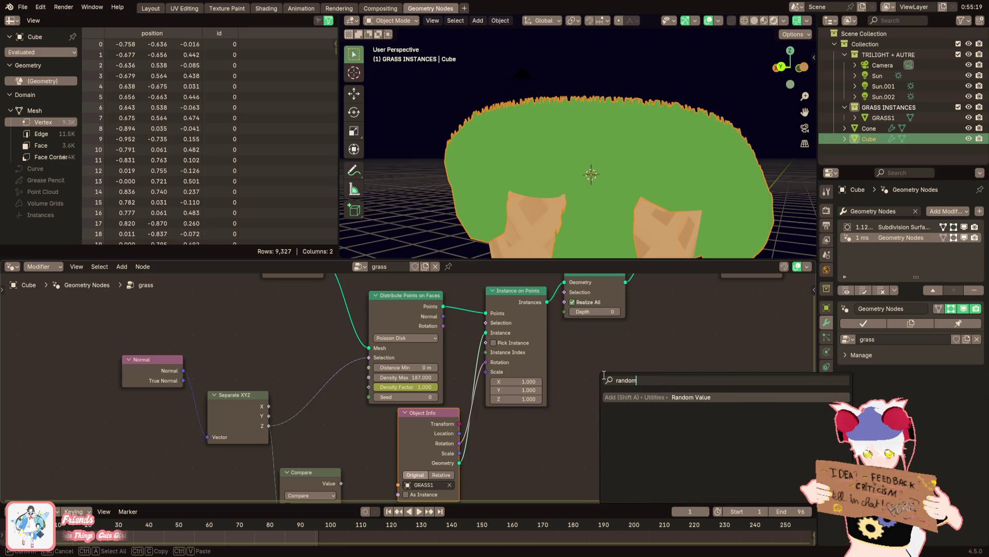
Add a Random Value node with Data Type set to Vector and set it aside
key("Return")
left_click(640, 403)
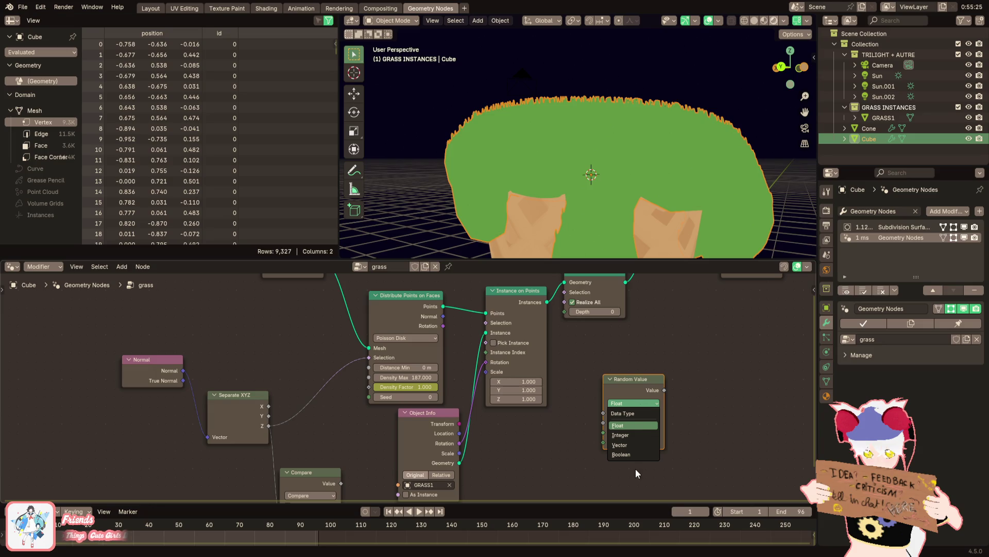
left_click(620, 444)
left_click_drag(623, 432, 551, 433)
middle_click_drag(551, 433, 558, 421)
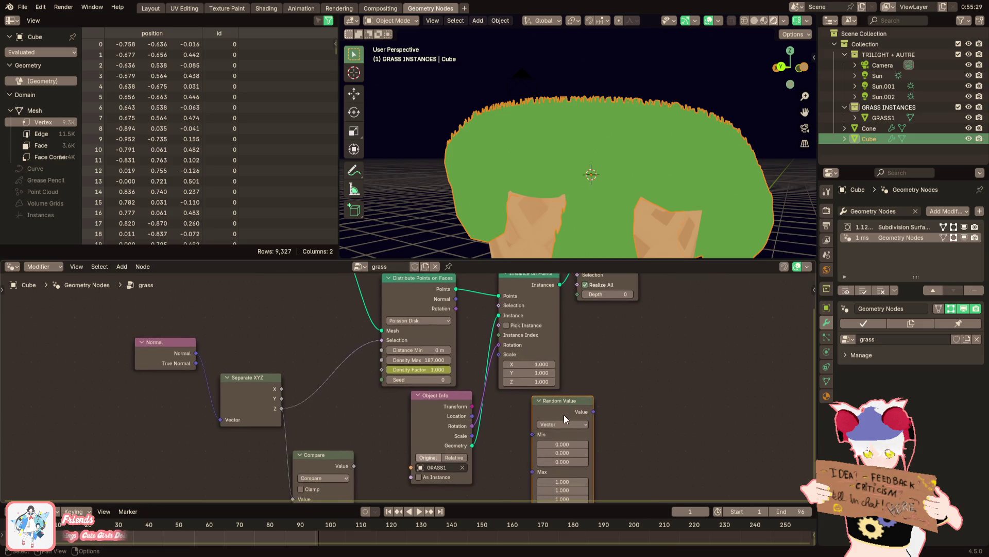
Try a Vector Rotate node and delete it again
key("F3")
type("rotate")
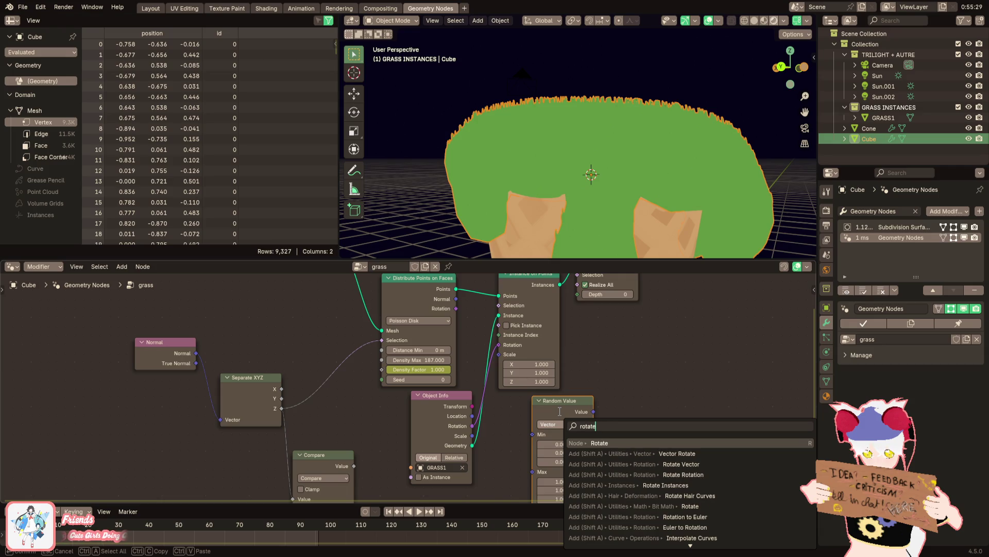
key("Down")
key("Down")
key("Return")
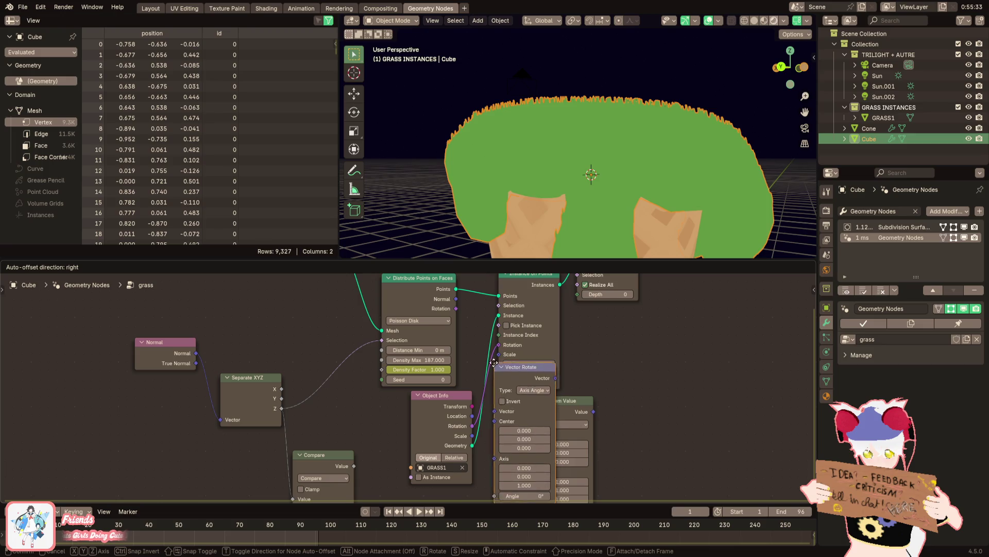
left_click(686, 384)
key("Delete")
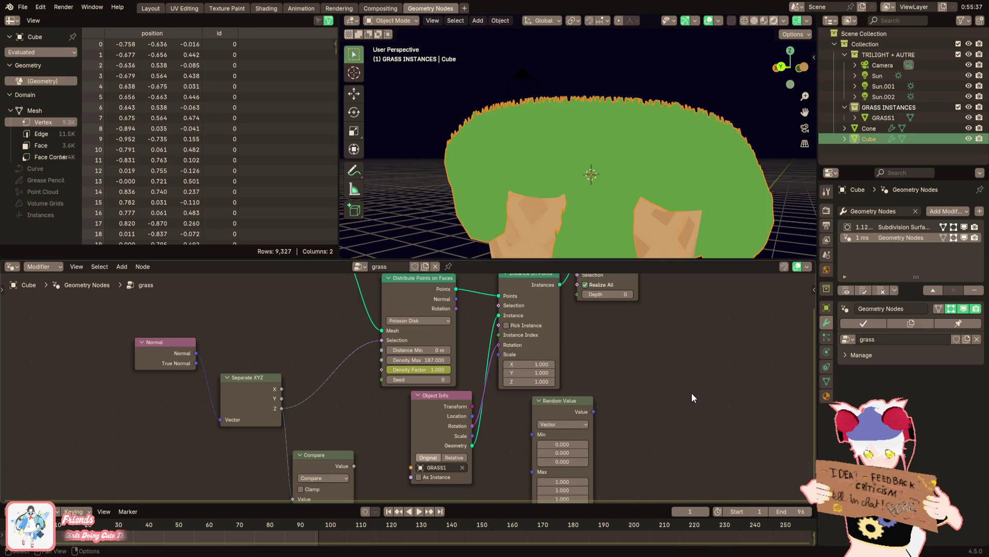
Try a Rotate Rotation node and undo it
key("F3")
type("rotation")
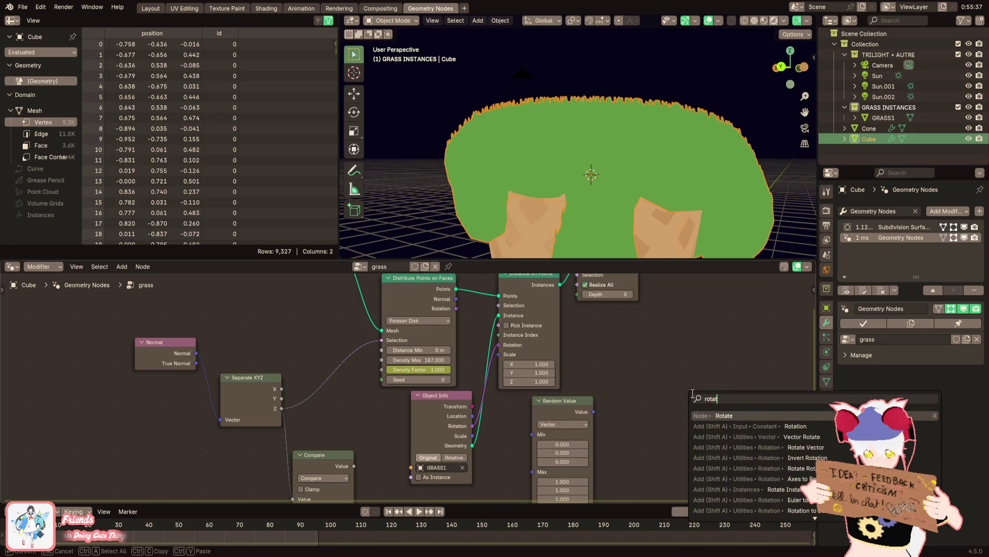
key("Down")
key("Down")
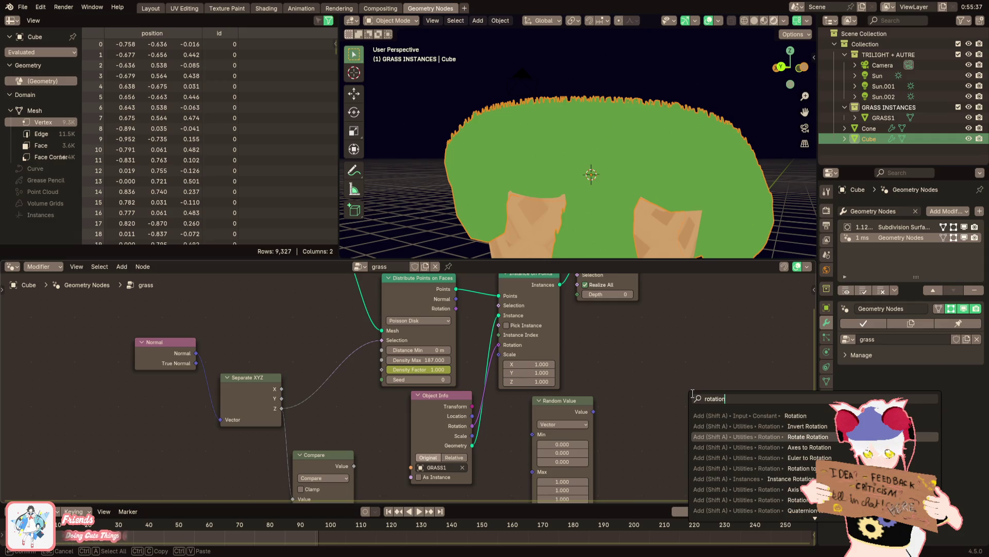
key("Return")
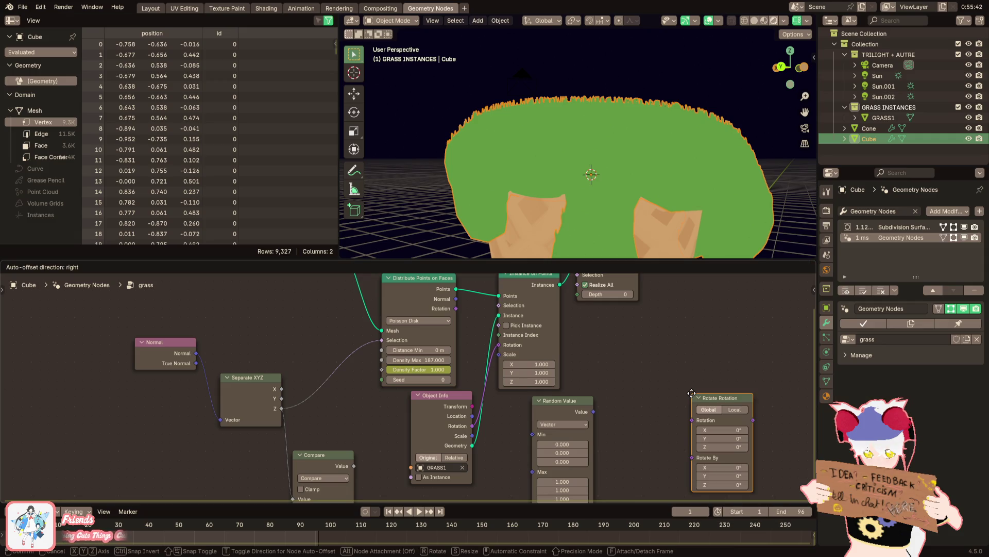
left_click(691, 392)
key("ctrl+z")
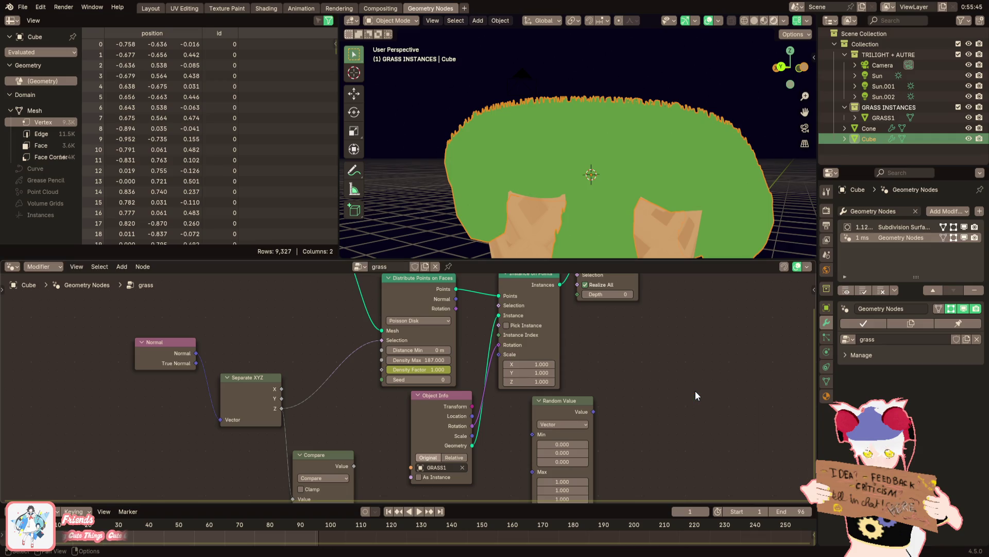
Try a Rotation to Euler node and discard it
key("F3")
type("rota")
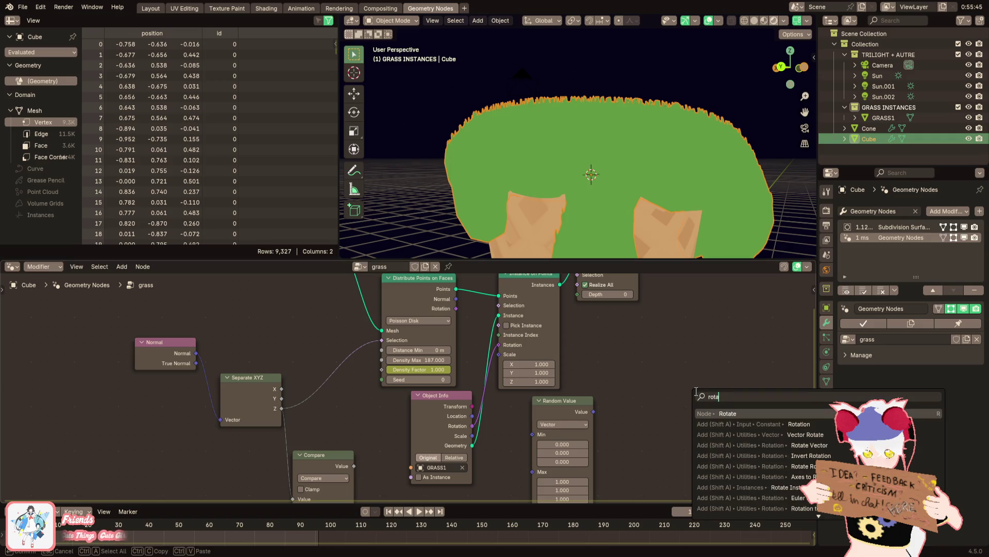
key("Down")
key("Down")
key("Down")
key("Down")
key("Down")
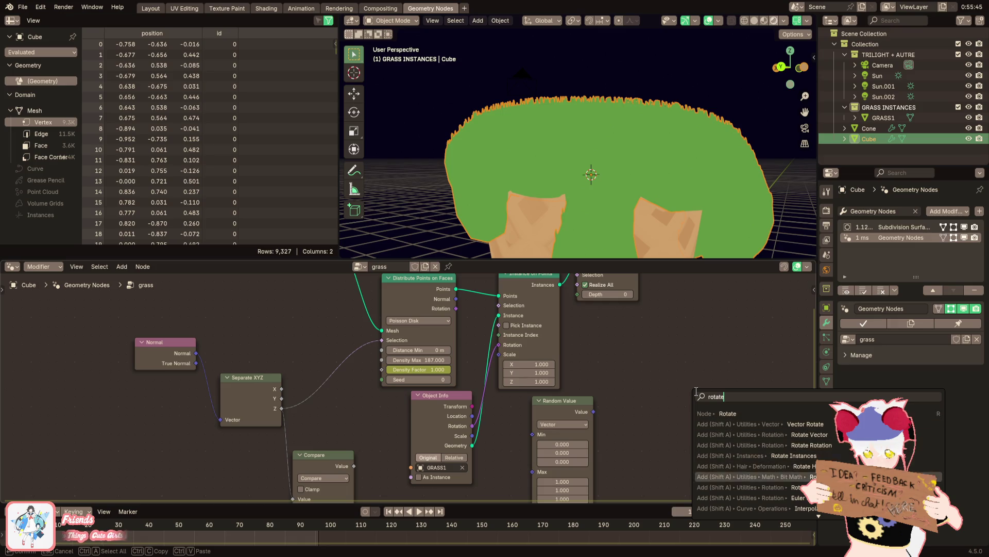
key("Down")
key("Return")
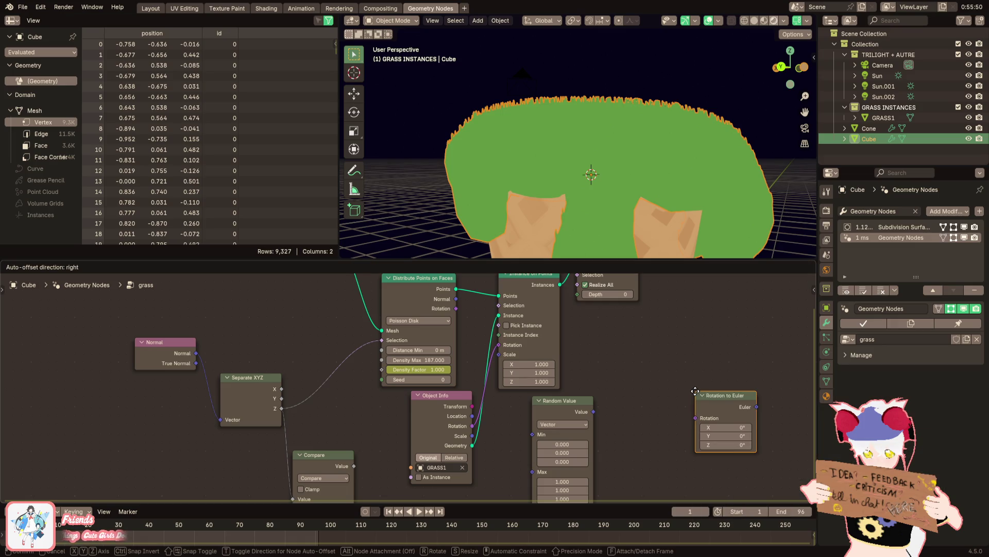
key("Escape")
Try a Rotate Vector node, delete it, and search the rotation nodes again
key("F3")
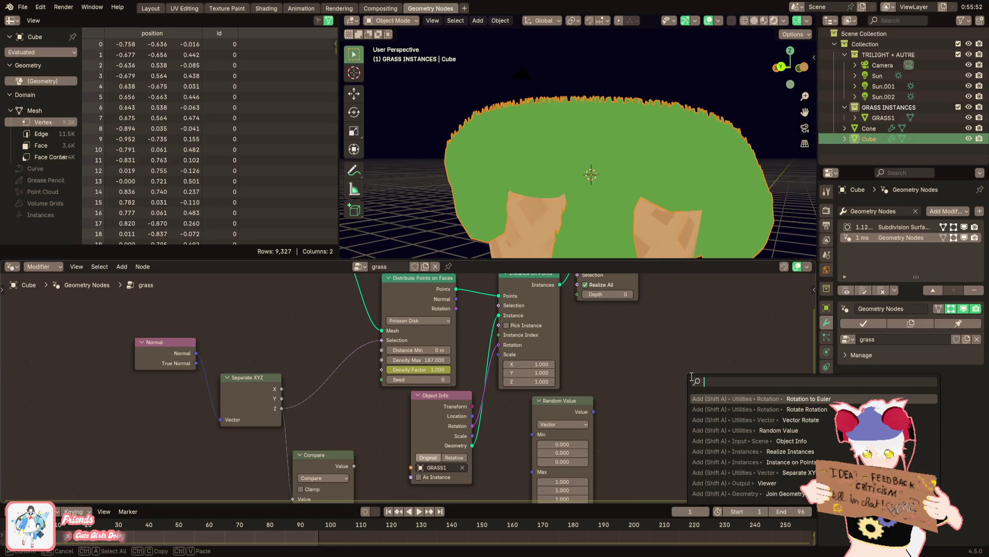
type("rotate")
key("Down")
key("Down")
key("Down")
key("Down")
key("Up")
key("Up")
key("Up")
key("Down")
key("Up")
key("Up")
key("Up")
key("Up")
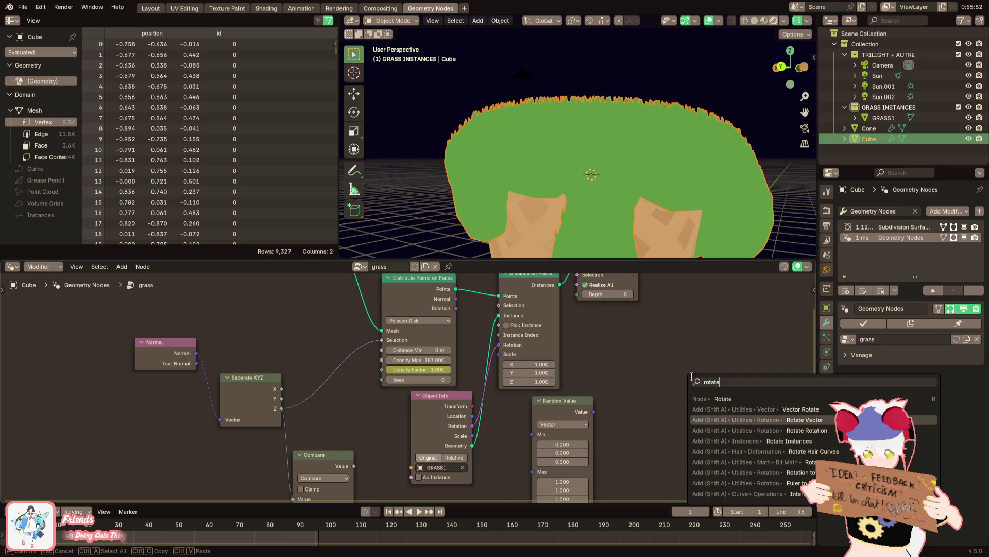
key("Return")
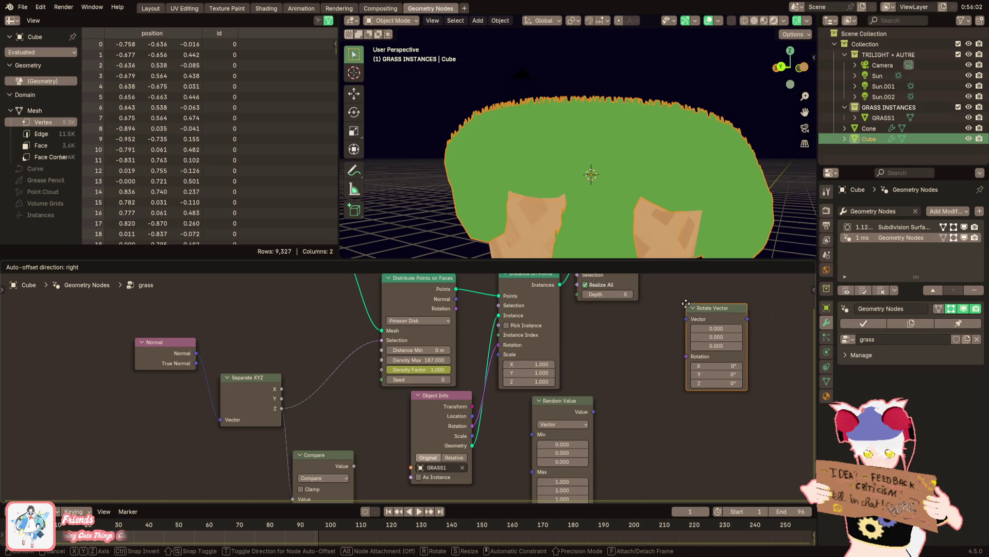
left_click(684, 347)
key("Delete")
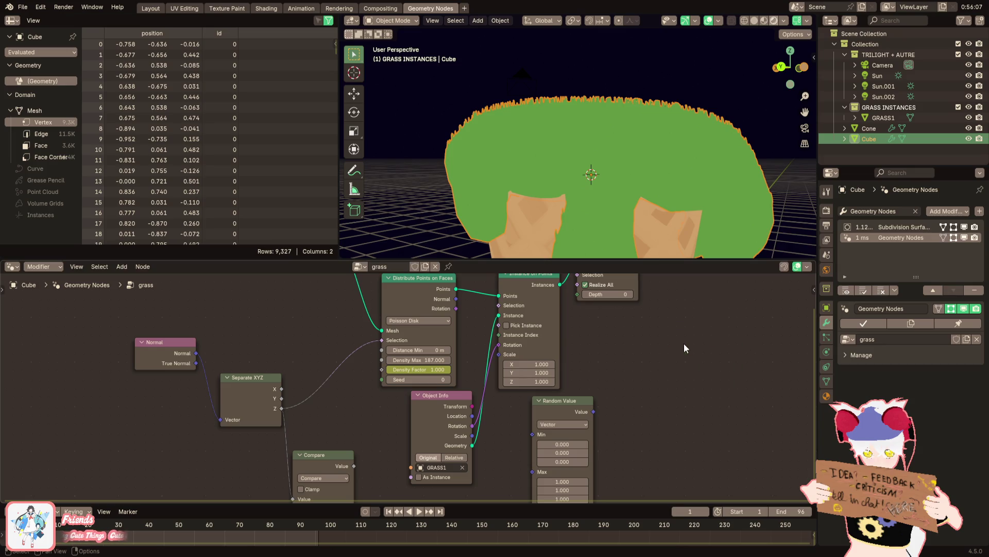
key("F3")
type("rotation")
key("Down")
key("Down")
key("Down")
key("Down")
key("Down")
key("Down")
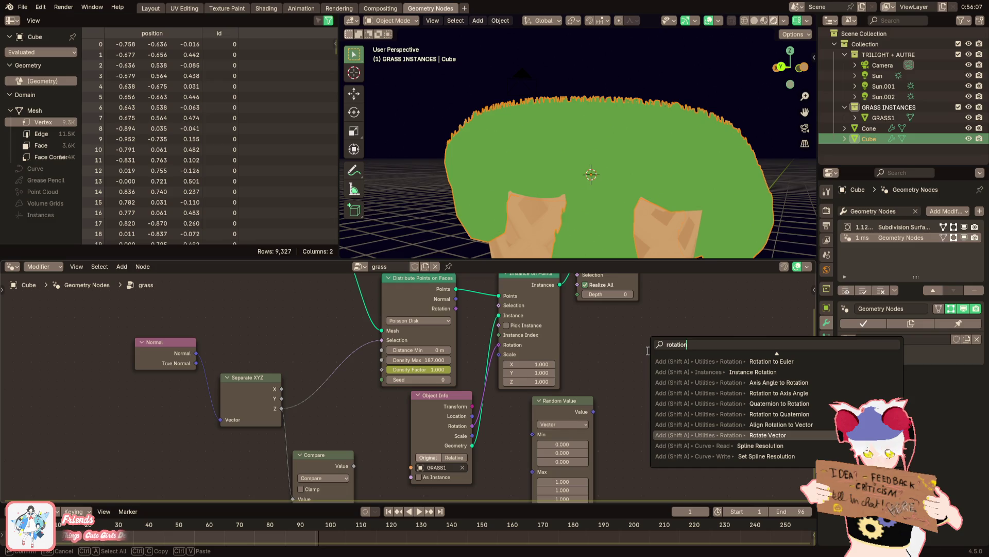
Insert an Align Rotation to Vector node into the instances' Rotation link
key("Up")
key("Return")
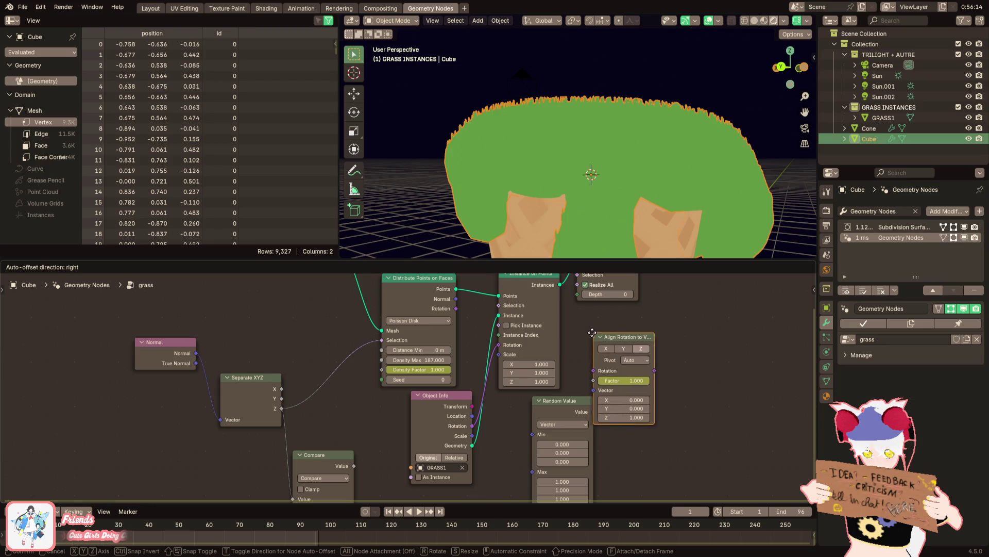
left_click(500, 345)
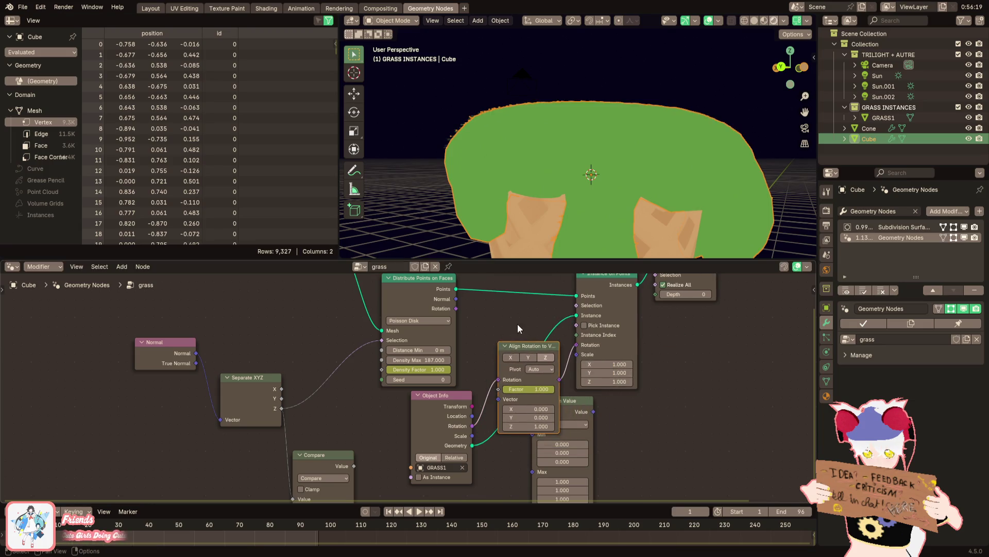
scroll(526, 199, "up", 2)
scroll(514, 191, "up", 2)
middle_click_drag(597, 391, 612, 372)
scroll(612, 372, "up", 1)
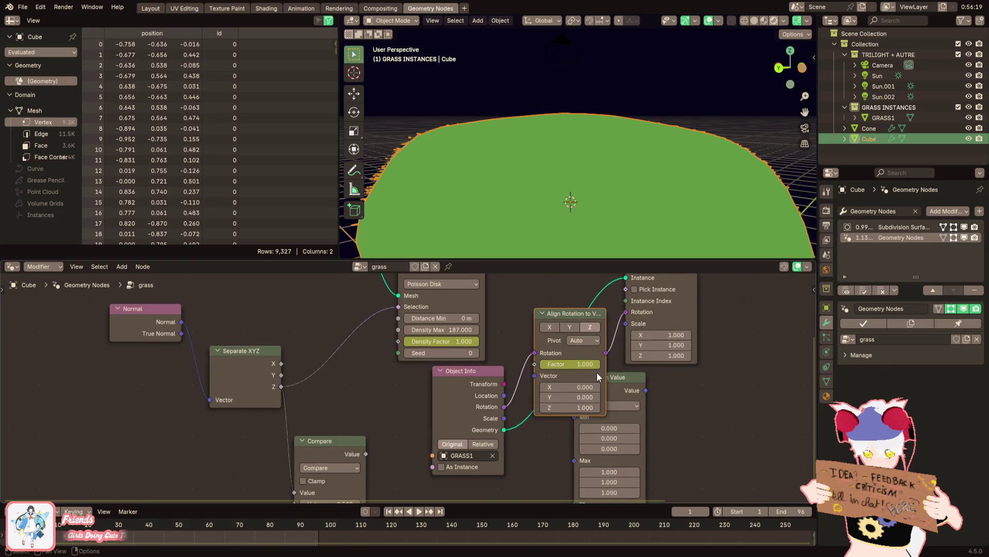
scroll(611, 373, "up", 1)
Feed the Random Value vector into the alignment node and lower its Factor to 0.075
left_click_drag(596, 361, 572, 363)
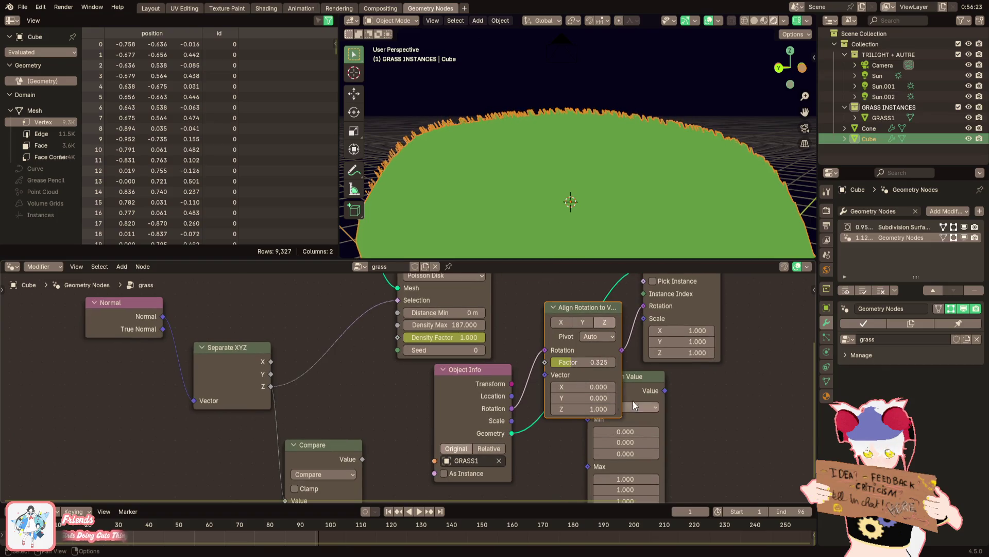
left_click_drag(661, 390, 546, 374)
left_click_drag(641, 376, 626, 418)
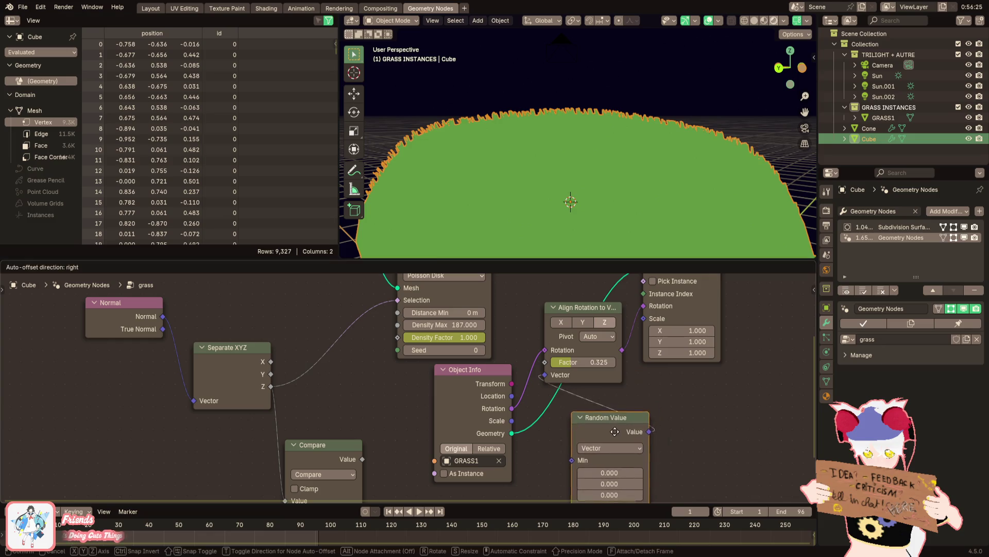
mouse_move(605, 167)
middle_mouse_down()
mouse_move(537, 166)
mouse_move(561, 278)
middle_mouse_up()
left_click_drag(583, 359, 553, 361)
middle_click_drag(609, 473, 606, 401)
type("-1")
Confirm the Random Value minimum of -1 and look down on the tilted grass
key("Return")
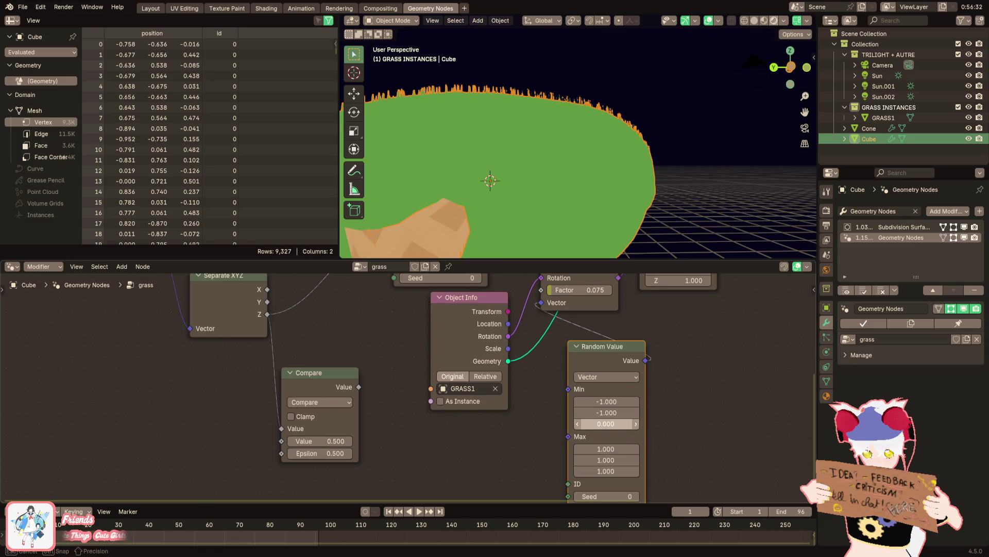
middle_click_drag(469, 130, 597, 121)
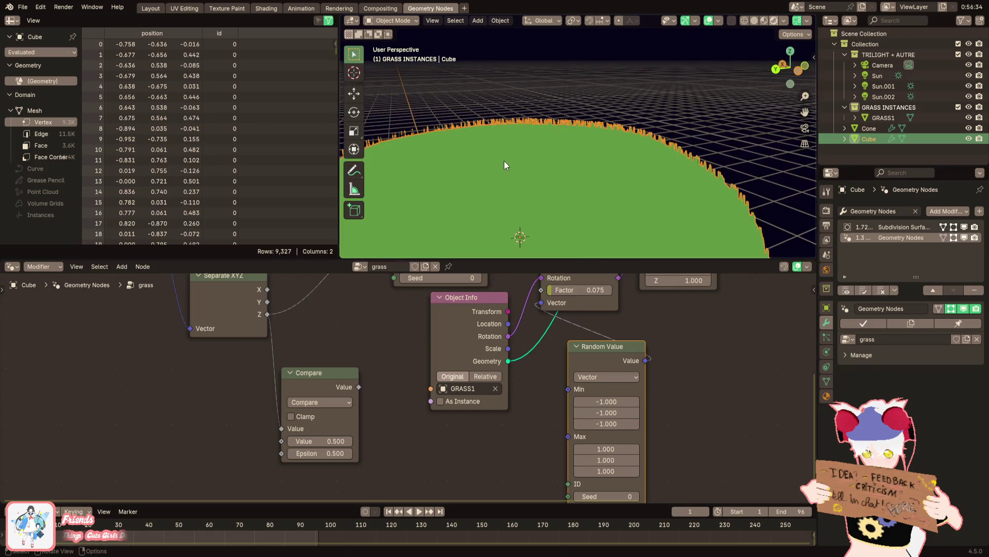
scroll(598, 120, "down", 3)
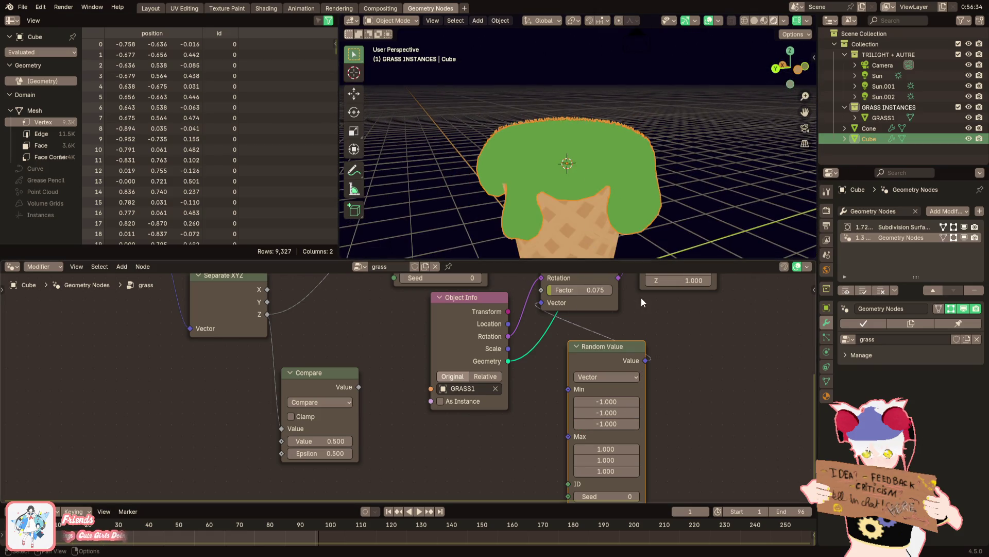
scroll(624, 352, "up", 1)
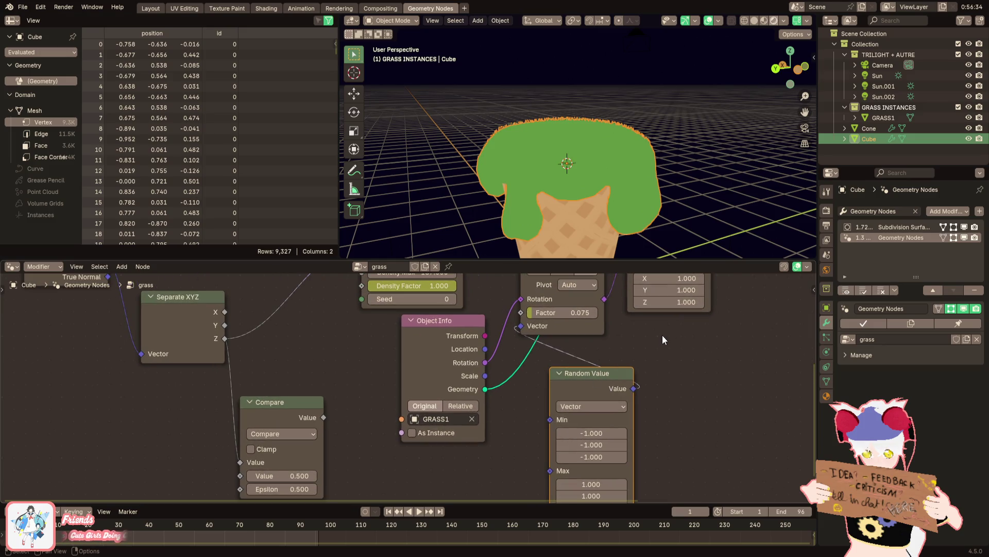
Open the GRASS1 material in Shading and delete its Image Texture node
left_click(873, 119)
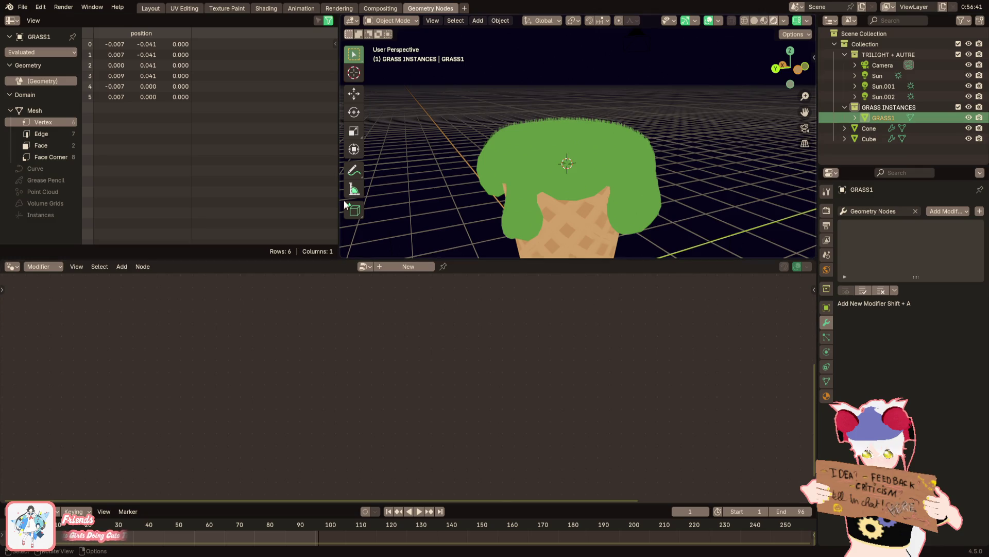
left_click(266, 9)
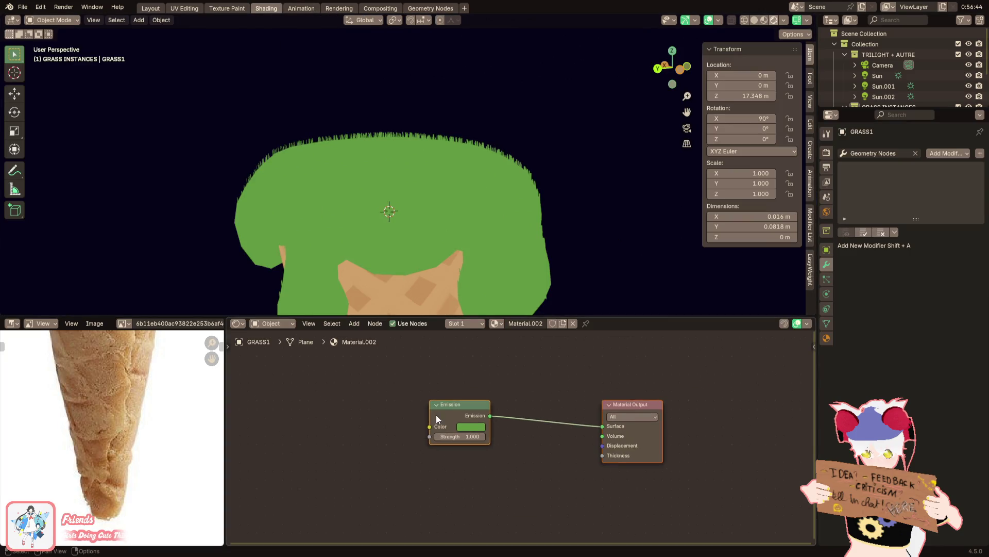
left_click(488, 415)
key("ctrl+t")
key("Home")
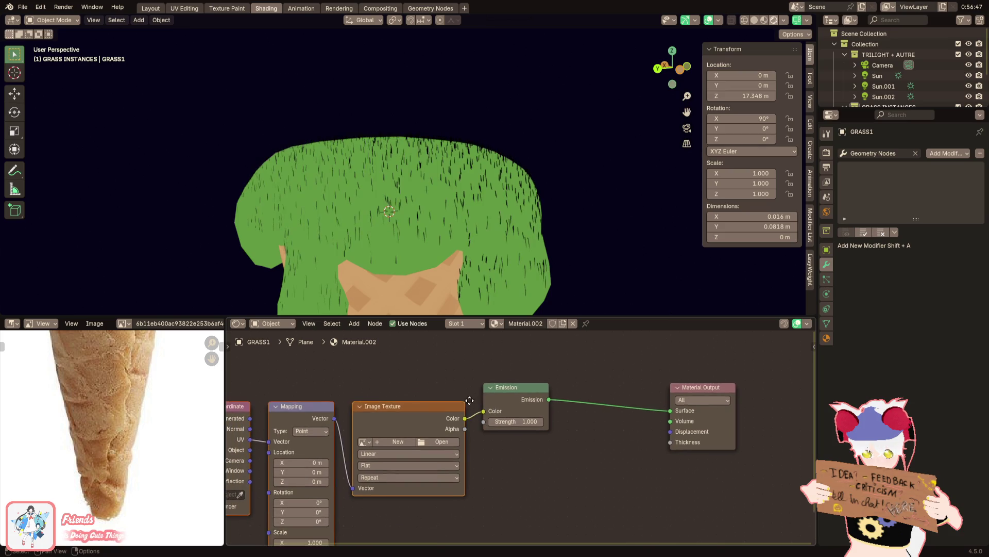
key("x")
Add a Color Ramp left of Emission, tidy Texture Coordinate and Mapping, and add a Noise Texture
left_click(551, 403)
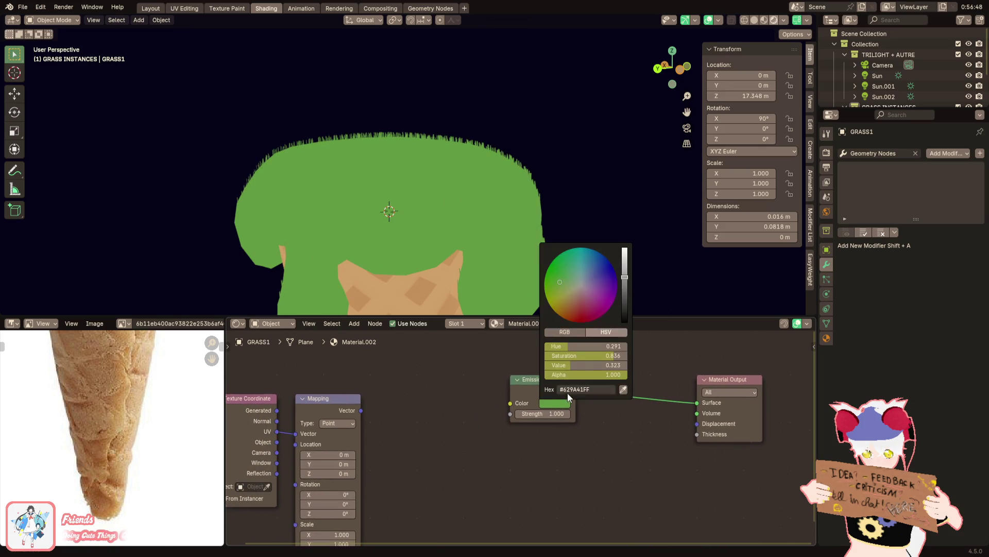
key("shift+a")
type("color ramp")
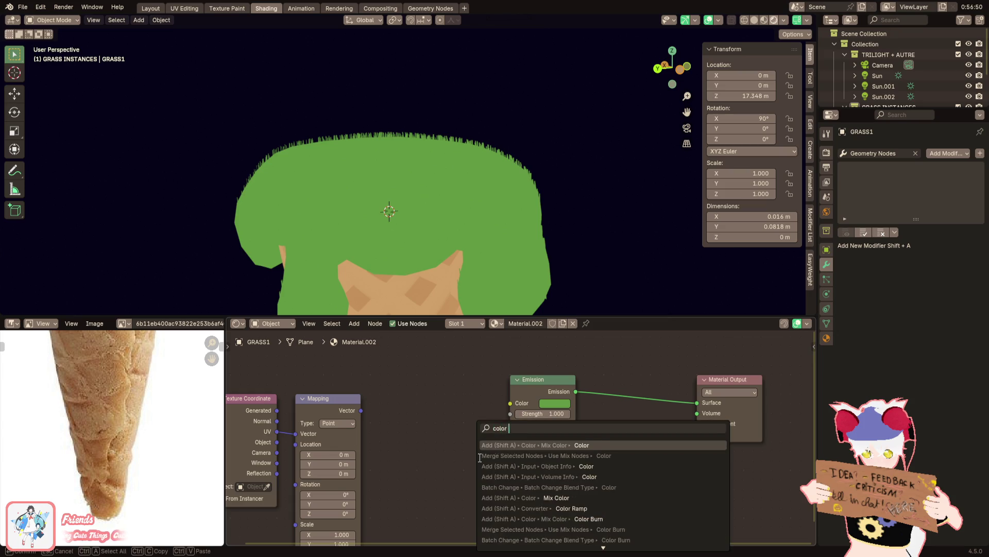
key("Return")
left_click(366, 355)
middle_click_drag(331, 403, 400, 422)
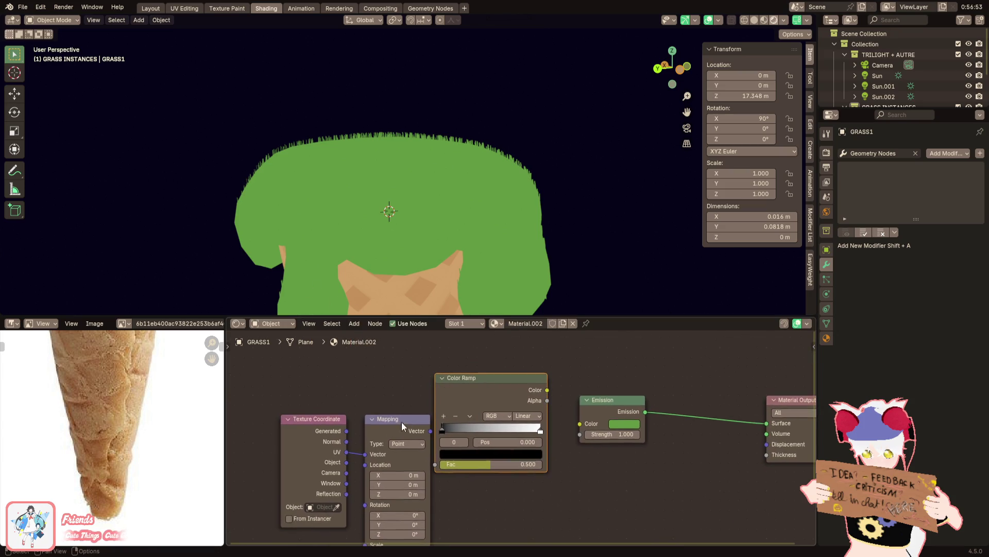
left_click_drag(304, 447, 280, 426)
middle_click_drag(281, 427, 381, 411)
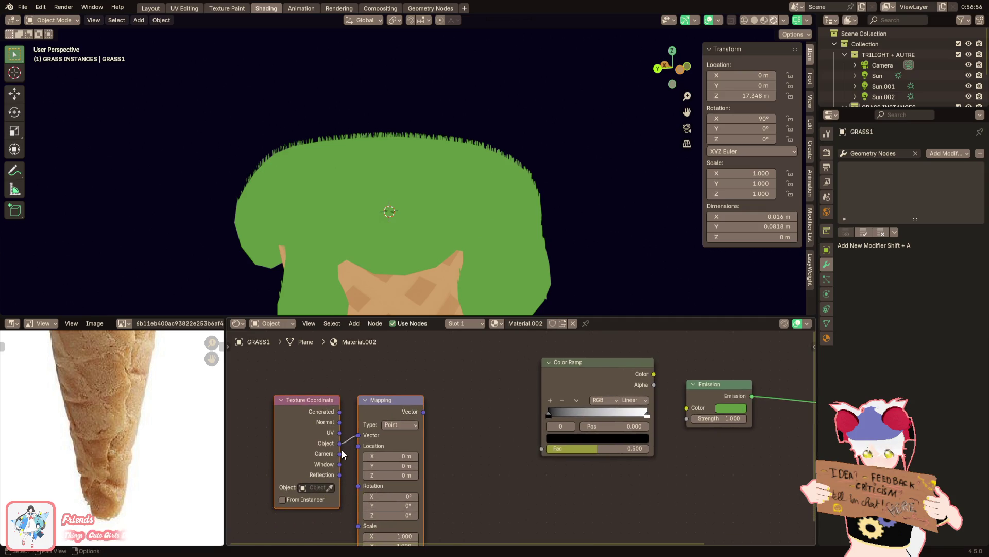
scroll(369, 437, "down", 2)
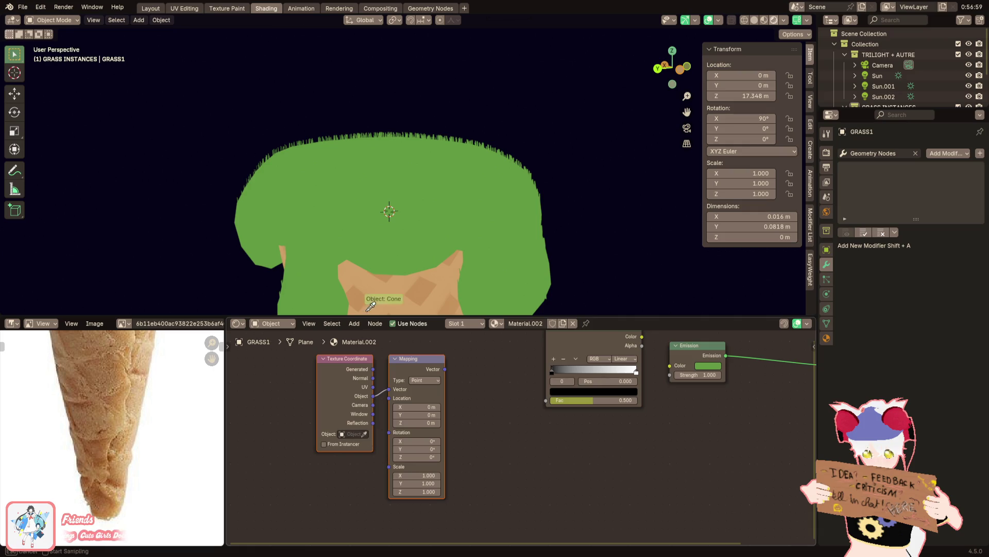
scroll(479, 467, "up", 2)
key("F3")
type("noise")
key("Return")
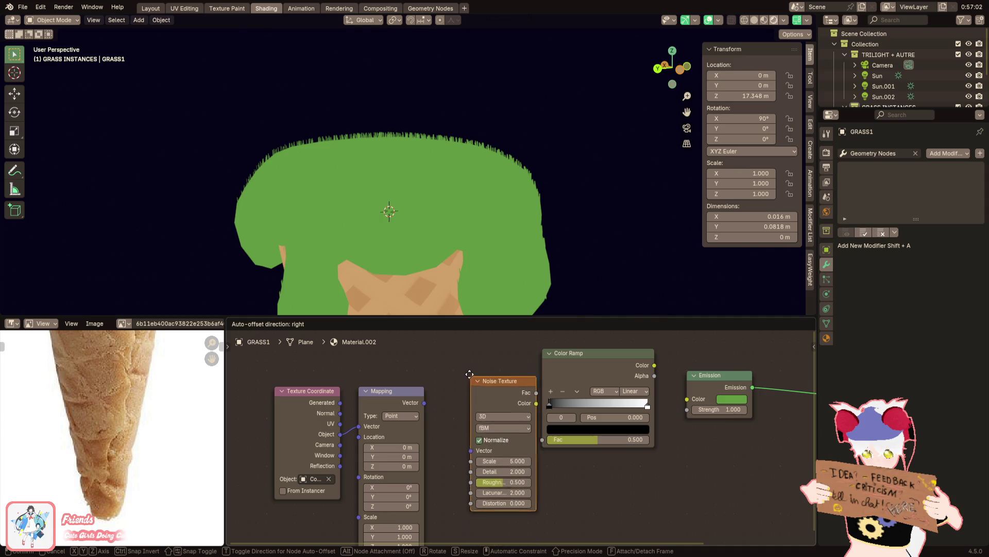
Wire Mapping into the Noise Texture, Noise into the Color Ramp, and the ramp into Emission Color
left_click_drag(475, 461, 456, 349)
left_click_drag(522, 375, 539, 430)
left_click_drag(424, 402, 456, 422)
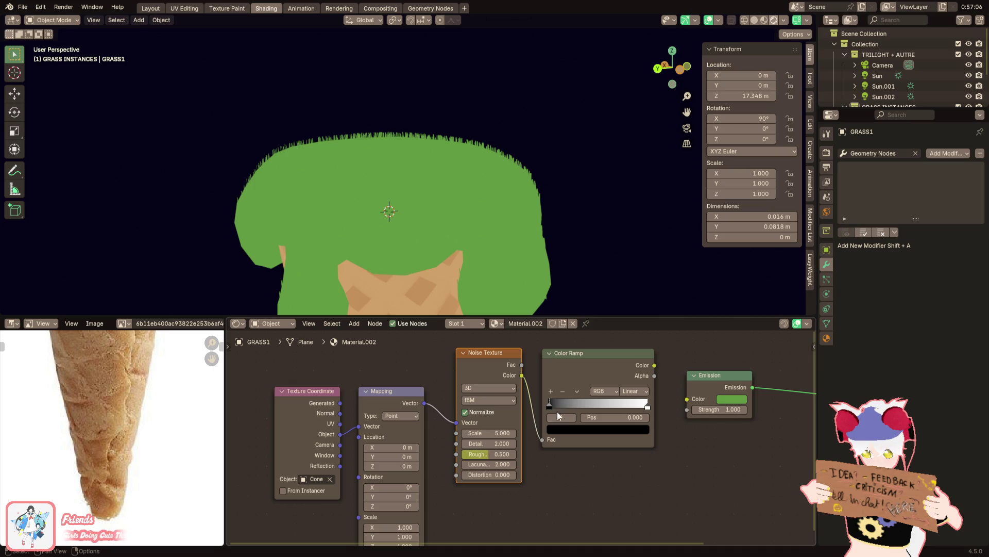
left_click_drag(654, 364, 686, 399)
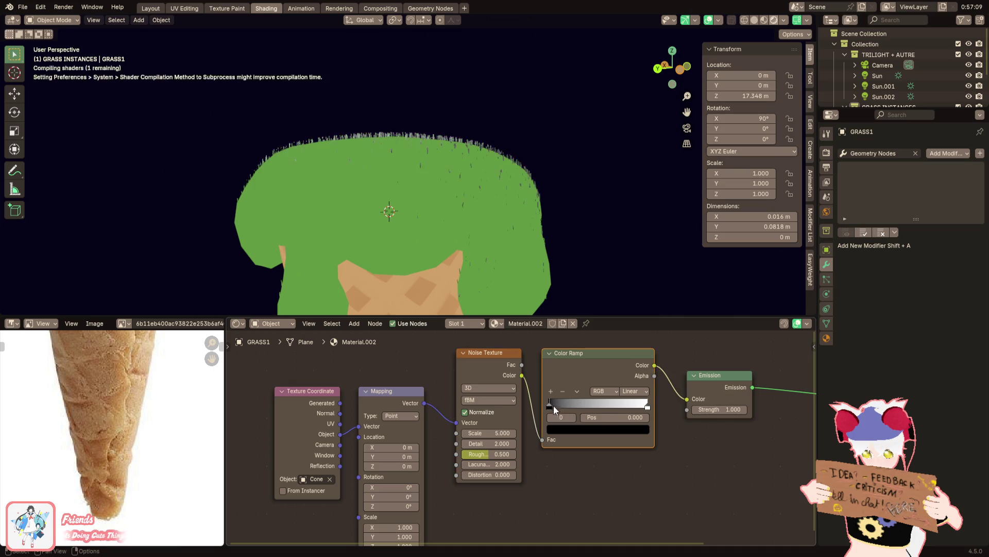
Paste the green hex into the ramp's left stop and raise the noise Scale to 72
left_click(568, 428)
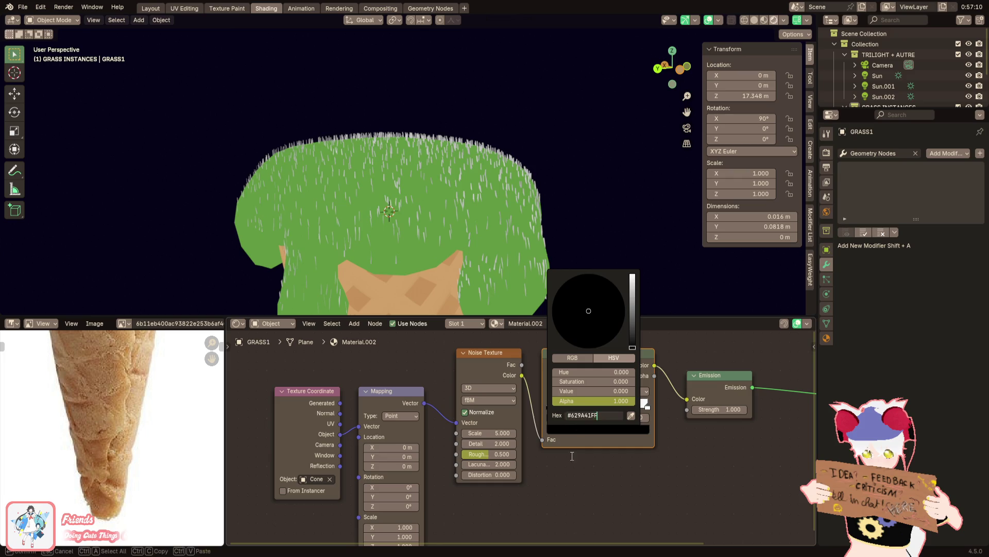
key("ctrl+v")
key("Return")
scroll(497, 218, "up", 2)
scroll(481, 219, "up", 2)
scroll(467, 270, "up", 2)
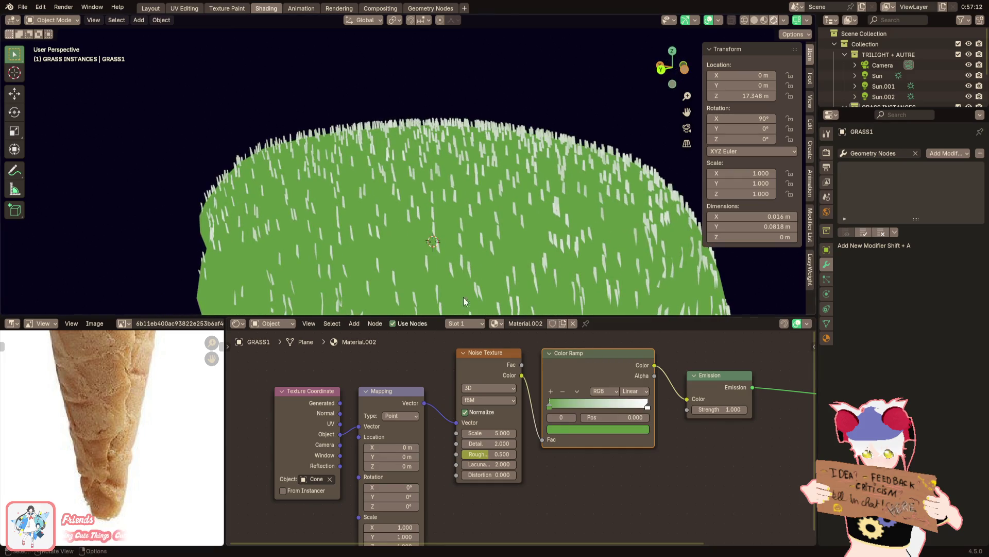
mouse_move(481, 434)
left_mouse_down()
mouse_move(526, 434)
mouse_move(485, 433)
left_mouse_up()
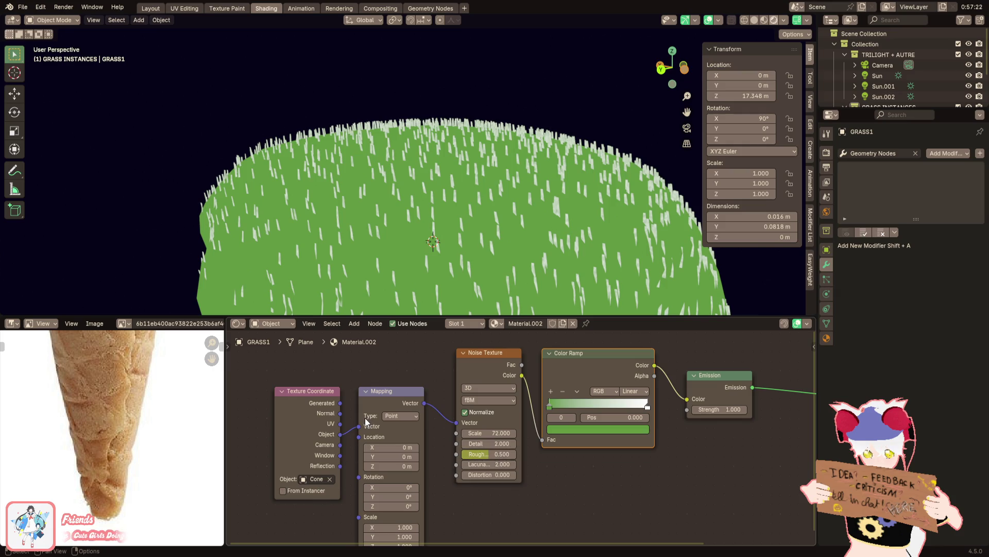
left_click(827, 338)
scroll(897, 78, "down", 3)
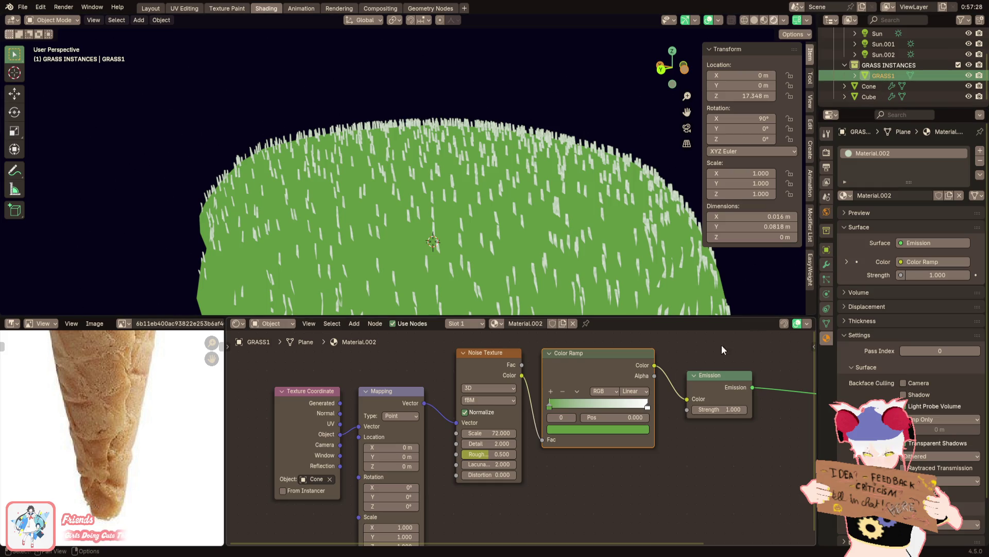
Rename the material Material.002 to GRASS1
double_click(881, 153)
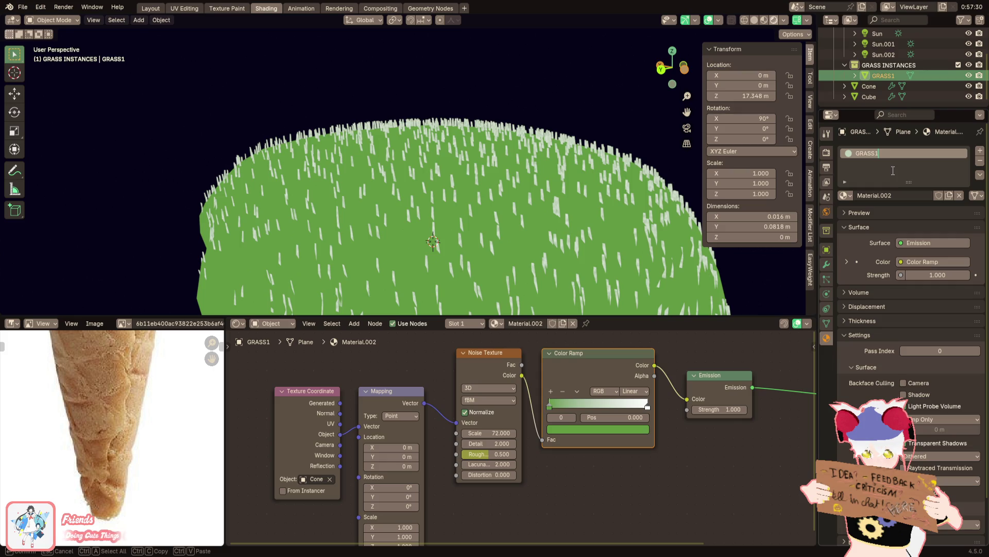
key("Return")
scroll(575, 459, "up", 2)
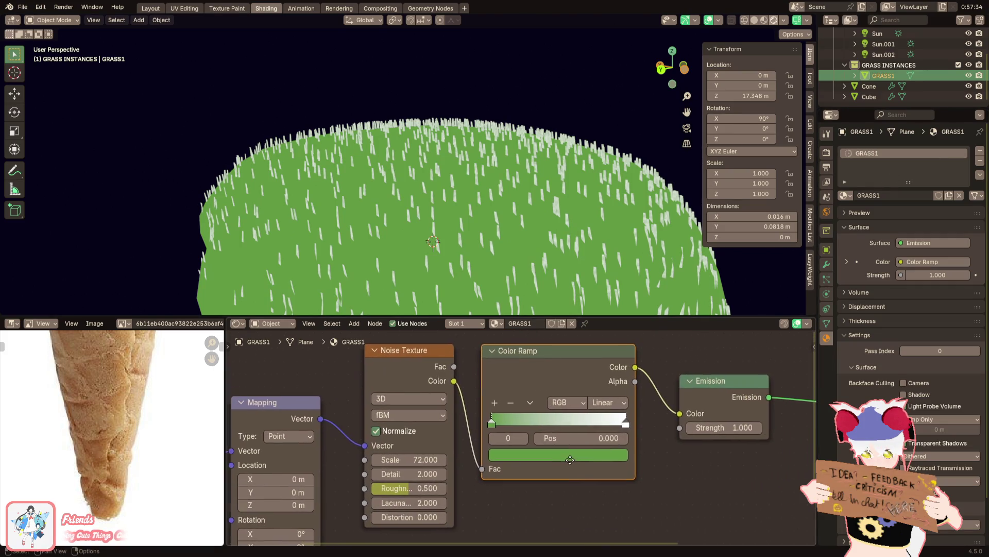
scroll(564, 255, "up", 3)
scroll(581, 252, "up", 4)
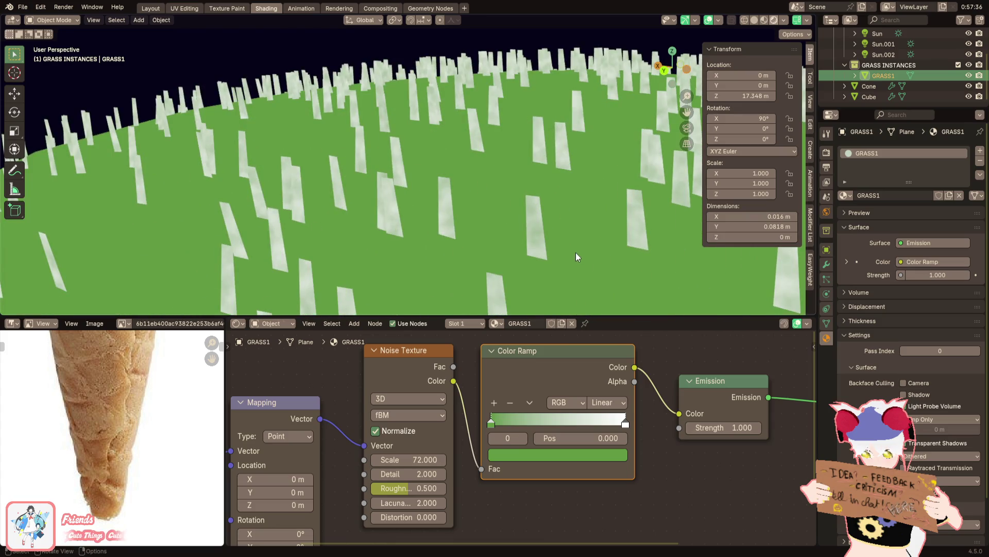
scroll(572, 254, "up", 3)
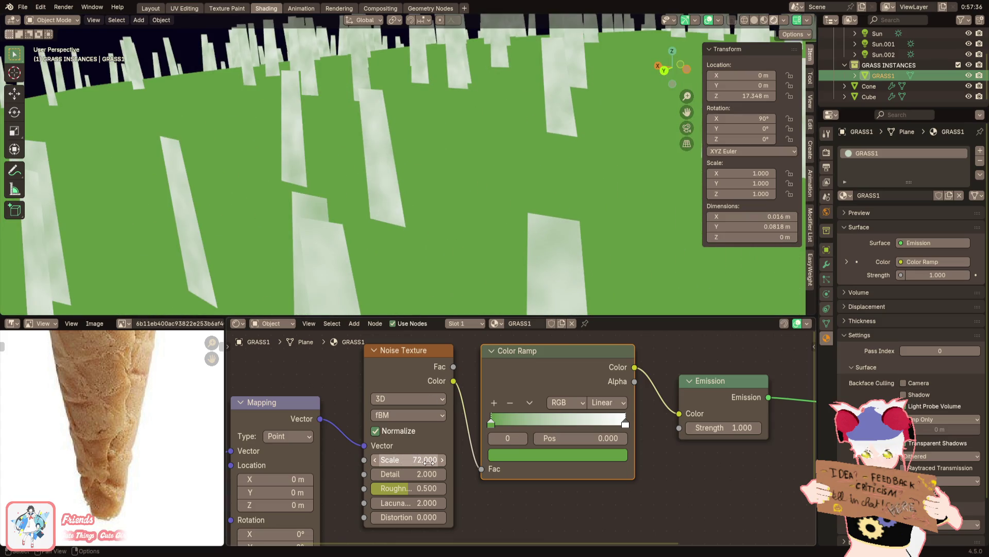
Move the ramp's green stop to 0.423 and the white stop to 0.627
left_click_drag(491, 422, 553, 418)
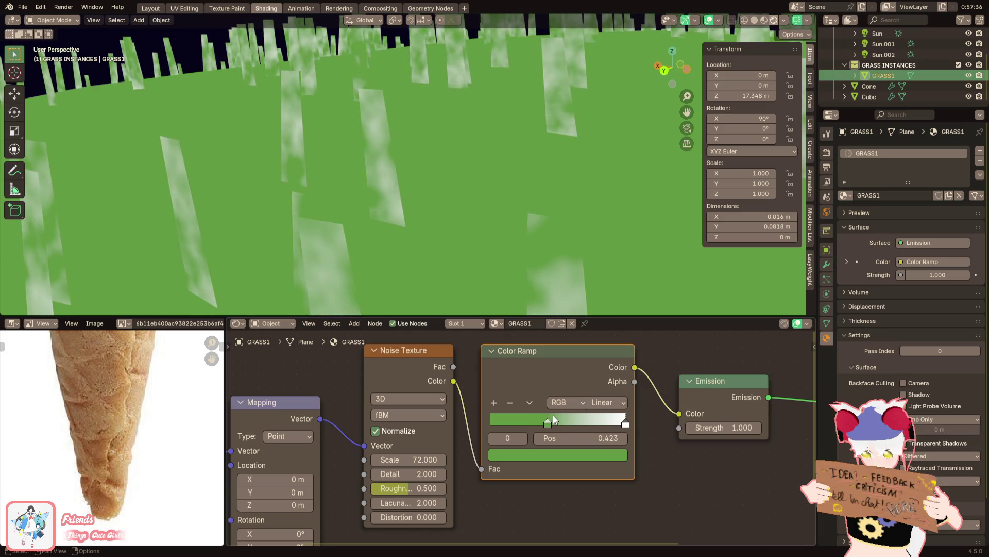
middle_click_drag(463, 481, 514, 405)
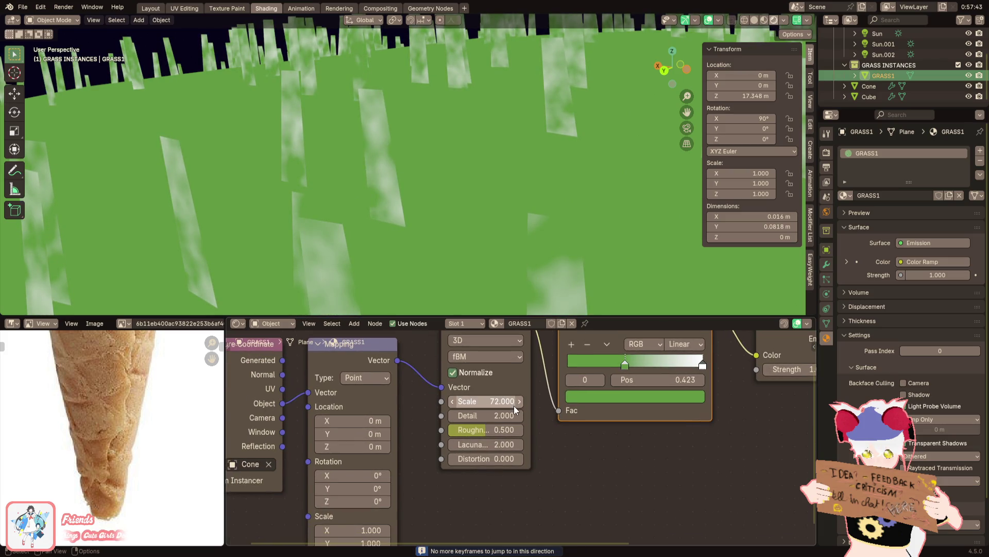
scroll(539, 404, "down", 1)
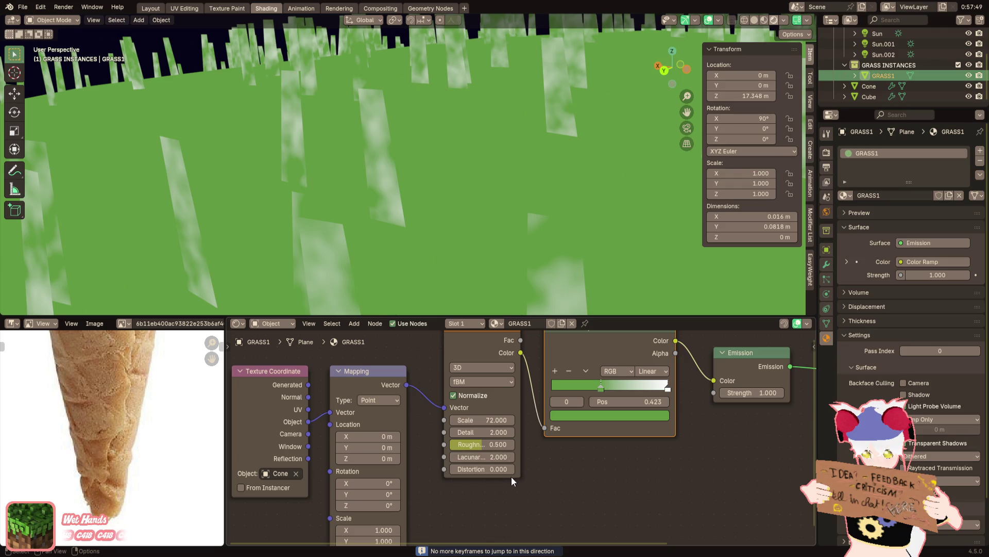
scroll(524, 430, "down", 1)
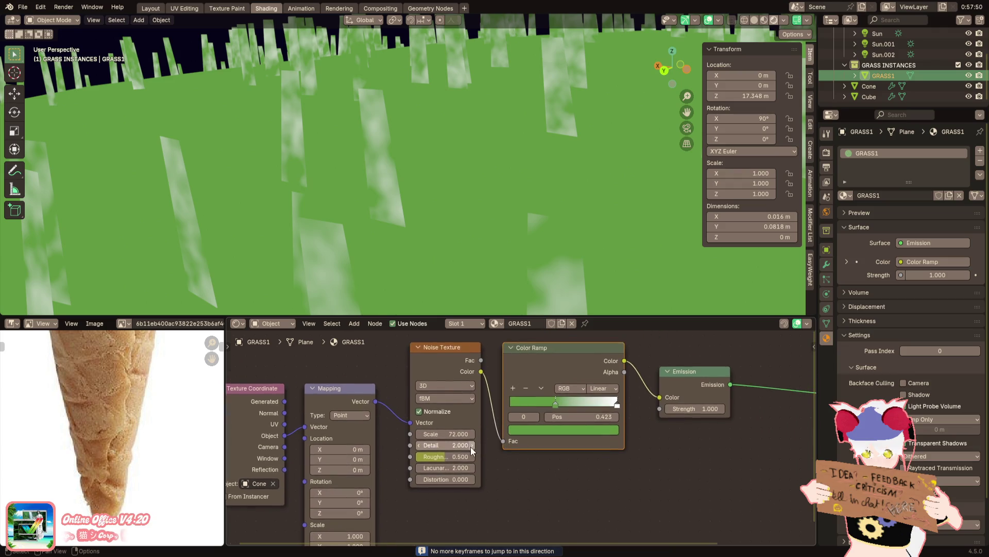
left_click_drag(618, 407, 576, 405)
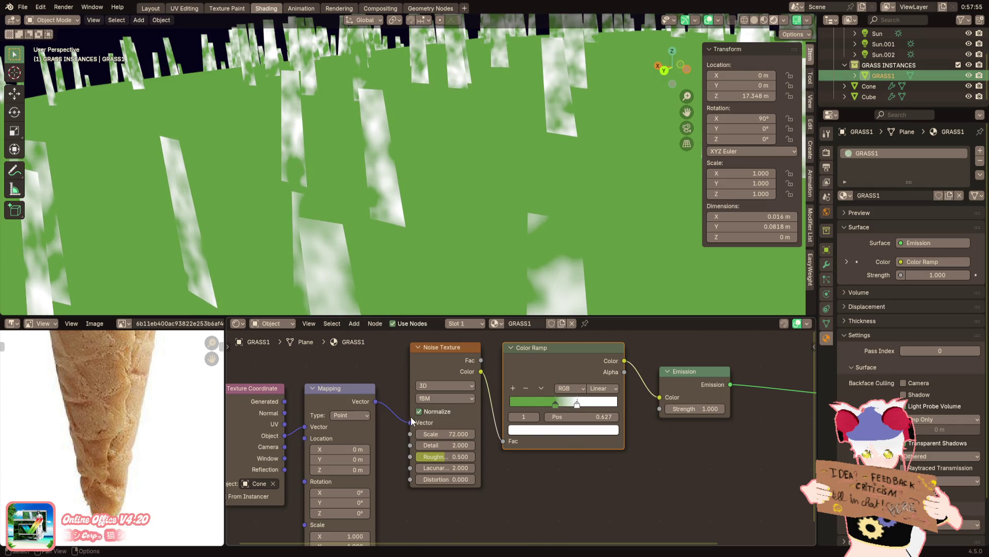
Delete the Mapping node from the GRASS1 material
middle_click_drag(412, 419, 463, 415)
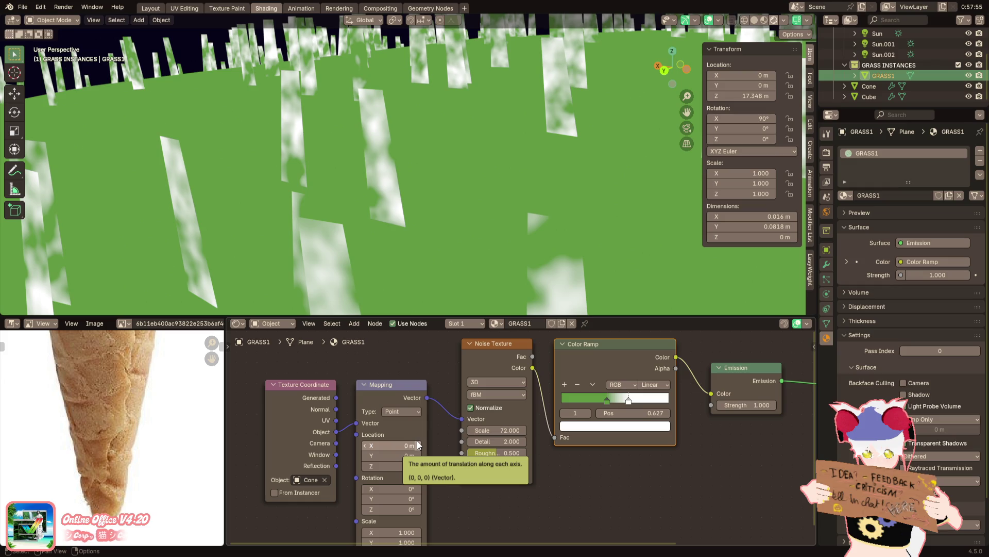
middle_click_drag(418, 445, 451, 410)
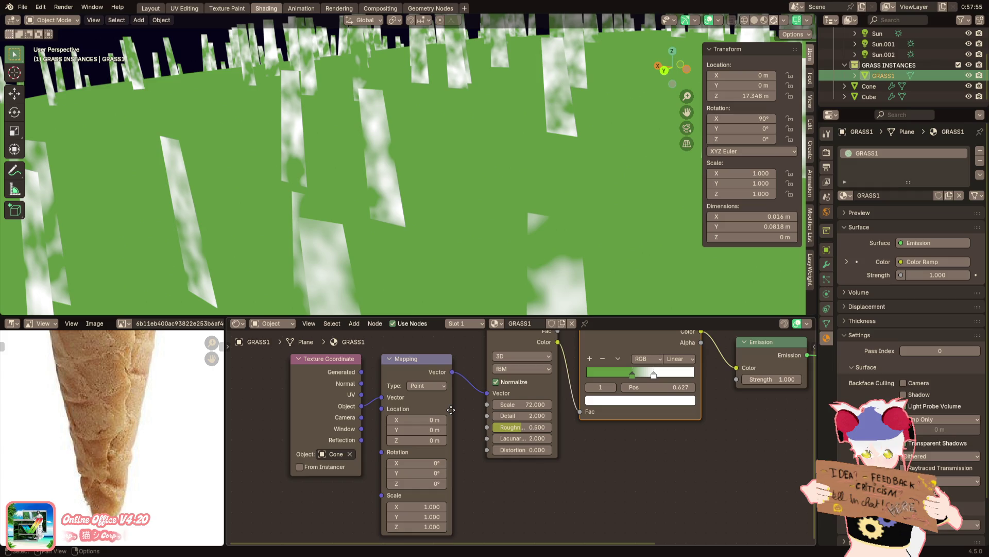
middle_click_drag(451, 409, 454, 435)
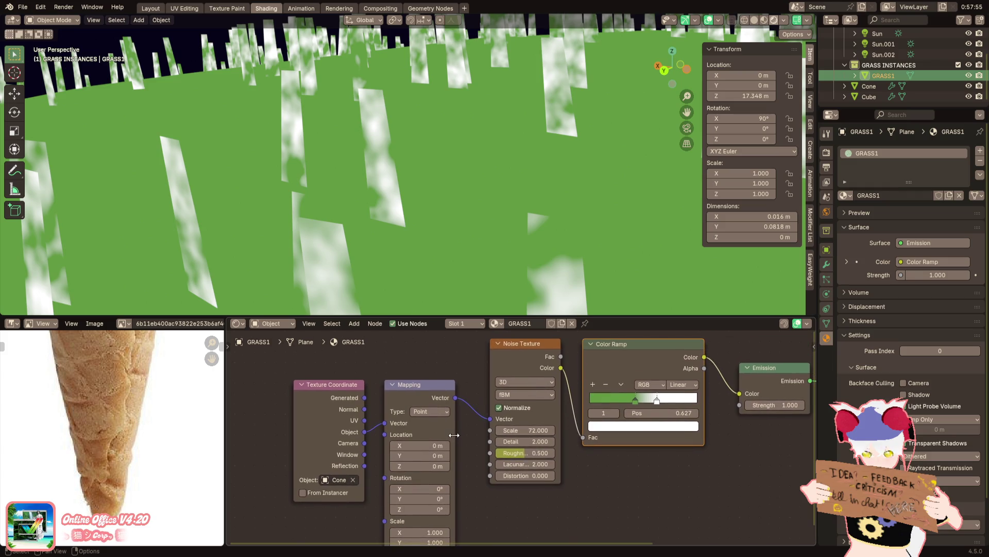
mouse_move(419, 396)
left_mouse_down()
mouse_move(435, 407)
mouse_move(432, 446)
left_mouse_up()
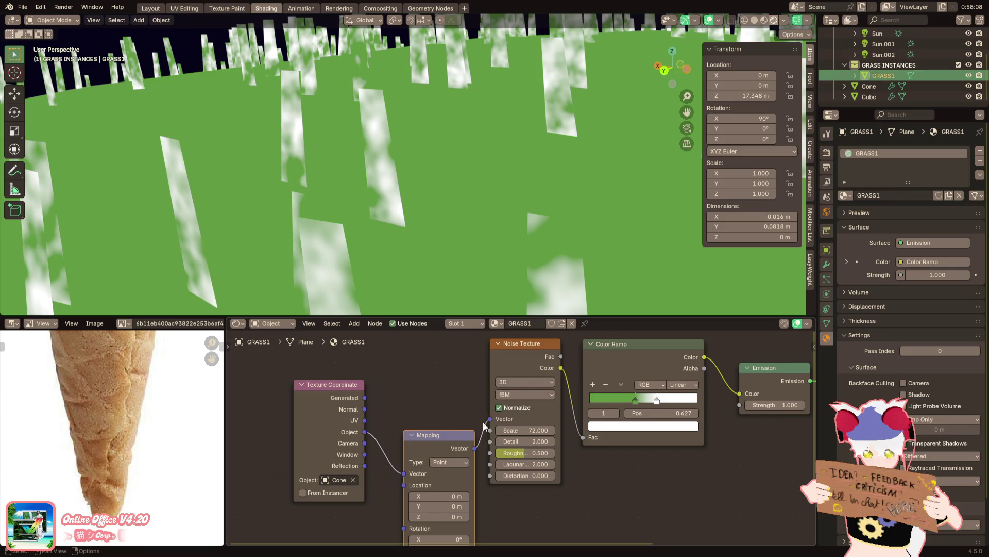
key("x")
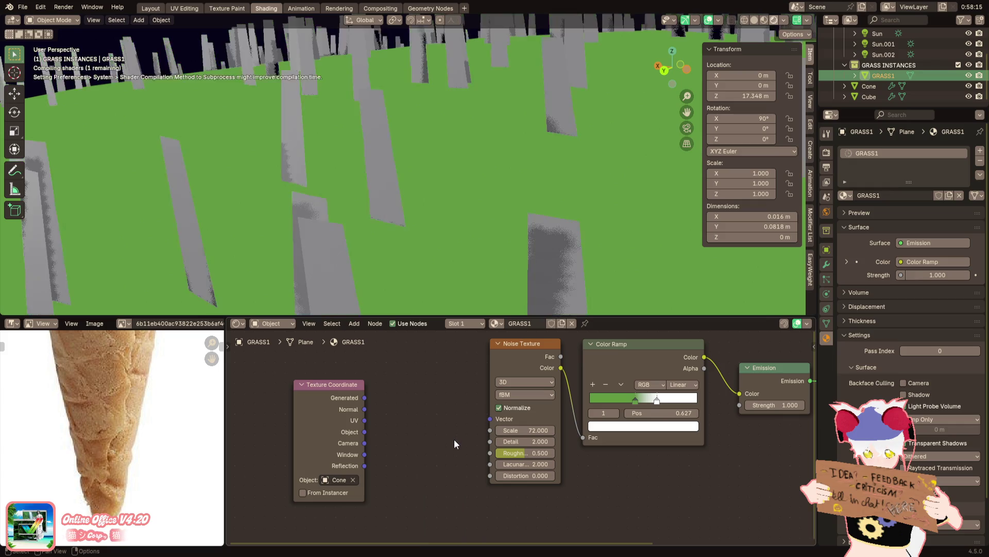
Add a Separate XYZ node fed by the Object coordinates, shifting later nodes aside
key("F3")
type("separ")
key("Return")
left_click(387, 392)
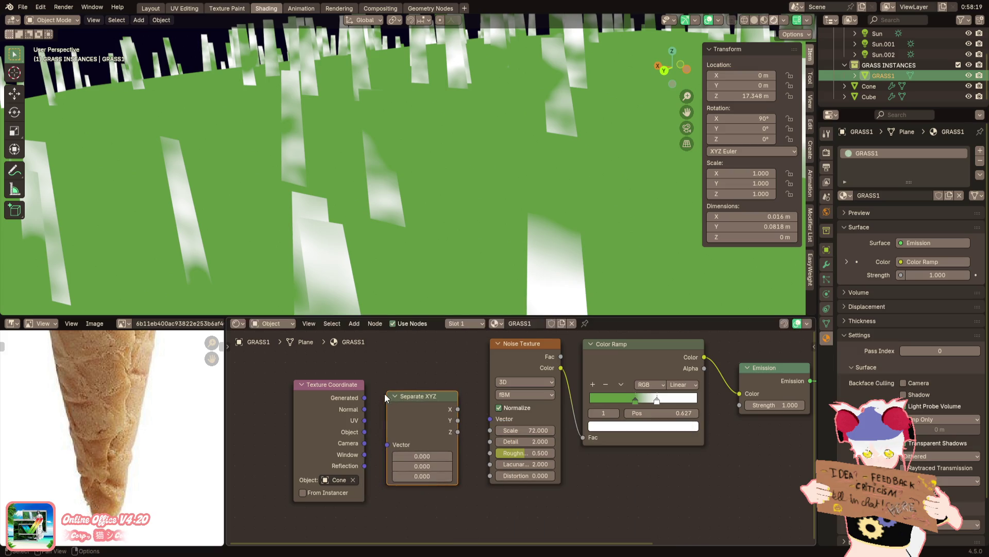
left_click_drag(365, 431, 386, 444)
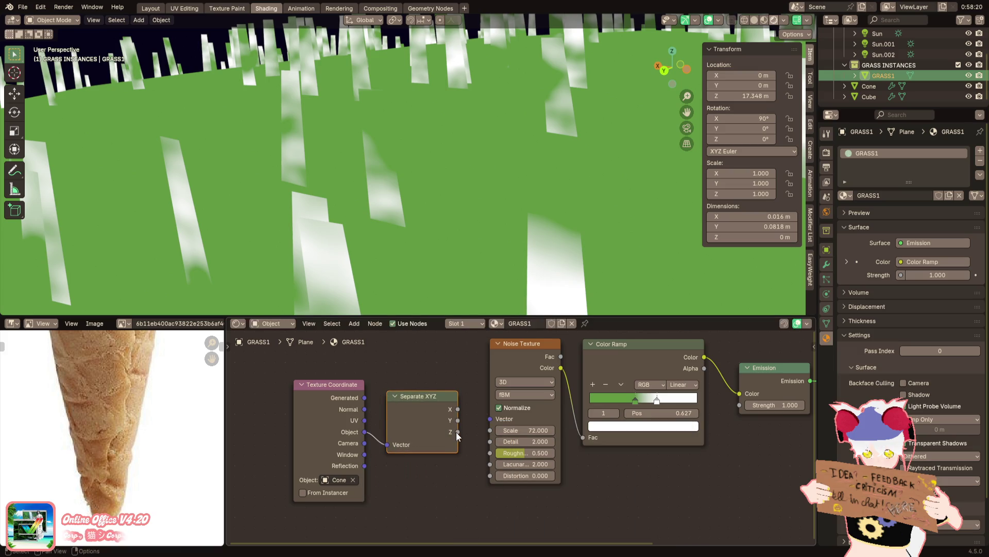
mouse_move(458, 408)
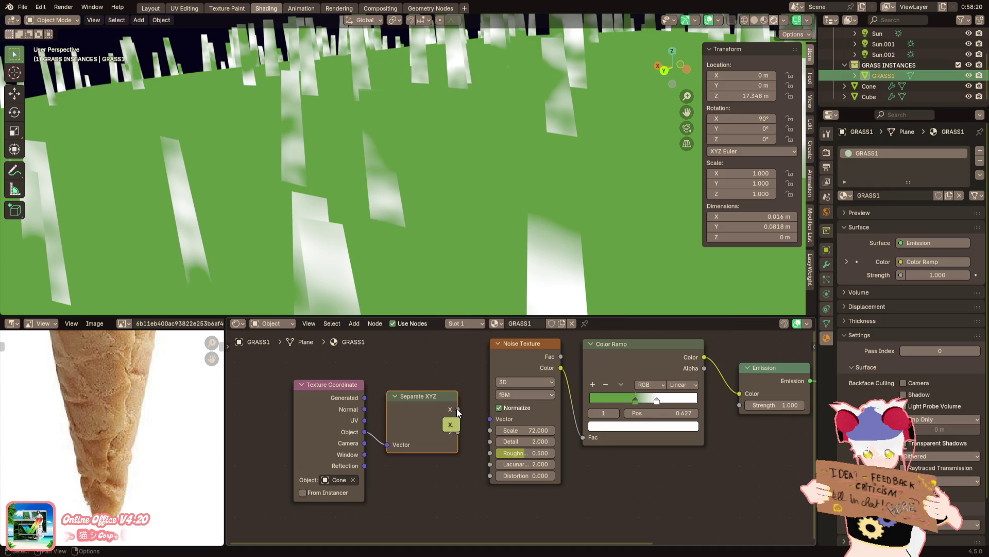
scroll(346, 437, "down", 2)
left_click_drag(757, 395, 456, 441)
Add a Combine XYZ node taking the Y position and feeding the Noise Texture vector
key("g")
left_click(541, 437)
key("F3")
type("comb")
key("Return")
left_click(433, 410)
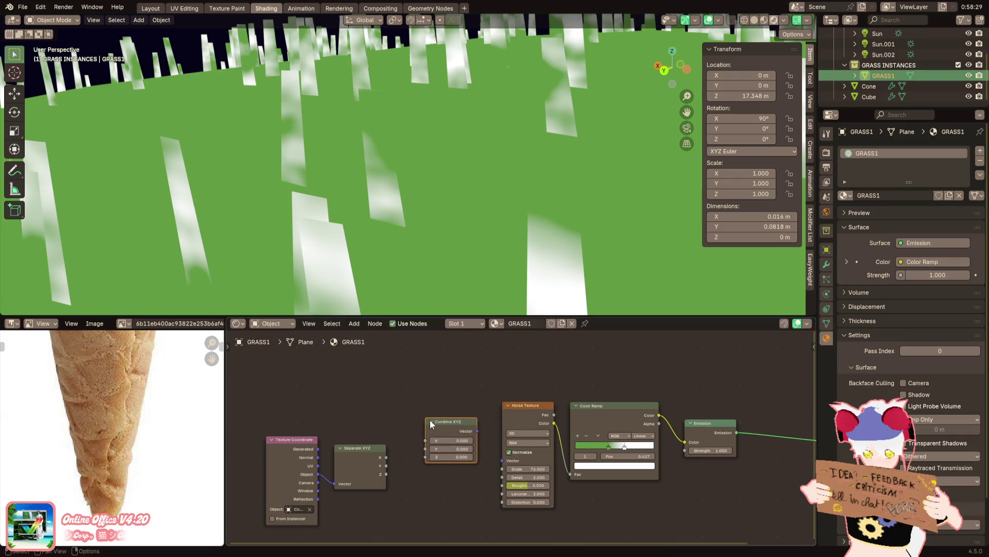
scroll(433, 410, "up", 3)
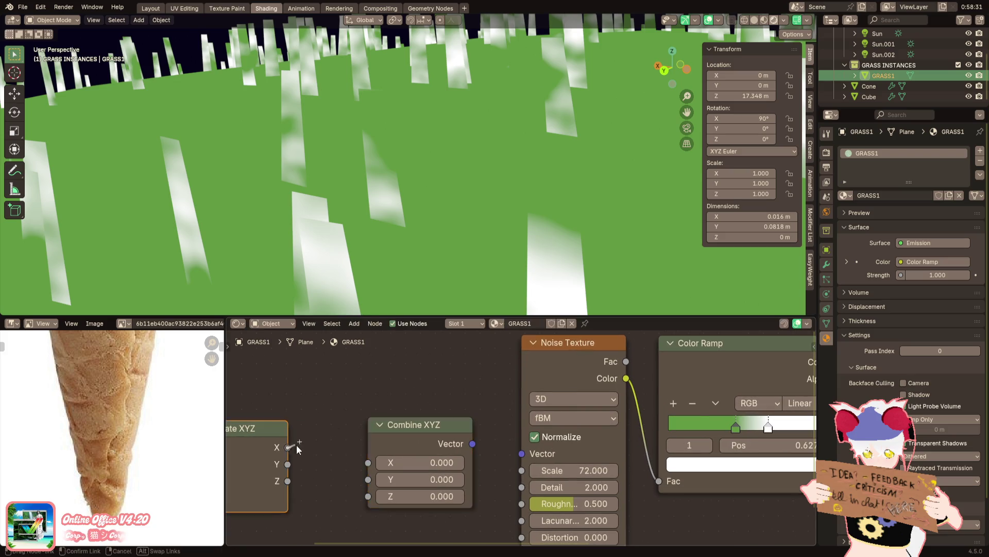
left_click_drag(288, 446, 368, 462)
left_click_drag(473, 443, 522, 454)
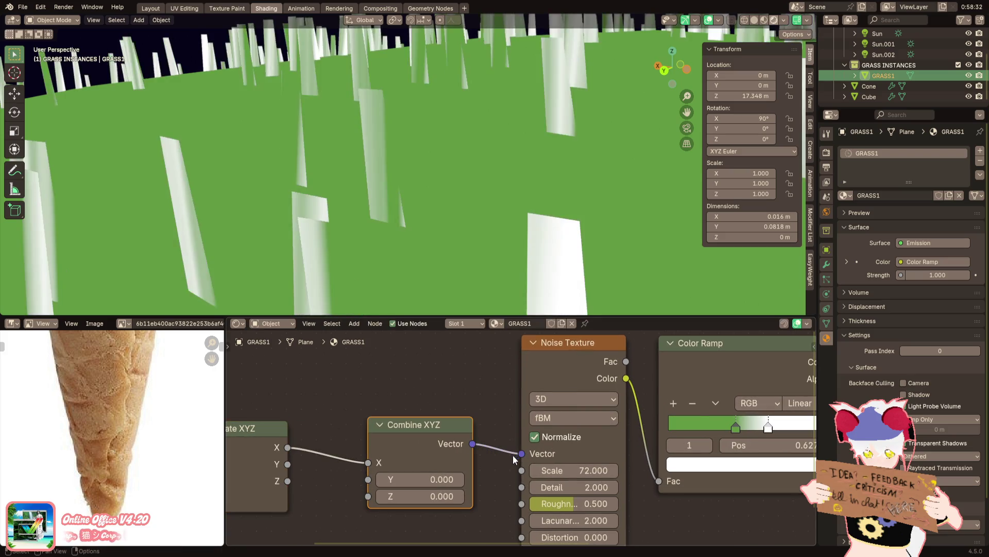
left_click_drag(288, 464, 368, 479)
Set the Combine XYZ Z value to 6 and lower the noise scale toward 23
left_click_drag(421, 495, 475, 496)
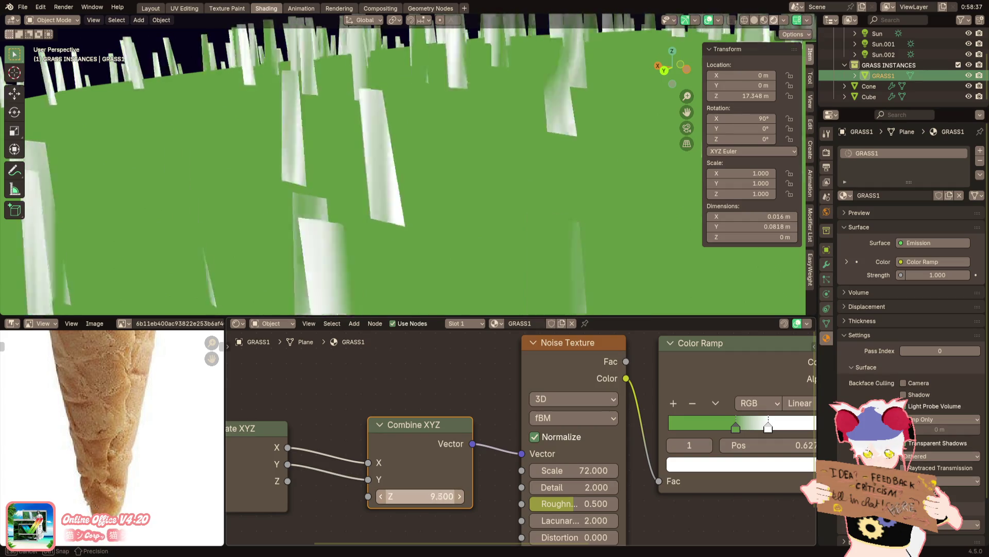
scroll(407, 214, "down", 8)
scroll(407, 214, "up", 5)
mouse_move(391, 495)
left_mouse_down()
mouse_move(322, 473)
mouse_move(366, 494)
mouse_move(309, 483)
mouse_move(369, 479)
mouse_move(342, 454)
left_mouse_up()
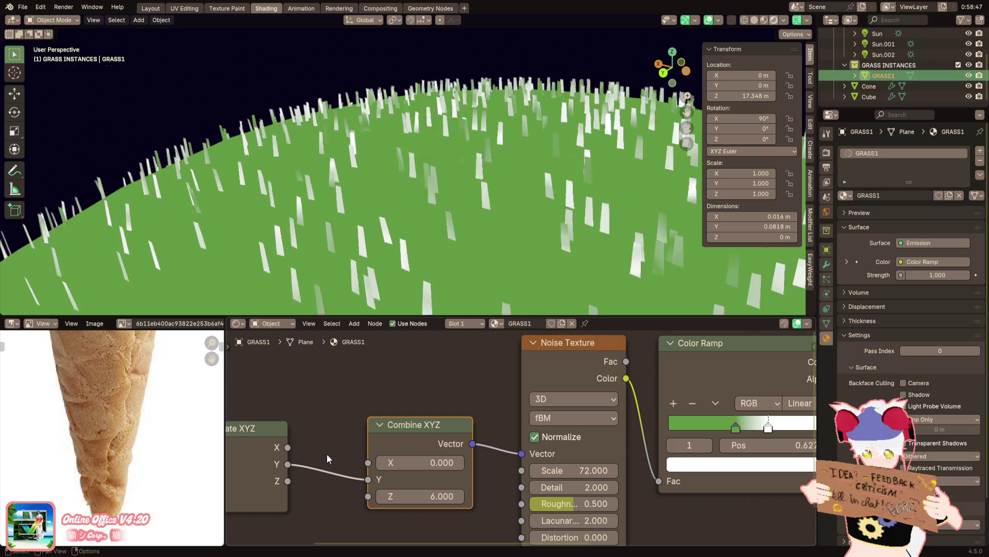
left_click_drag(576, 470, 511, 470)
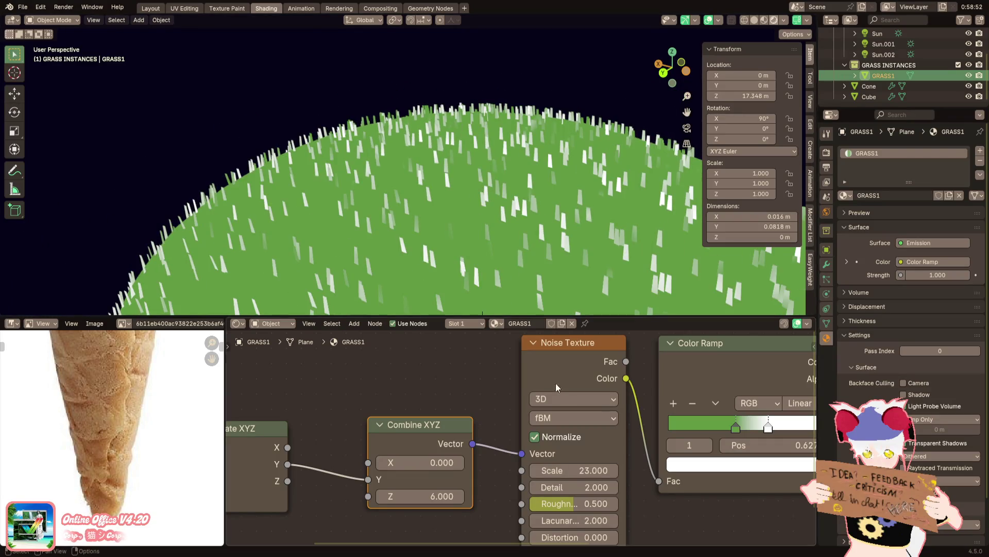
Add a ramp stop, set interpolation to Constant, with green at start, grey near 0.52, white at end
middle_click_drag(538, 349, 324, 364)
scroll(515, 420, "up", 3)
left_click(389, 370)
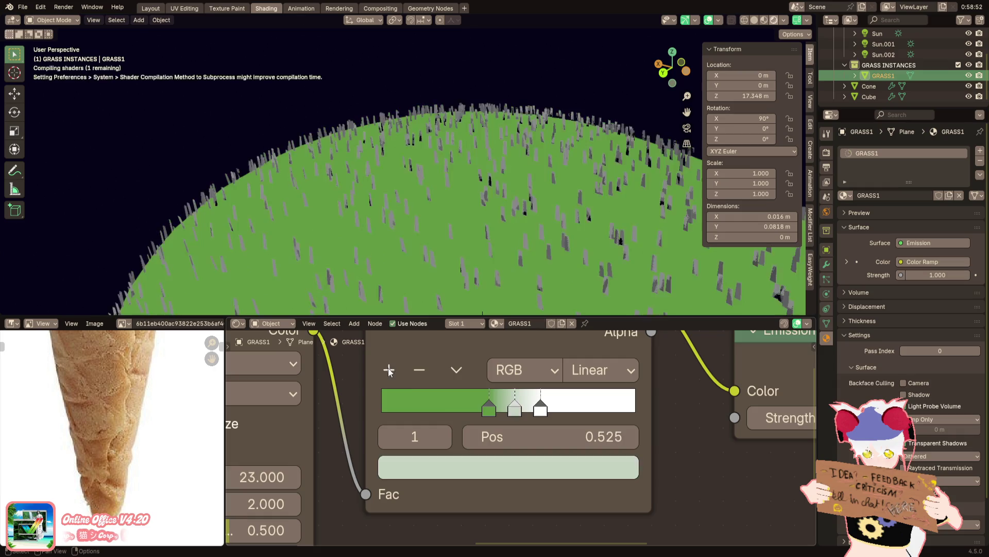
left_click_drag(496, 409, 359, 401)
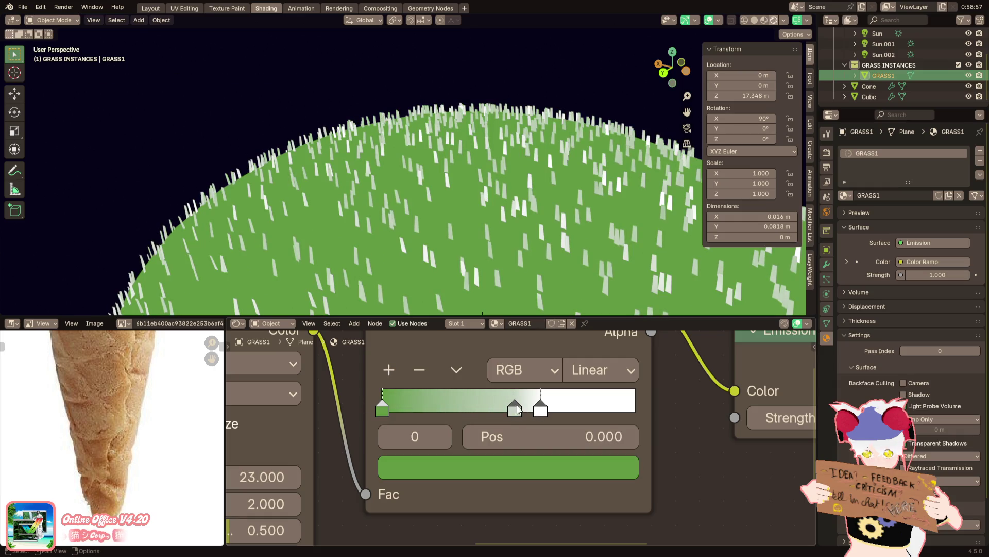
left_click_drag(519, 410, 464, 408)
left_click_drag(540, 409, 636, 410)
left_click(600, 370)
left_click(601, 340)
left_click_drag(464, 402, 435, 404)
scroll(494, 276, "down", 3)
middle_click_drag(494, 275, 471, 336)
mouse_move(444, 398)
left_mouse_down()
mouse_move(523, 397)
mouse_move(506, 398)
left_mouse_up()
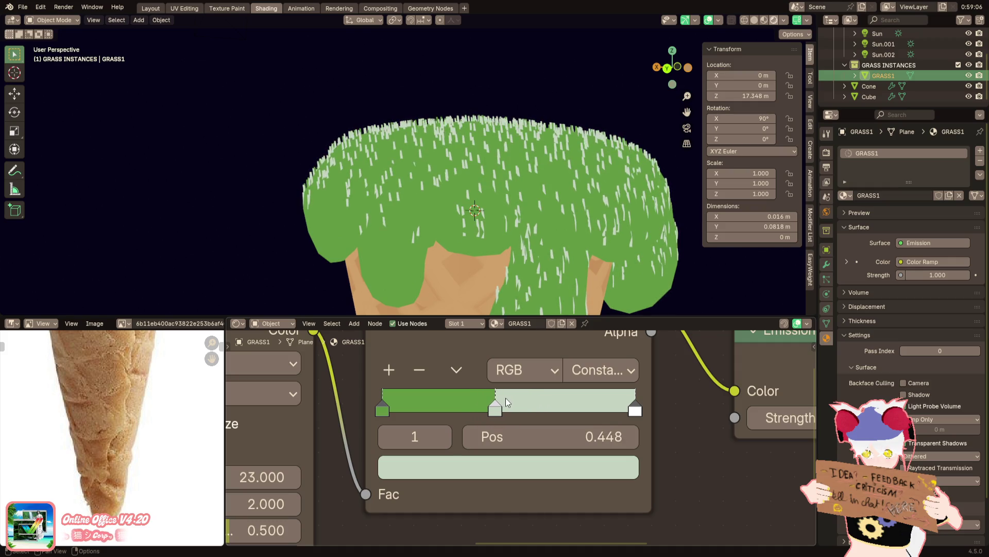
Experiment with the noise scale and settle it at 53 with detail 0
middle_click_drag(506, 397, 634, 379)
left_click_drag(359, 457, 293, 457)
left_click_drag(359, 457, 392, 451)
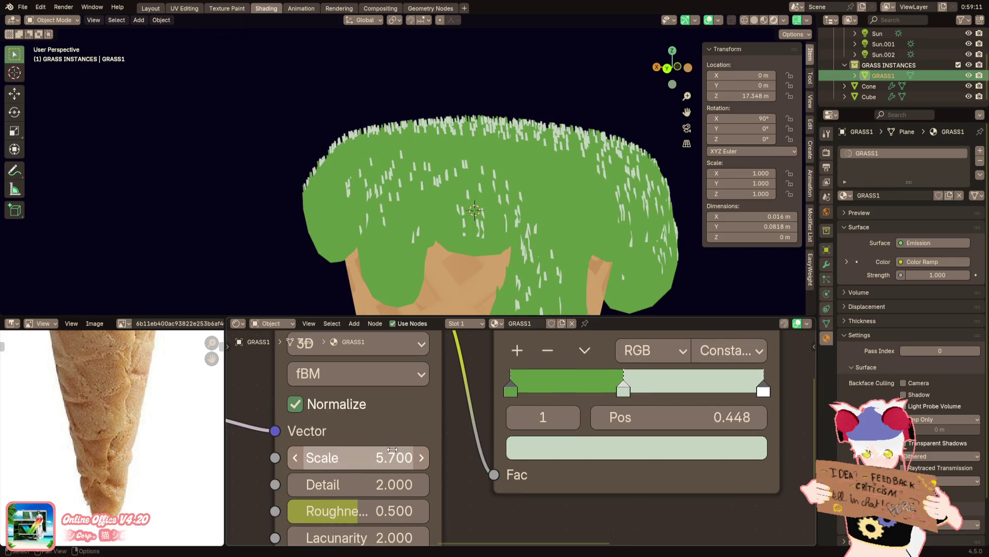
middle_click_drag(464, 232, 511, 247)
mouse_move(360, 457)
left_mouse_down()
mouse_move(409, 457)
mouse_move(310, 458)
mouse_move(340, 458)
left_mouse_up()
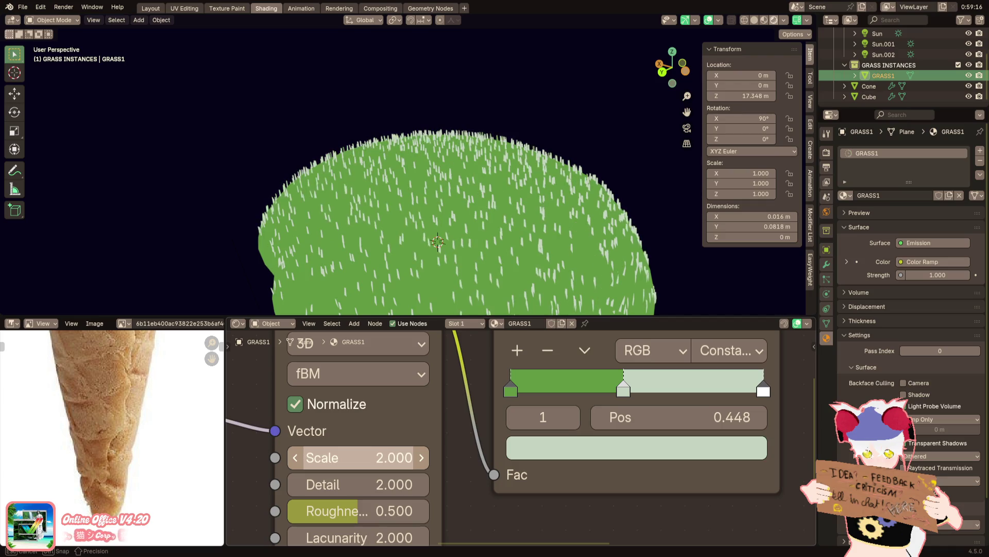
left_click_drag(359, 457, 384, 449)
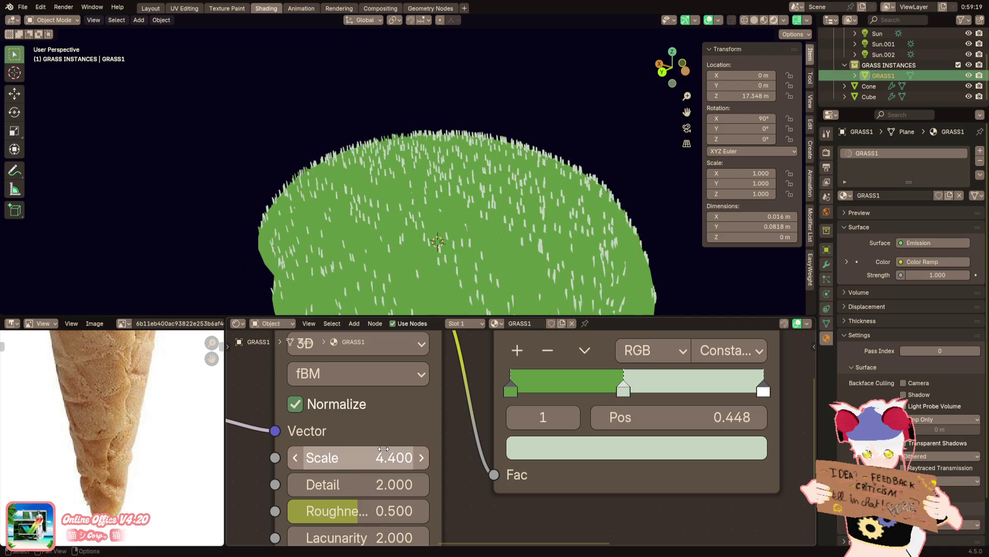
middle_click_drag(384, 449, 526, 450)
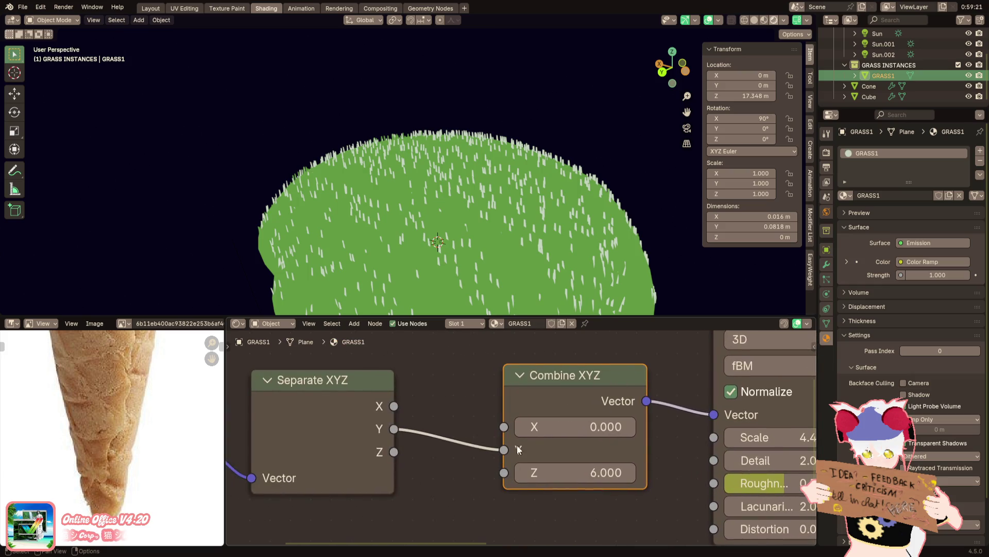
left_click_drag(394, 406, 504, 427)
middle_click_drag(520, 425, 447, 425)
mouse_move(611, 443)
left_mouse_down()
mouse_move(573, 466)
mouse_move(611, 444)
left_mouse_up()
middle_click_drag(804, 387, 575, 404)
Move the grey stop to about 0.33 and add another green stop at 0.578
mouse_move(574, 405)
left_mouse_down()
mouse_move(549, 405)
mouse_move(611, 399)
left_mouse_up()
left_click(483, 371)
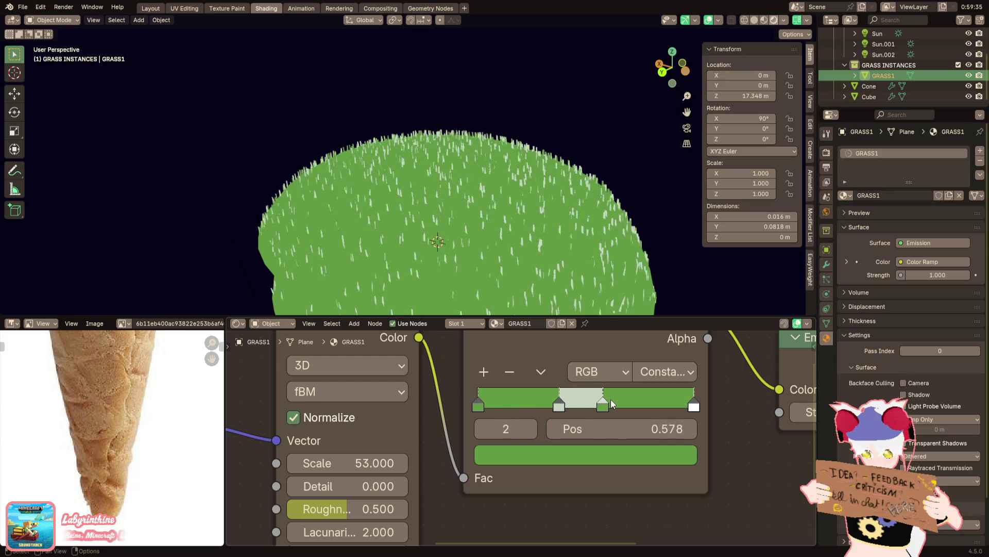
left_click(618, 455)
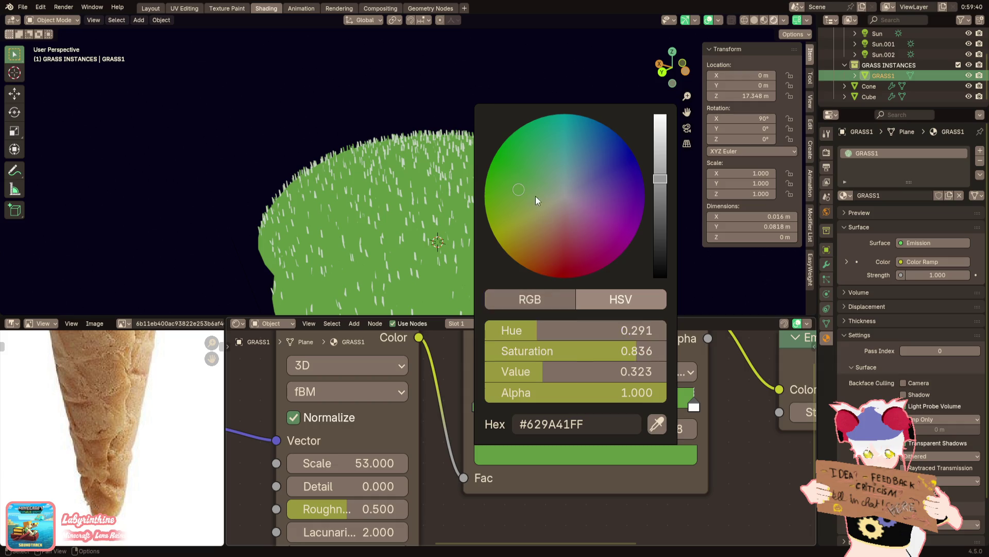
Recolour the pale stop at 0.375 to grass green #629A41 with a slightly greener hue
mouse_move(586, 332)
left_mouse_down()
mouse_move(603, 333)
mouse_move(581, 333)
left_mouse_up()
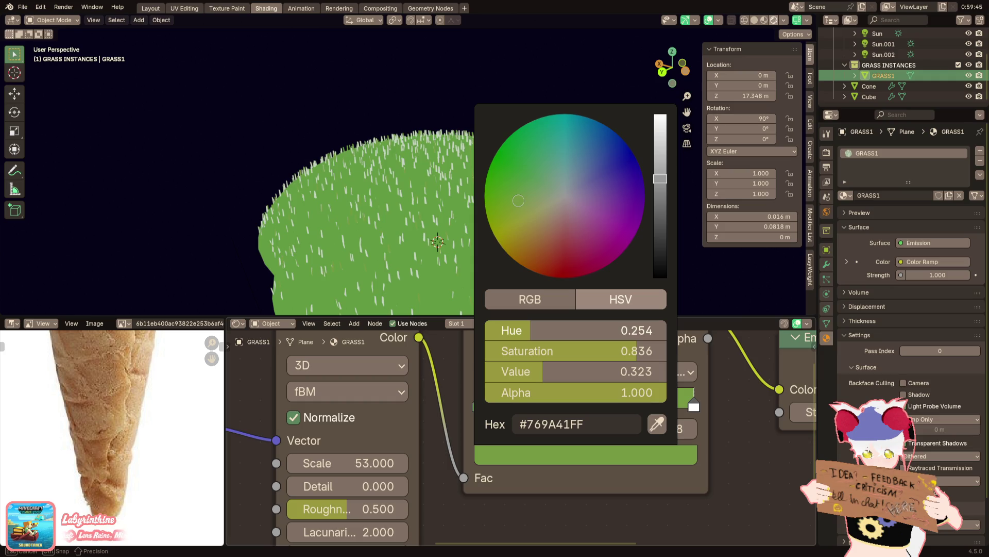
scroll(444, 271, "up", 2)
scroll(444, 245, "up", 3)
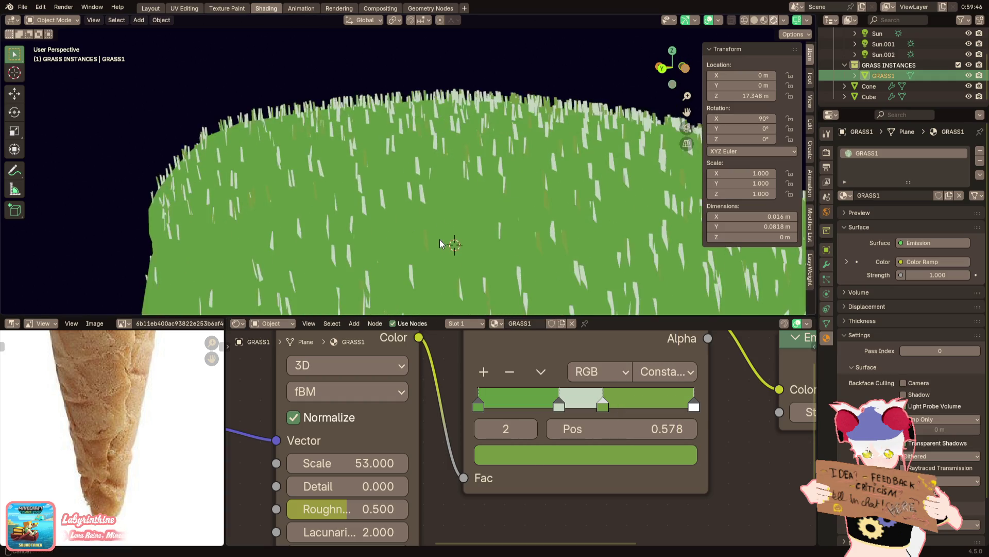
scroll(440, 243, "down", 1)
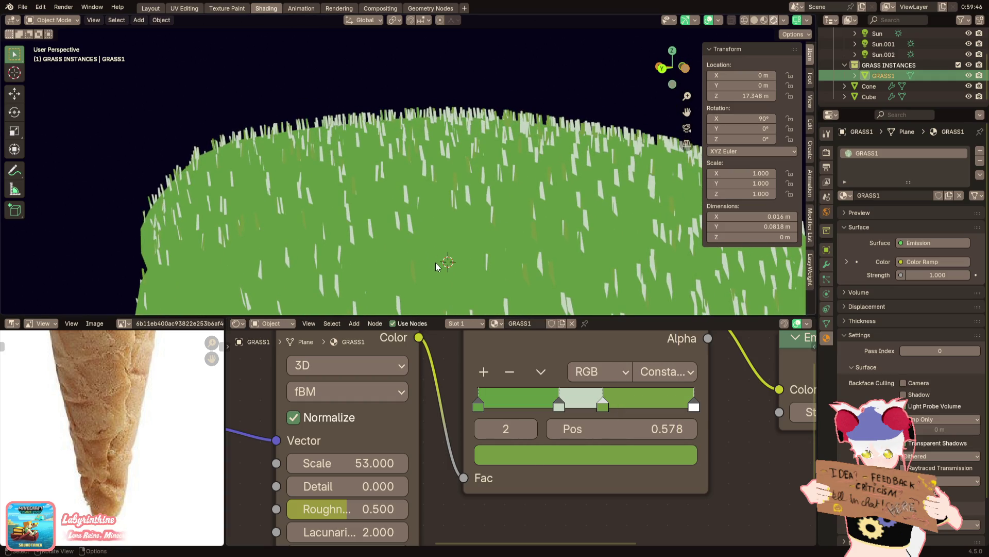
left_click(559, 401)
left_click(572, 456)
key("ctrl+v")
key("Return")
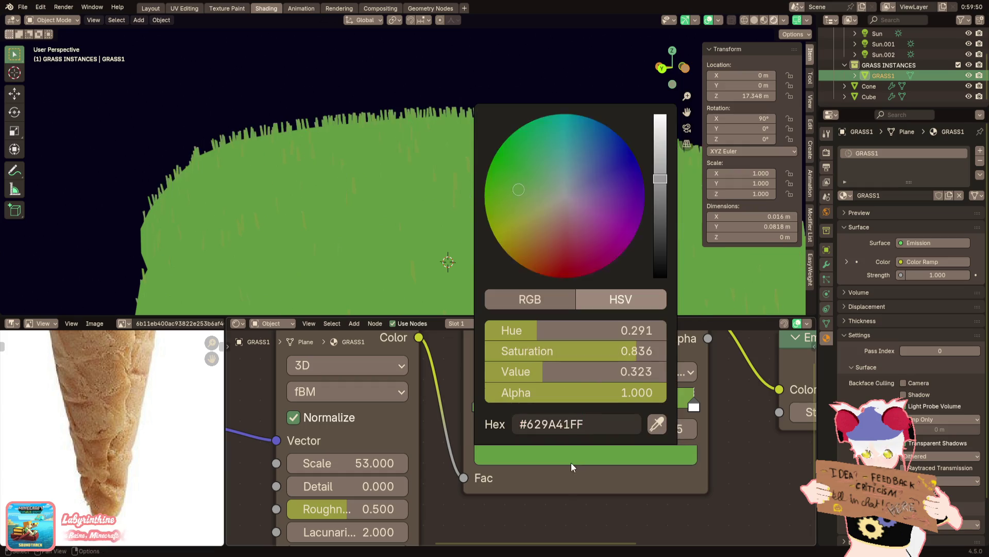
left_click_drag(562, 337, 568, 331)
scroll(332, 189, "down", 3)
Recolour the white end stop to #629A41 and shift its hue toward olive yellow
middle_click_drag(347, 198, 343, 198)
scroll(343, 199, "up", 2)
scroll(322, 212, "up", 2)
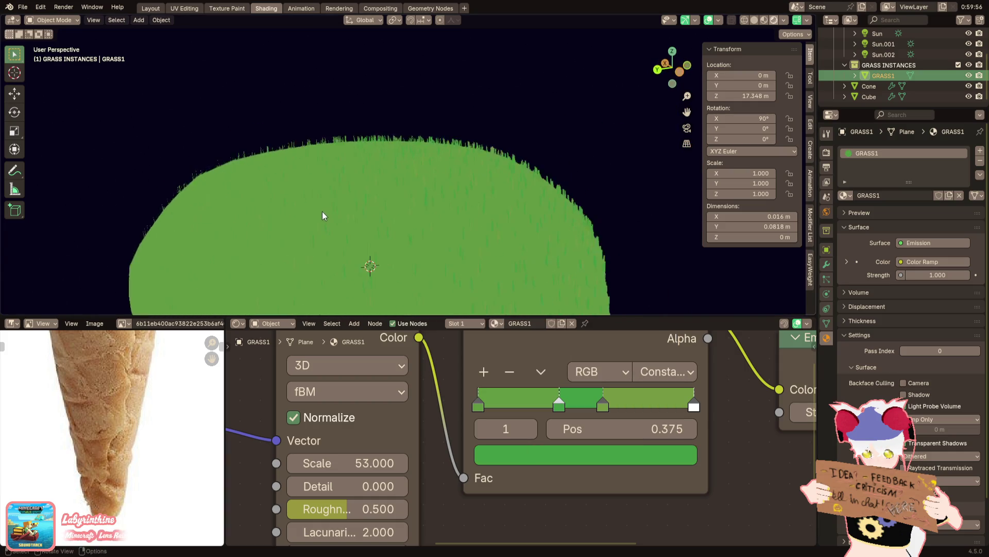
scroll(393, 198, "up", 2)
left_click_drag(693, 406, 624, 405)
left_click(627, 451)
left_click(602, 429)
key("ctrl+v")
key("Return")
left_click(610, 457)
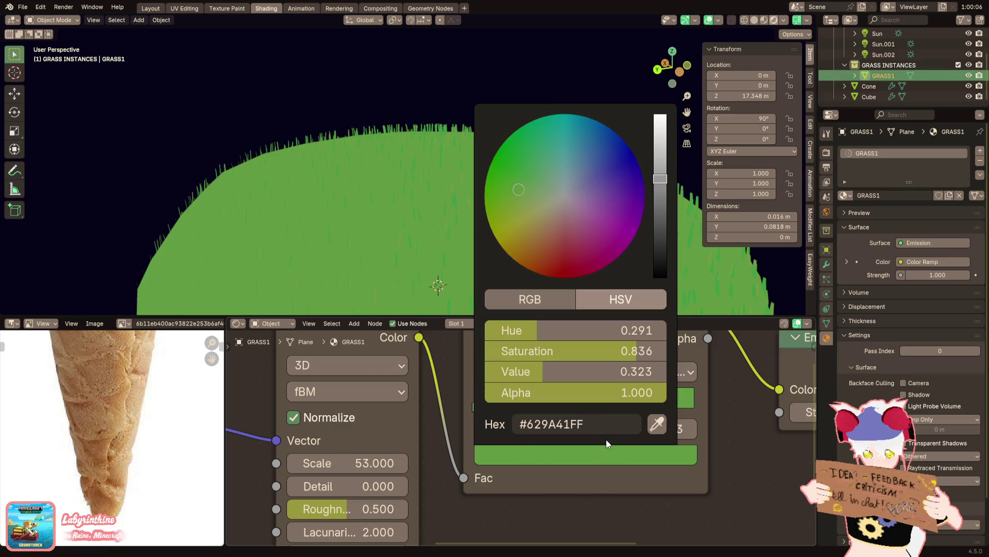
left_click_drag(579, 332, 555, 330)
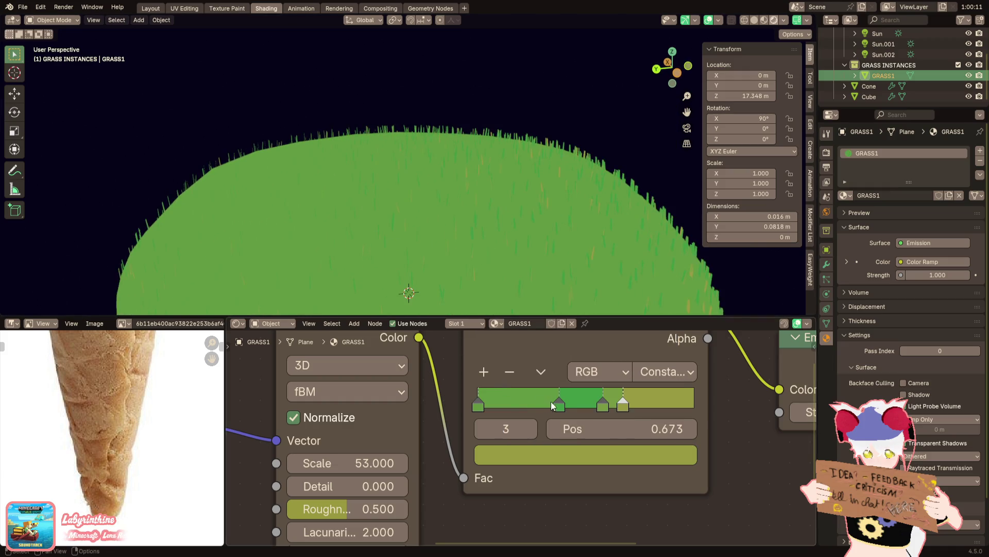
Try Distribute Stops Evenly on the ramp, then undo it
left_click(540, 372)
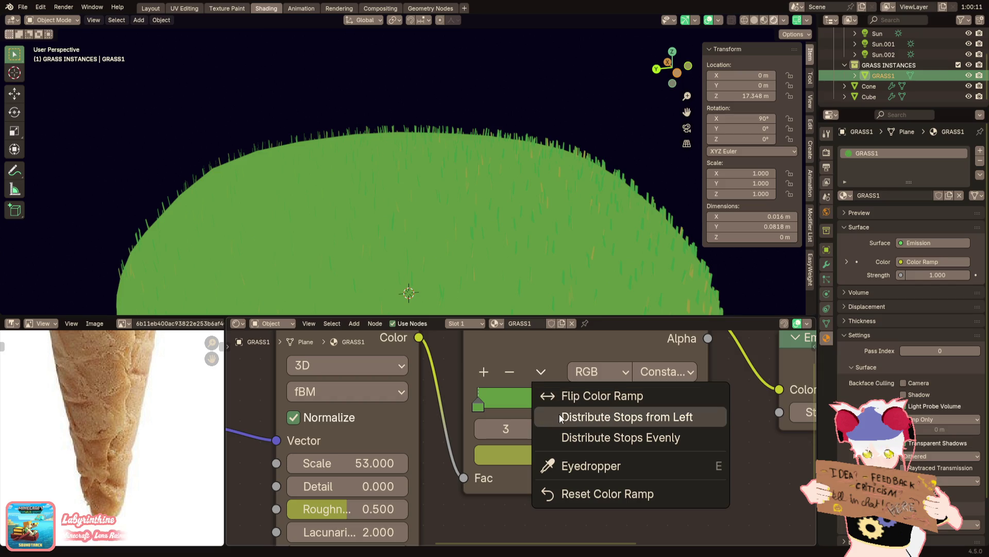
left_click(562, 437)
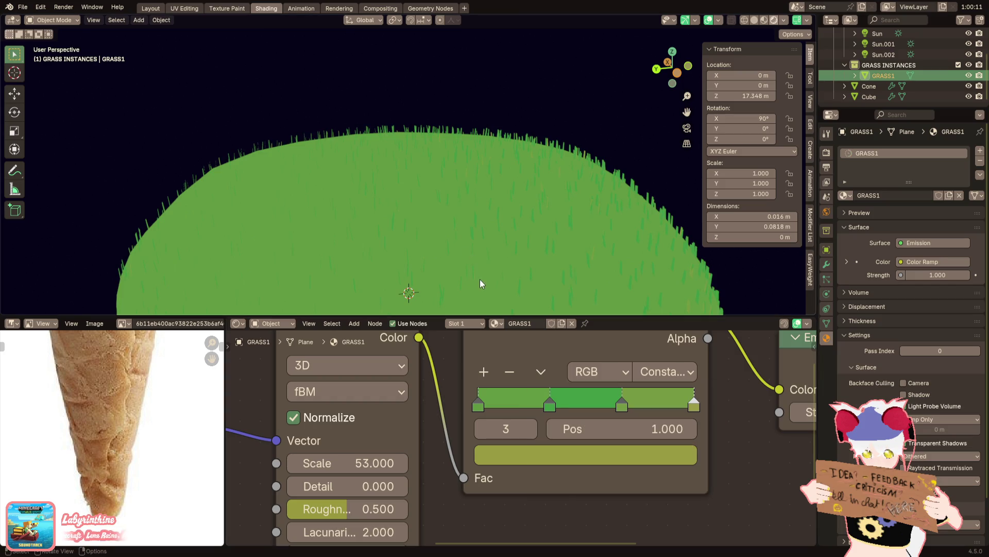
key("ctrl+z")
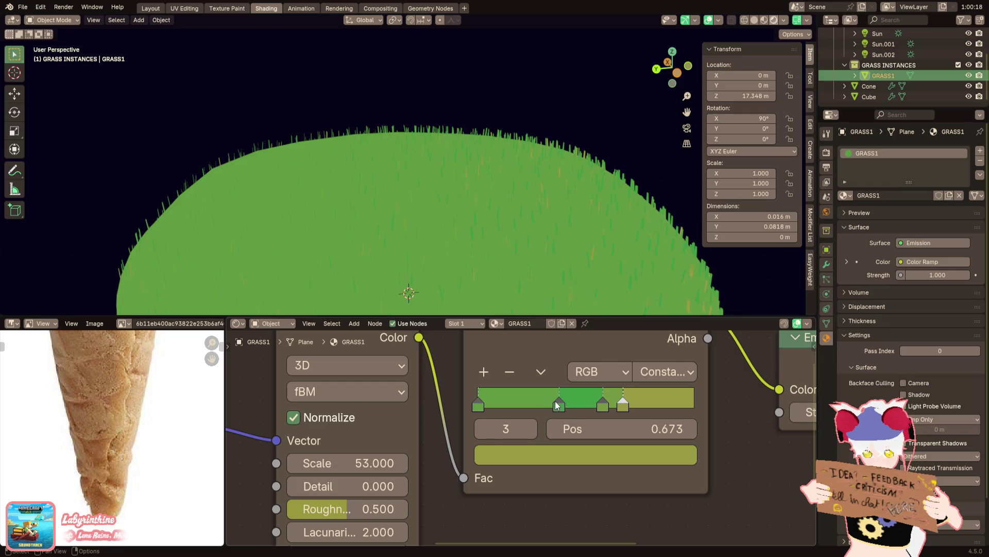
Drag the ramp stops to 0, 0.284, 0.469 and olive 0.627
left_click_drag(557, 404, 567, 405)
left_click_drag(479, 404, 499, 401)
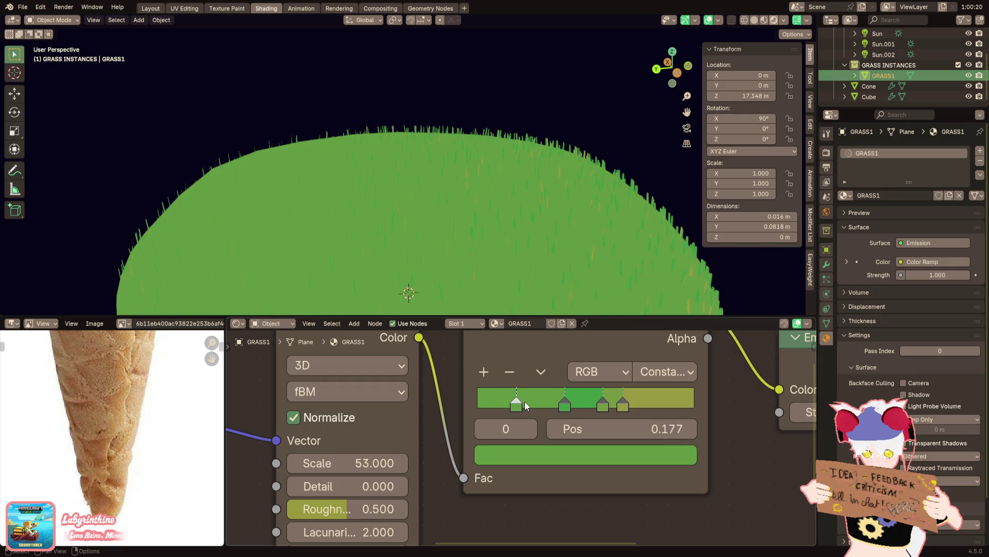
mouse_move(565, 401)
left_mouse_down()
mouse_move(551, 401)
mouse_move(613, 403)
left_mouse_up()
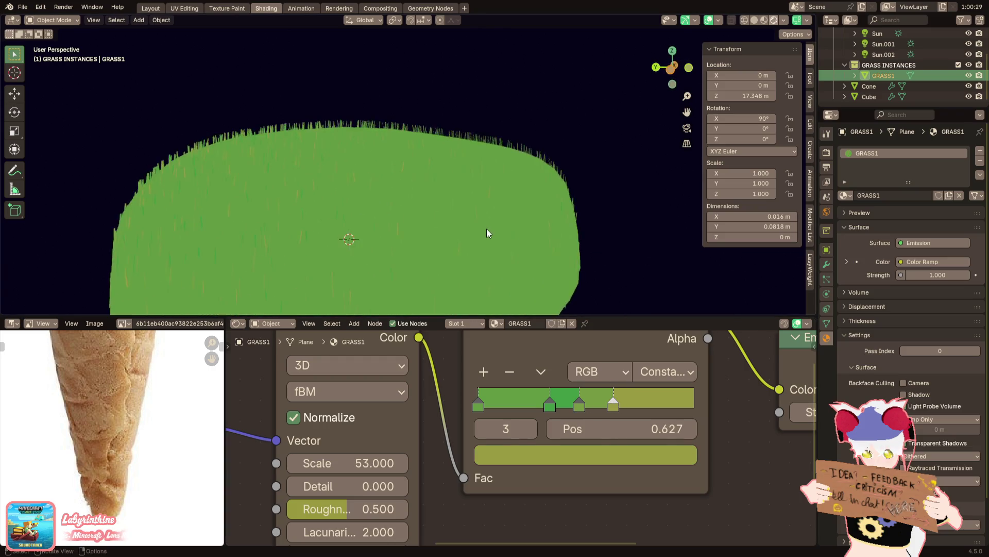
left_click(486, 229)
Orbit to review the cone, select the grass object and switch to the Geometry Nodes workspace
middle_click_drag(489, 244, 492, 246)
scroll(511, 244, "down", 1)
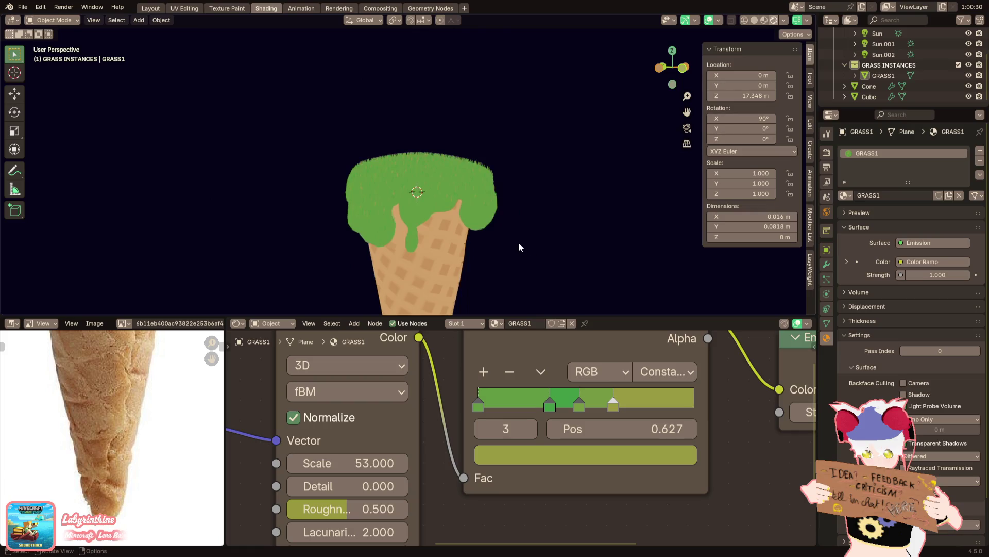
scroll(511, 236, "up", 2)
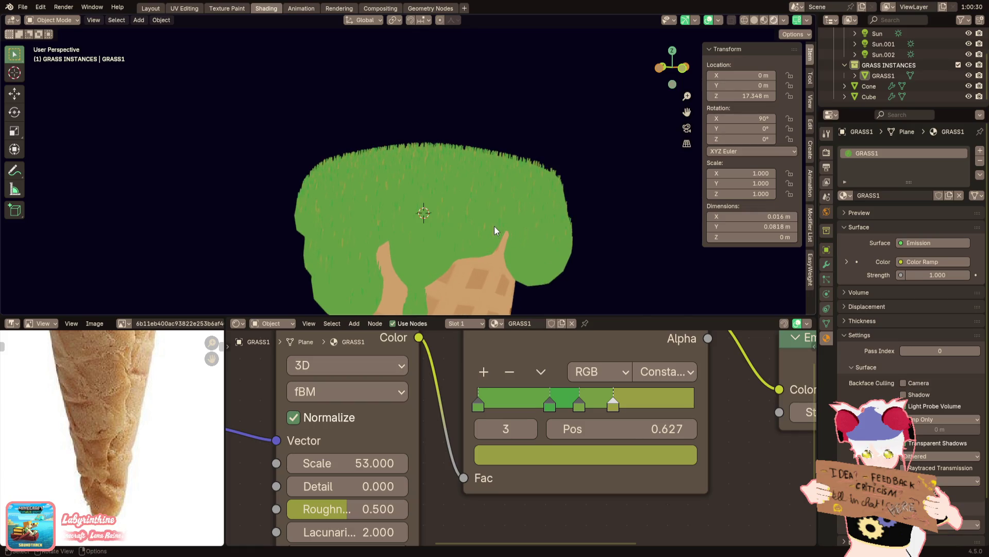
middle_click_drag(493, 225, 440, 194)
scroll(445, 212, "down", 3)
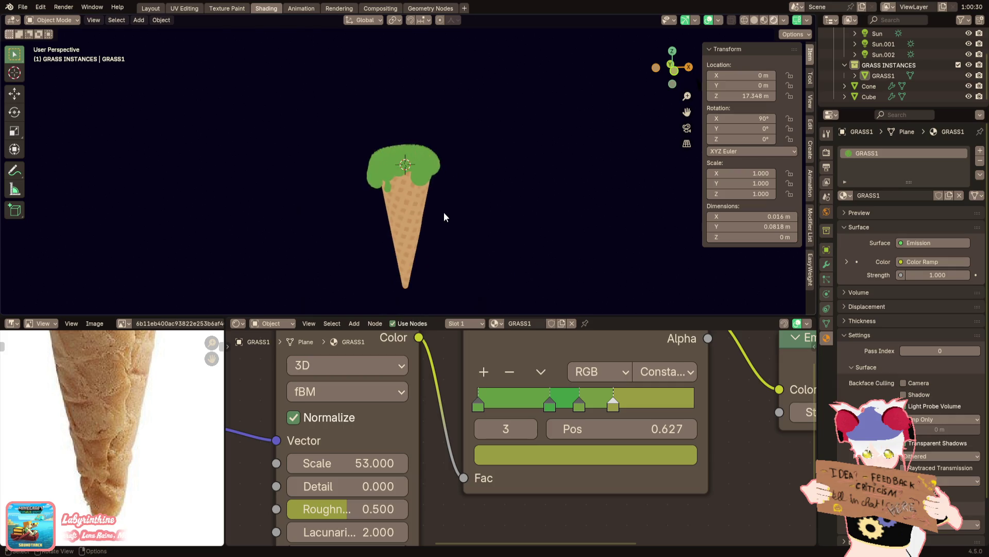
scroll(418, 233, "up", 2)
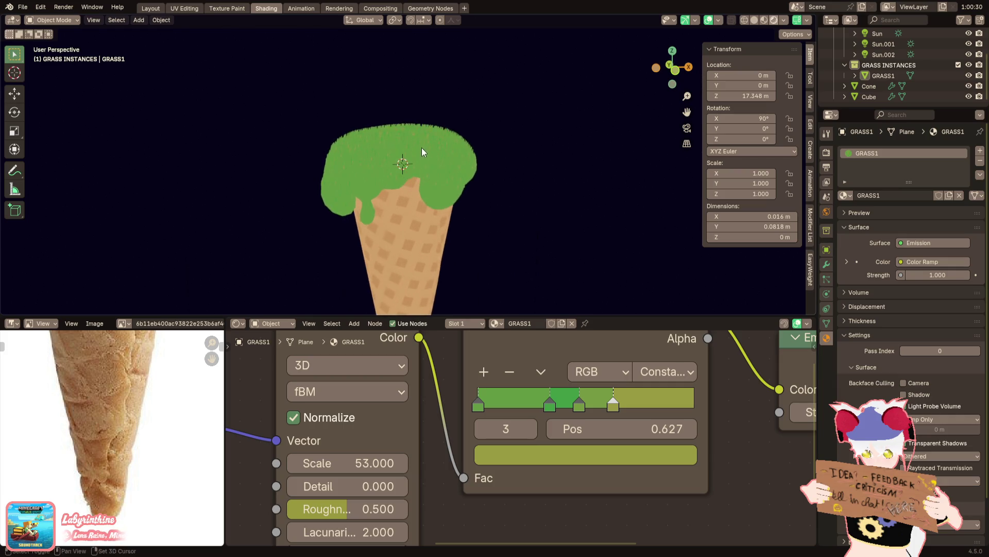
scroll(421, 150, "up", 2)
scroll(428, 165, "up", 2)
scroll(421, 167, "up", 2)
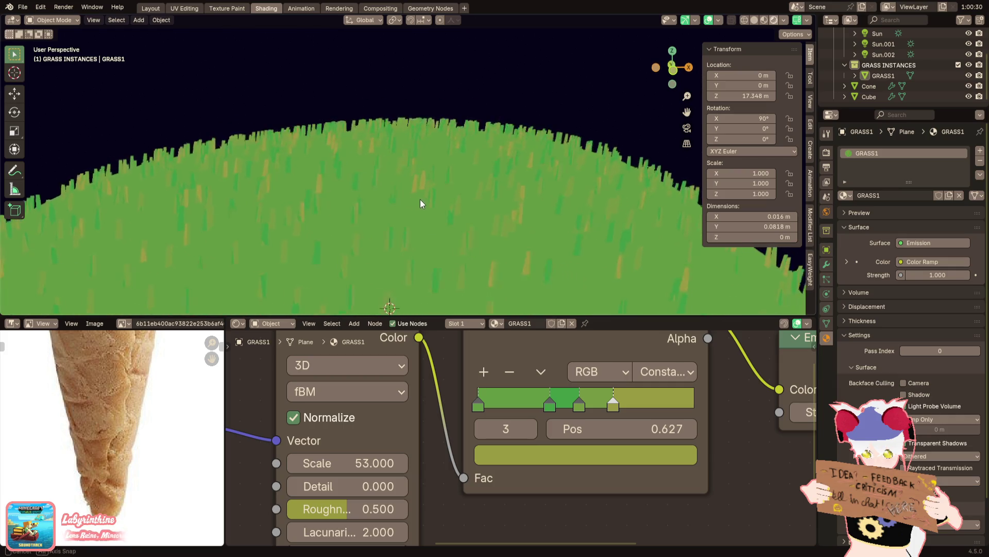
scroll(419, 200, "up", 1)
scroll(417, 201, "up", 1)
scroll(406, 205, "up", 1)
left_click(406, 214)
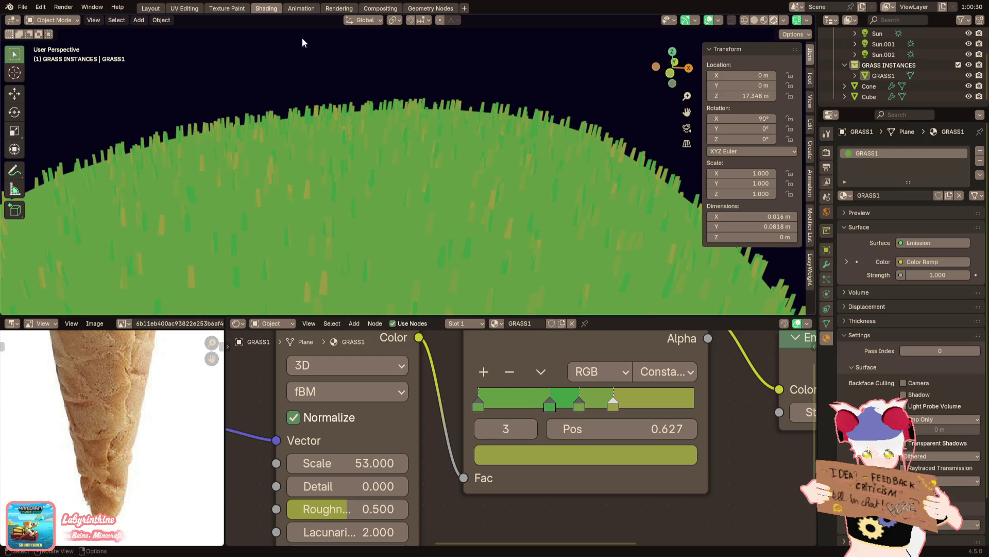
left_click(430, 8)
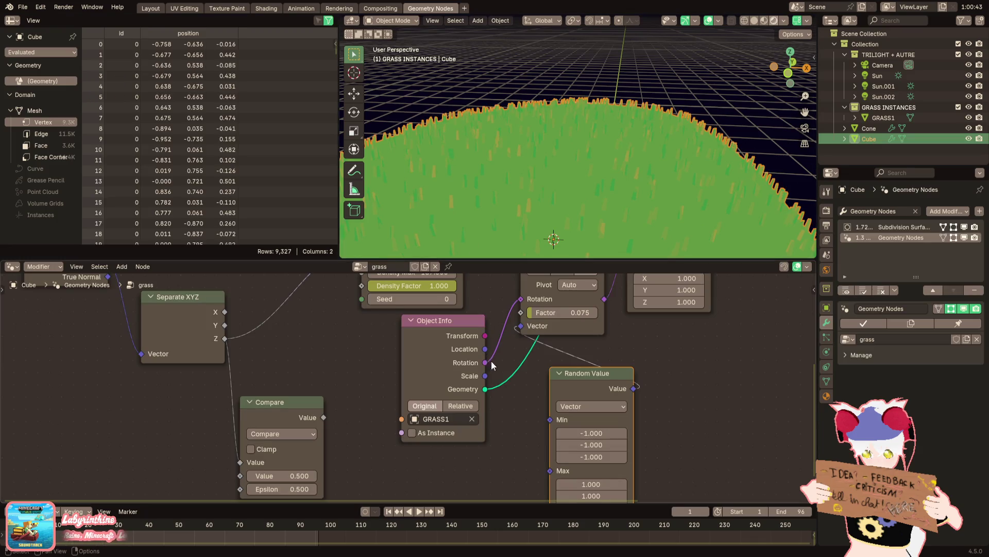
Set the Align Rotation to Vector factor to 0.258
middle_click_drag(602, 418, 534, 400)
middle_click_drag(571, 332, 465, 419)
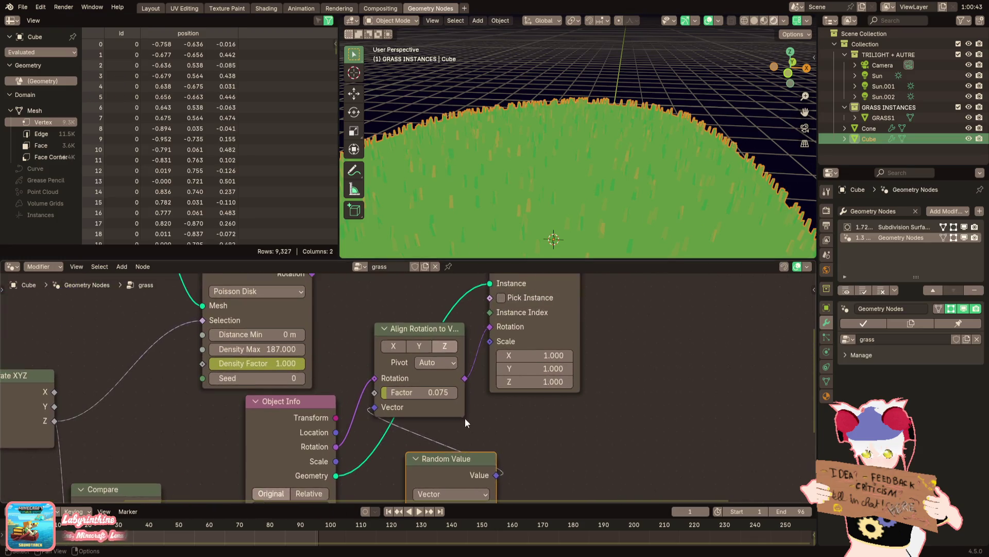
middle_click_drag(485, 387, 430, 434)
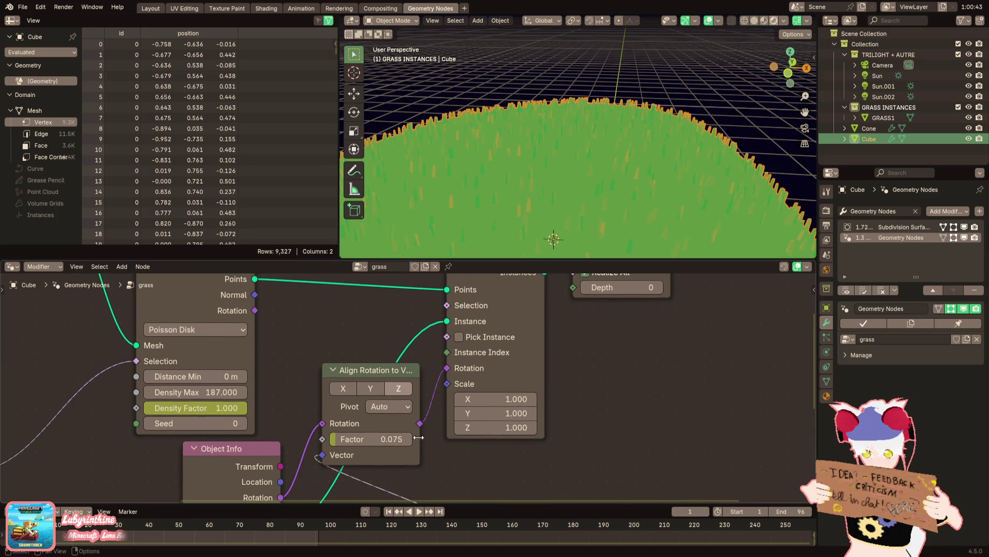
mouse_move(396, 441)
left_mouse_down()
mouse_move(434, 440)
mouse_move(348, 438)
left_mouse_up()
scroll(380, 439, "down", 2)
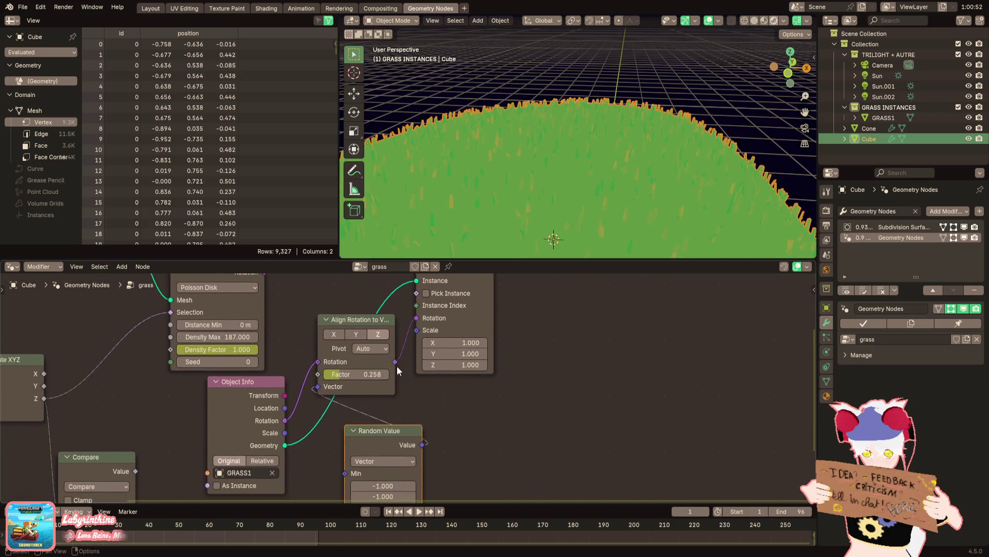
scroll(393, 376, "down", 2)
scroll(394, 375, "down", 1)
Duplicate the Random Value node and link its Value to Instance on Points Scale
middle_click_drag(461, 333, 460, 401)
key("F3")
middle_click_drag(352, 436, 386, 328)
mouse_move(295, 387)
left_mouse_down()
mouse_move(284, 408)
mouse_move(199, 449)
left_mouse_up()
key("shift+d")
left_click(363, 395)
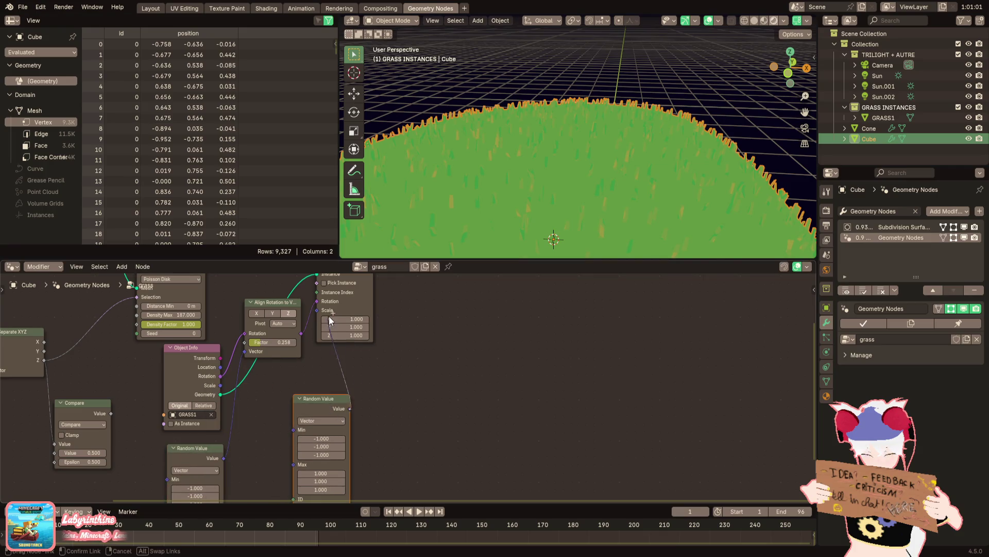
left_click_drag(351, 408, 320, 315)
scroll(513, 157, "up", 2)
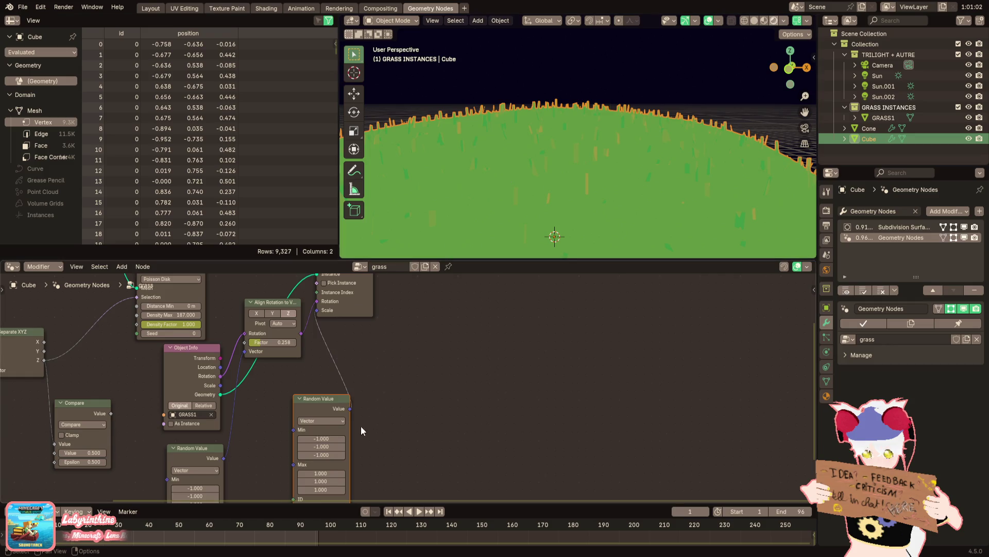
scroll(355, 422, "up", 1)
Enter initial Min and Max values in the scale Random Value node, trying Max of 2
left_click(333, 422)
type("0.5")
key("Tab")
type("0.5")
key("Tab")
type("0.5")
key("Tab")
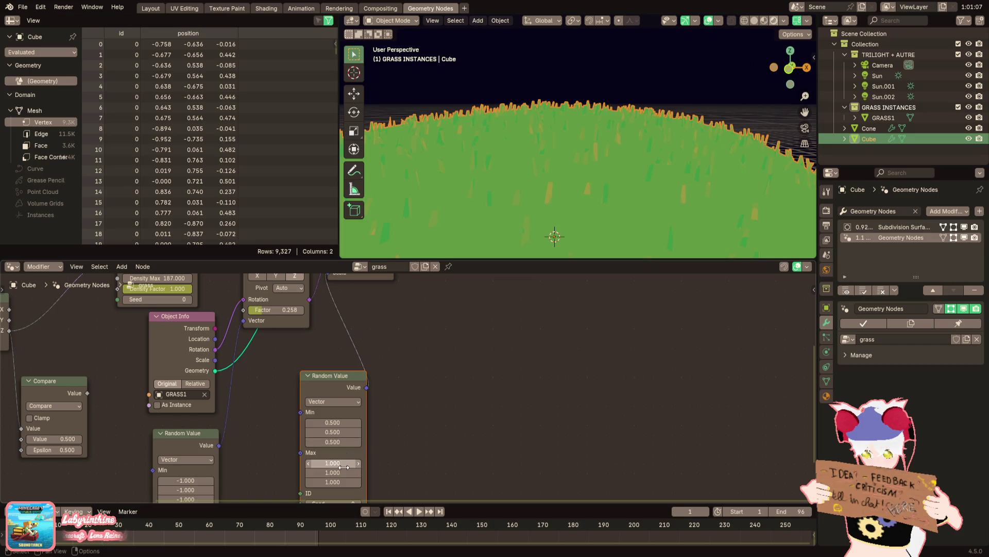
key("Tab")
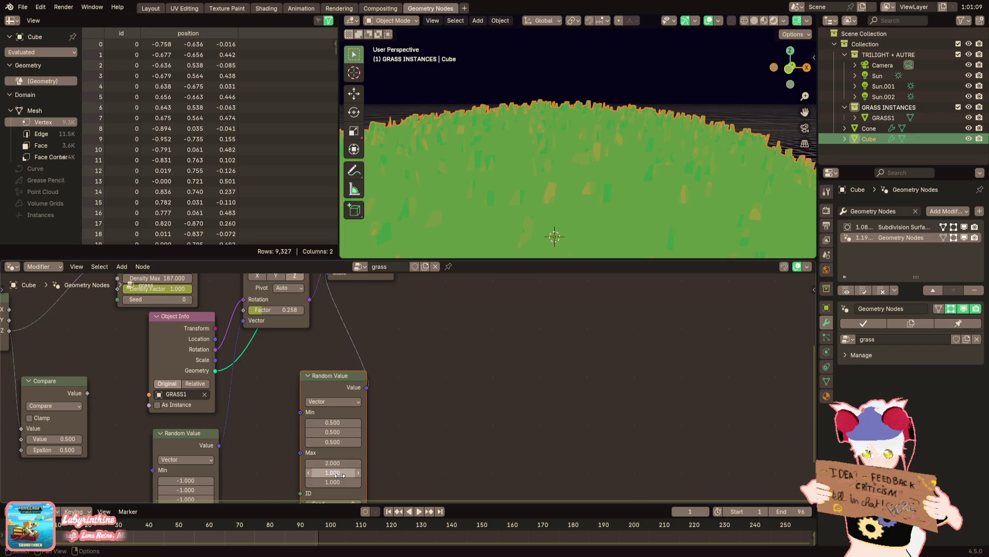
type("2")
key("Tab")
type("2")
key("Return")
scroll(549, 166, "down", 2)
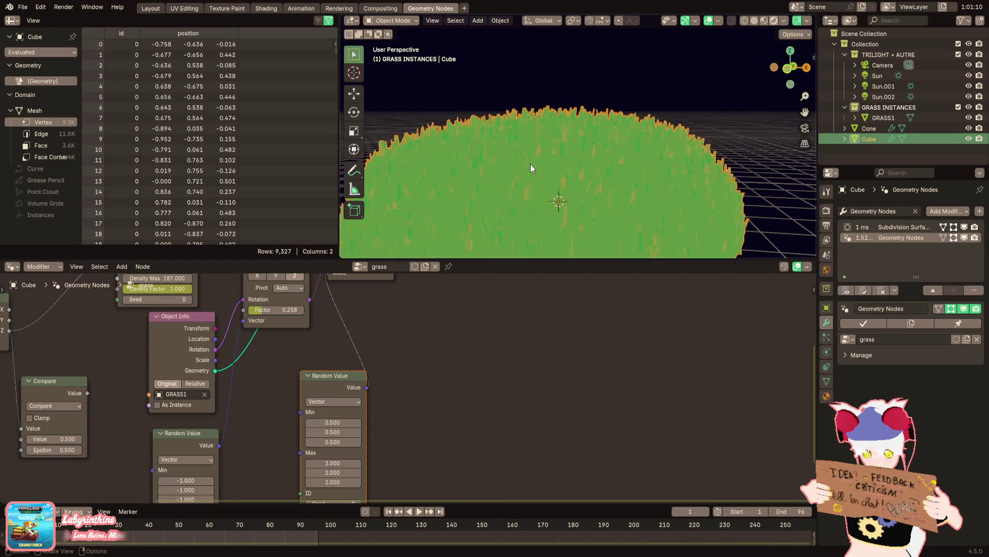
middle_click_drag(531, 164, 513, 167)
key("BackSpace")
key("BackSpace")
key("ctrl+z")
key("BackSpace")
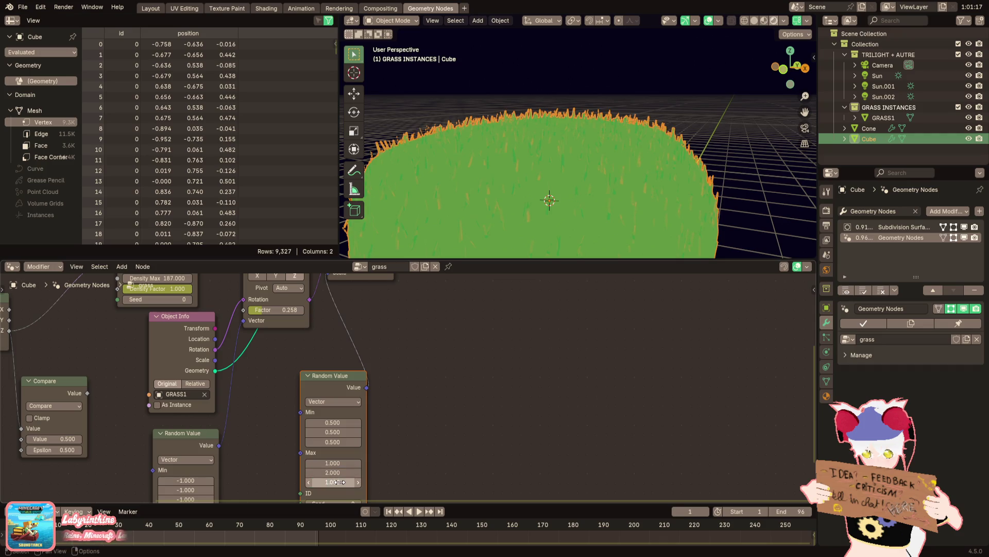
mouse_move(525, 166)
middle_mouse_down()
mouse_move(679, 102)
mouse_move(684, 124)
mouse_move(723, 97)
mouse_move(664, 137)
mouse_move(658, 98)
mouse_move(648, 105)
middle_mouse_up()
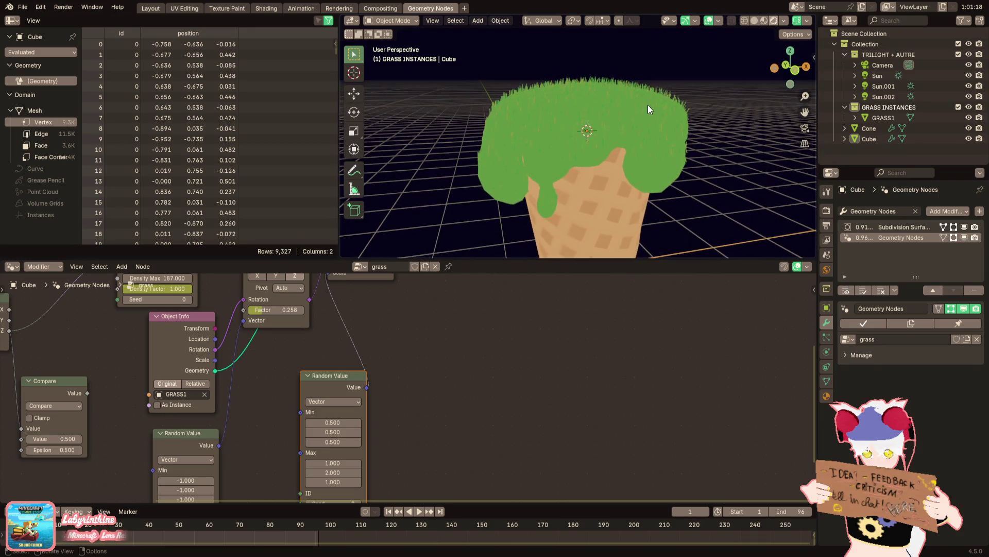
scroll(632, 117, "up", 3)
Settle the Random Value at Min 1,1,1 and Max 1,3,1 so blades vary only in height
left_click(341, 472)
type("5")
key("Return")
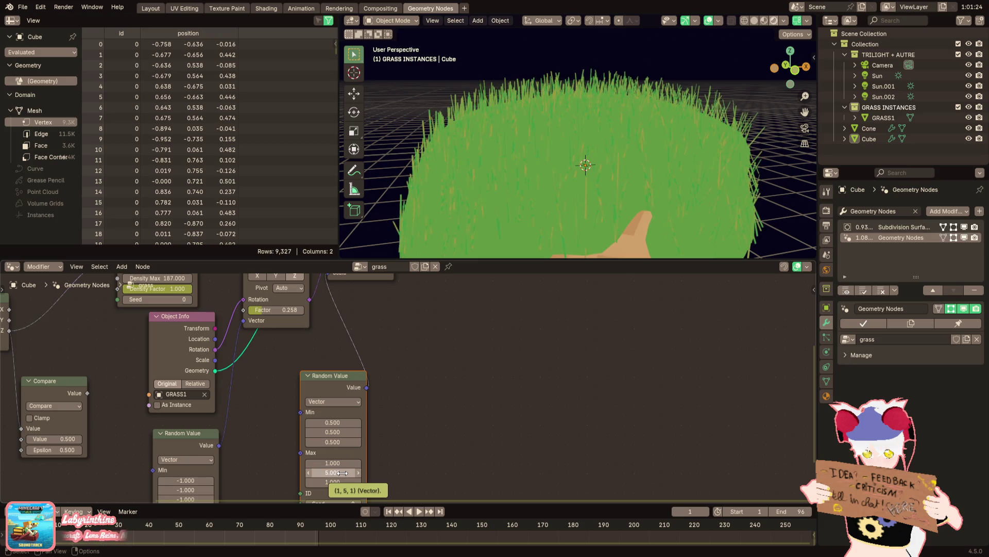
left_click(340, 472)
type("3")
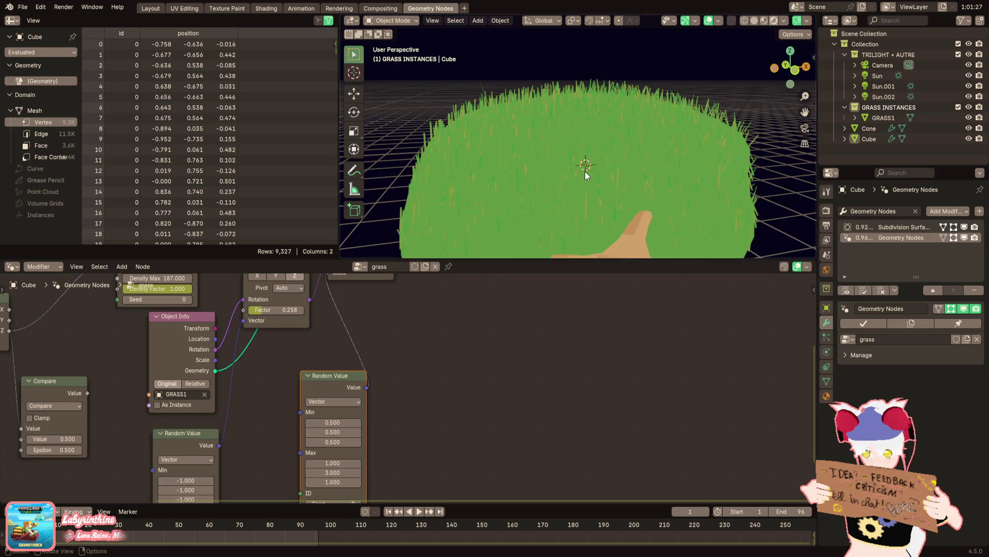
key("Return")
left_click(333, 423)
type("1")
key("Return")
left_click(334, 431)
type("1")
key("Return")
left_click(333, 442)
type("1")
key("Return")
middle_click_drag(634, 70, 642, 101)
scroll(642, 101, "down", 3)
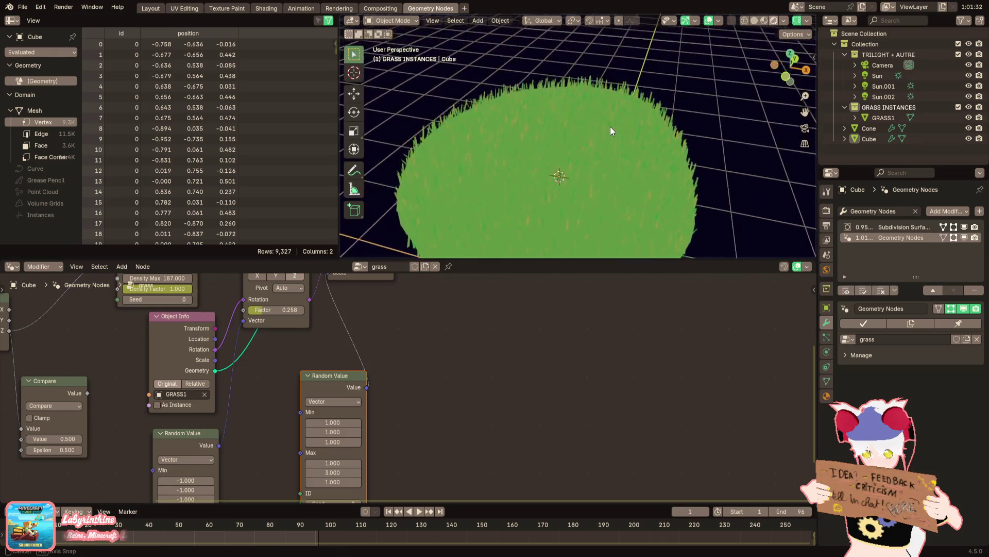
scroll(526, 294, "down", 2)
scroll(539, 141, "down", 2)
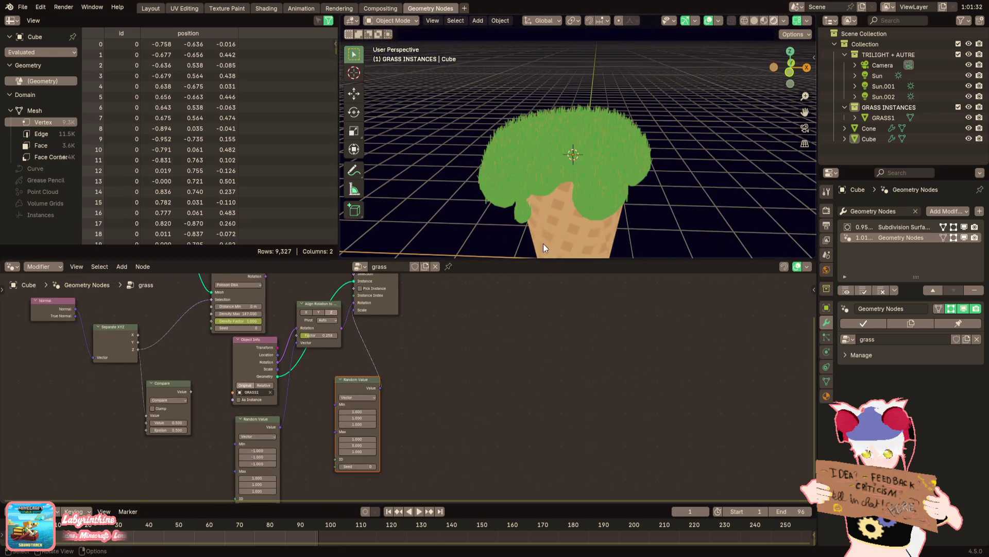
scroll(471, 435, "up", 1)
scroll(471, 434, "up", 1)
scroll(457, 417, "up", 1)
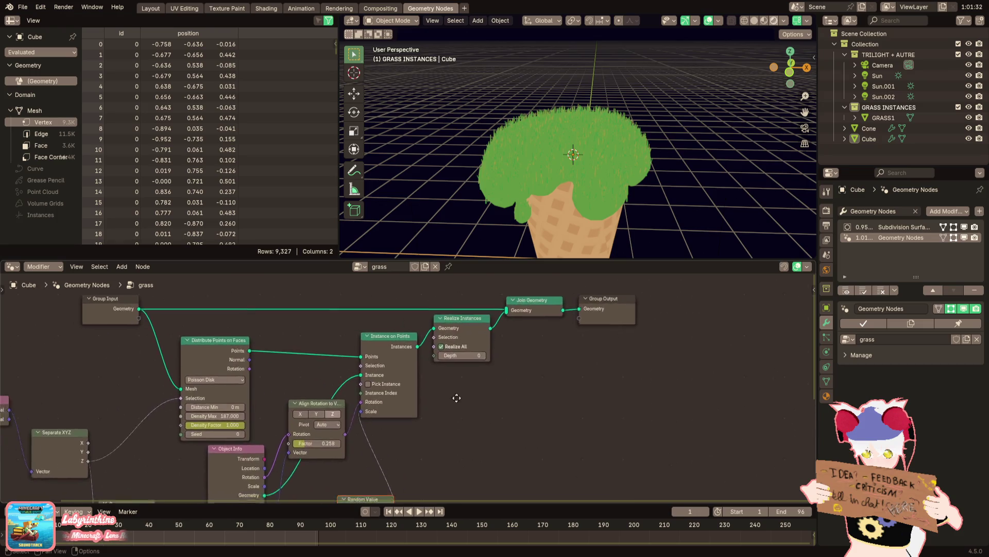
scroll(451, 399, "up", 1)
scroll(408, 413, "up", 1)
middle_click_drag(485, 389, 493, 359)
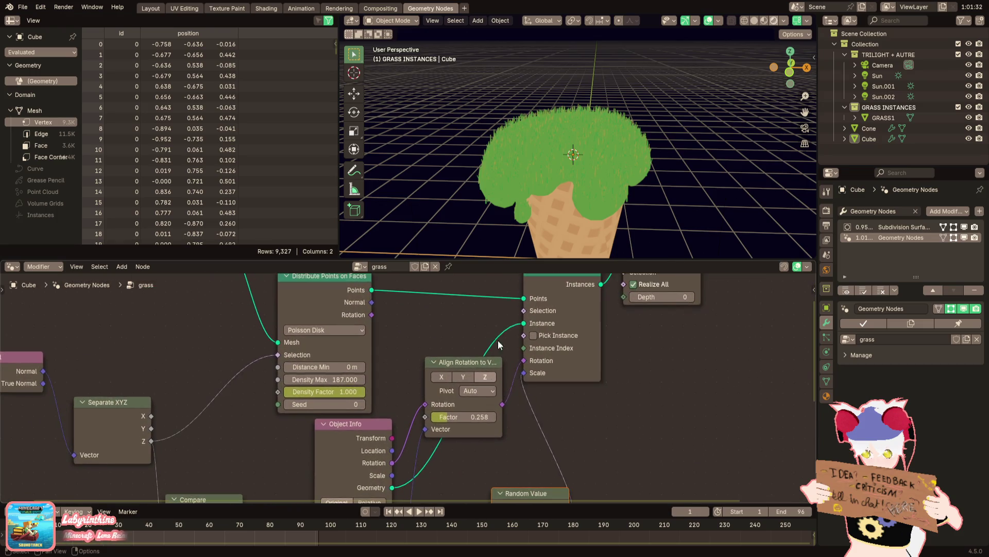
scroll(595, 125, "up", 2)
scroll(591, 125, "up", 1)
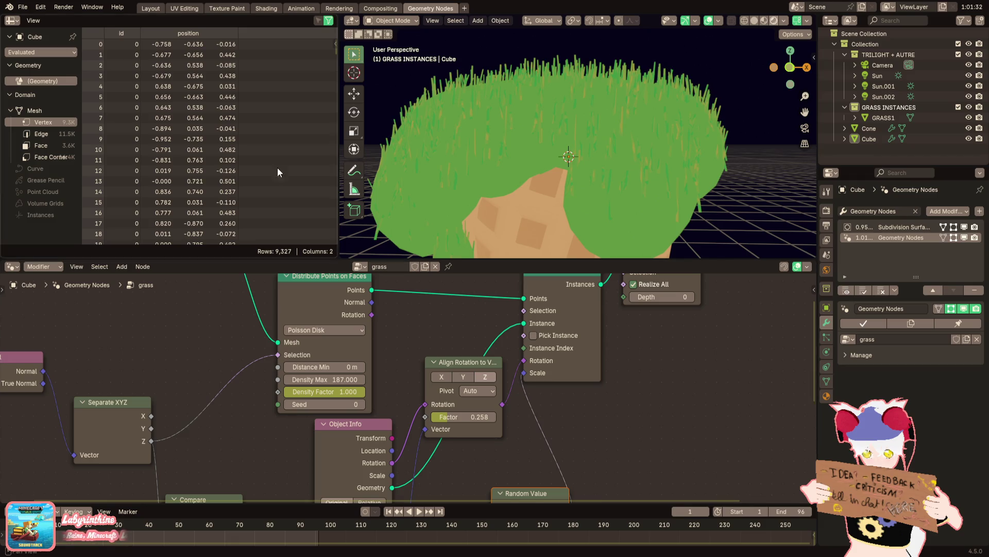
scroll(458, 163, "down", 2)
scroll(477, 164, "down", 1)
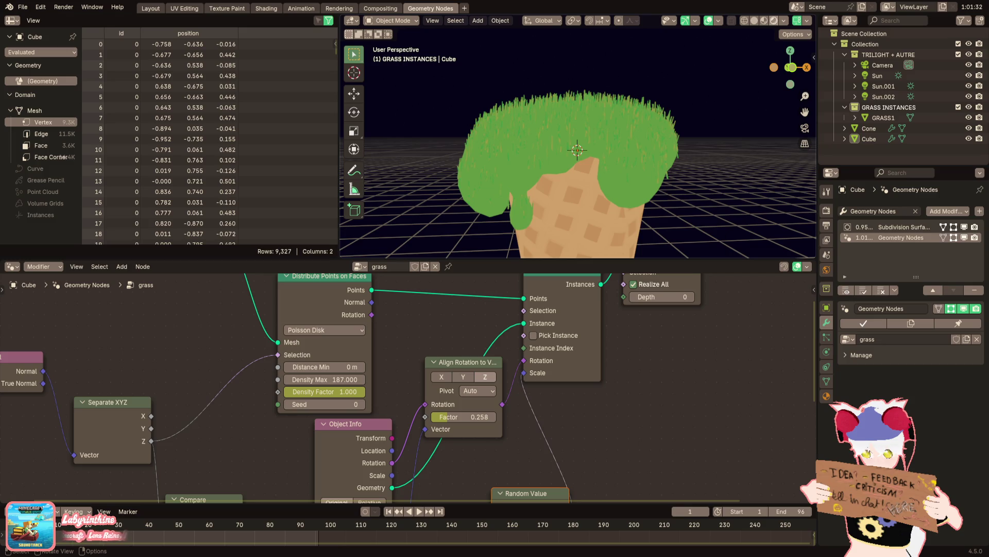
middle_click_drag(533, 132, 532, 132)
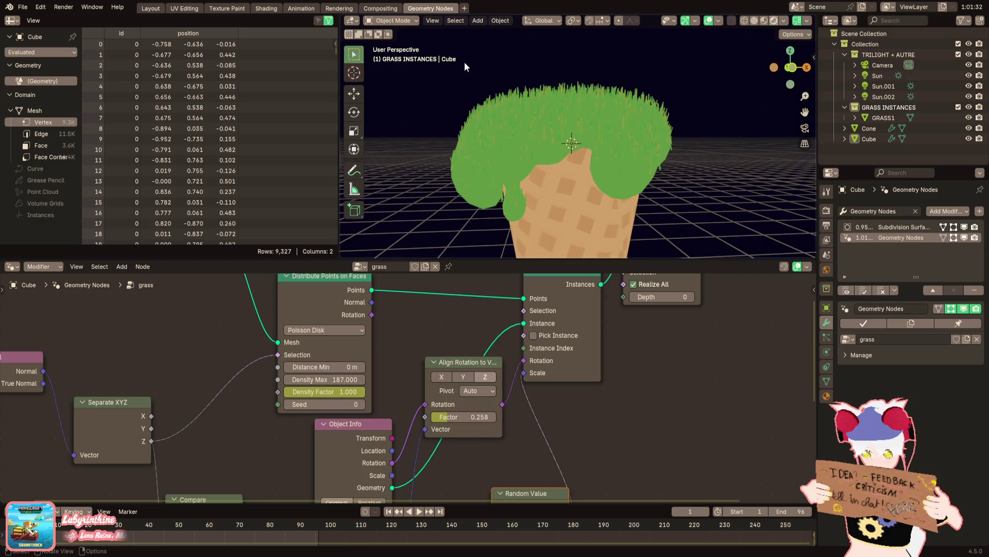
Add a UV sphere from the Add > Mesh list and begin scaling it up over the topping
left_click(477, 20)
mouse_move(495, 33)
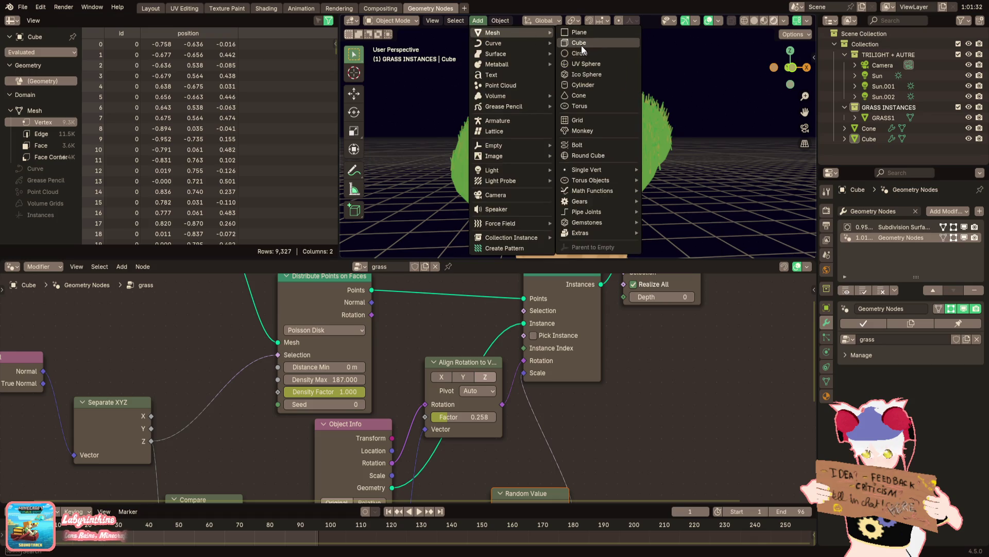
left_click(581, 65)
key("s")
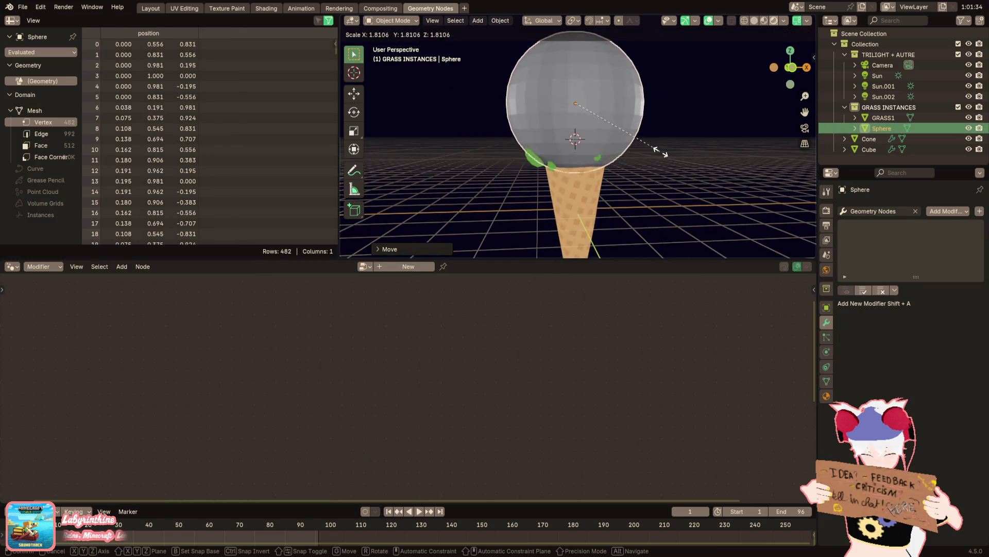
Confirm the sphere's size, then rip its mesh open along the equator loop
left_click(654, 139)
key("Tab")
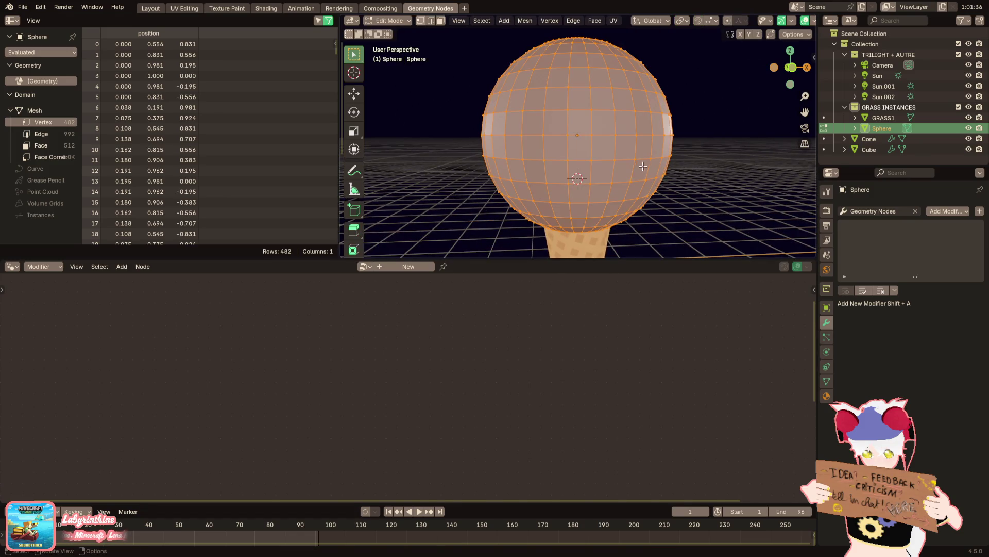
left_click(481, 173, "alt")
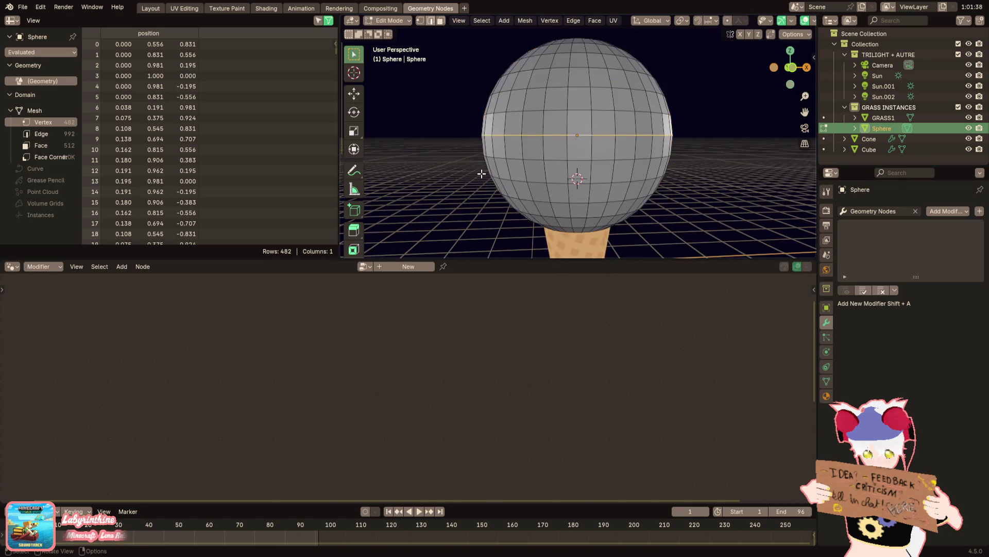
scroll(354, 116, "down", 5)
left_click(354, 245)
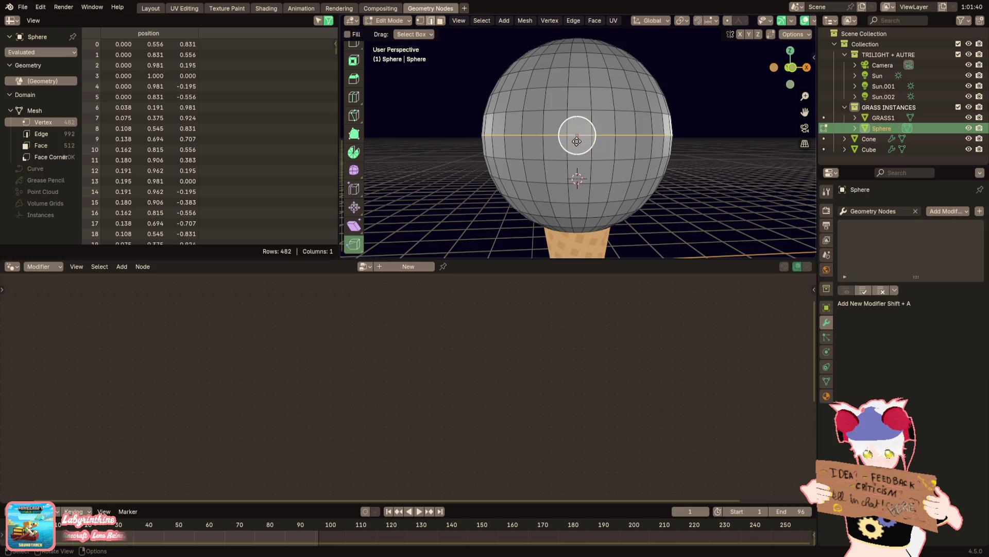
left_click_drag(578, 149, 577, 152)
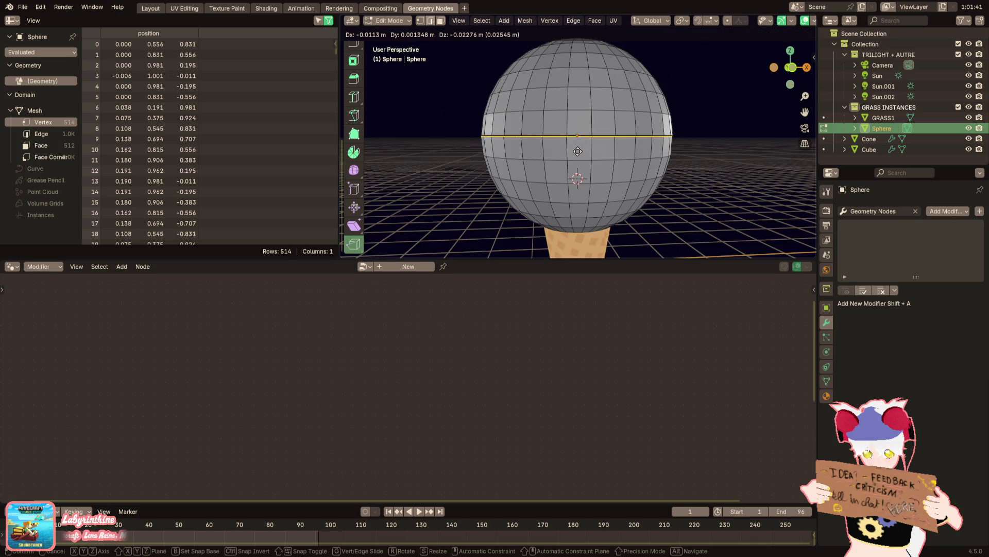
right_click(578, 152)
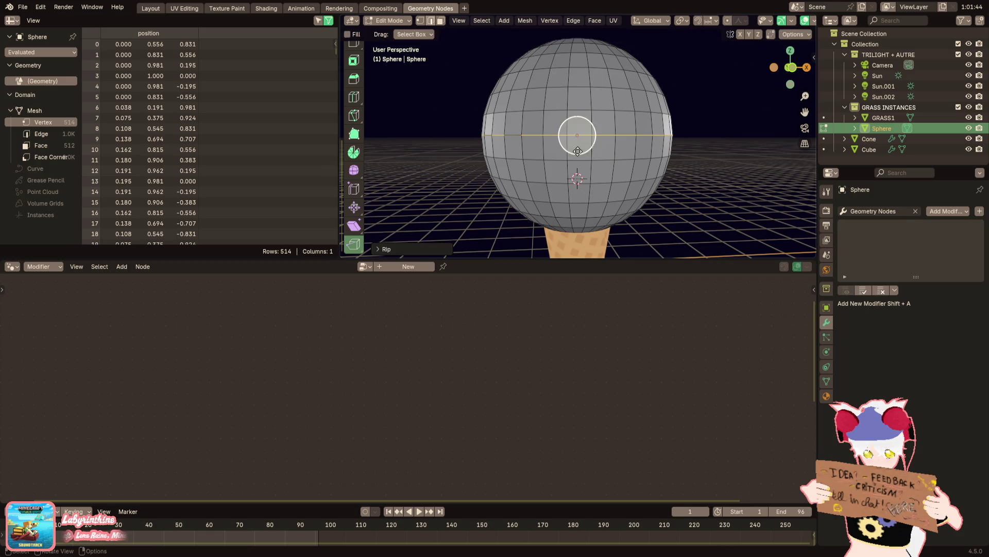
Select the whole lower half and move it down along Z
left_click(580, 179)
key("ctrl+l")
key("g")
key("z")
left_click(576, 201)
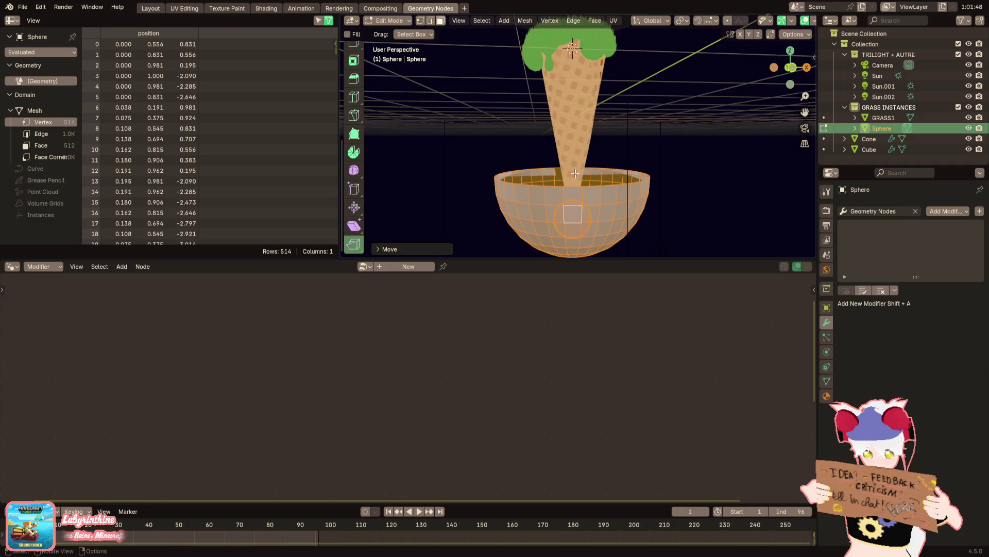
Bridge the dome's bottom edge loop to the lower half, forming a capsule, and return to Object Mode
key("alt+a")
middle_click_drag(572, 209, 570, 153)
left_click(572, 71, "alt")
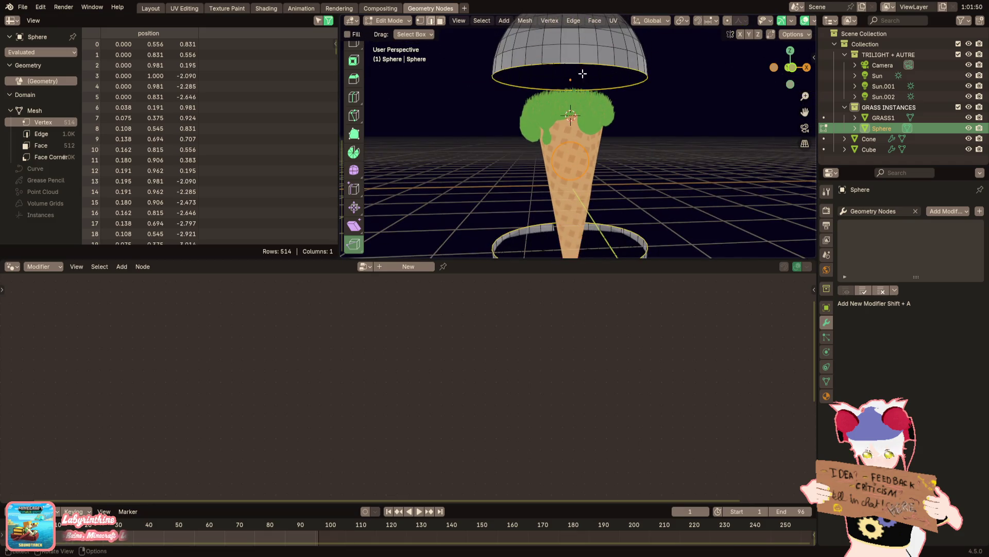
key("ctrl+e")
left_click(719, 122)
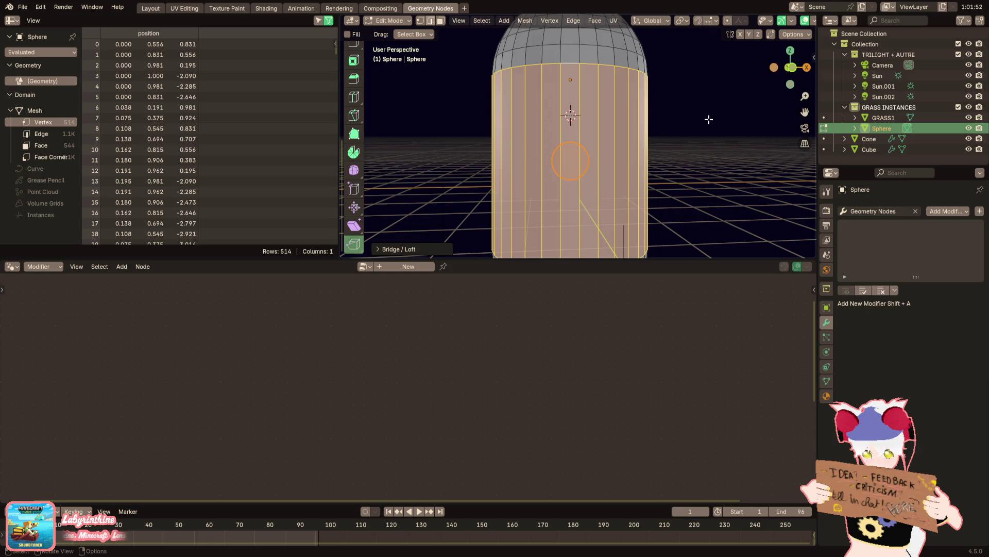
scroll(709, 119, "down", 3)
key("Tab")
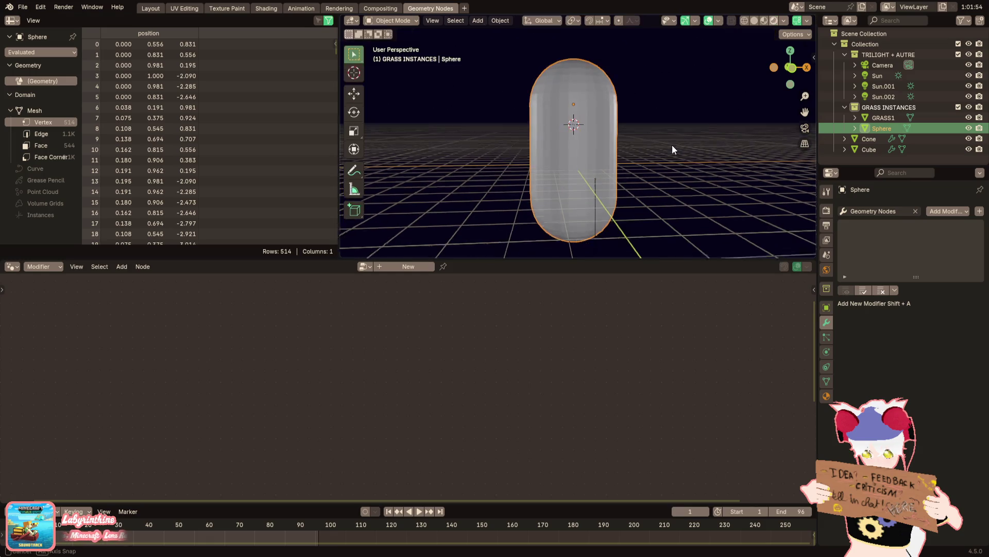
Shade the capsule smooth
right_click(724, 179)
left_click(725, 179)
middle_click_drag(712, 164, 674, 158)
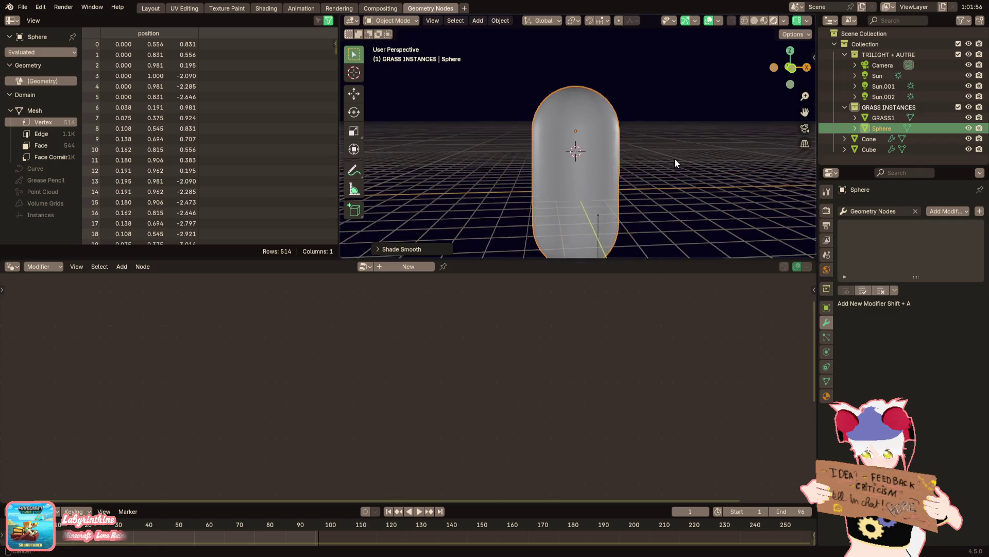
scroll(675, 158, "up", 2)
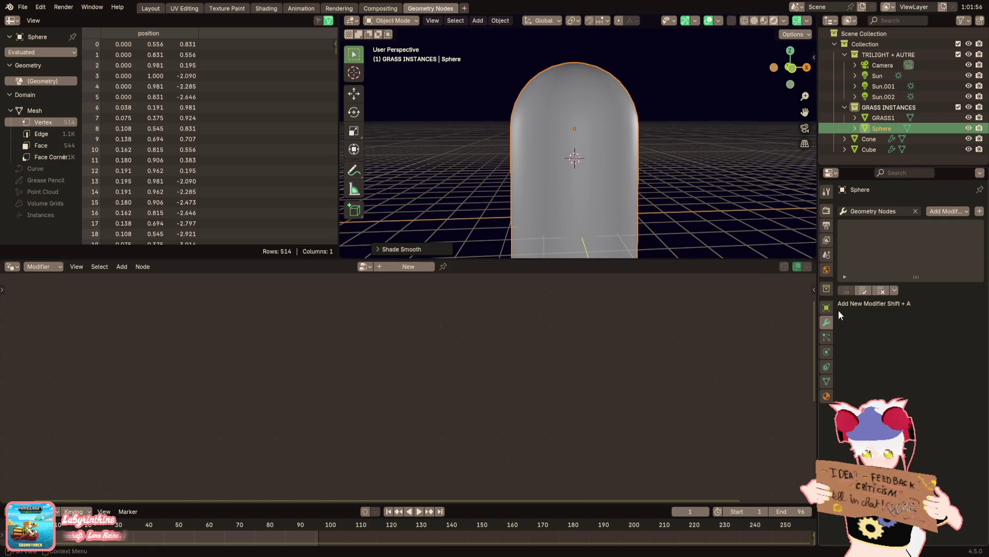
Add a Solidify modifier with flipped normals and offset changed from -1 to 1
key("shift+a")
left_click(860, 239)
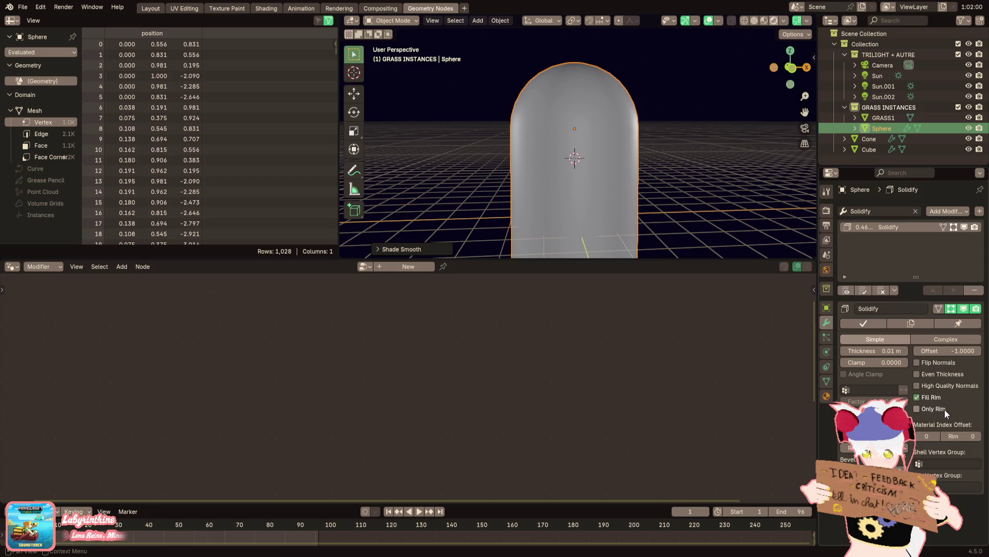
left_click(938, 364)
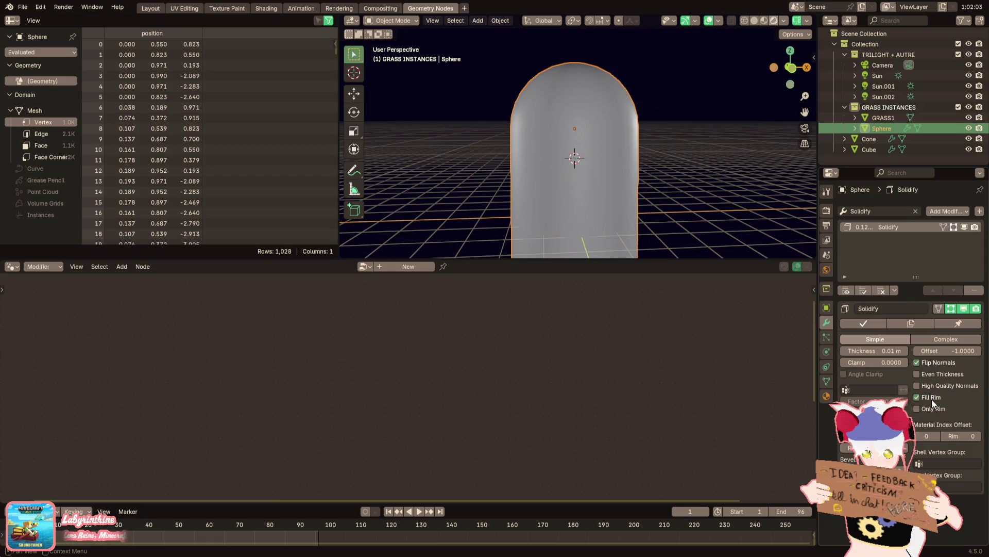
left_click_drag(945, 355, 978, 355)
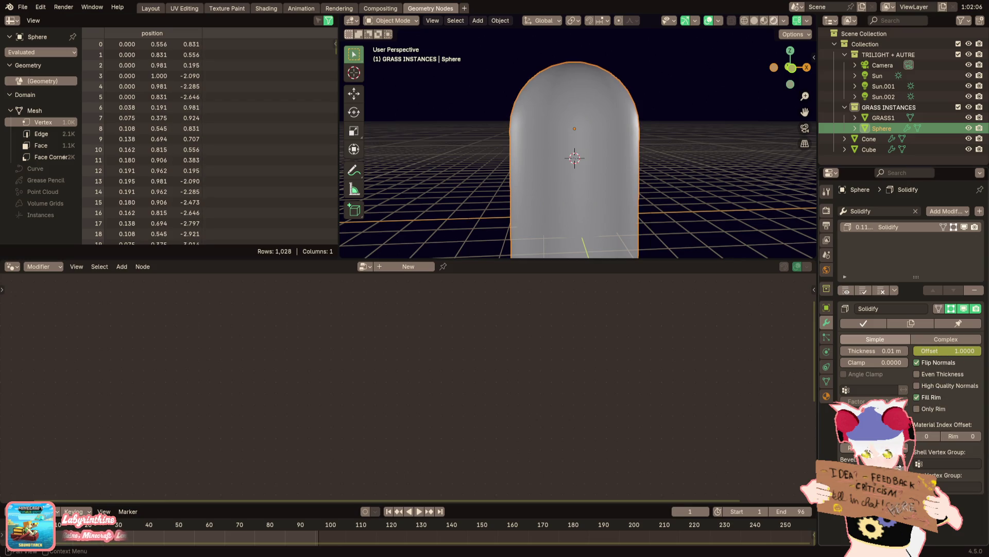
left_click(826, 396)
Change Material.002's surface shader to Emission
left_click(873, 252)
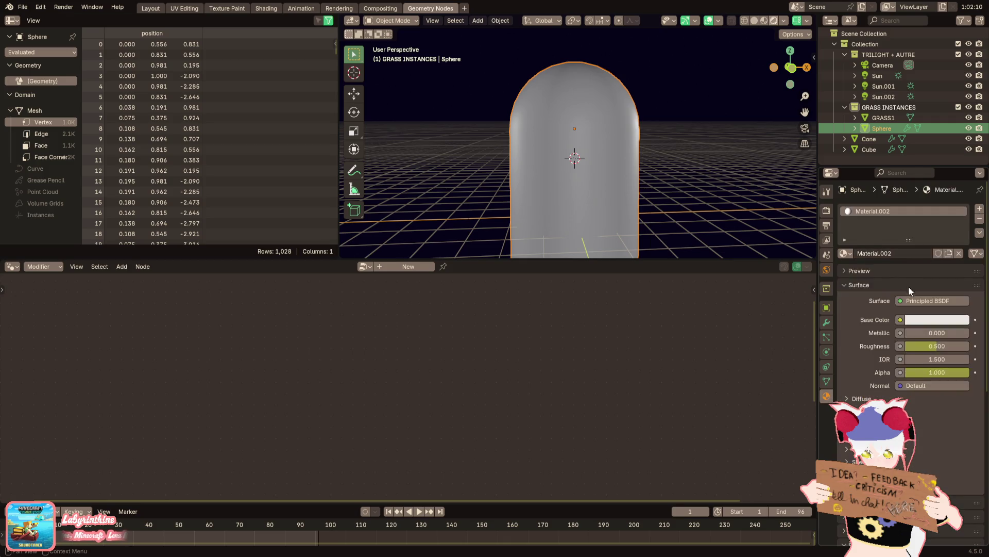
left_click(927, 300)
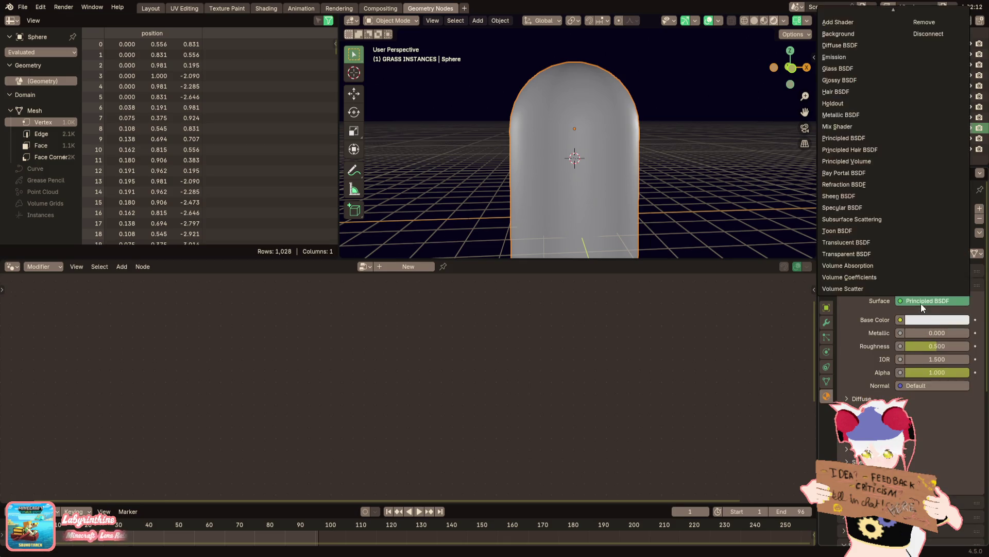
left_click(841, 59)
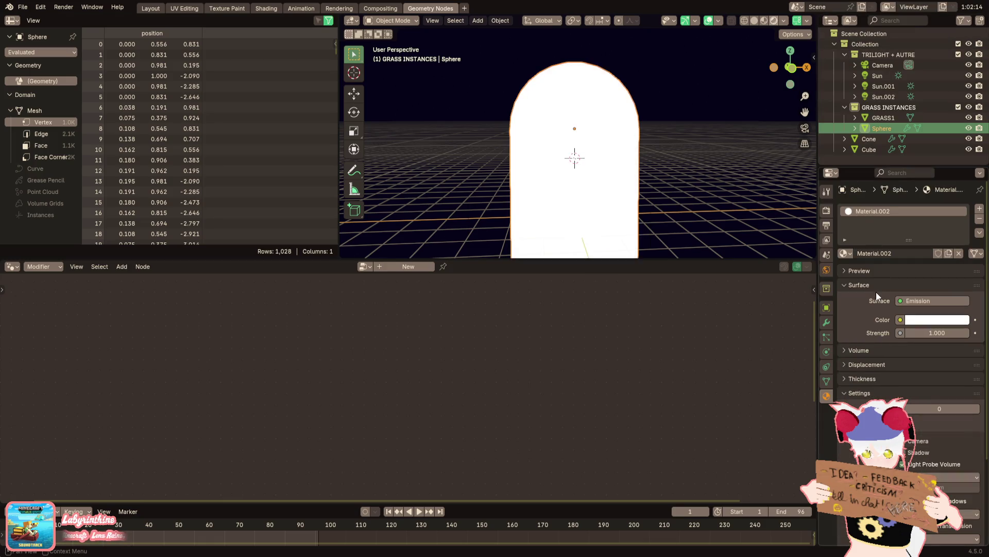
scroll(901, 309, "down", 3)
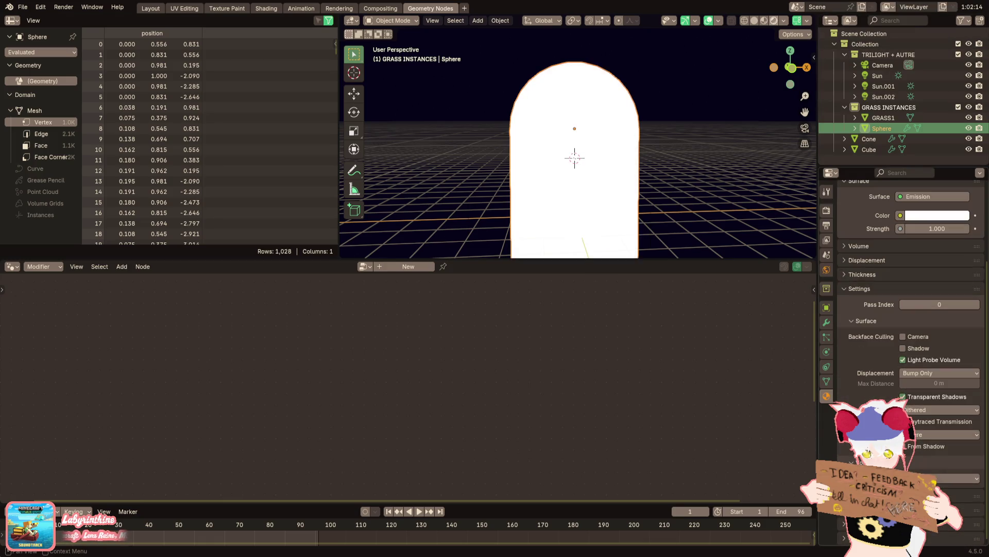
scroll(901, 310, "down", 2)
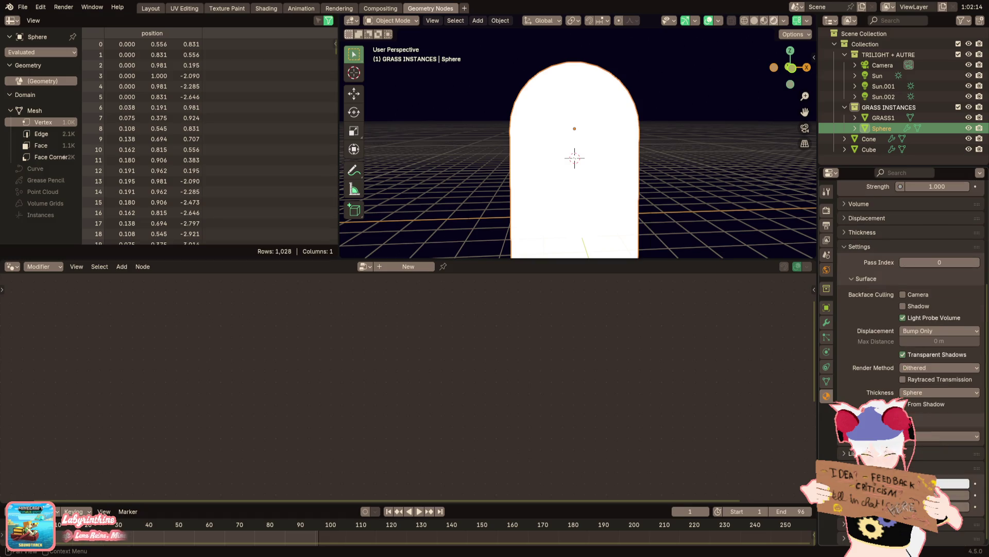
scroll(900, 310, "up", 2)
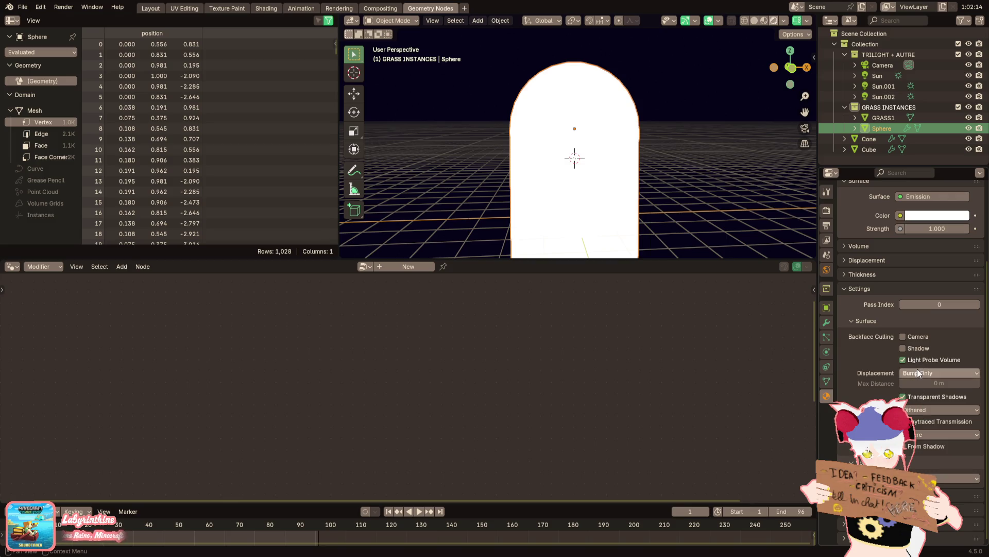
scroll(918, 369, "up", 1)
scroll(893, 311, "up", 2)
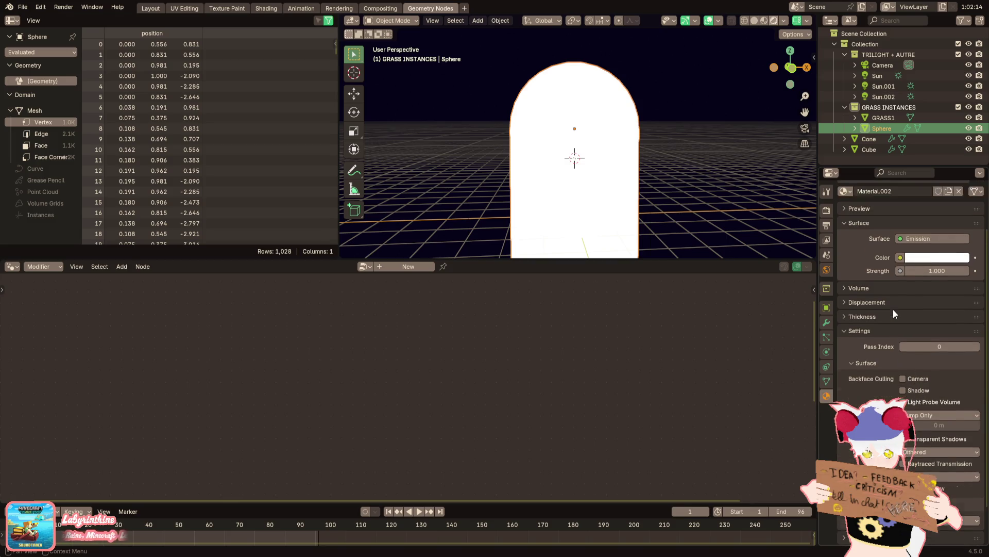
scroll(891, 304, "down", 3)
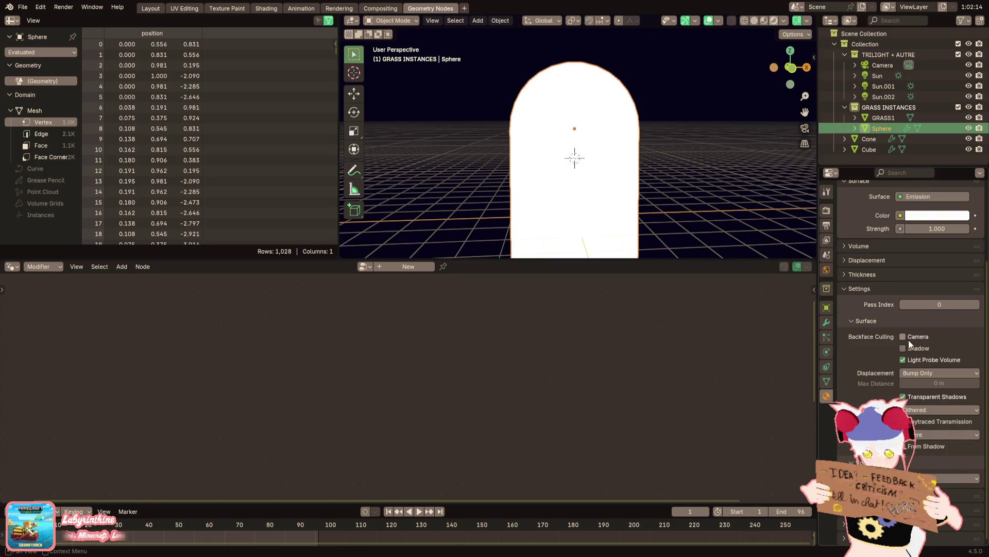
Toggle shadow backface culling on then off, then go back to the modifier settings
left_click(912, 345)
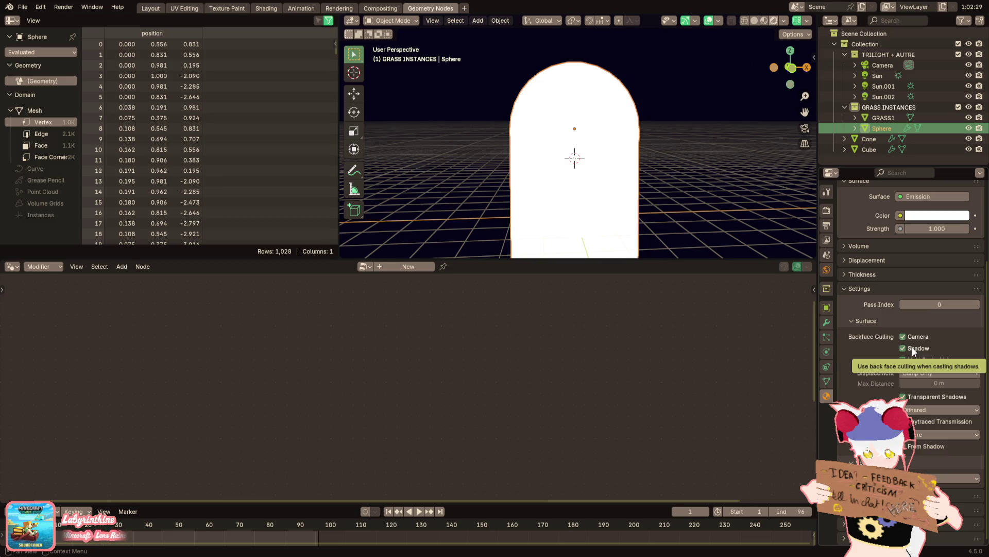
left_click(912, 347)
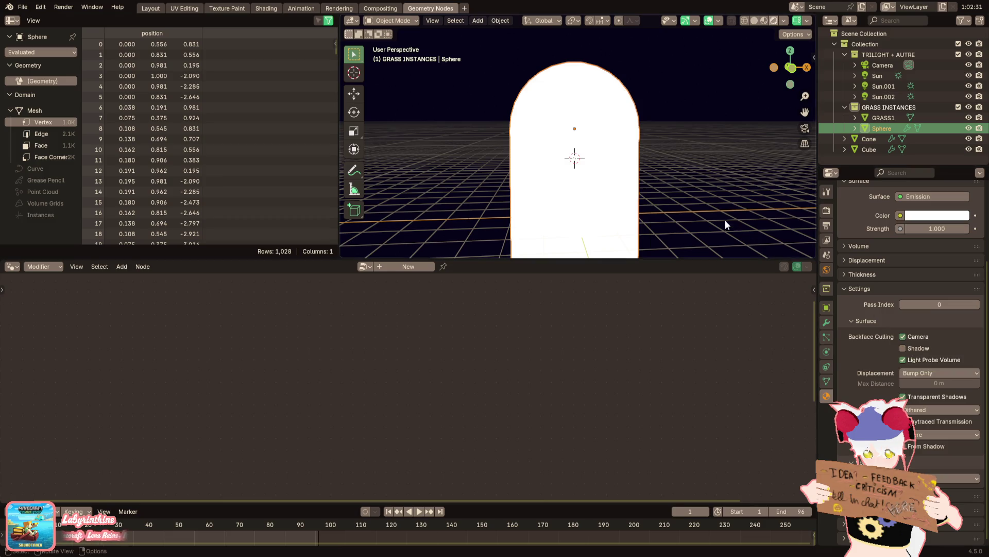
middle_click_drag(726, 221, 701, 199)
scroll(701, 199, "up", 1)
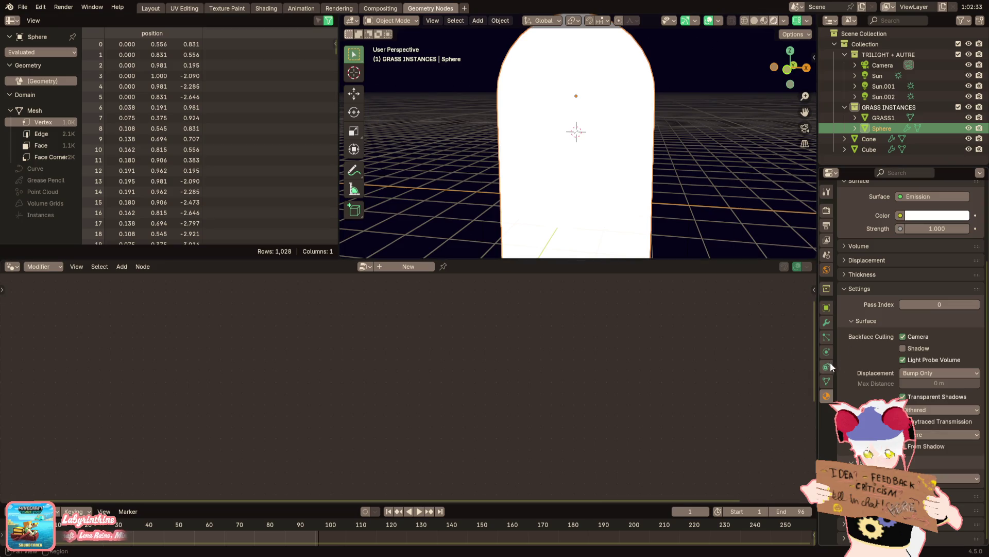
left_click(825, 324)
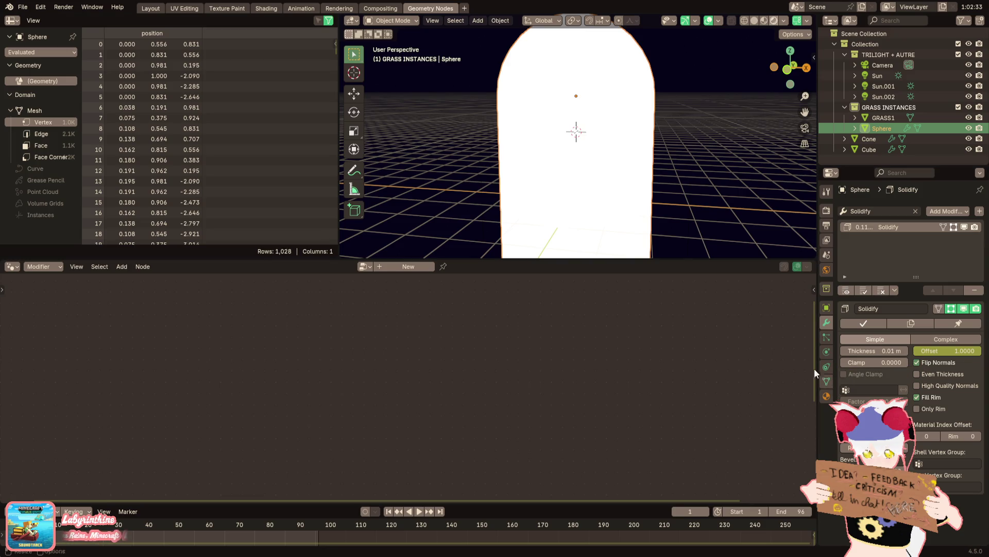
Enable High Quality Normals and set Material Index Offset to 2 on the Solidify modifier
key("Tab")
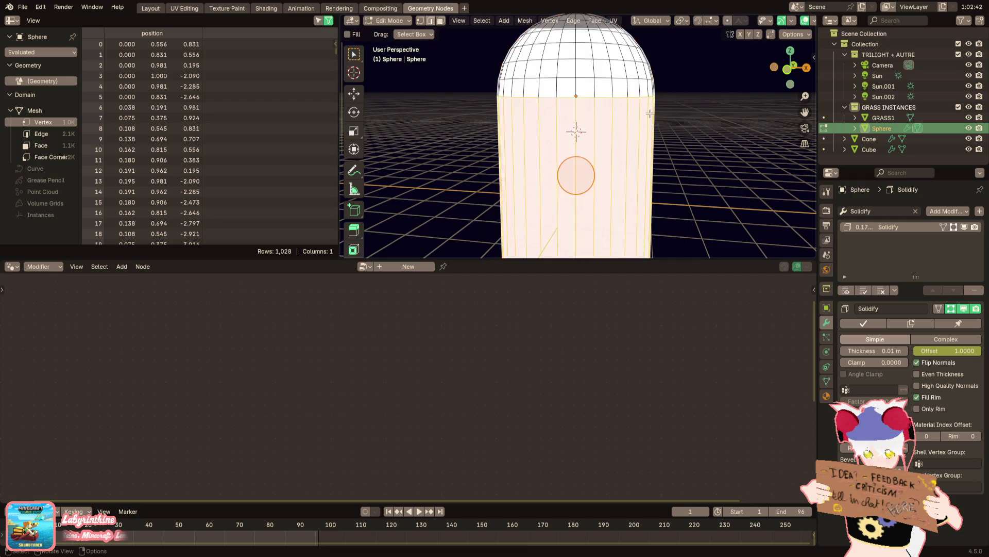
middle_click_drag(651, 115, 607, 133)
scroll(607, 133, "up", 2)
key("Tab")
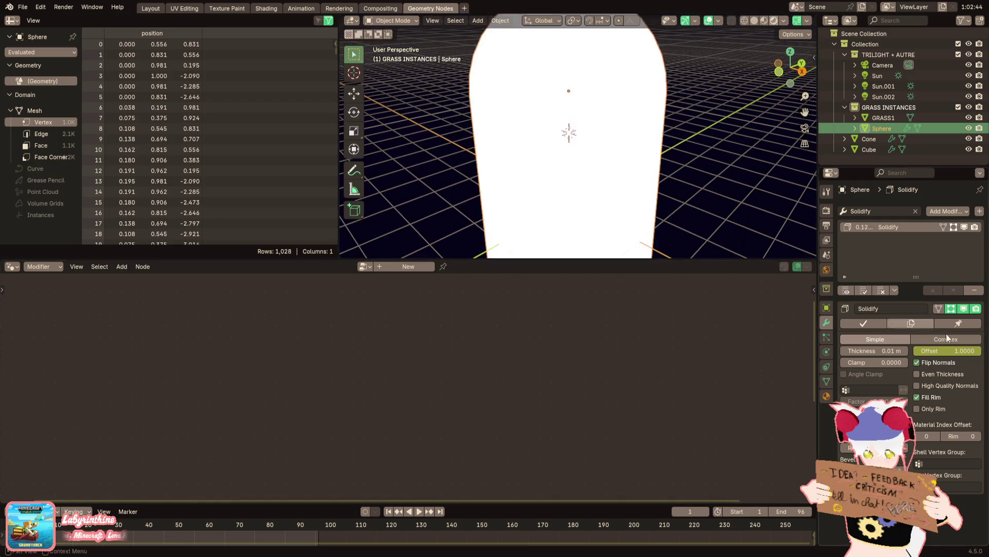
left_click(917, 384)
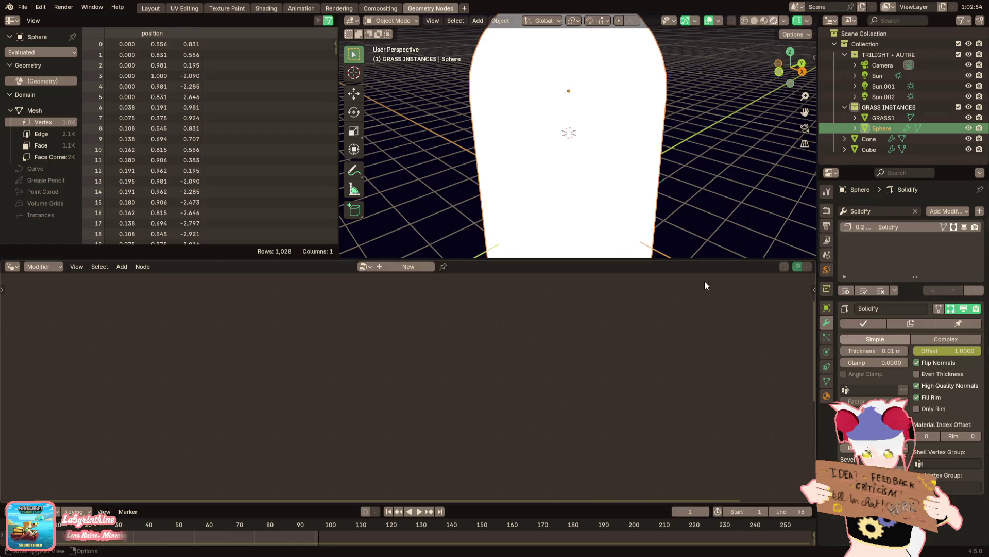
left_click(939, 437)
left_click(939, 437)
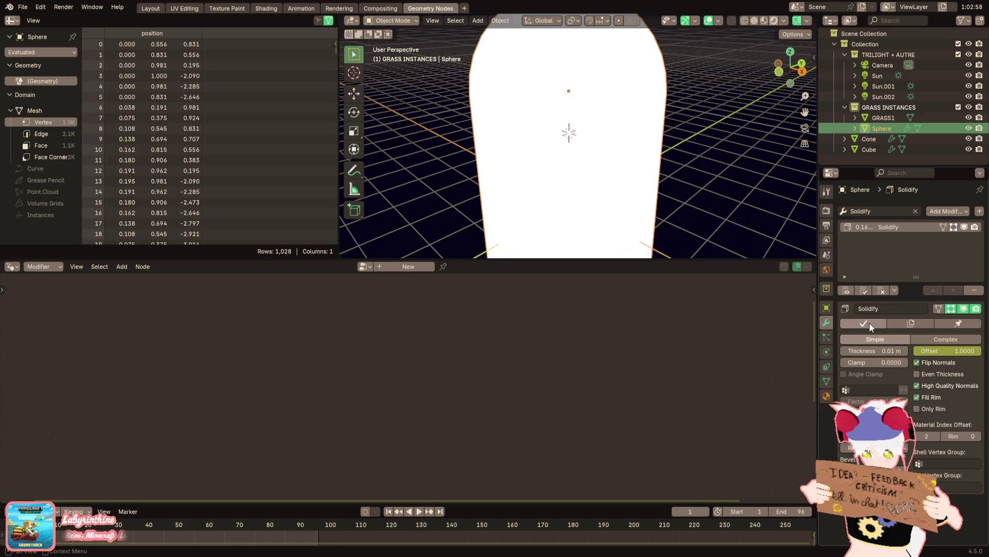
left_click(826, 395)
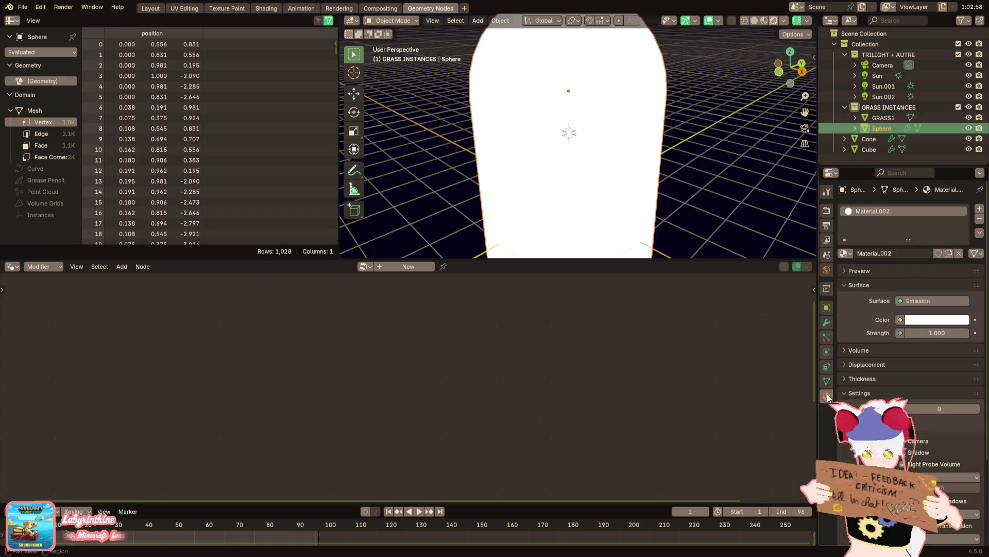
Create Material.003 in a new top material slot with alpha 0, then return to the Solidify settings
left_click(979, 208)
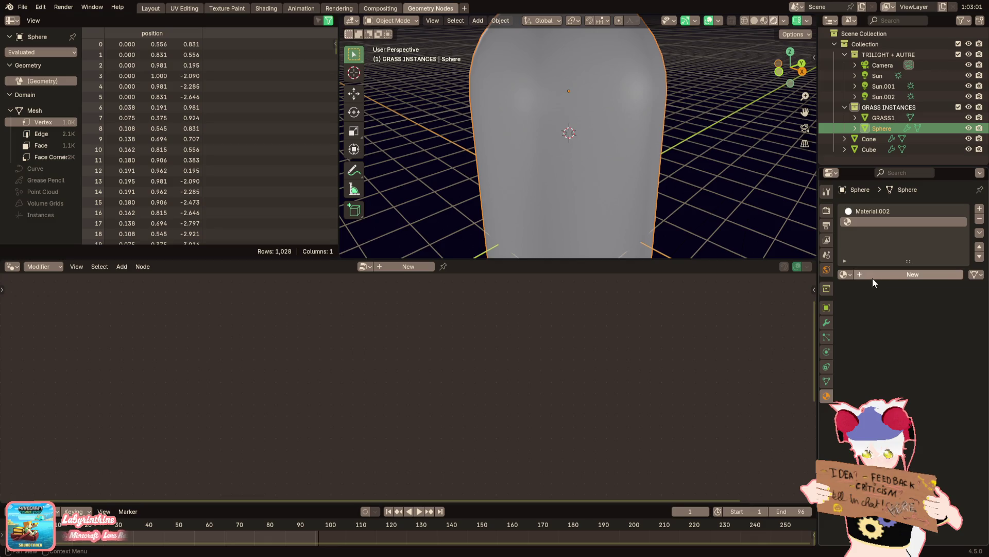
left_click(978, 246)
left_click(909, 277)
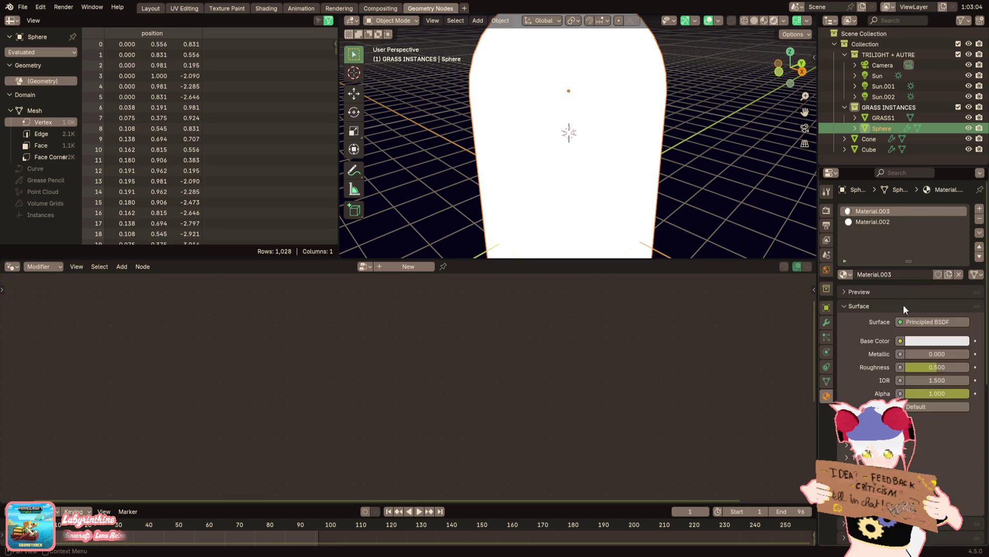
key("BackSpace")
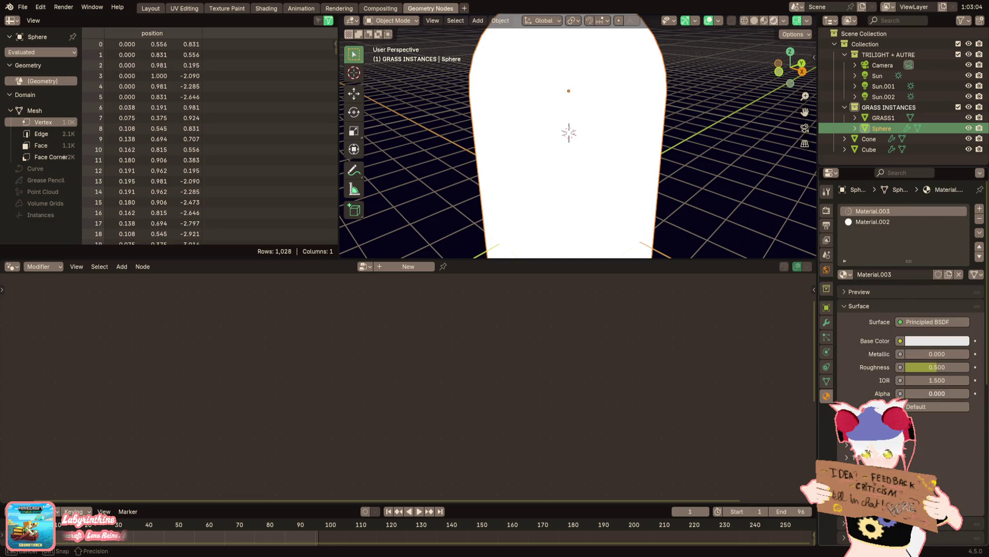
scroll(663, 145, "down", 5)
middle_click_drag(664, 144, 696, 178)
left_click(827, 321)
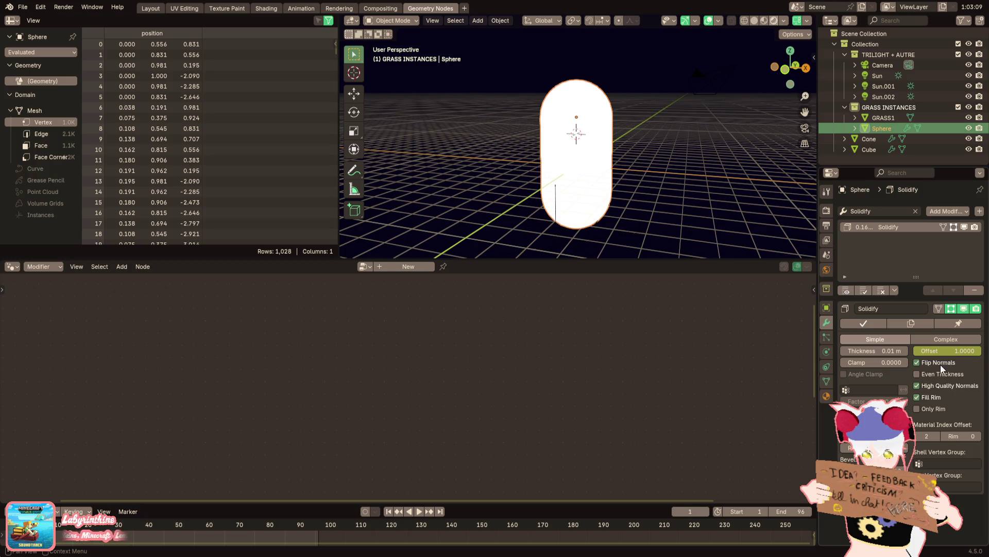
Switch the viewport to solid shading and zoom until the grey capsule fills the view
left_click(761, 21)
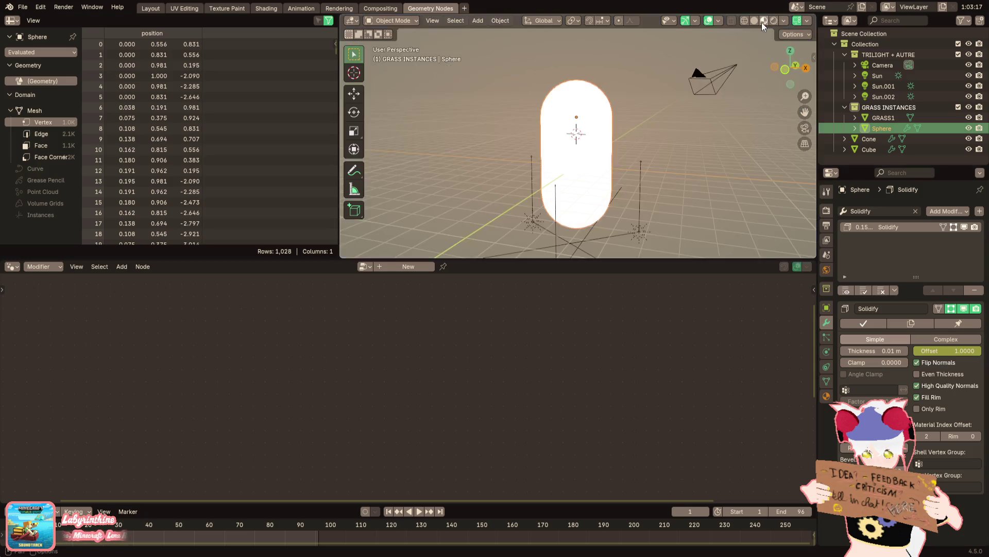
middle_click_drag(697, 131, 696, 93, "ctrl")
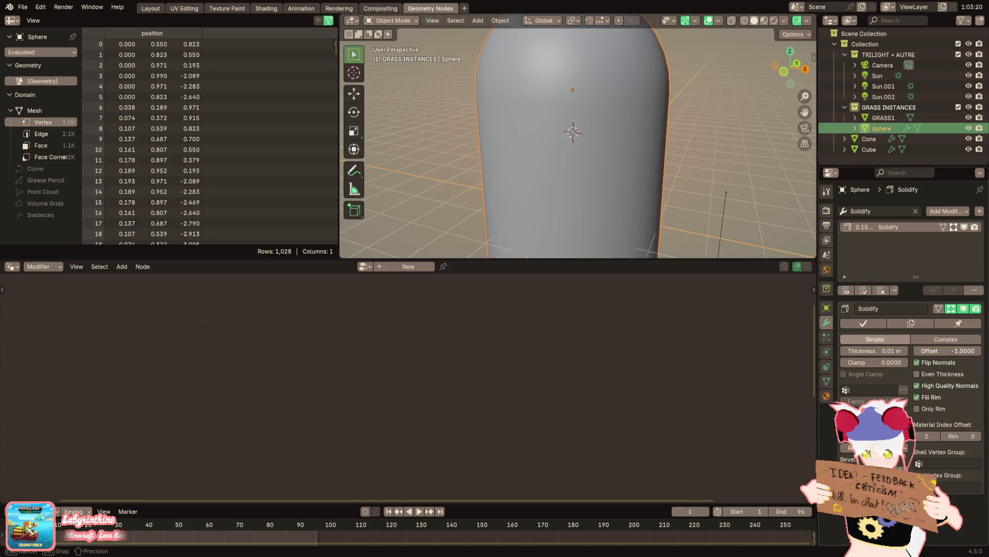
scroll(691, 206, "down", 4)
scroll(691, 205, "up", 3)
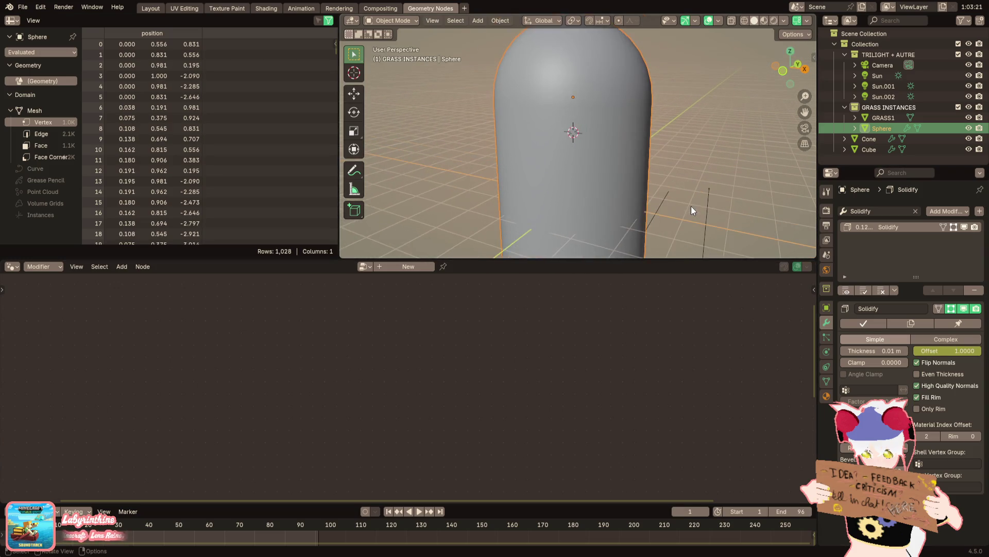
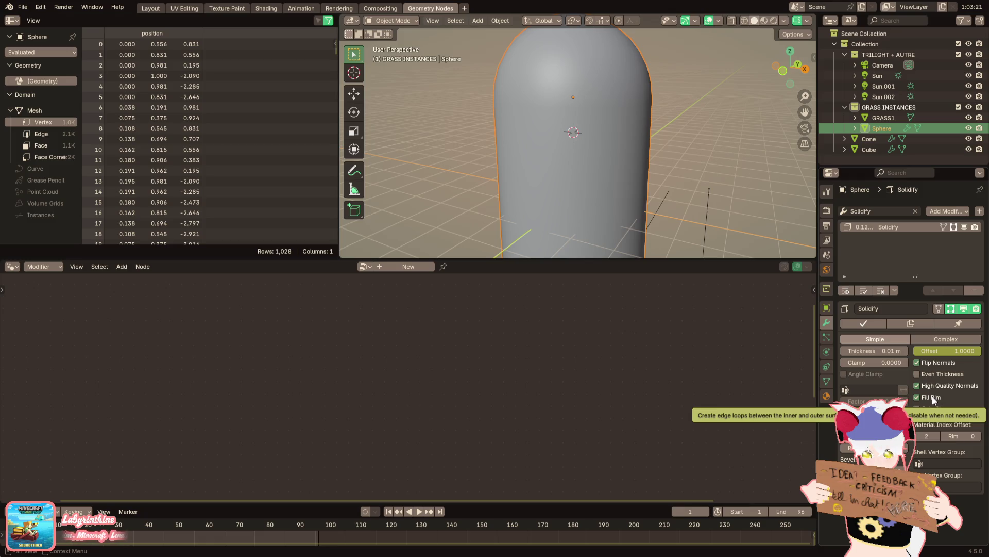
scroll(684, 157, "down", 3)
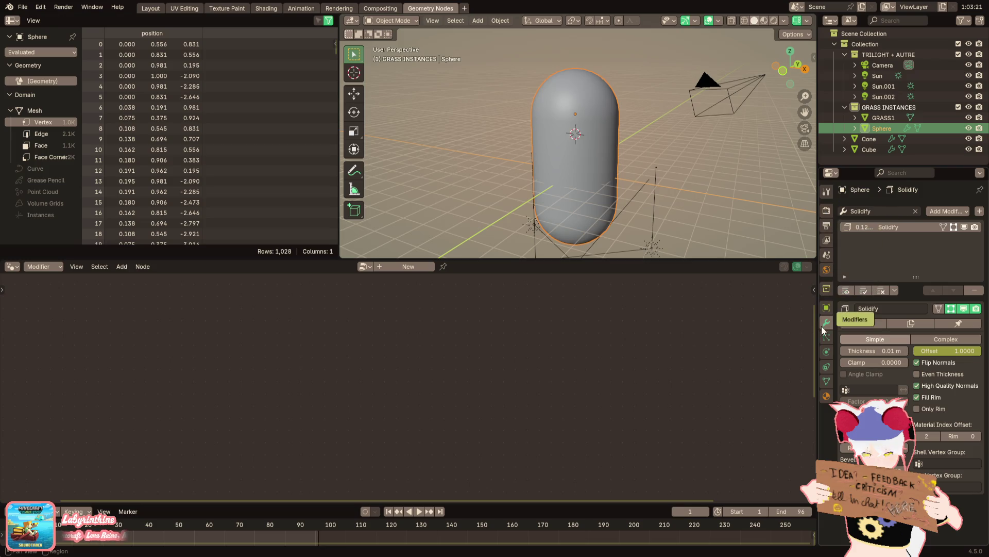
Hide the capsule Sphere in viewports via its Object Properties Visibility settings
left_click(826, 308)
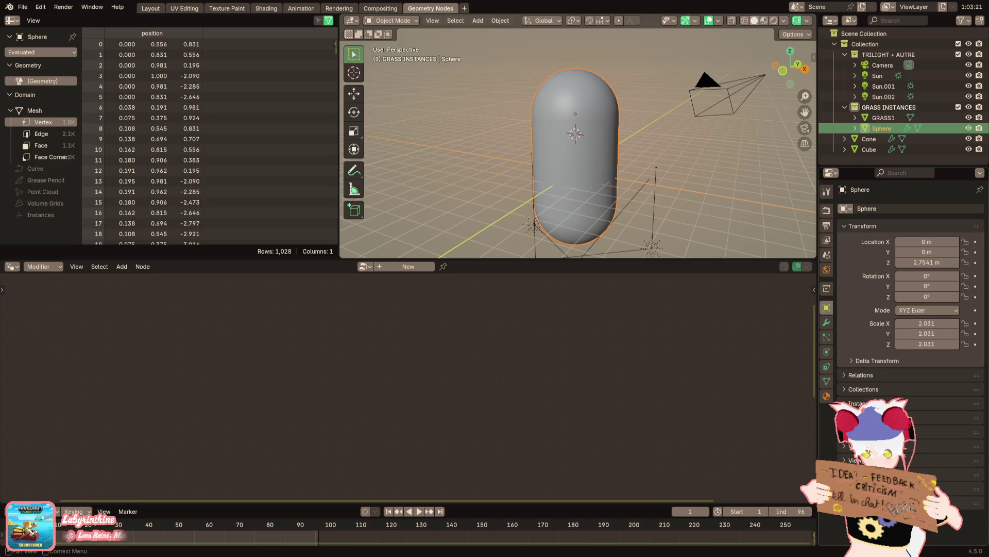
left_click(953, 445)
scroll(954, 467, "down", 2)
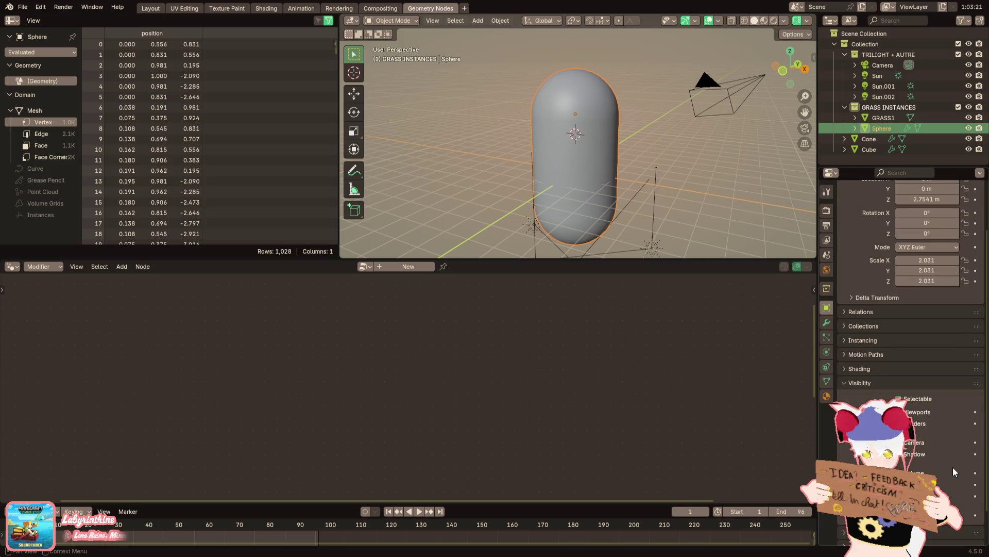
left_click(918, 411)
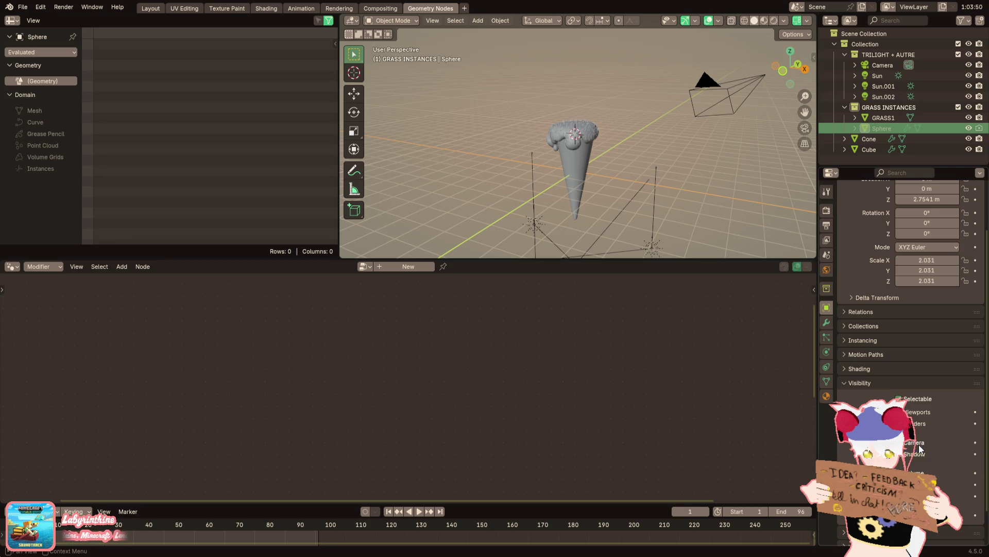
Add a Grease Pencil Scene Line Art object and switch to Material Preview shading
left_click(477, 20)
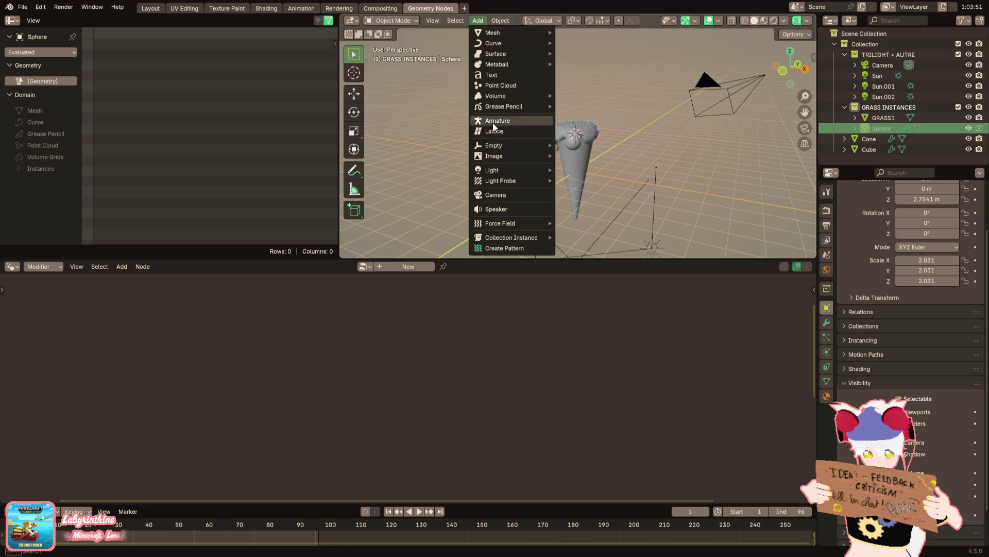
mouse_move(504, 106)
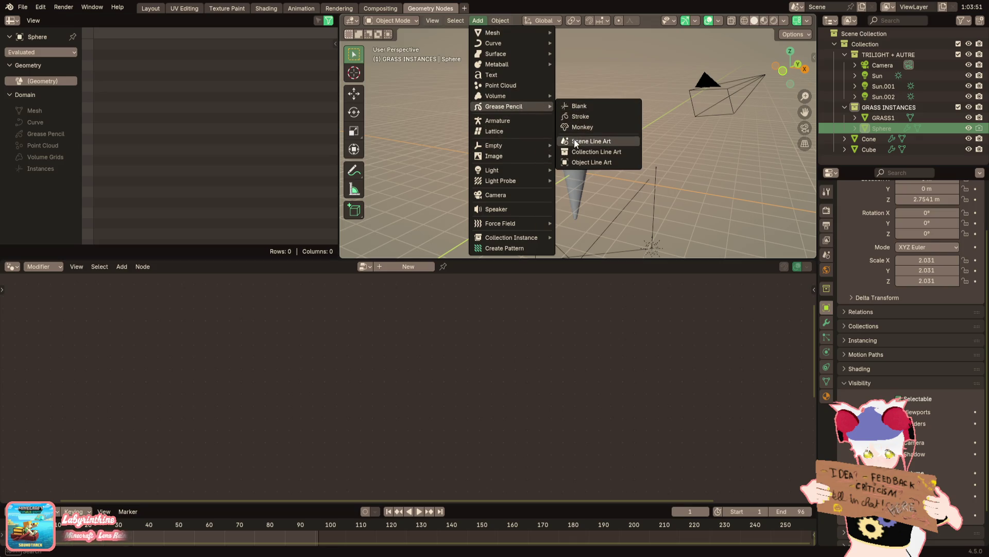
left_click(575, 141)
left_click(778, 21)
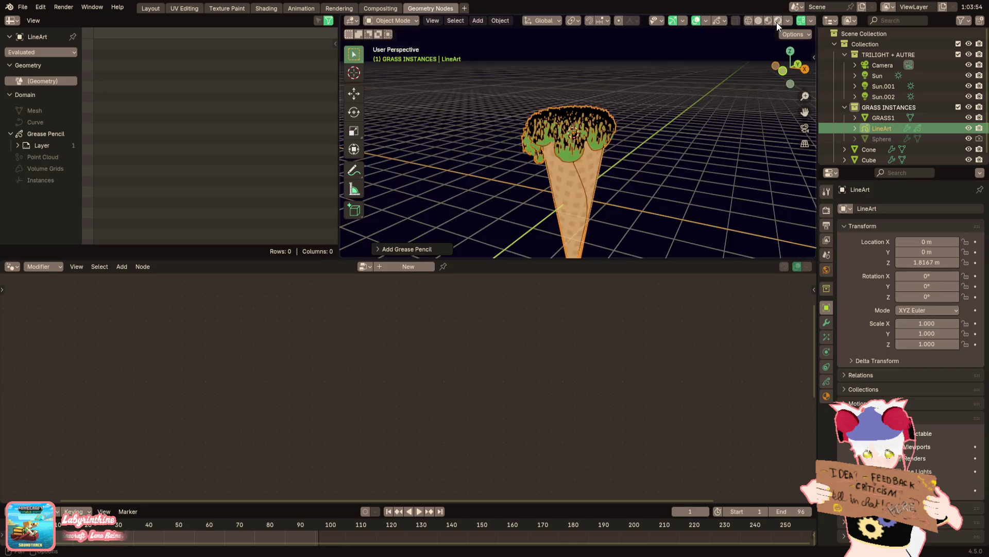
scroll(682, 122, "down", 3)
Look through the scene camera and align the camera to the orbited view
left_click(804, 127)
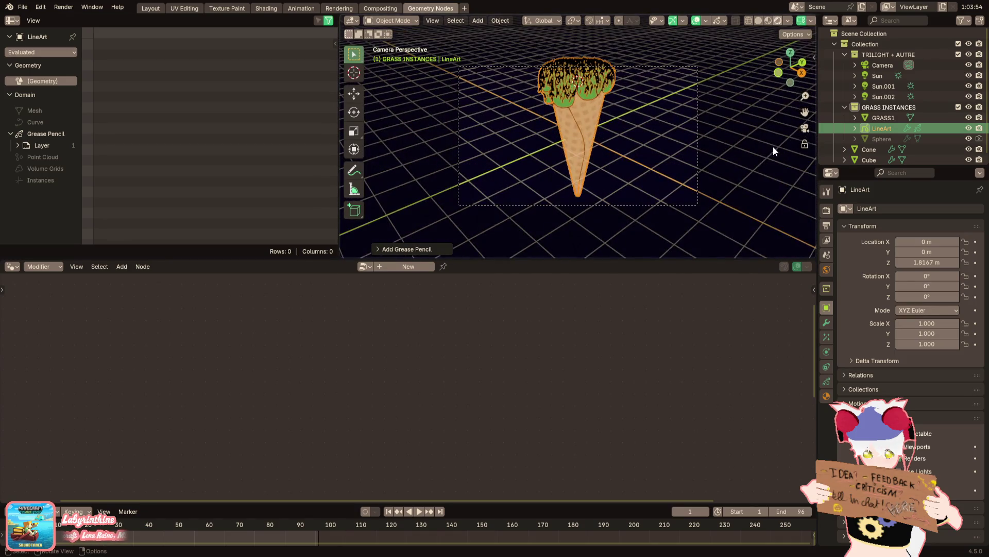
middle_click_drag(734, 223, 712, 154)
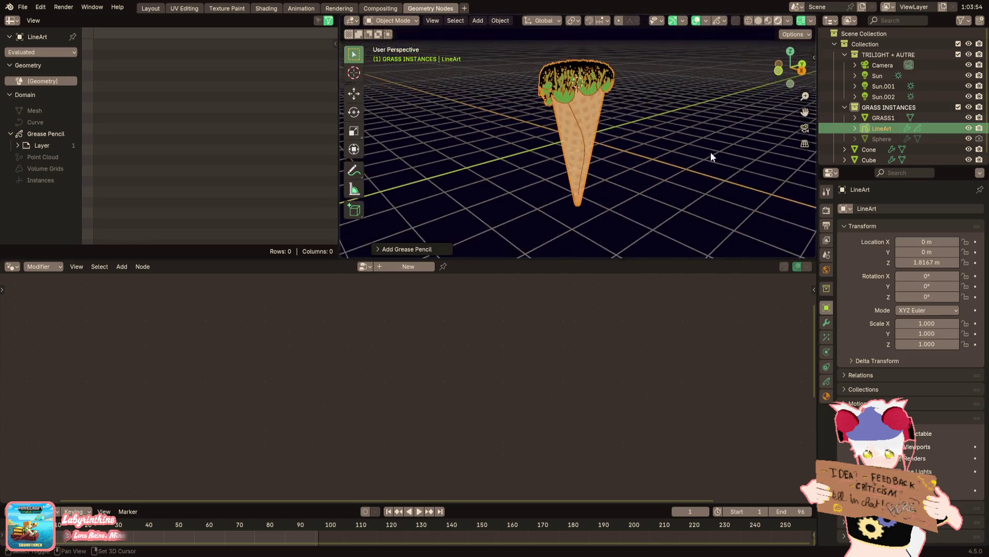
scroll(699, 169, "down", 2)
key("ctrl+alt+KP_0")
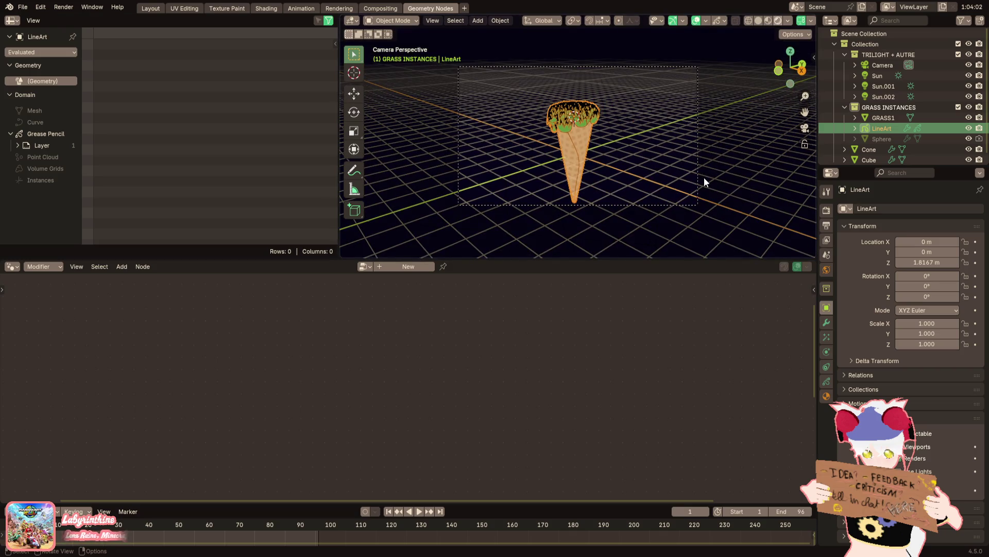
scroll(704, 176, "up", 2)
scroll(700, 165, "up", 2)
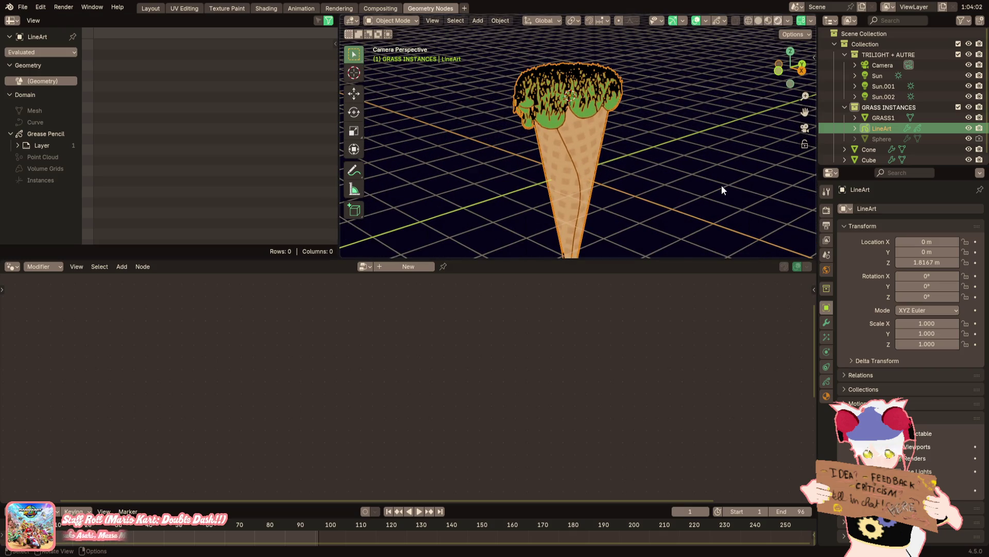
scroll(722, 188, "down", 2)
scroll(721, 188, "down", 2)
Lower the camera along the Z axis
left_click(884, 65)
key("g")
key("z")
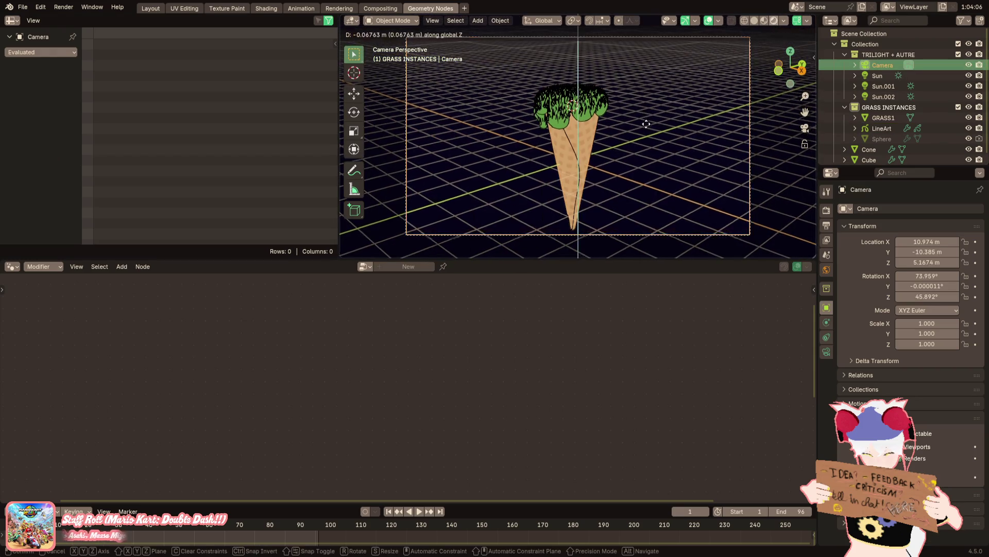
left_click(641, 135)
scroll(636, 115, "up", 1)
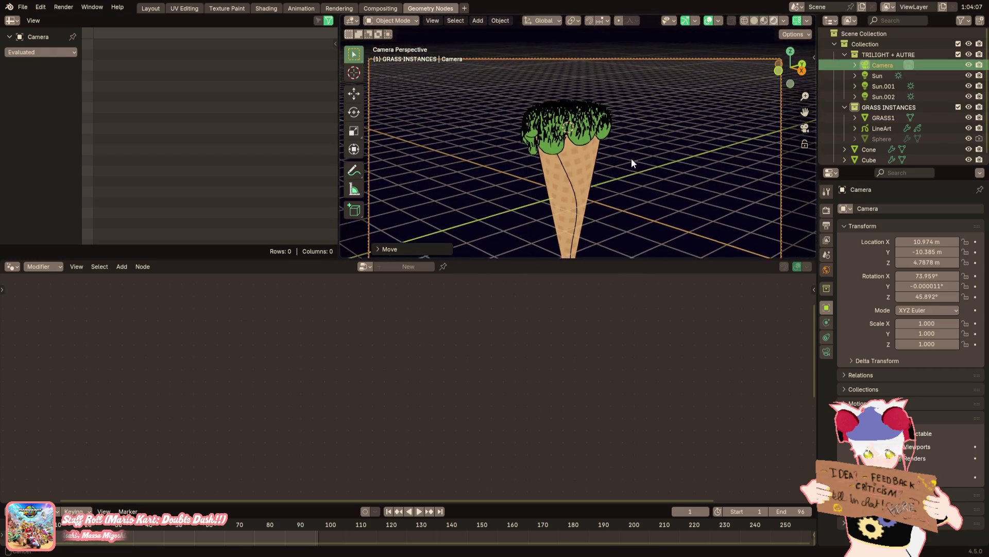
Set the render output resolution to 729 by 1080 px
left_click(826, 225)
left_click_drag(939, 233, 920, 223)
key("Escape")
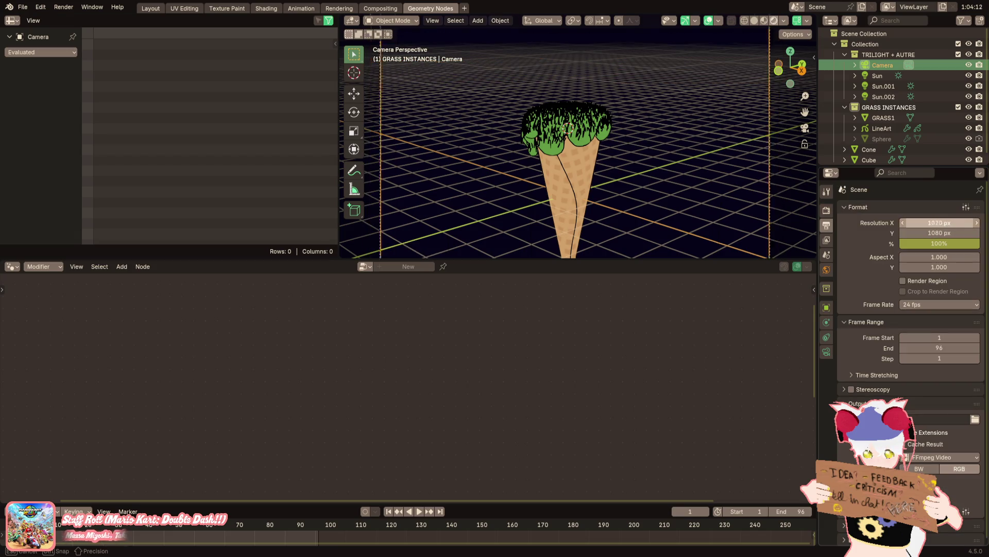
mouse_move(920, 223)
left_mouse_down()
mouse_move(955, 223)
mouse_move(934, 223)
left_mouse_up()
key("g")
Shift the camera along Y so the cone fits the frame and return to camera view
left_click(739, 187)
key("g")
key("y")
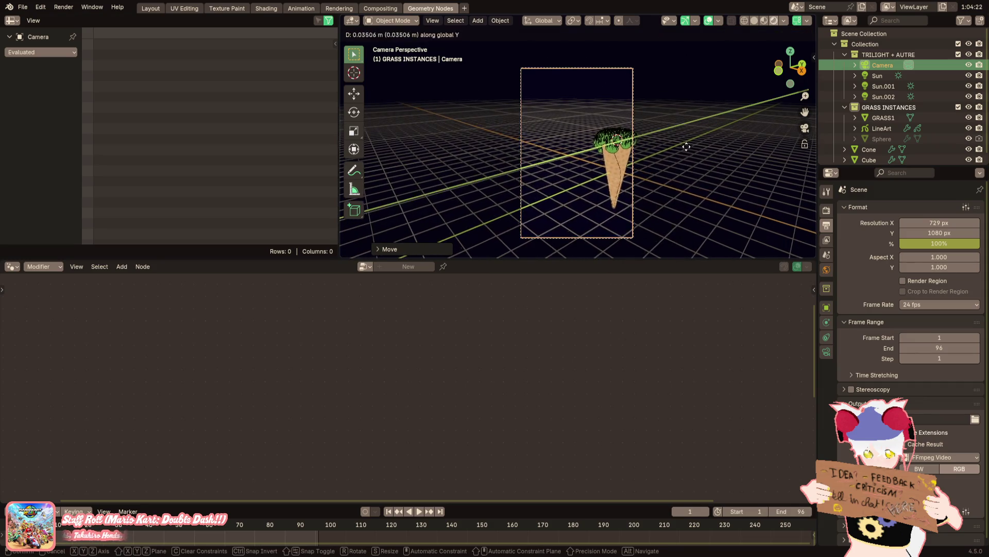
left_click(764, 186)
key("g")
key("y")
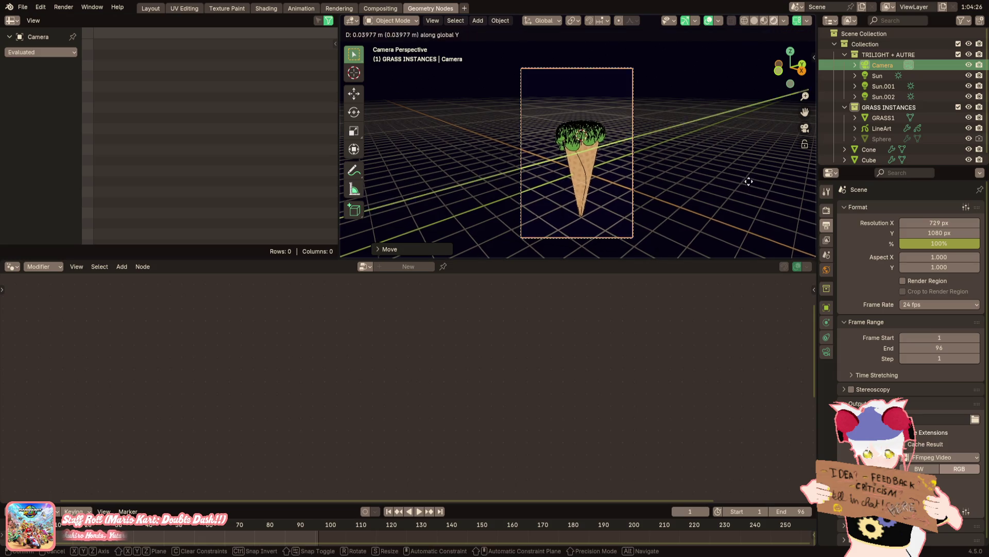
left_click(765, 158)
left_click(803, 129)
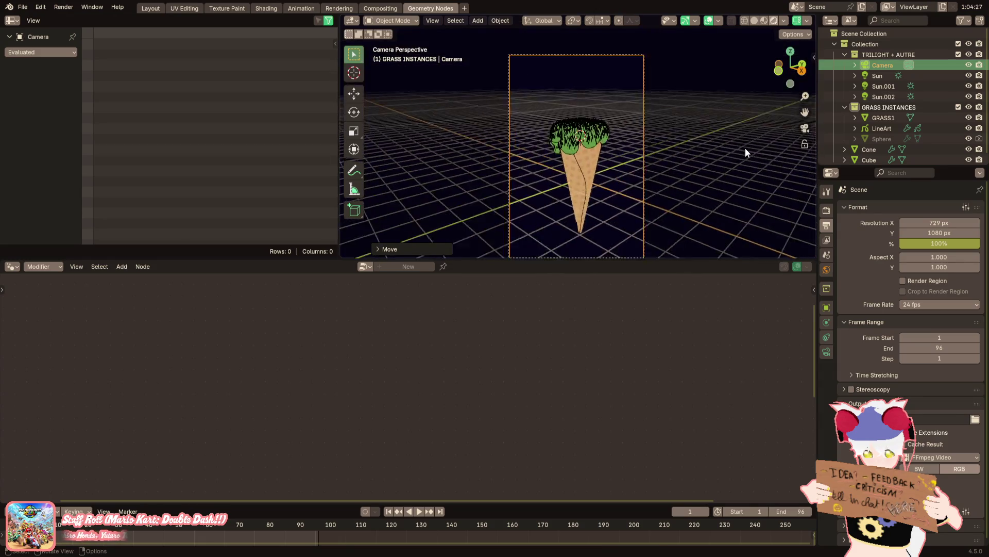
scroll(740, 151, "up", 3)
scroll(661, 151, "up", 2)
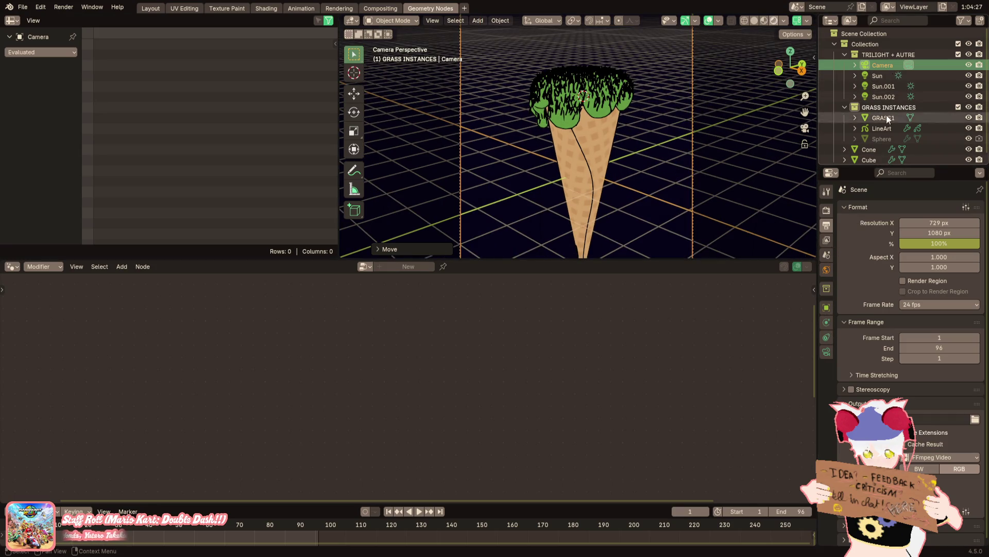
scroll(885, 120, "down", 1)
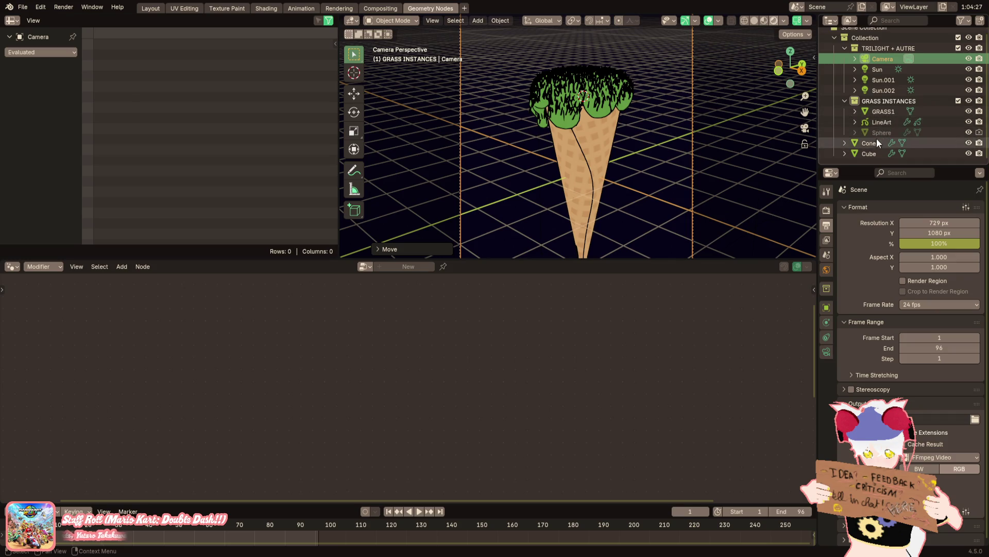
Make the Sphere capsule visible again in viewports and renders from its Visibility settings
left_click(874, 144)
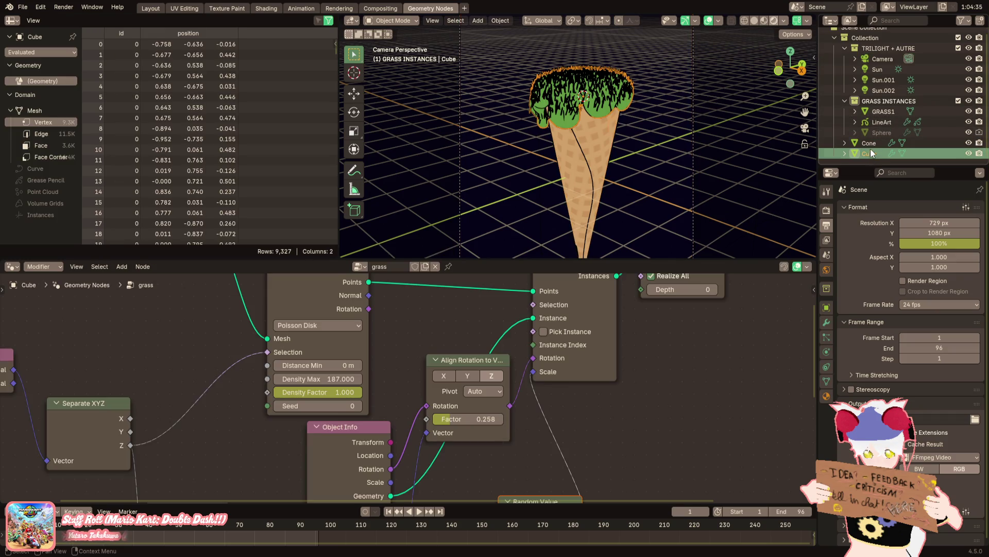
left_click(877, 133)
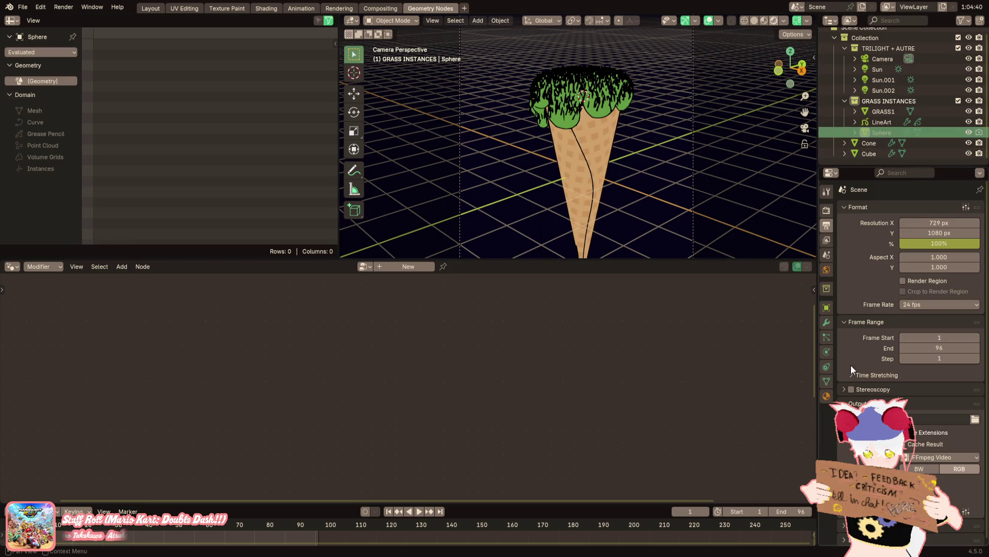
left_click(826, 307)
scroll(896, 385, "down", 5)
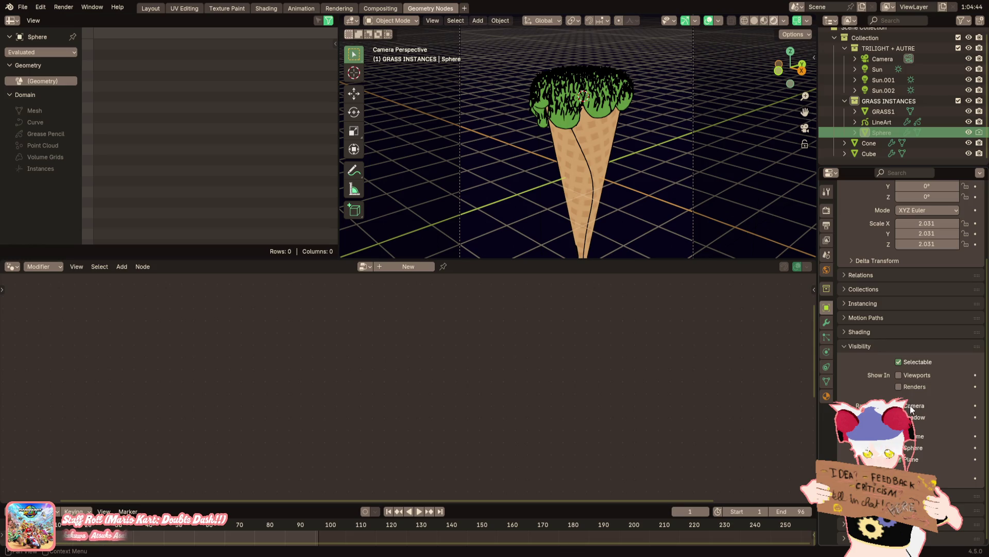
left_click_drag(913, 385, 914, 378)
scroll(644, 162, "down", 2)
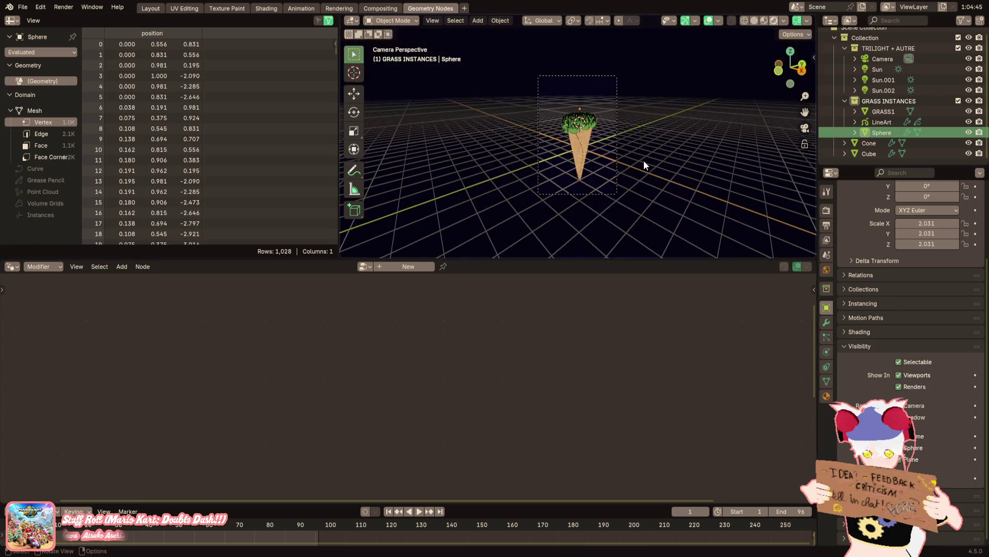
scroll(643, 158, "up", 2)
left_click(916, 415)
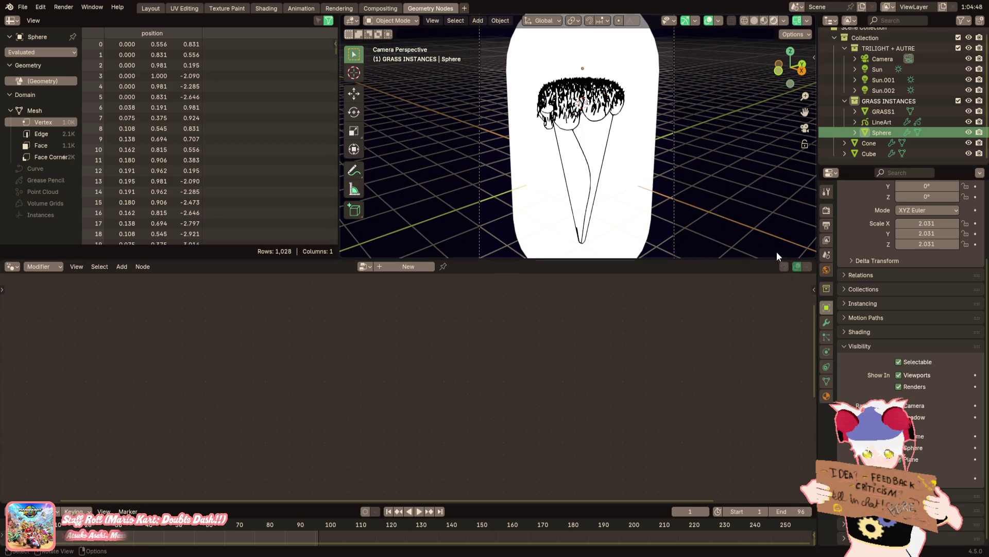
Inspect the LineArt object's data and constraint settings and preview the shot through the camera
left_click(884, 122)
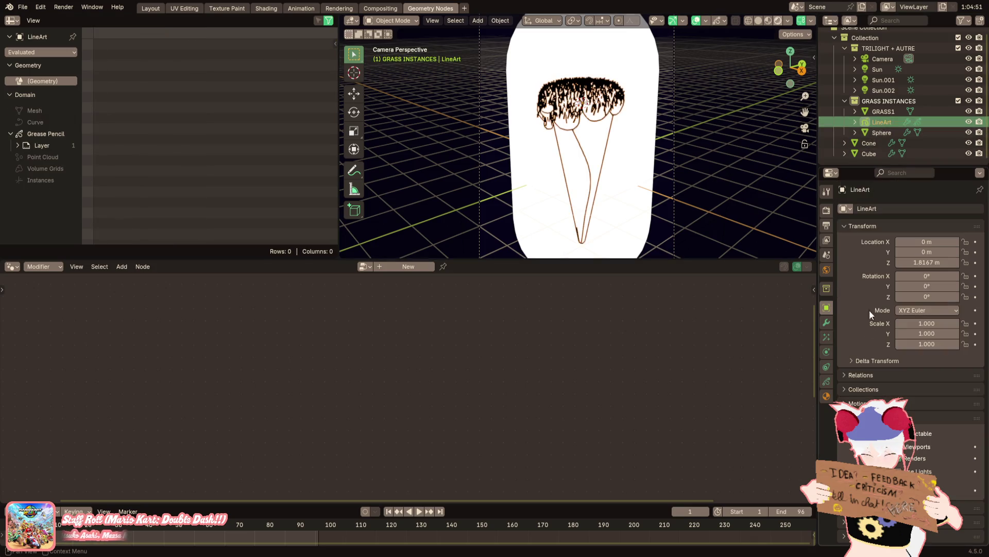
left_click(828, 381)
left_click(828, 368)
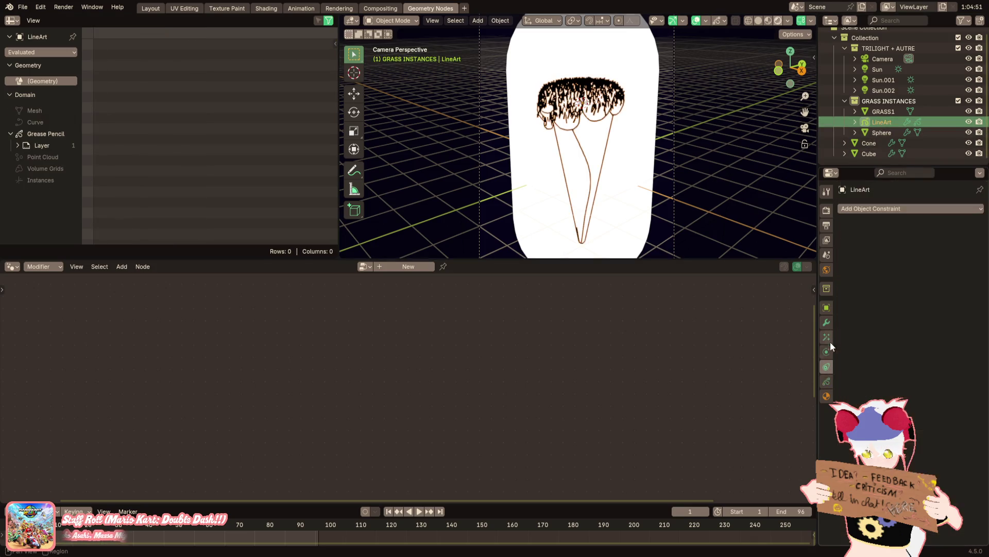
left_click(718, 207)
middle_click_drag(718, 206, 787, 153)
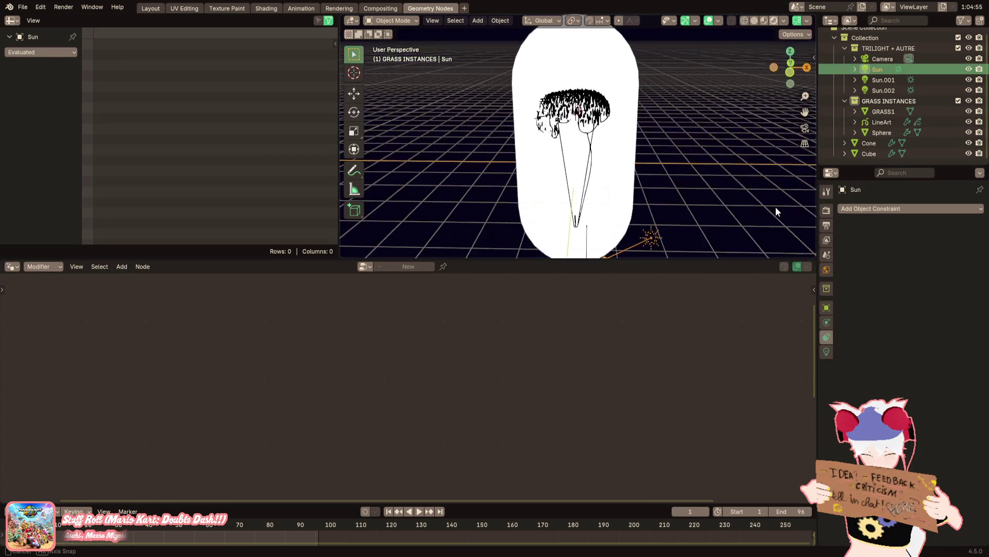
key("KP_0")
key("Right")
key("Right")
key("Right")
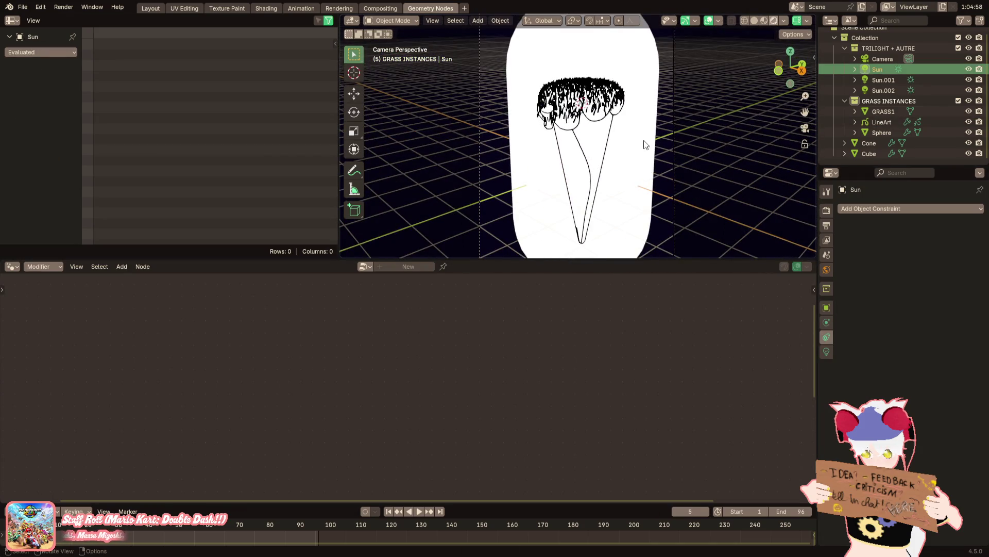
key("shift+ctrl+space")
key("space")
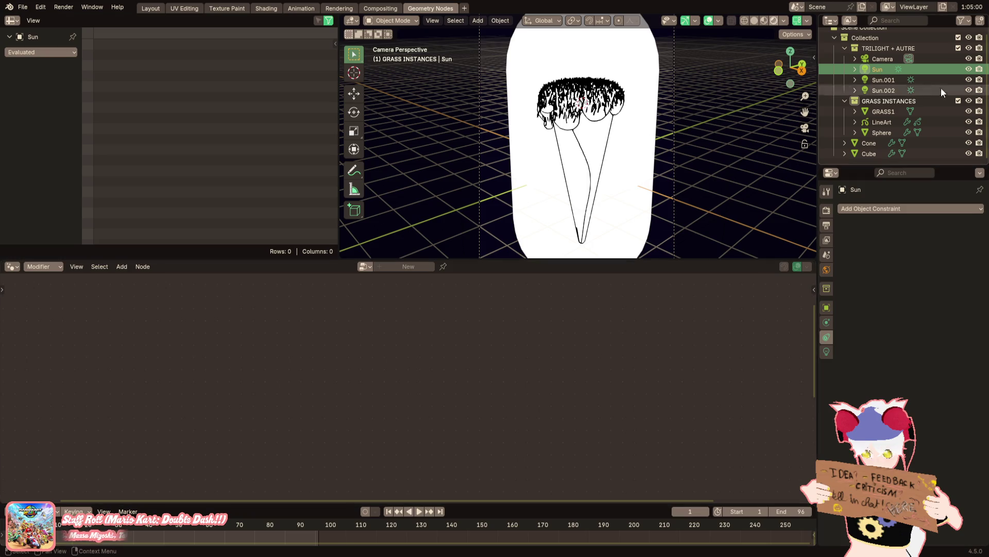
Briefly toggle the line-art outline, undo, and select the dome Sphere to list its vertex data
left_click(970, 122)
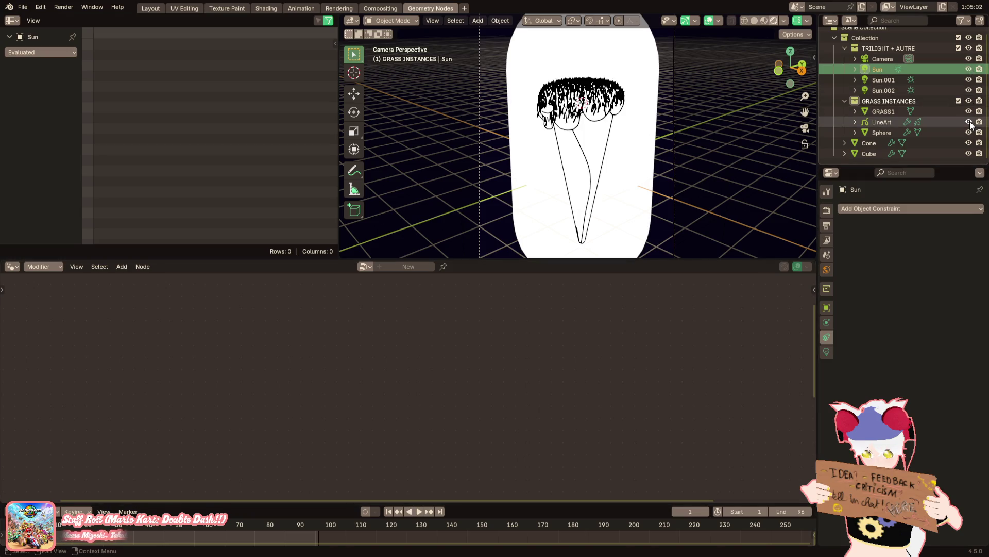
left_click(948, 121)
key("ctrl+z")
middle_click_drag(788, 154, 741, 119)
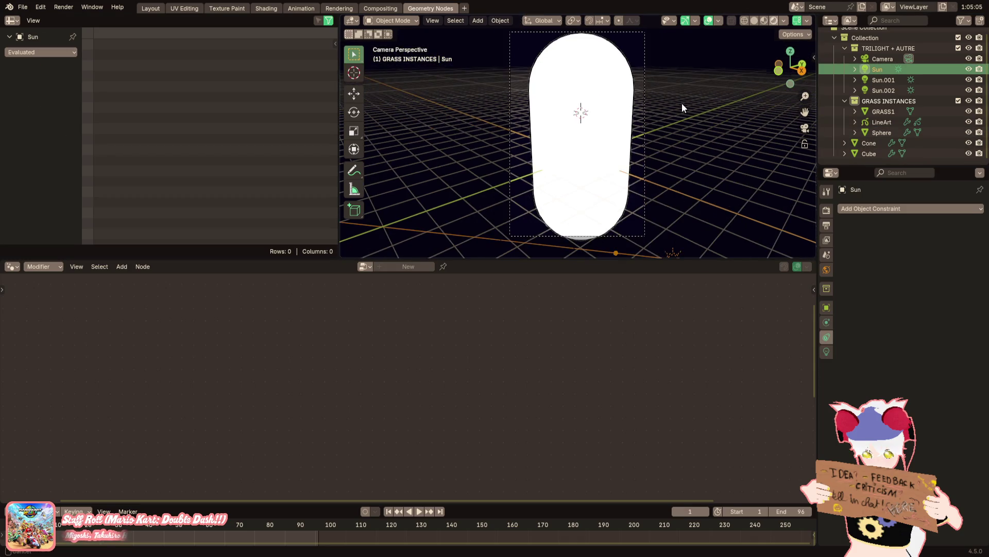
scroll(681, 102, "up", 3)
mouse_move(658, 162)
middle_mouse_down("shift")
mouse_move(670, 169)
mouse_move(661, 166)
middle_mouse_up("shift")
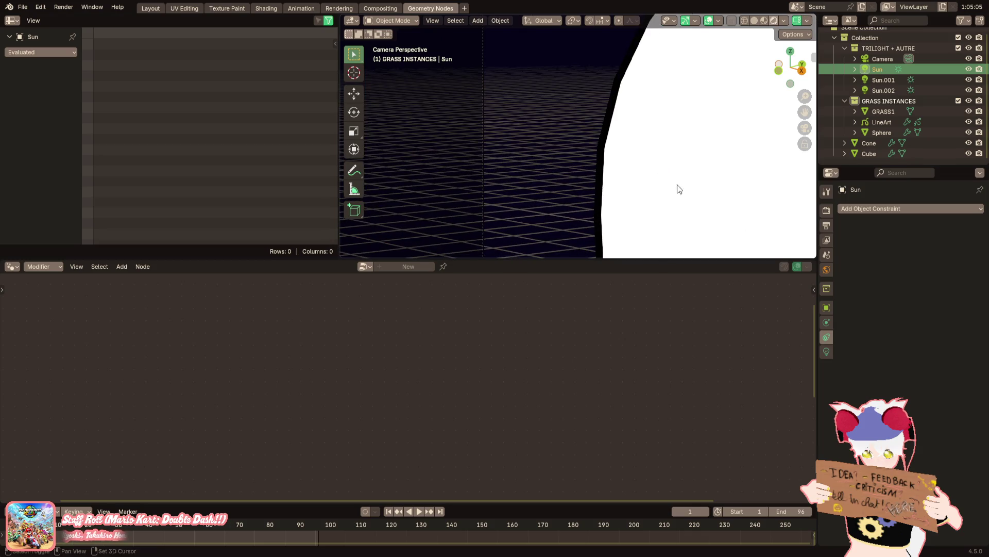
scroll(678, 188, "up", 1)
left_click(761, 180)
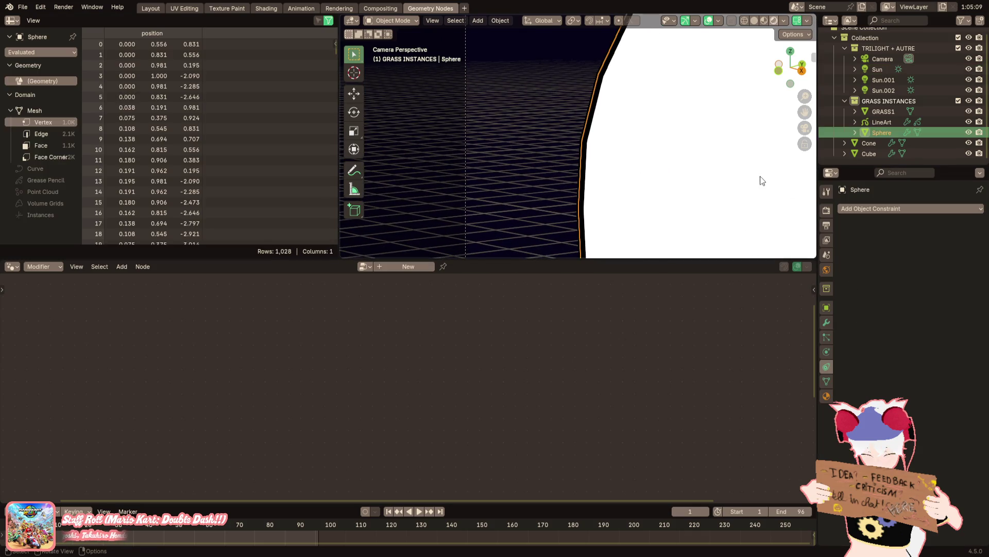
Hide the white dome so the grass-topped cone shows, and hide the black line-art strokes
left_click(826, 307)
left_click(899, 476)
left_click(898, 476)
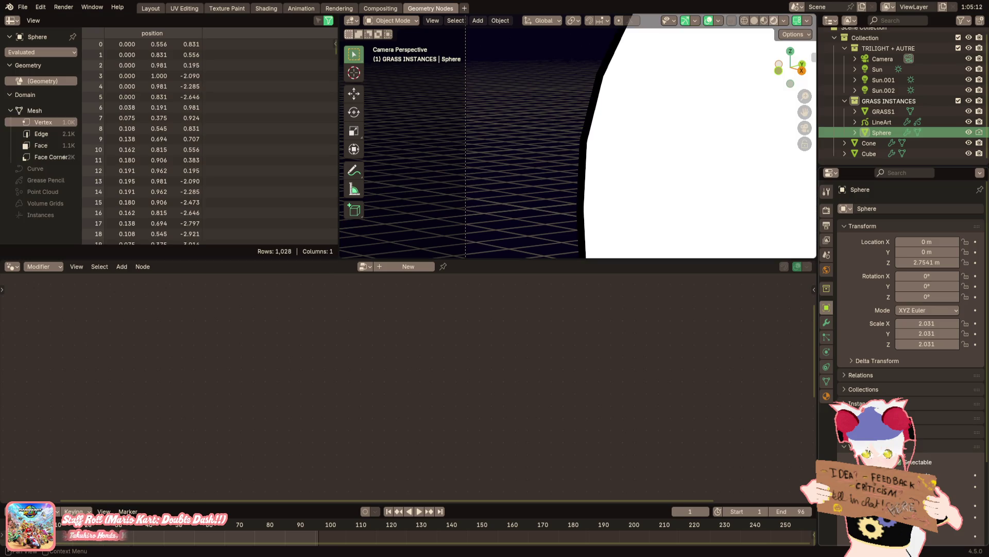
left_click(899, 475)
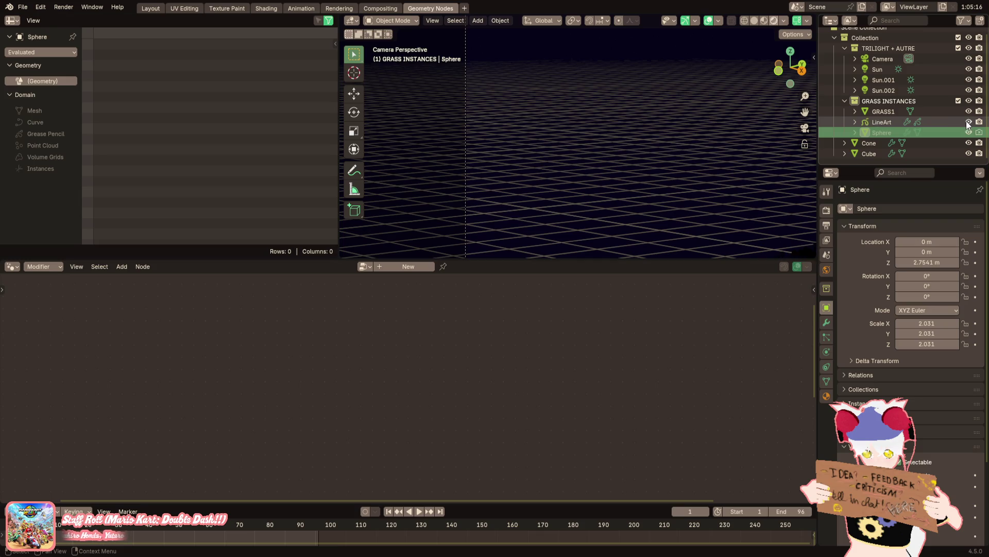
left_click(980, 123)
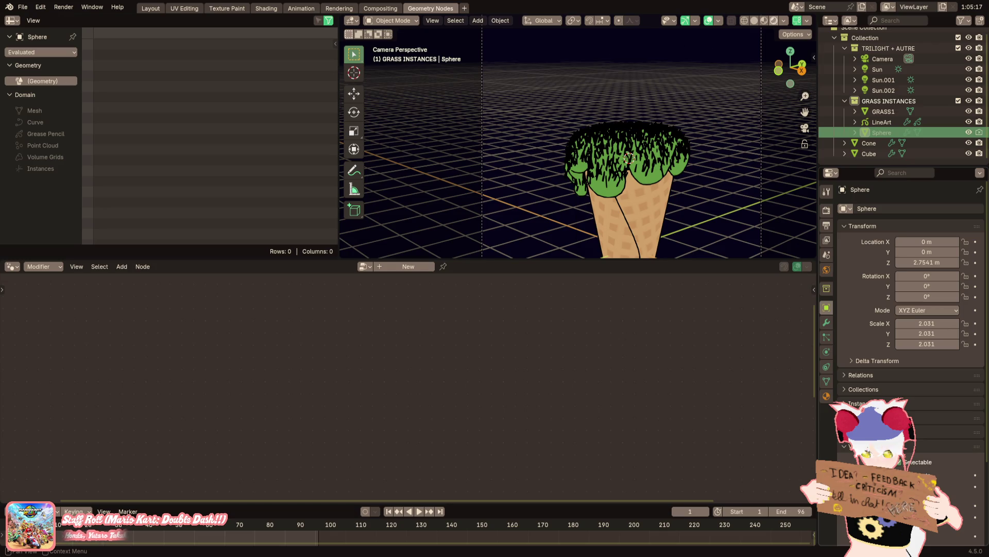
left_click(899, 475)
left_click(898, 476)
left_click(898, 475)
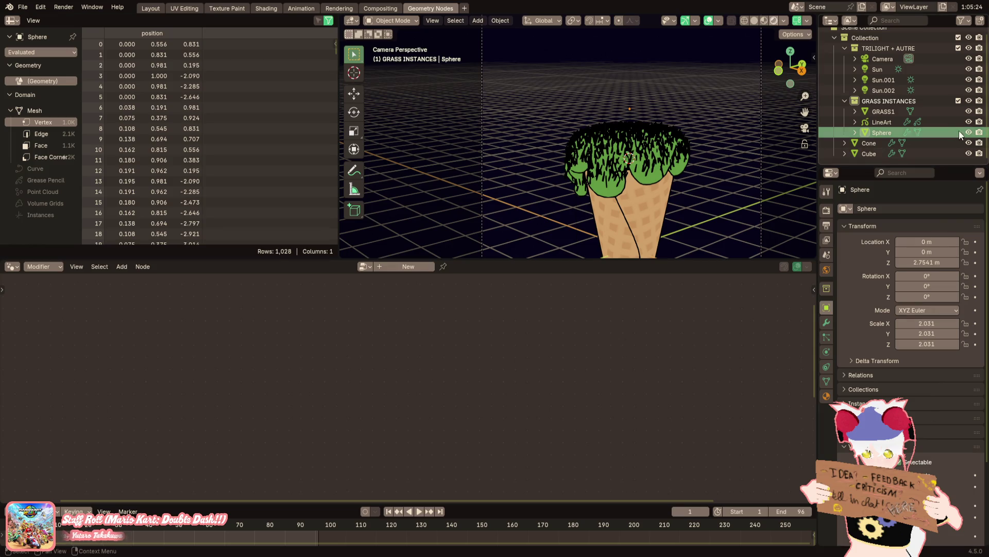
left_click(980, 122)
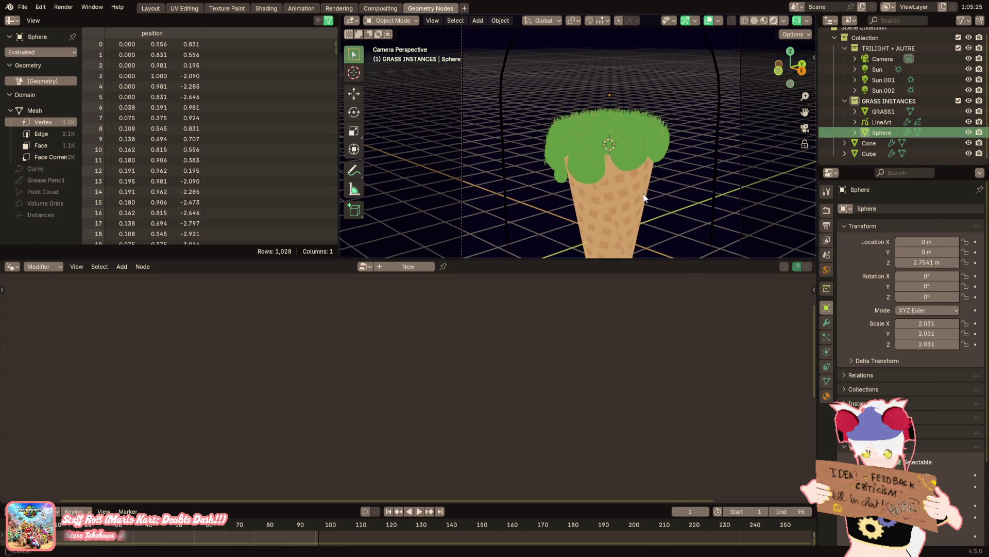
scroll(593, 158, "down", 2)
scroll(593, 157, "down", 2)
scroll(580, 151, "up", 4)
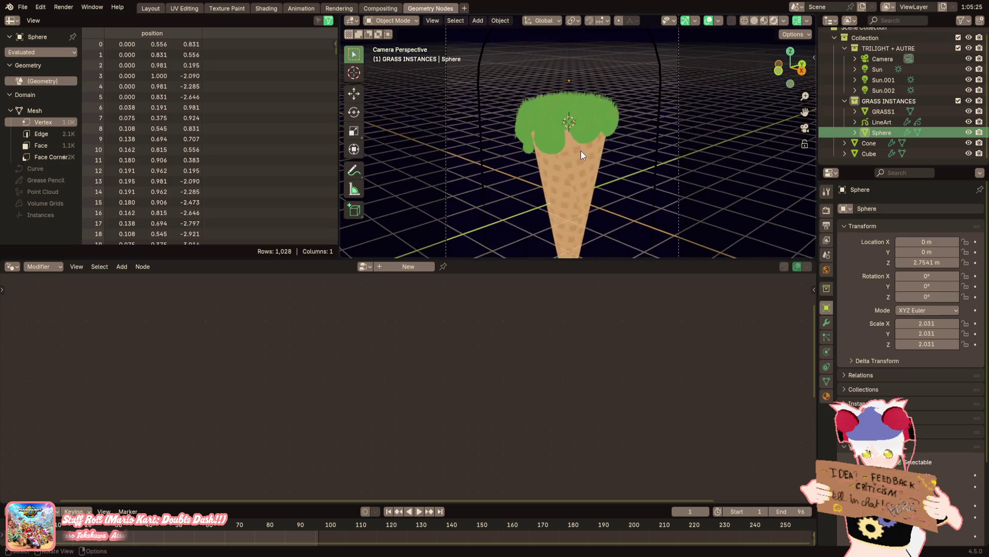
middle_click_drag(581, 149, 609, 205)
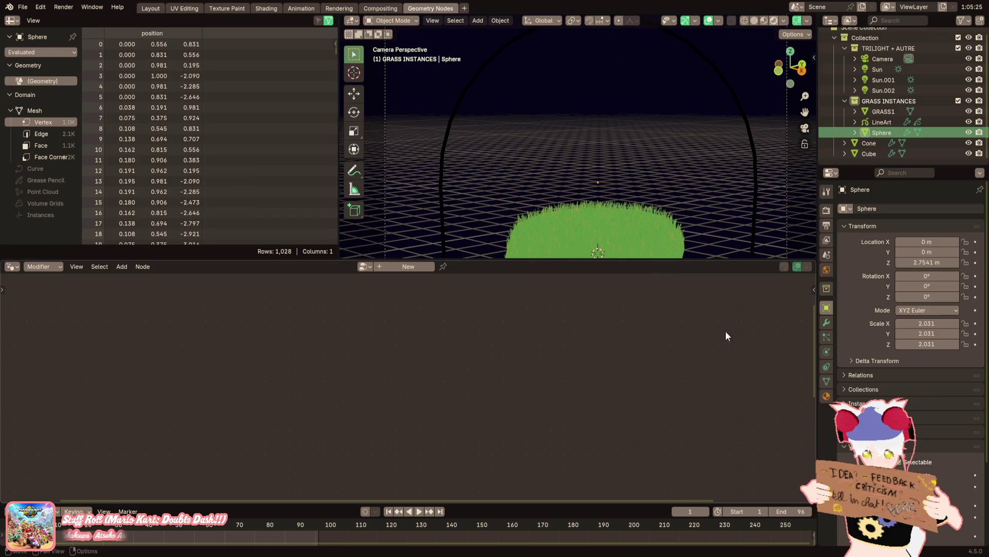
Browse the Sphere's material, modifier, physics, mesh data and transform settings
left_click(827, 396)
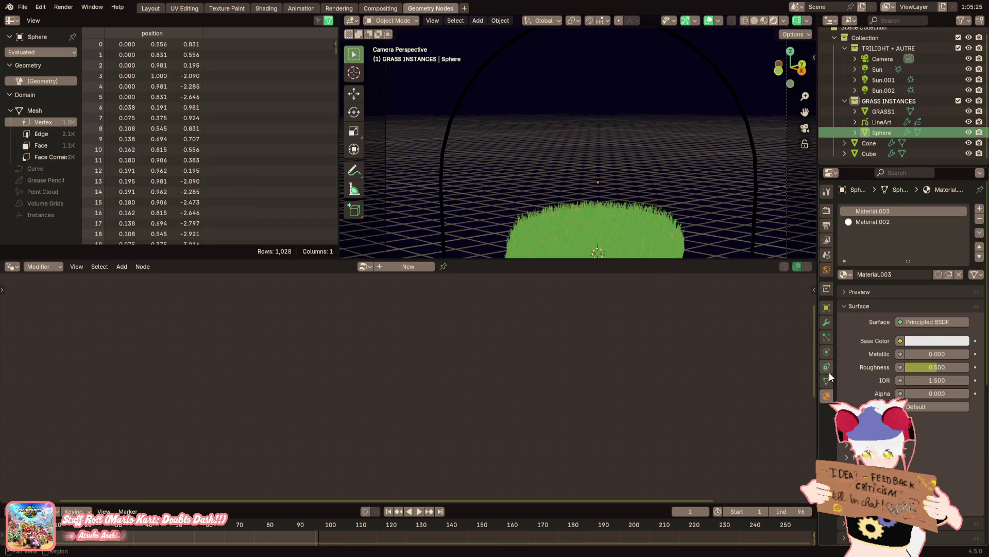
key("Home")
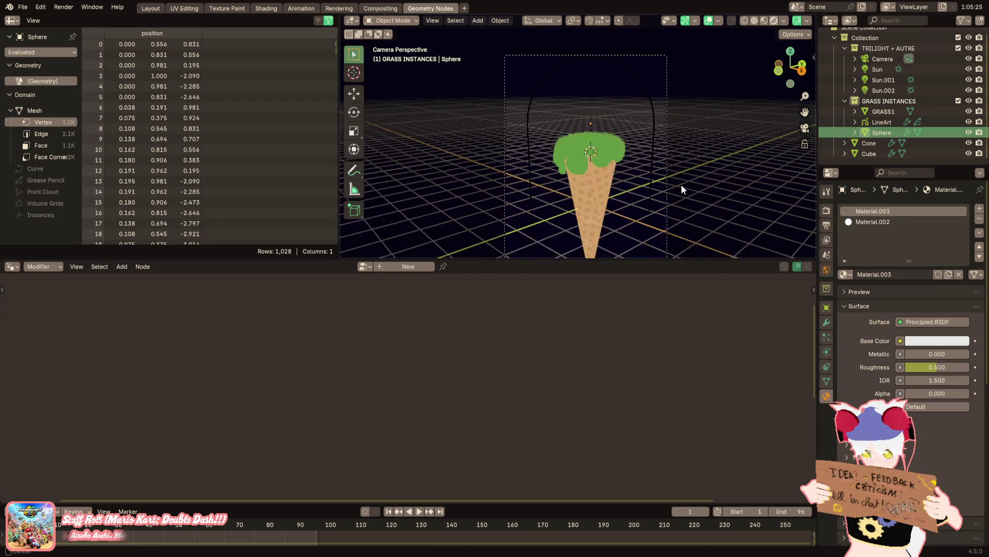
left_click(826, 322)
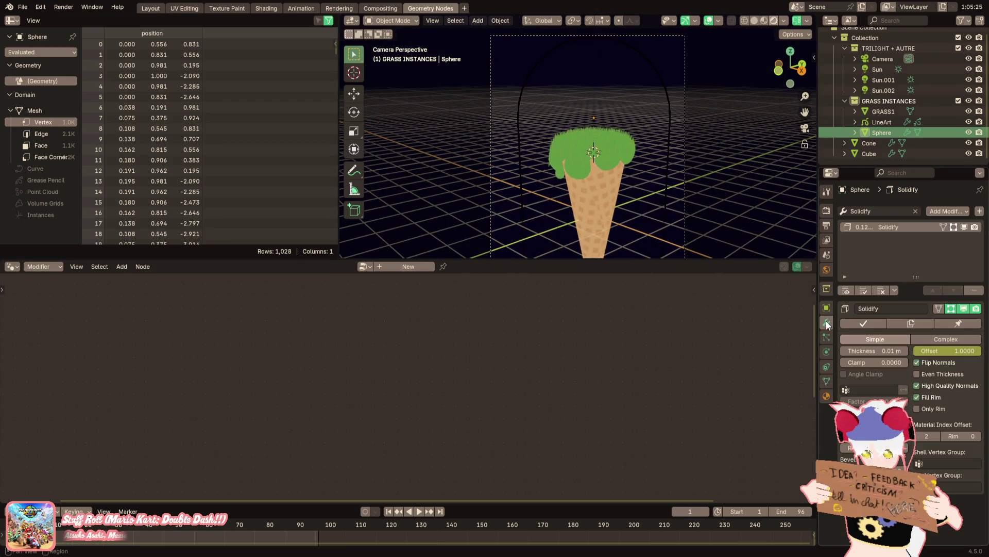
left_click(828, 351)
left_click(827, 379)
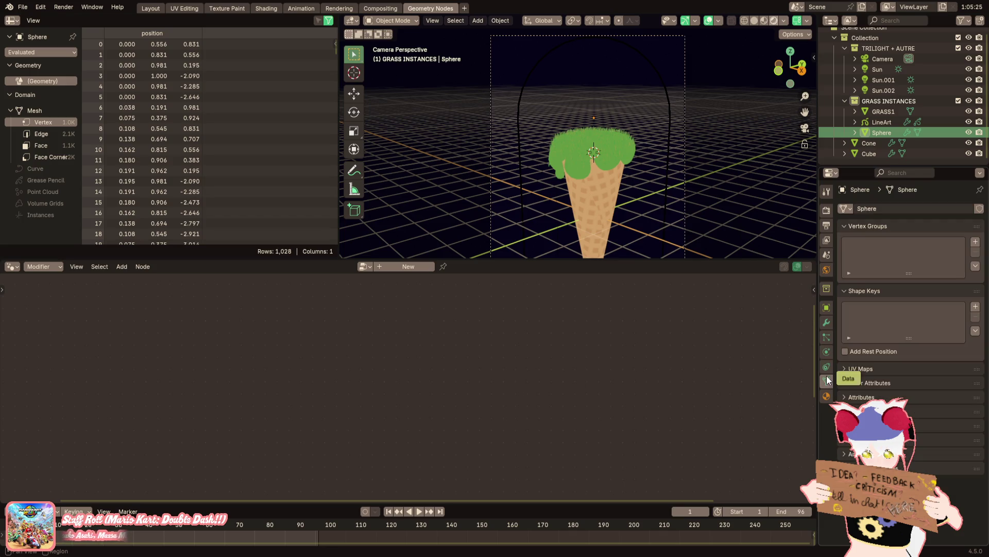
left_click(827, 337)
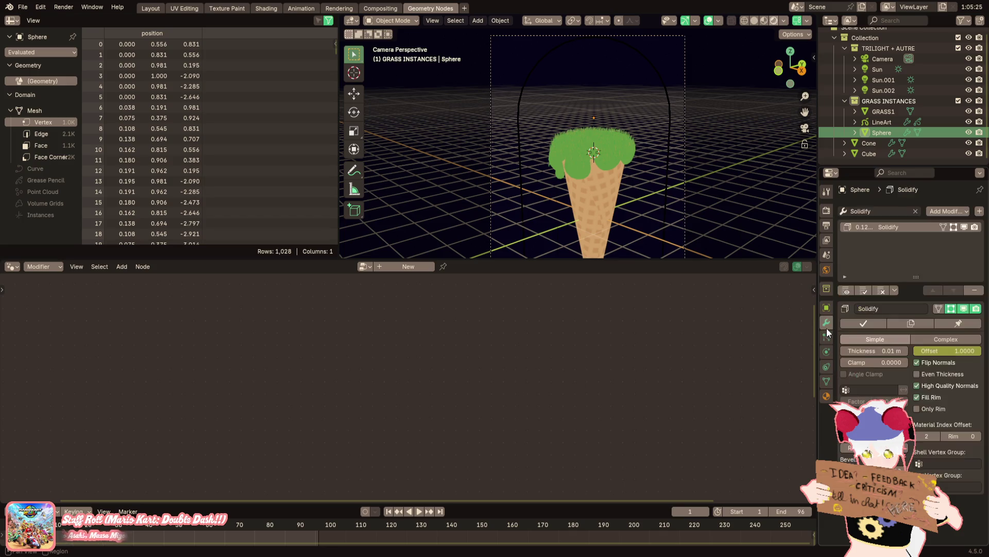
left_click(826, 394)
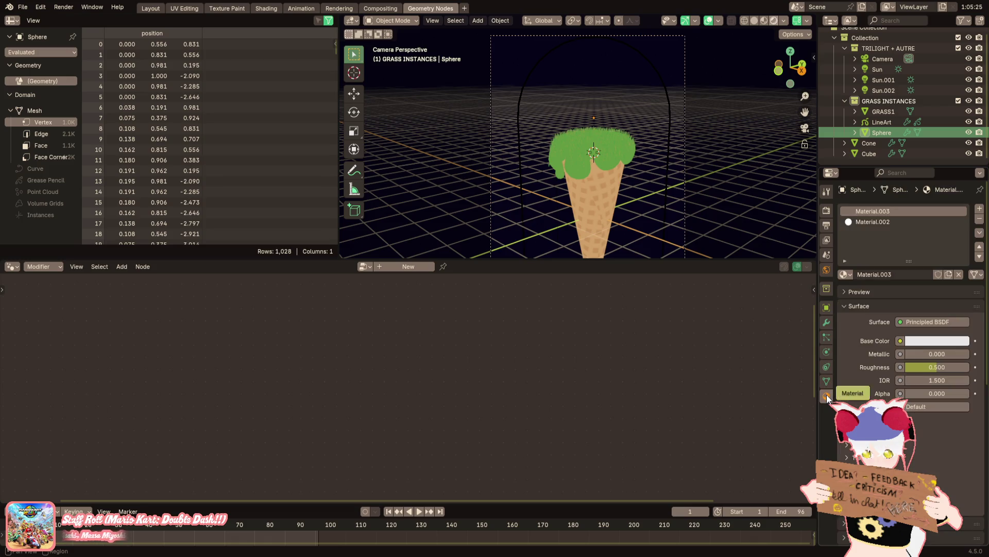
left_click(825, 354)
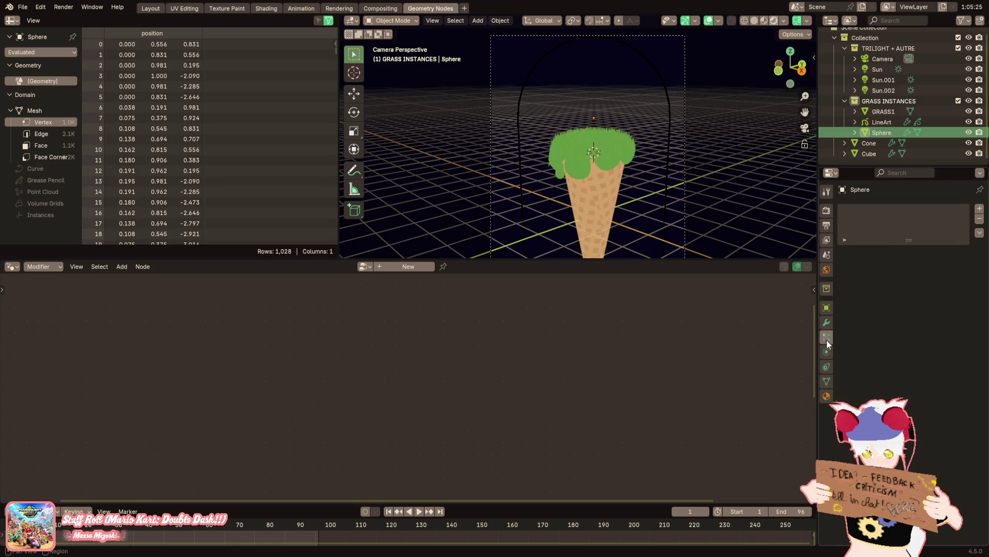
left_click(827, 322)
left_click(827, 307)
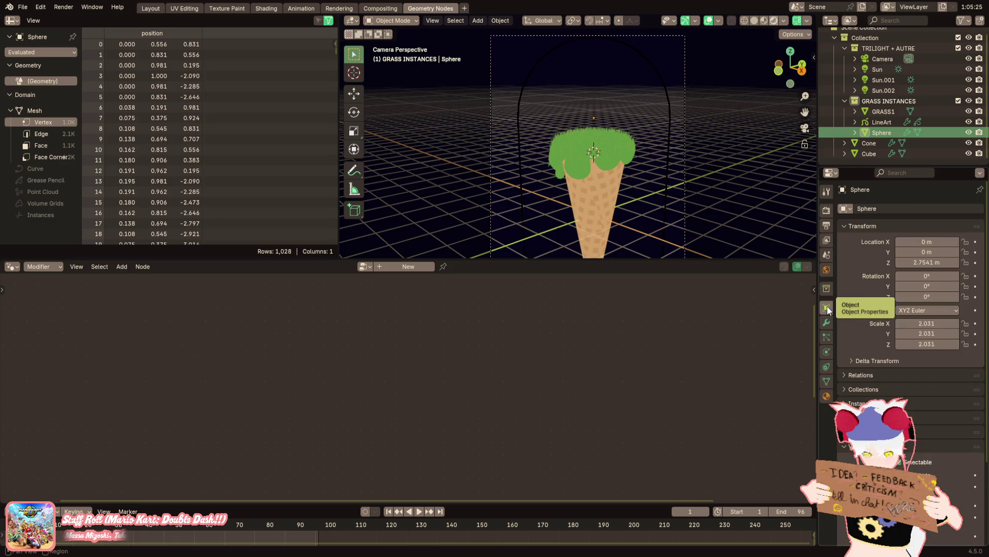
left_click(667, 143)
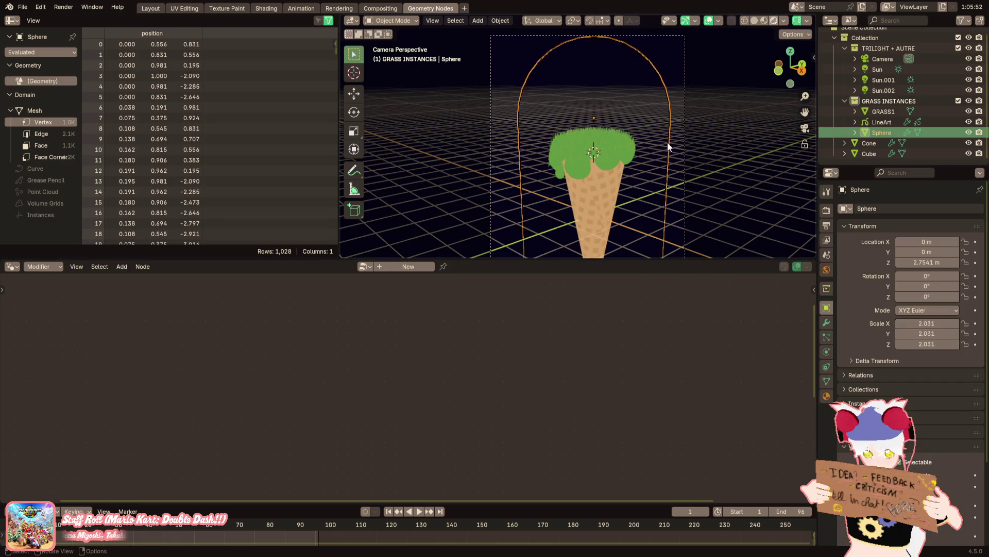
left_click(827, 393)
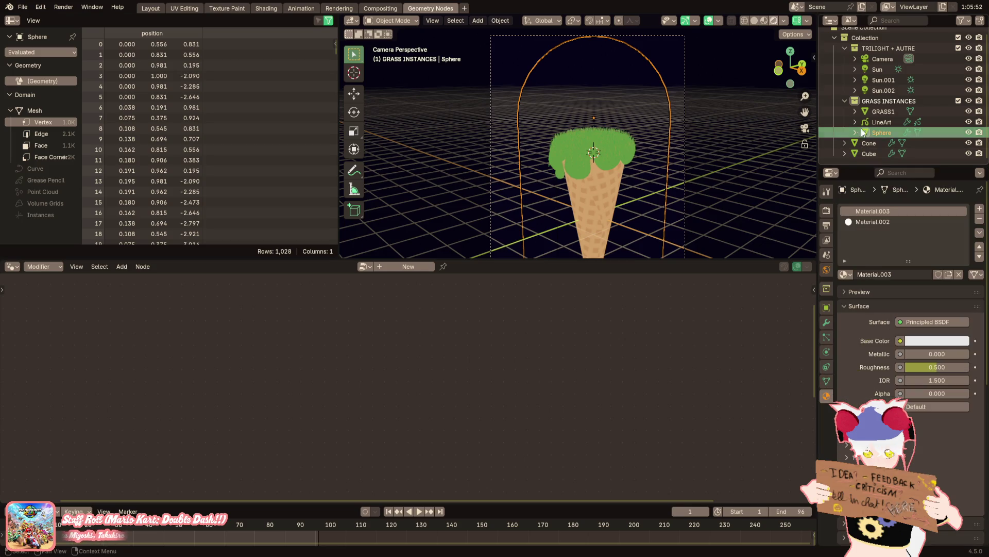
Select the LineArt object and bring up its Black stroke material
left_click(877, 122)
left_click(826, 394)
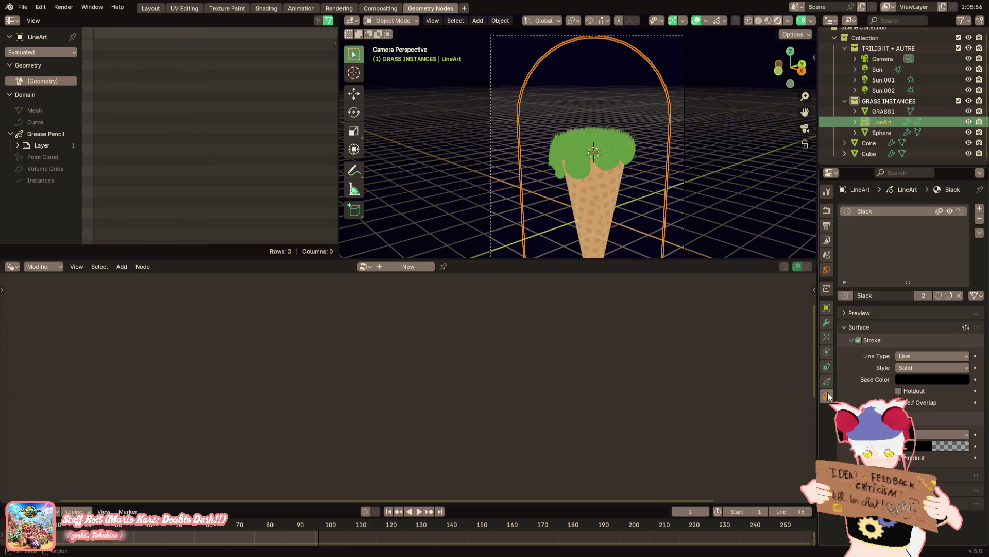
Set the LineArt stroke Base Color to white
left_click(919, 378)
left_click_drag(959, 287, 959, 207)
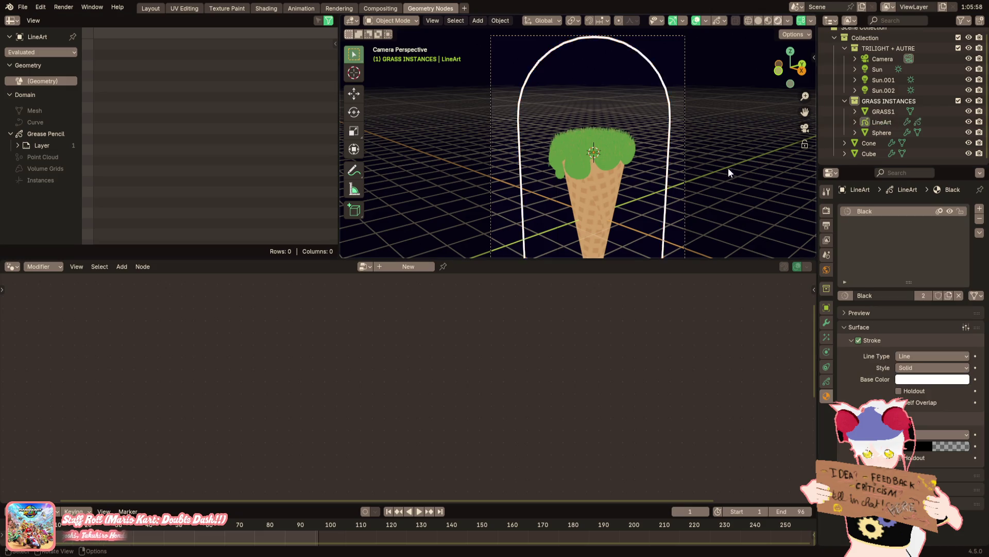
middle_click_drag(729, 165, 715, 134)
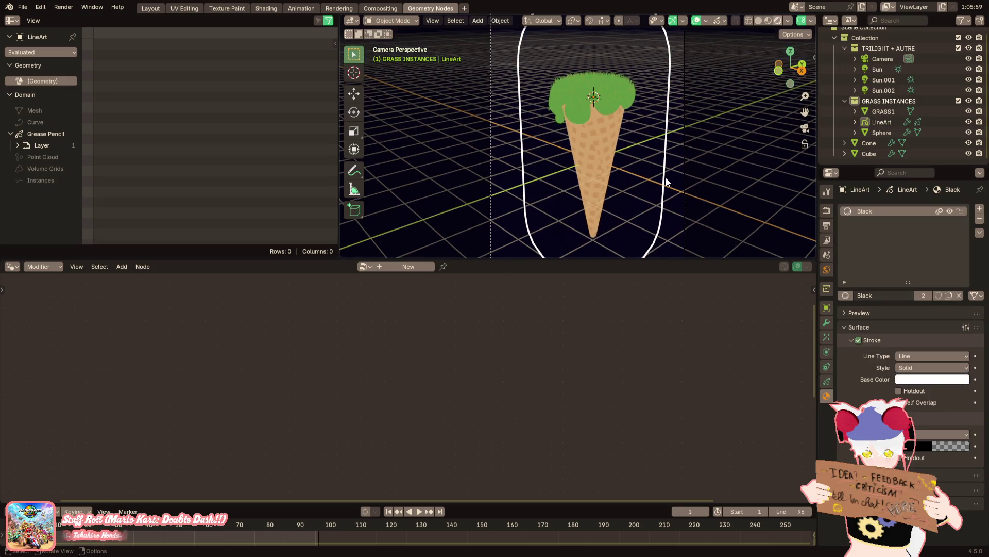
scroll(666, 177, "down", 2)
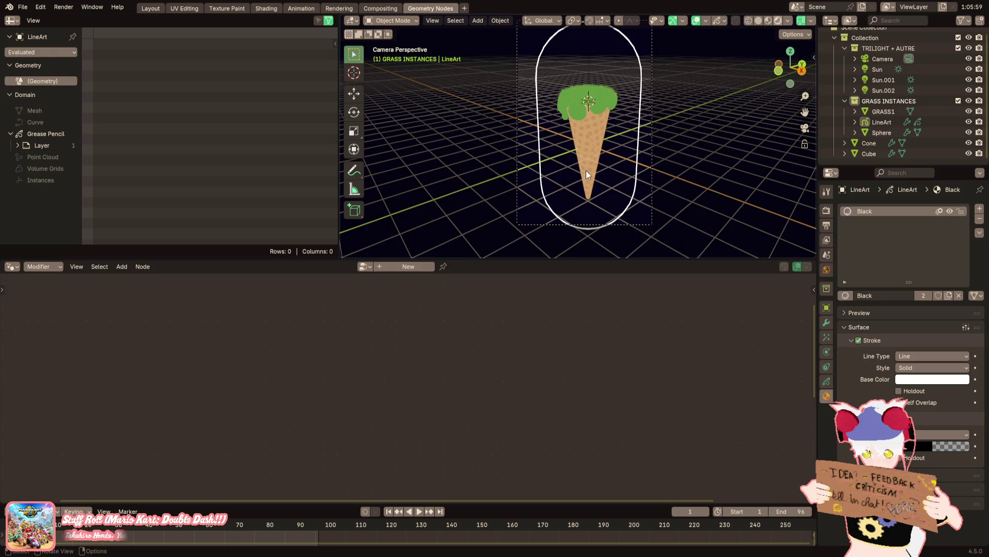
Remove the Black material slot and delete the LineArt object
left_click(635, 167)
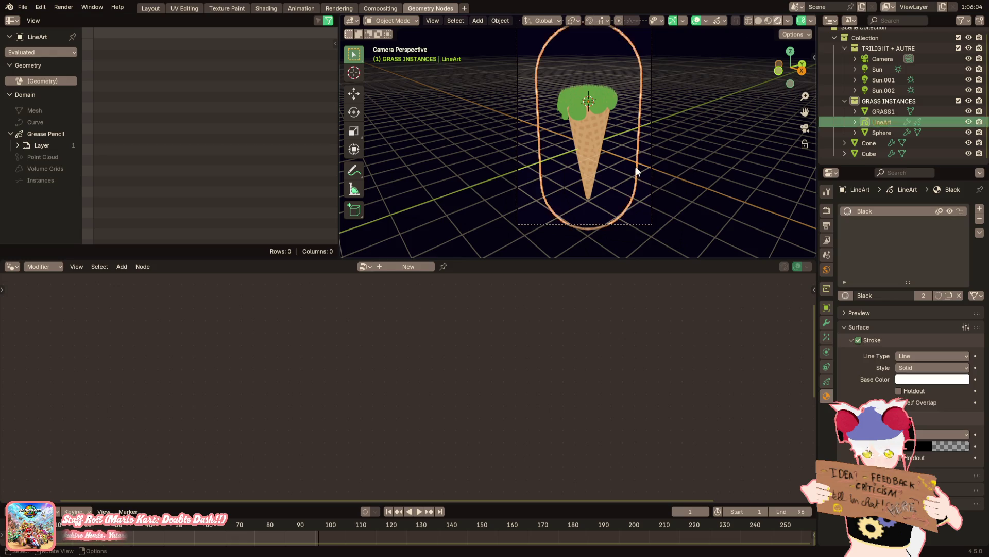
left_click(981, 222)
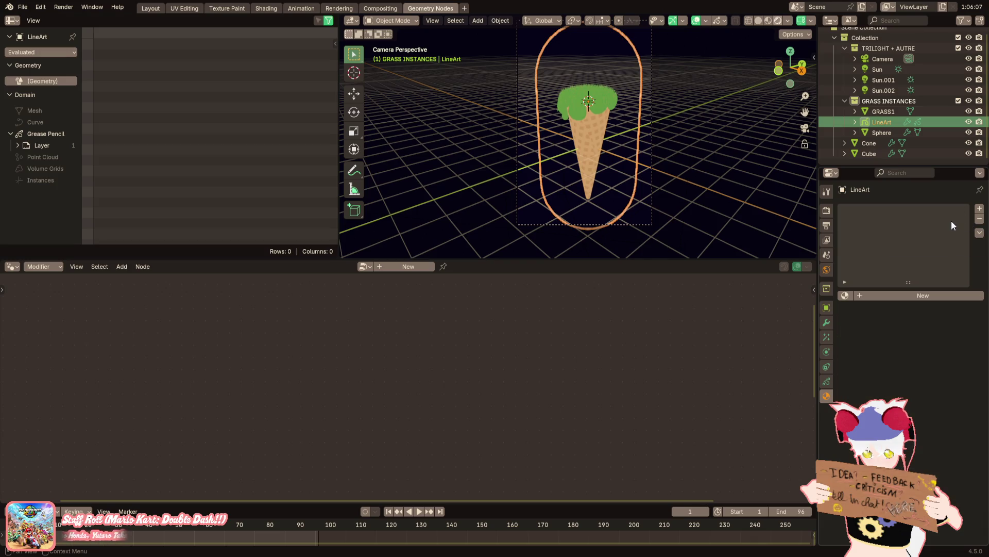
key("Delete")
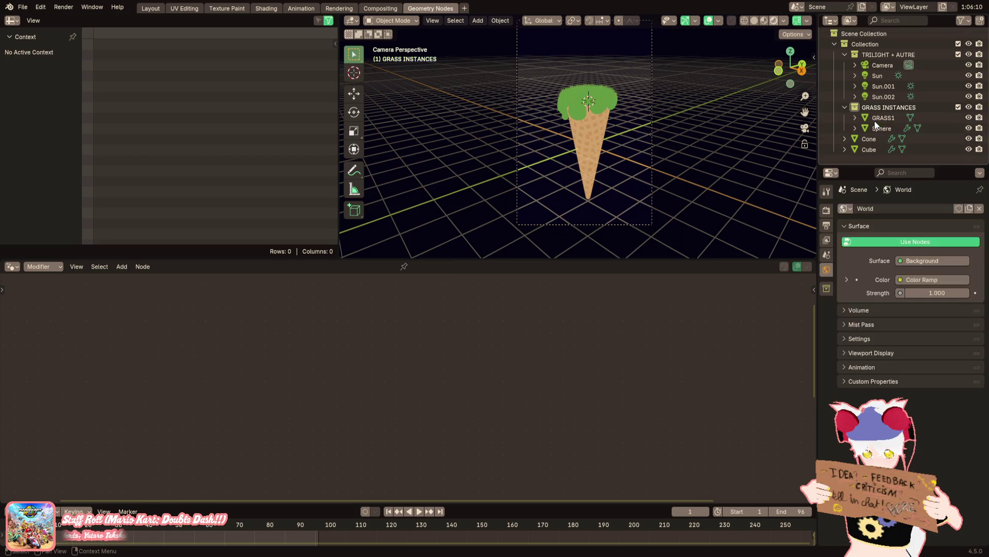
Make the dome Sphere visible, keep Flip Normals on its Solidify modifier and thicken the shell
left_click(622, 156)
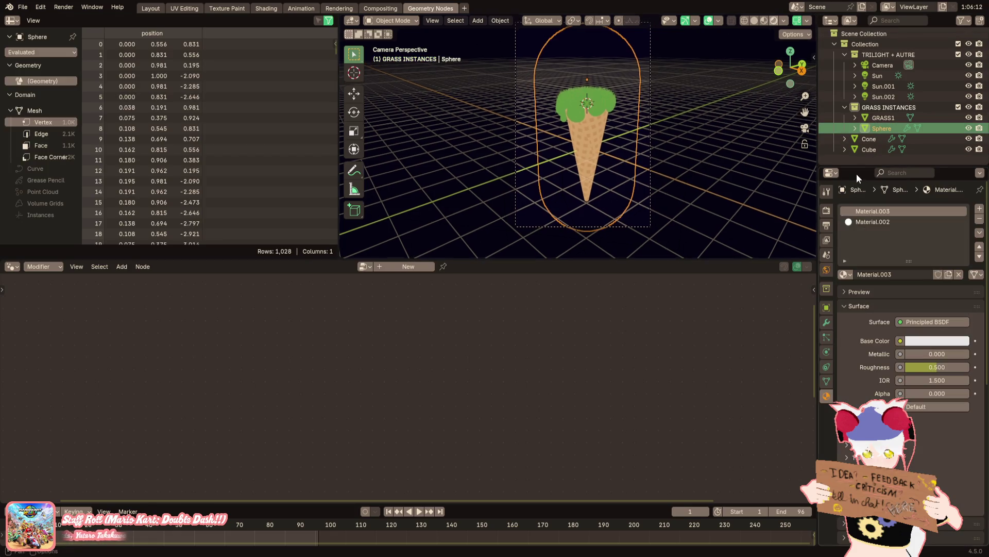
left_click(827, 380)
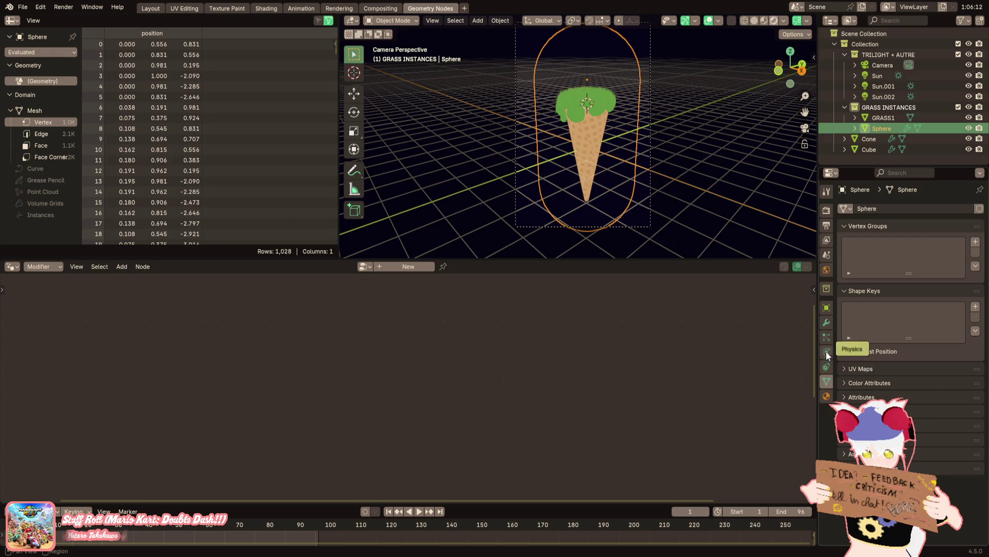
left_click(828, 324)
left_click(829, 354)
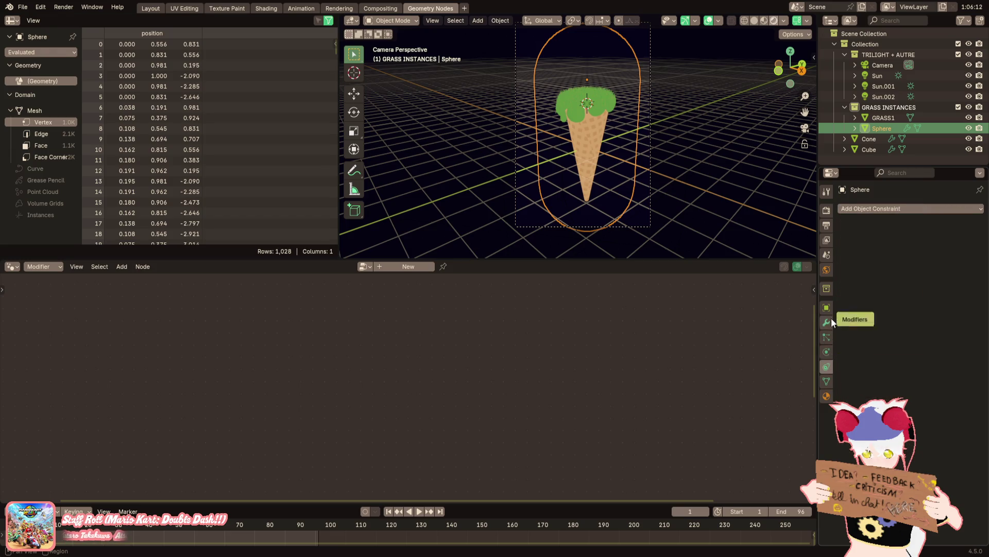
left_click(826, 307)
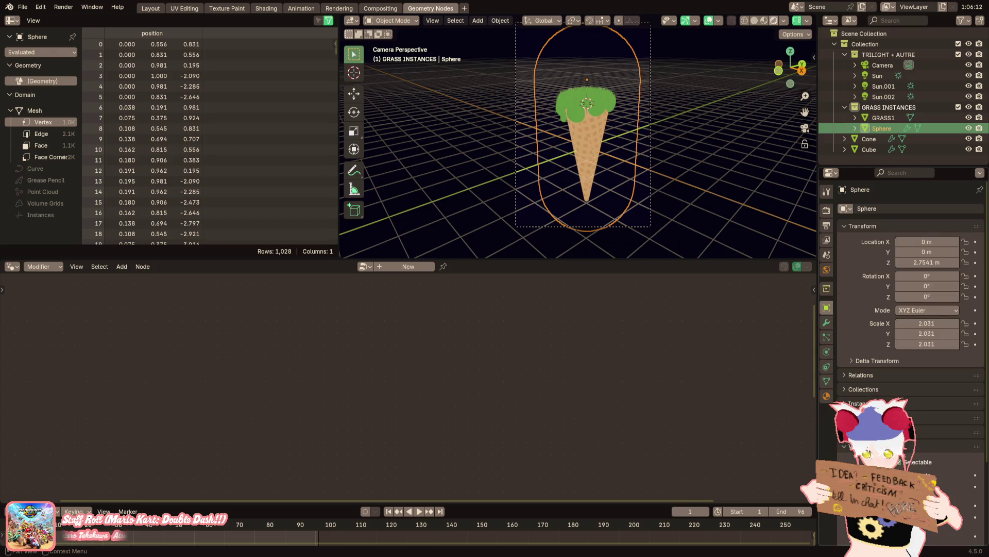
left_click(825, 394)
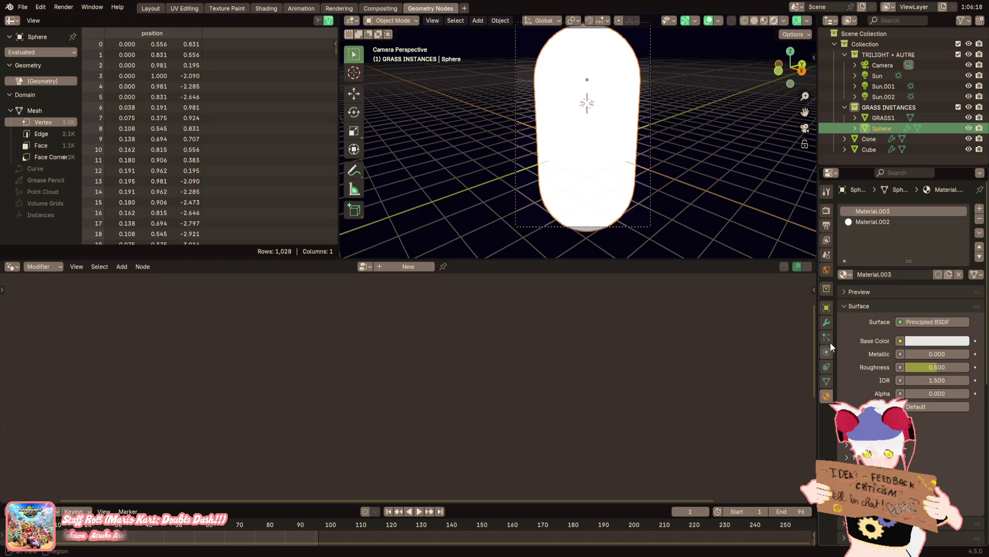
left_click(827, 323)
left_click(937, 361)
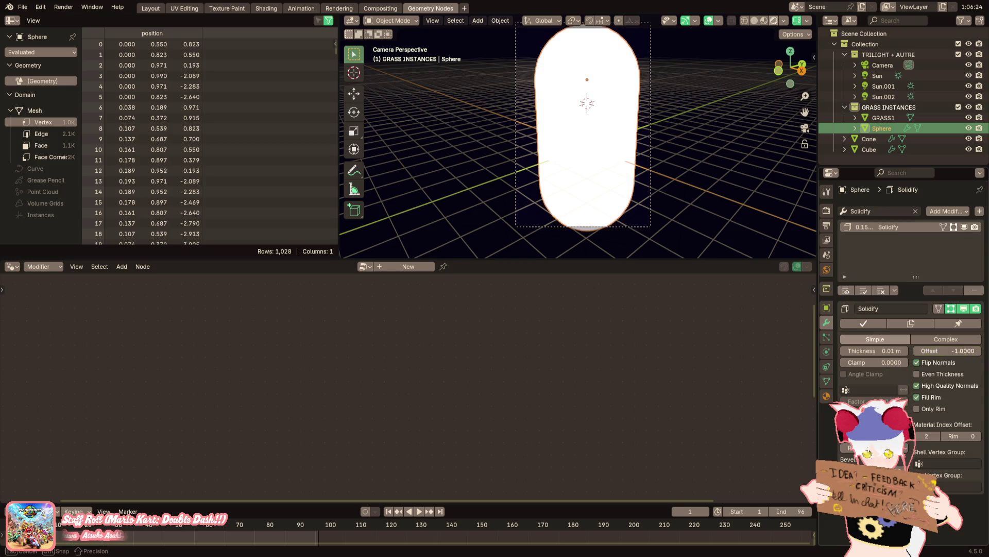
left_click(935, 363)
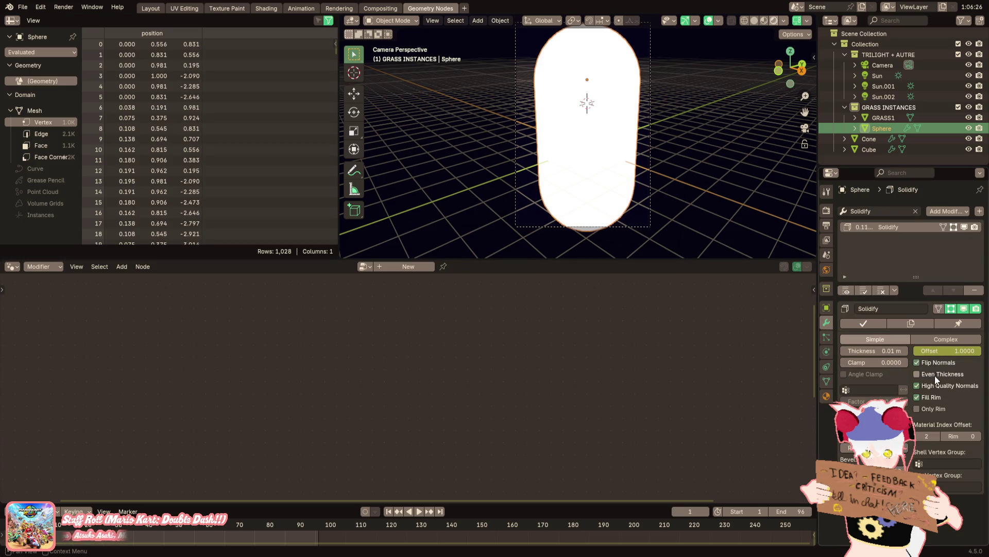
mouse_move(874, 350)
left_mouse_down()
mouse_move(928, 350)
mouse_move(897, 351)
left_mouse_up()
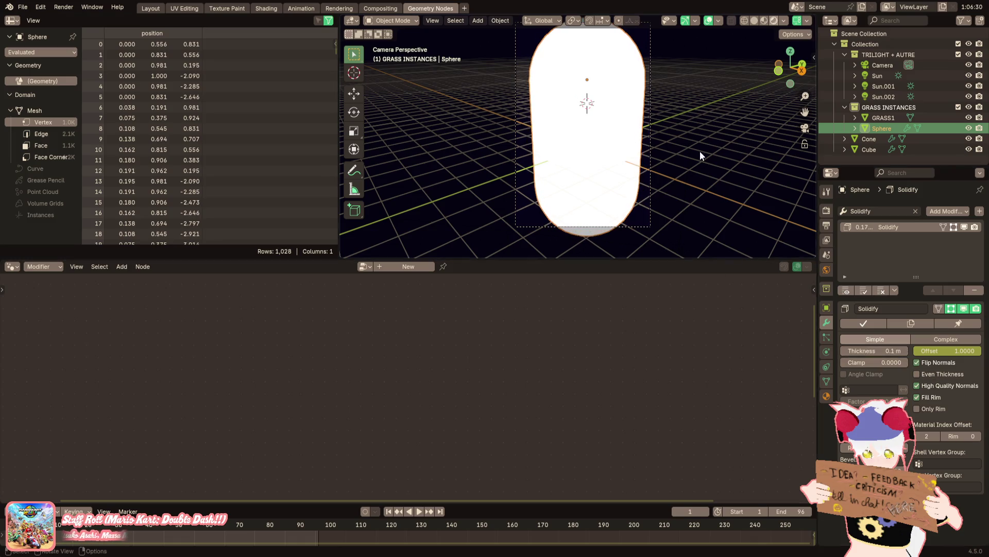
Enlarge the capsule dome, apply its scale and set the Solidify thickness to 0.2 m
key("s")
left_click(698, 128)
scroll(682, 160, "up", 2)
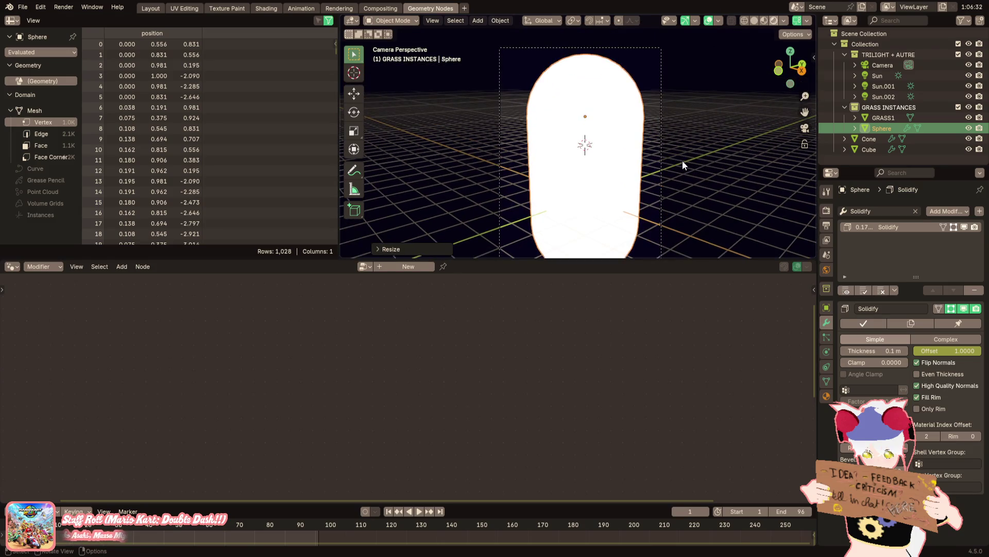
key("ctrl+a")
left_click(727, 168)
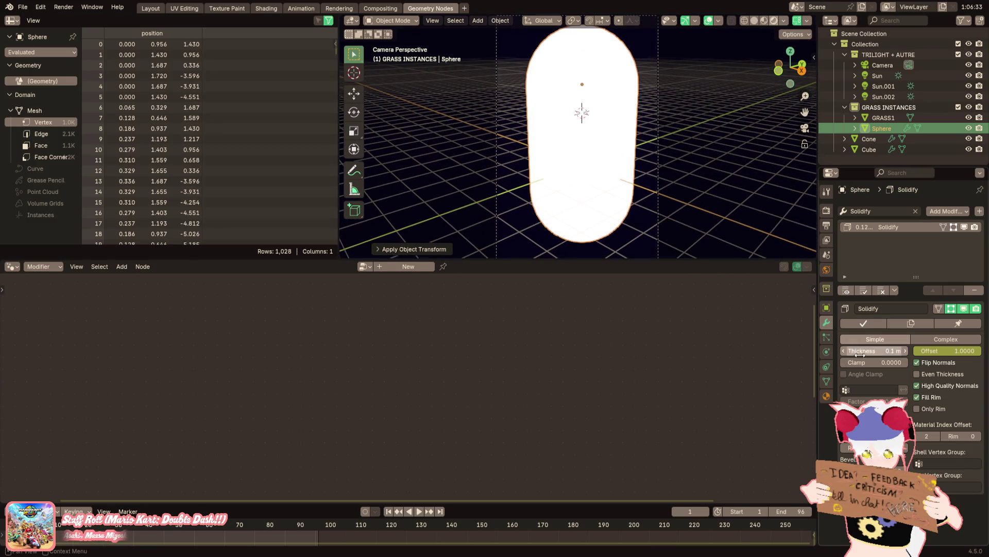
left_click_drag(874, 350, 893, 350)
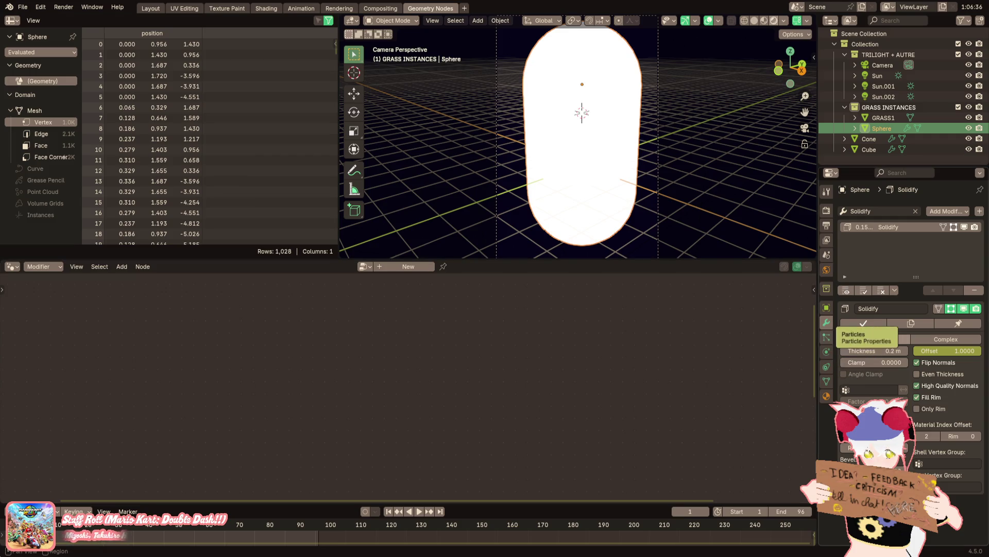
Bring up the dome's Material.002 emission material
left_click(827, 393)
left_click(879, 222)
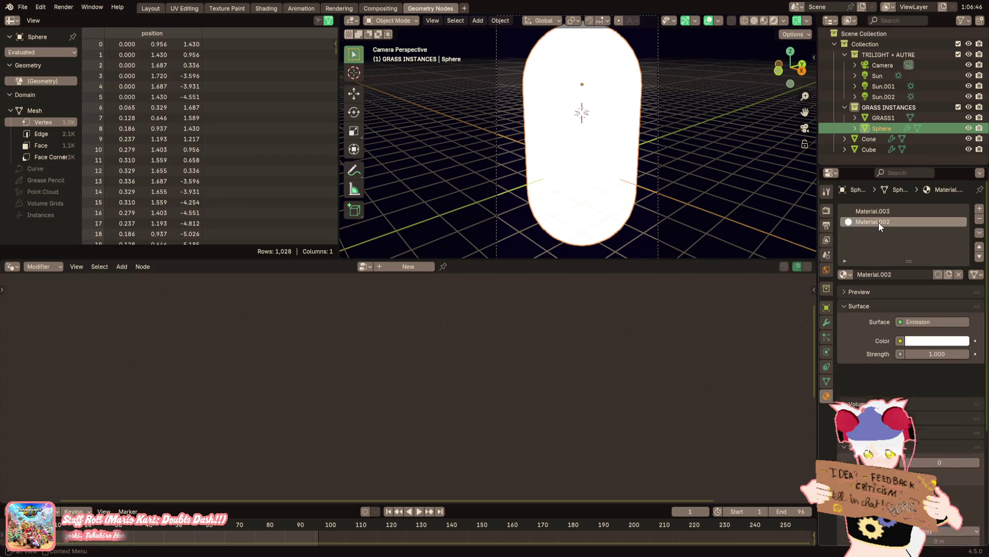
scroll(919, 360, "down", 2)
scroll(918, 359, "down", 2)
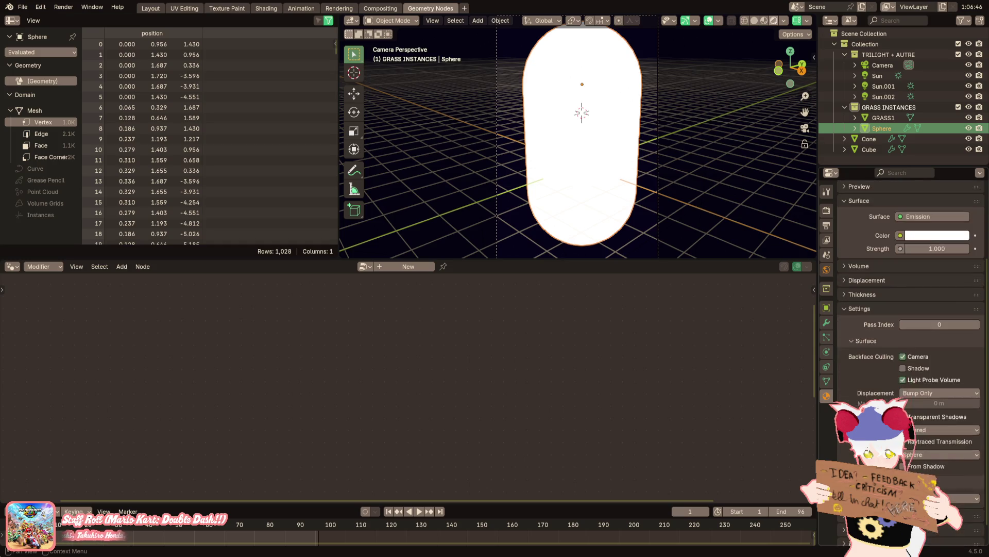
Enable camera and shadow backface culling with Dithered render method, then return to the Solidify modifier
left_click(916, 357)
scroll(901, 383, "up", 4)
scroll(887, 228, "down", 4)
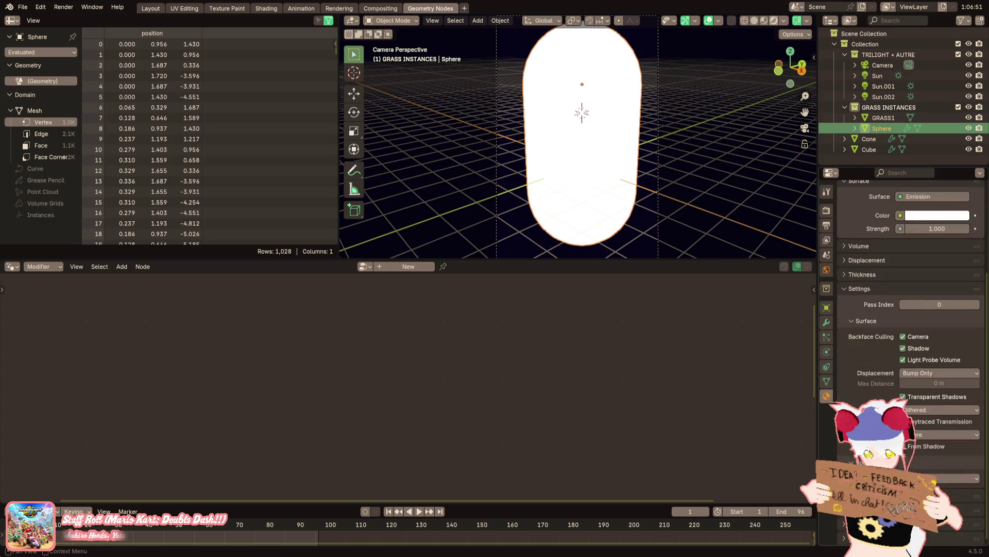
left_click(923, 411)
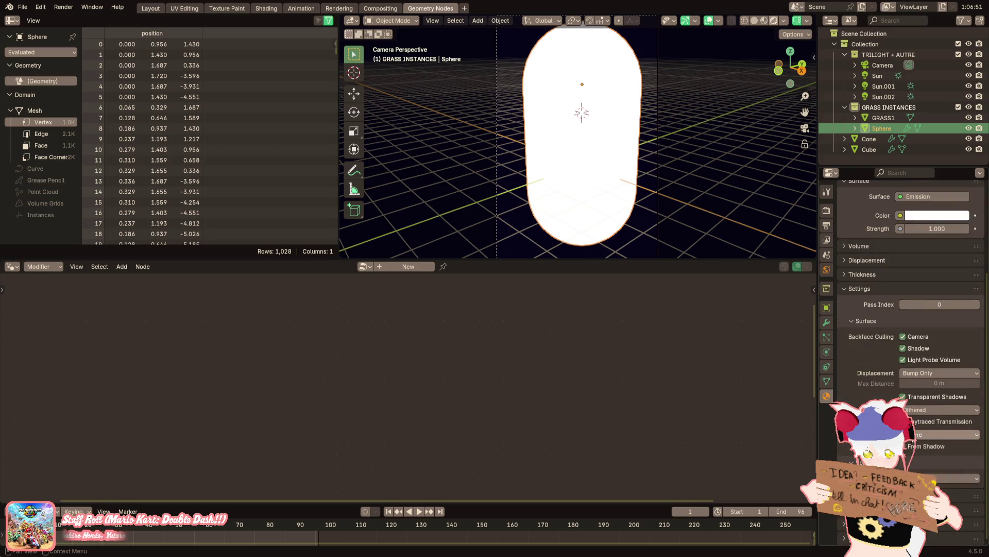
left_click(920, 410)
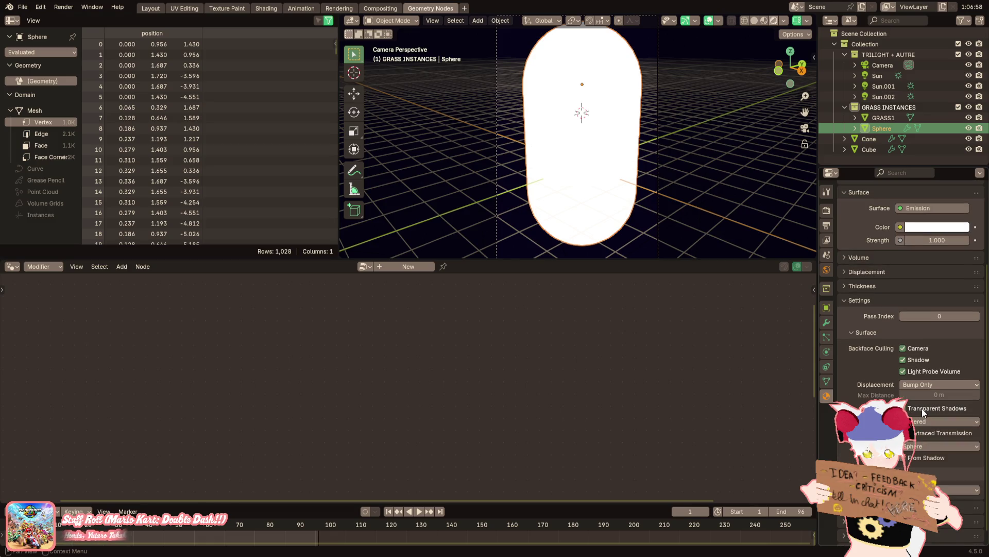
scroll(920, 422, "down", 1)
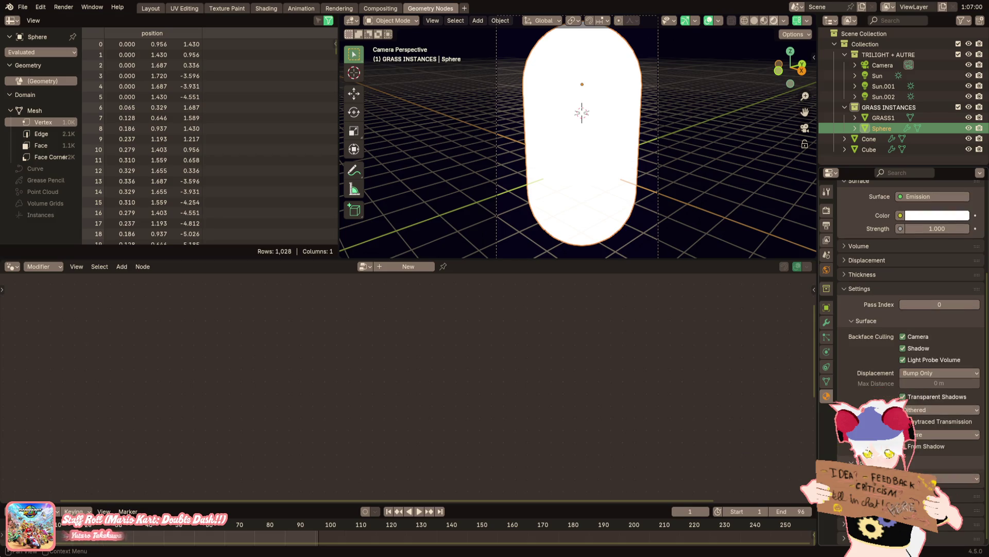
scroll(904, 348, "up", 5)
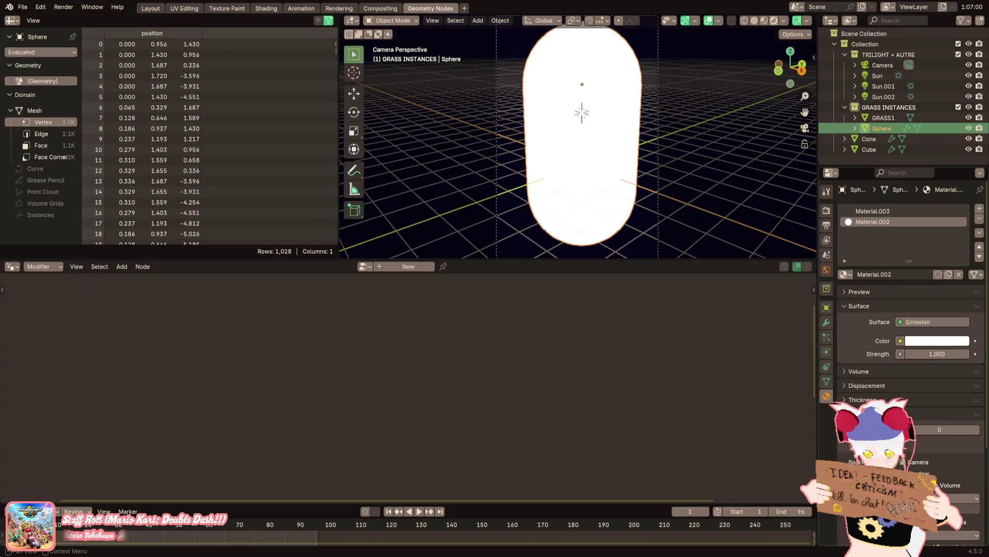
left_click(870, 303)
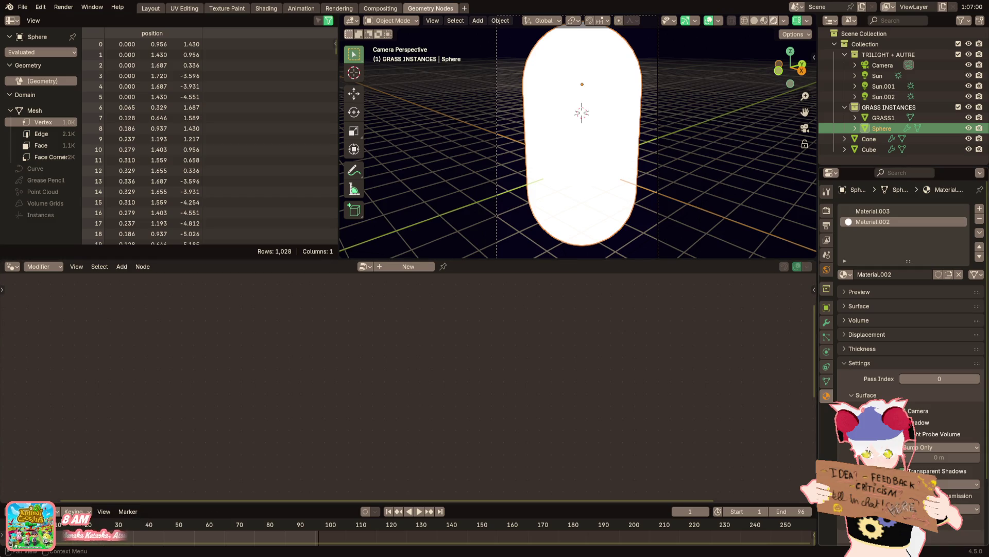
left_click(64, 7)
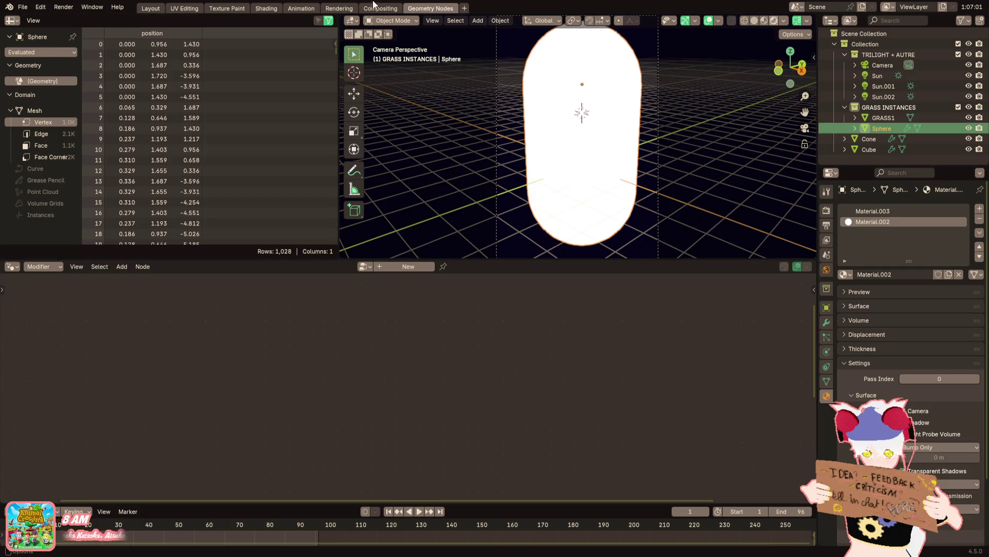
left_click(826, 322)
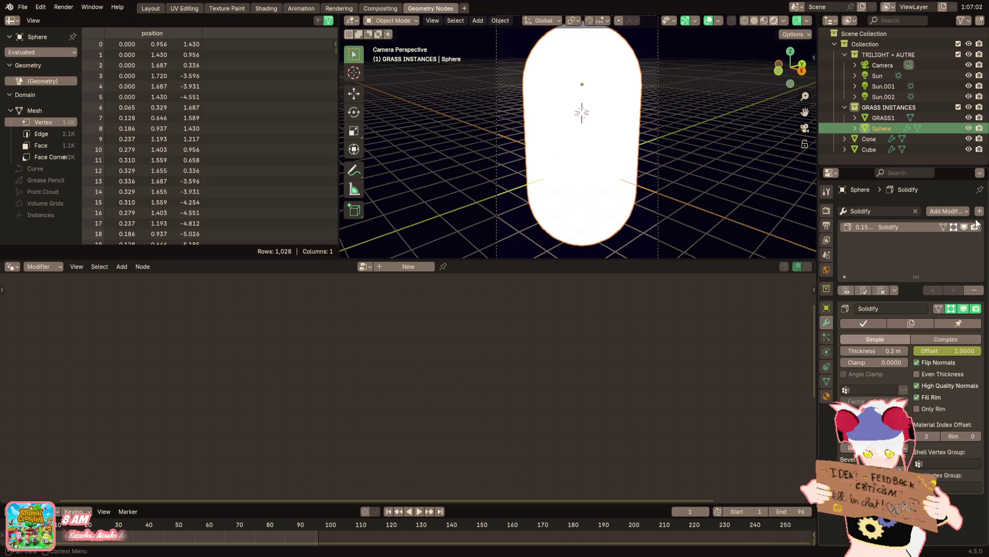
Flip all of the dome's face normals in Edit Mode so the cone shows through
key("Tab")
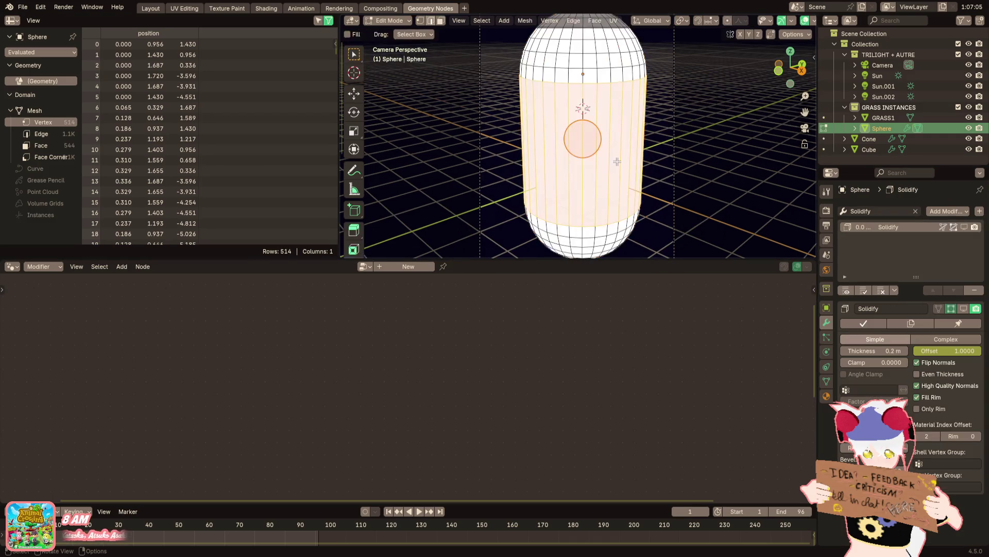
key("a")
key("alt+n")
left_click(609, 152)
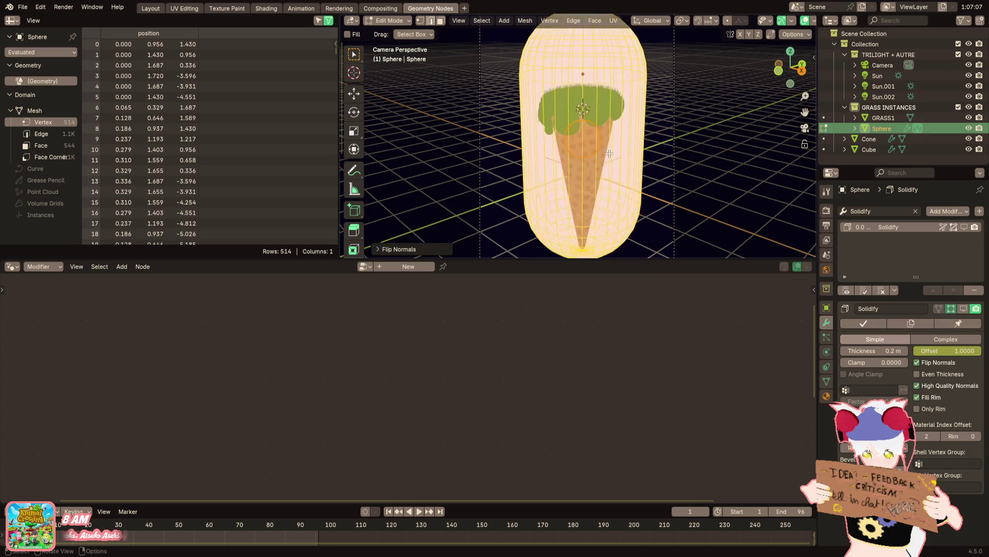
key("Tab")
Orbit to face the ice cream and select the grass scoop Cube
mouse_move(610, 153)
middle_mouse_down()
mouse_move(642, 162)
mouse_move(628, 181)
mouse_move(677, 180)
middle_mouse_up()
scroll(642, 163, "up", 2)
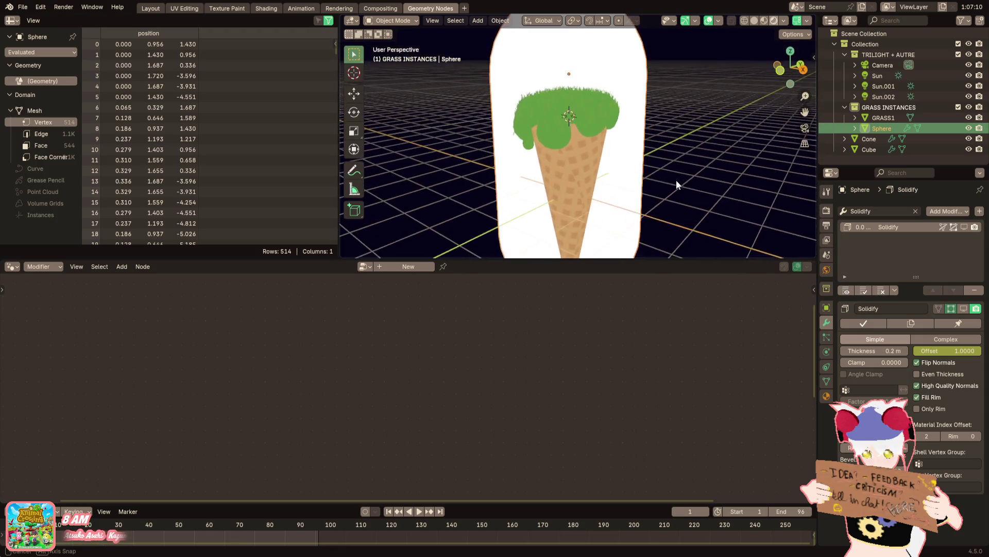
scroll(647, 180, "down", 2)
scroll(648, 177, "up", 1)
scroll(651, 164, "up", 2)
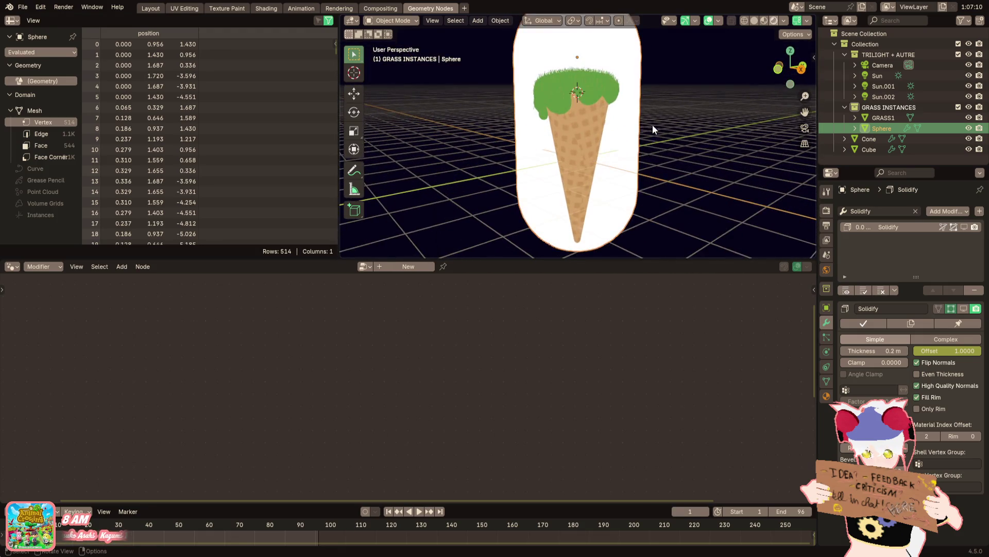
scroll(653, 130, "up", 2)
middle_click_drag(653, 129, 619, 171)
left_click(586, 165)
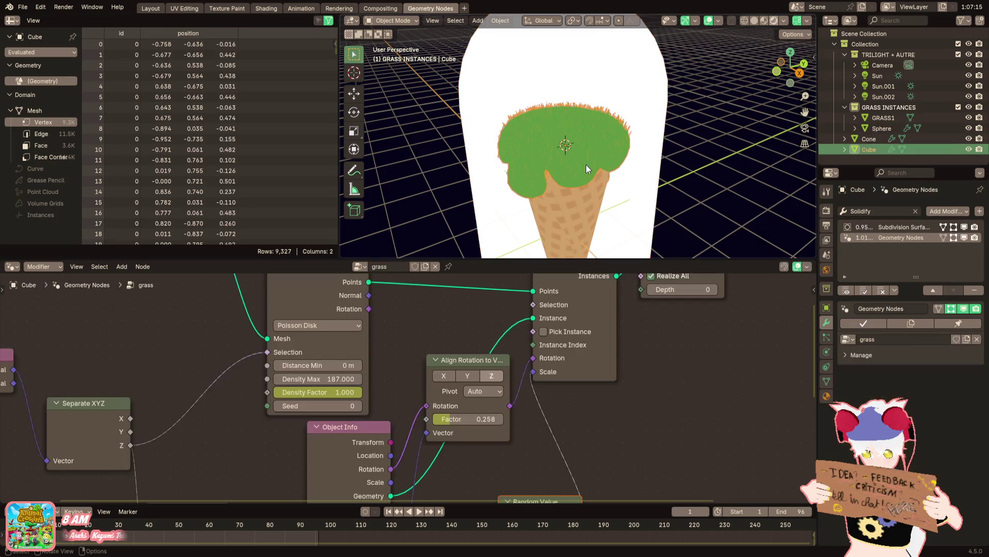
Deepen the grass scoop ramp's left stop to a richer green, then select the Cone for its material
left_click(827, 397)
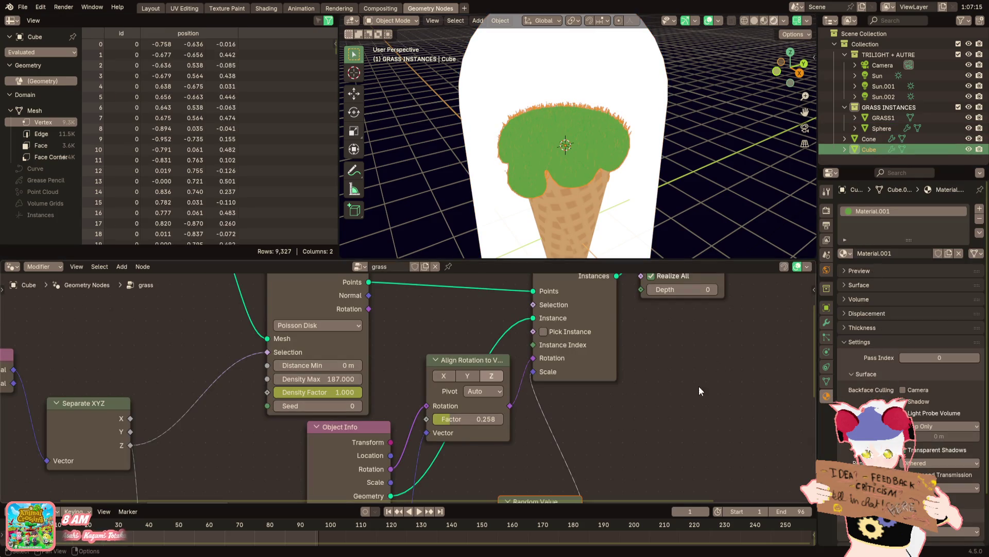
left_click(52, 267)
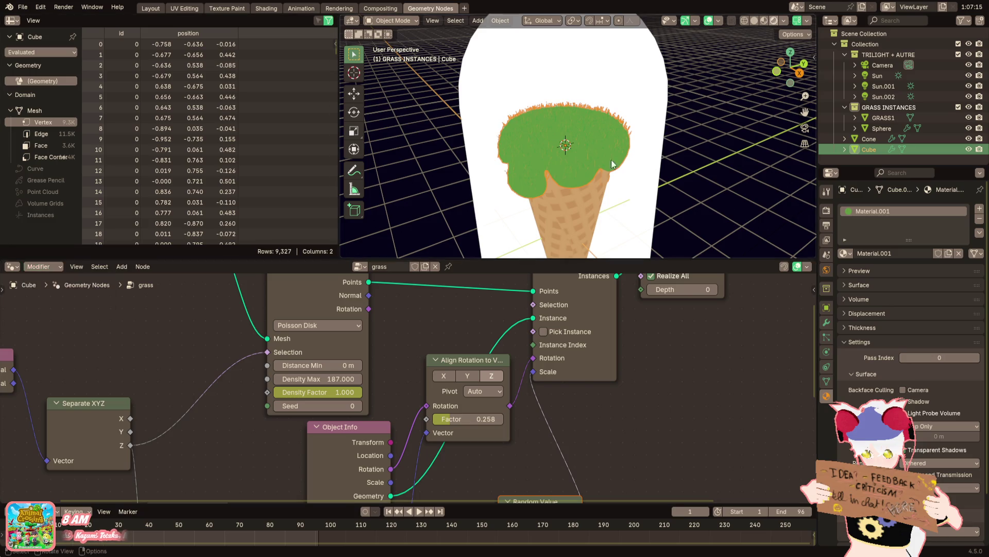
left_click(266, 9)
left_click(536, 439)
left_click(555, 501)
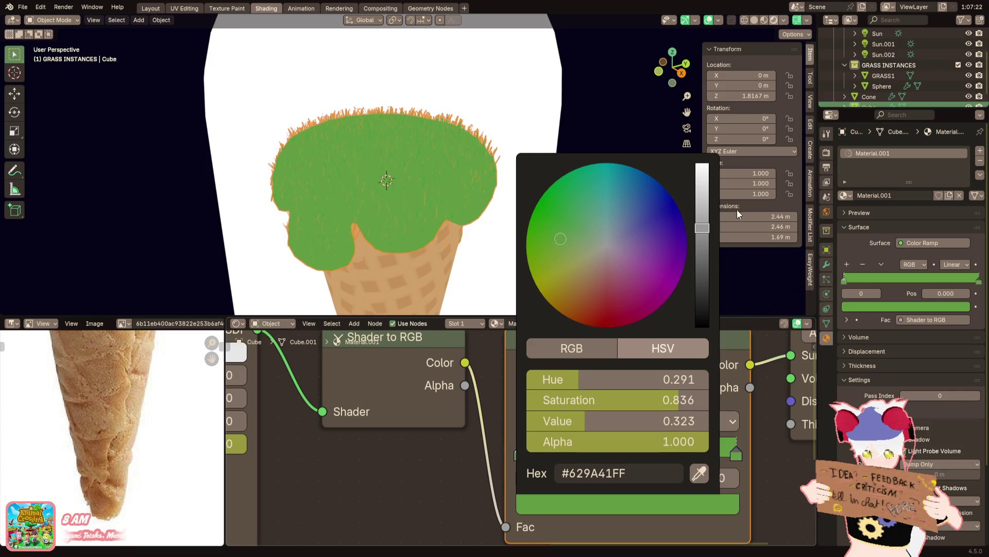
left_click_drag(702, 227, 702, 164)
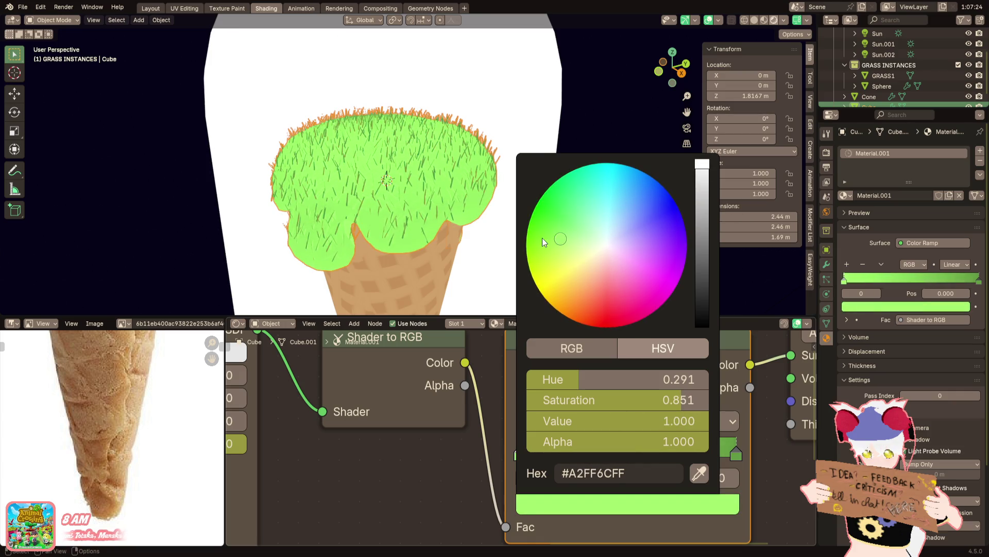
scroll(542, 237, "down", 5)
left_click_drag(543, 237, 546, 242)
scroll(356, 217, "down", 3)
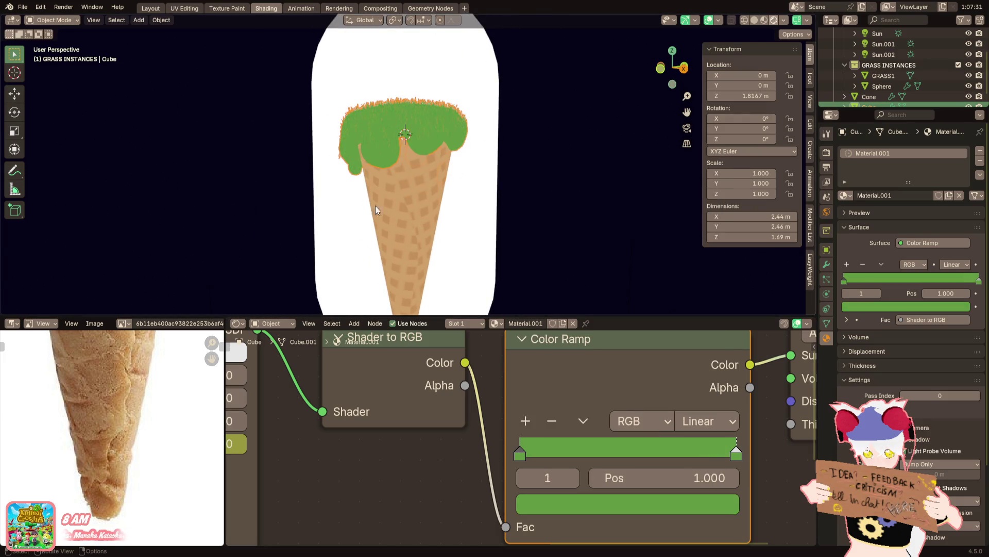
left_click(370, 205)
left_click(412, 217)
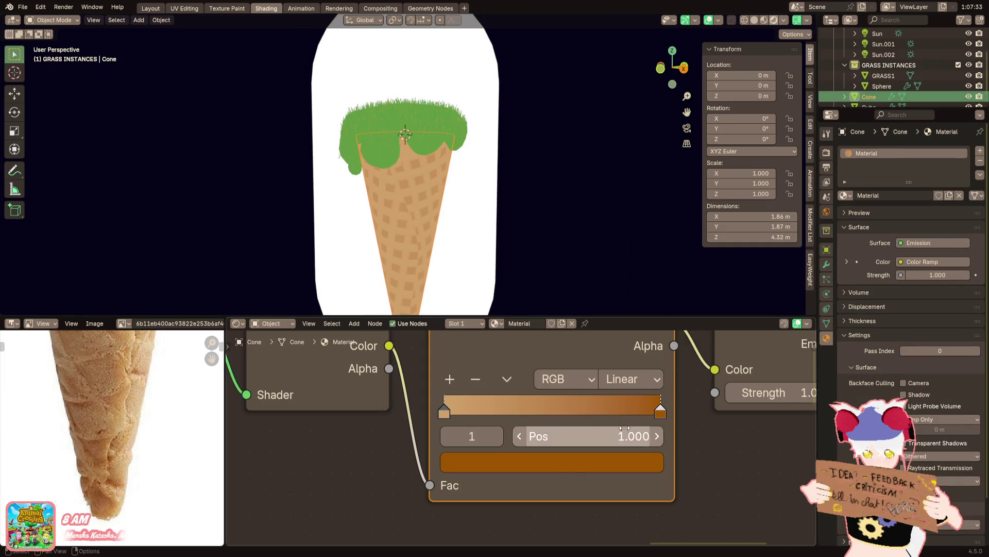
Try a brighter, more saturated yellow on the cone's colour ramp, then undo it
left_click(618, 463)
mouse_move(567, 375)
left_mouse_down()
mouse_move(634, 376)
mouse_move(614, 378)
mouse_move(604, 358)
mouse_move(634, 358)
mouse_move(633, 379)
left_mouse_up()
left_click(447, 409)
left_click(482, 462)
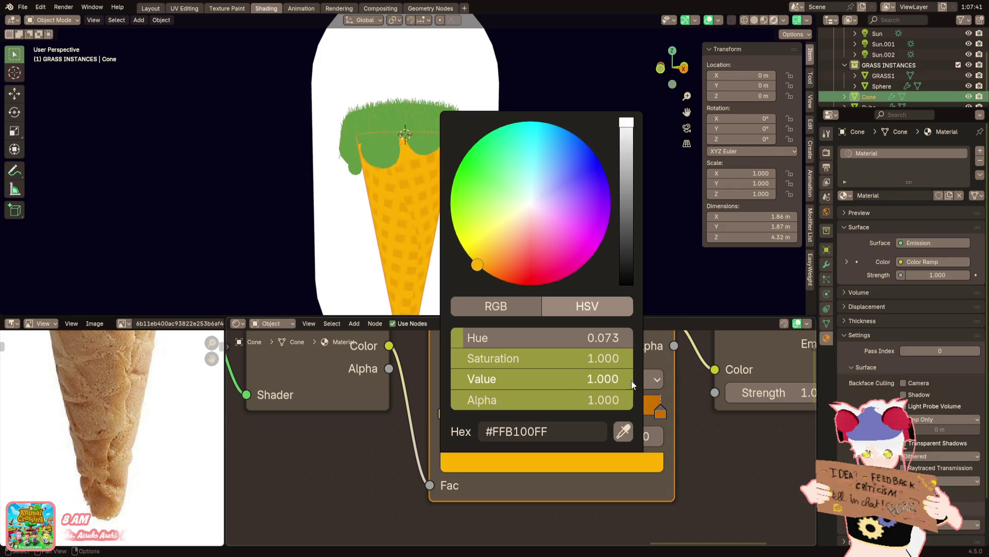
key("ctrl+z")
key("ctrl+z")
key("ctrl+z")
key("ctrl+z")
Try a fully saturated orange on the cone ramp's tan left stop, then undo it
left_click(495, 462)
left_click(444, 410)
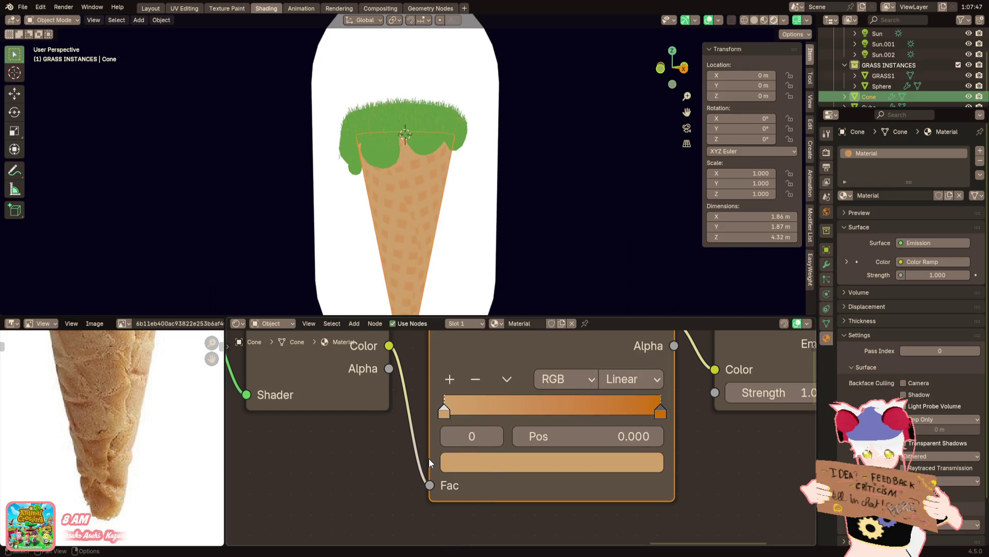
left_click(491, 462)
left_click_drag(565, 362, 606, 392)
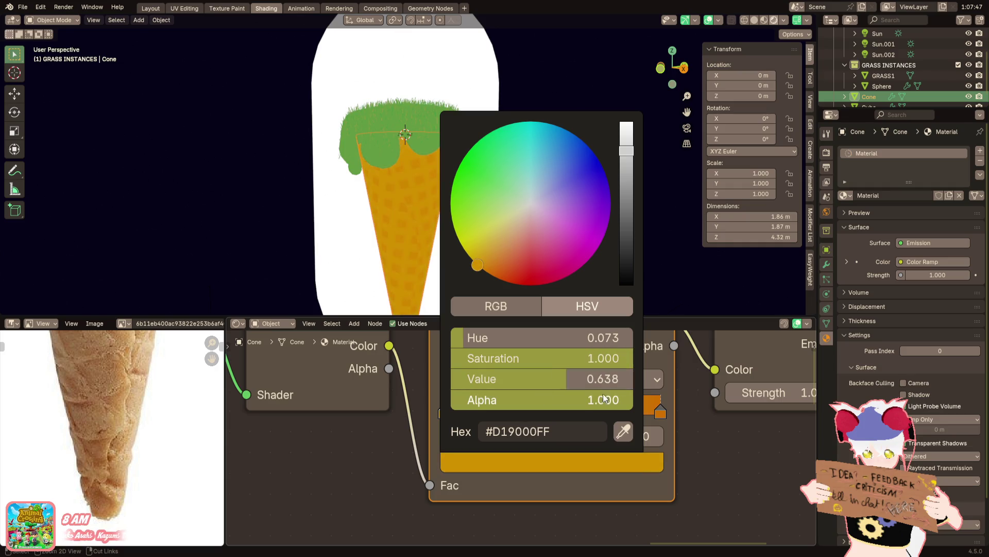
key("ctrl+z")
Brighten the tan stop, cancel the value change, then select the white dome and start moving it
left_click(482, 458)
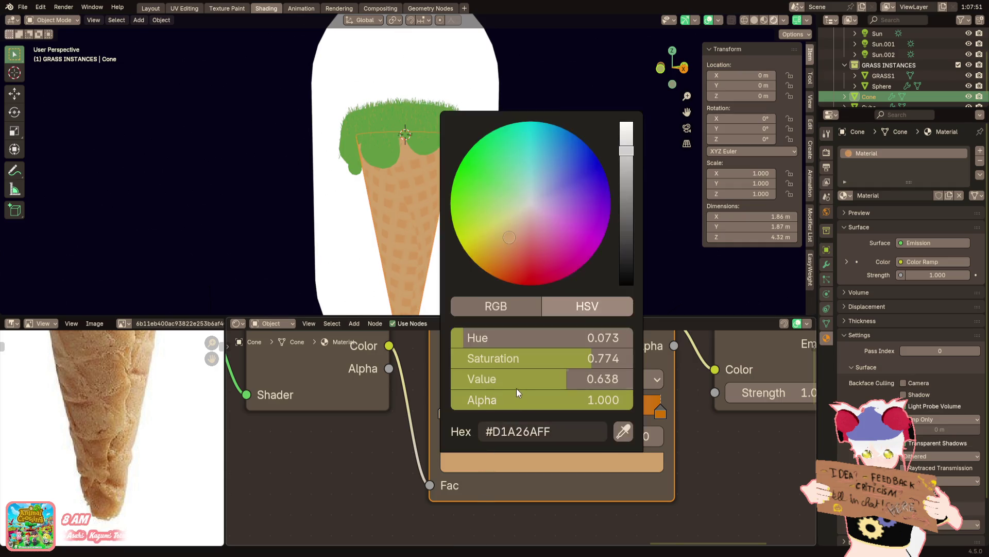
left_click_drag(516, 389, 546, 389)
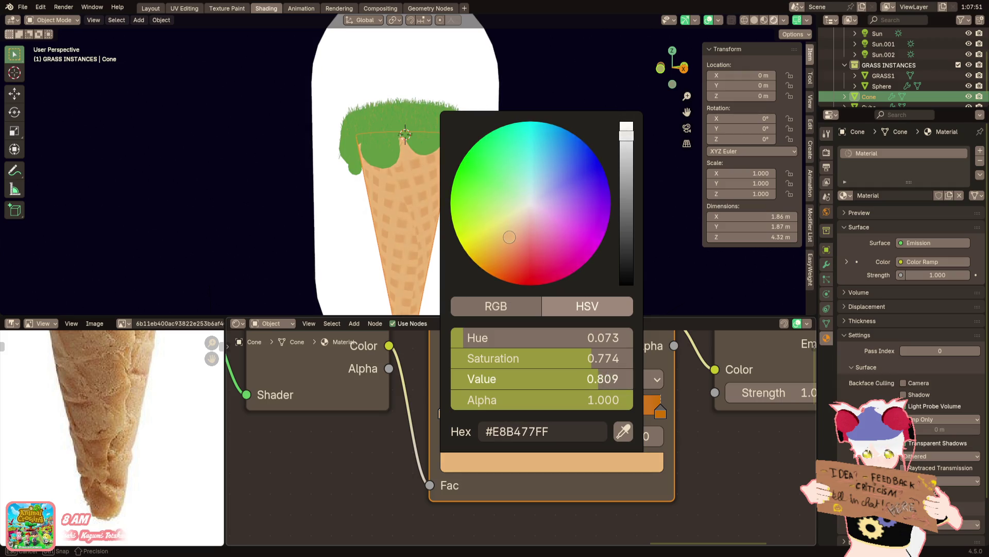
key("Escape")
left_click(539, 461)
key("Escape")
left_click(472, 237)
key("g")
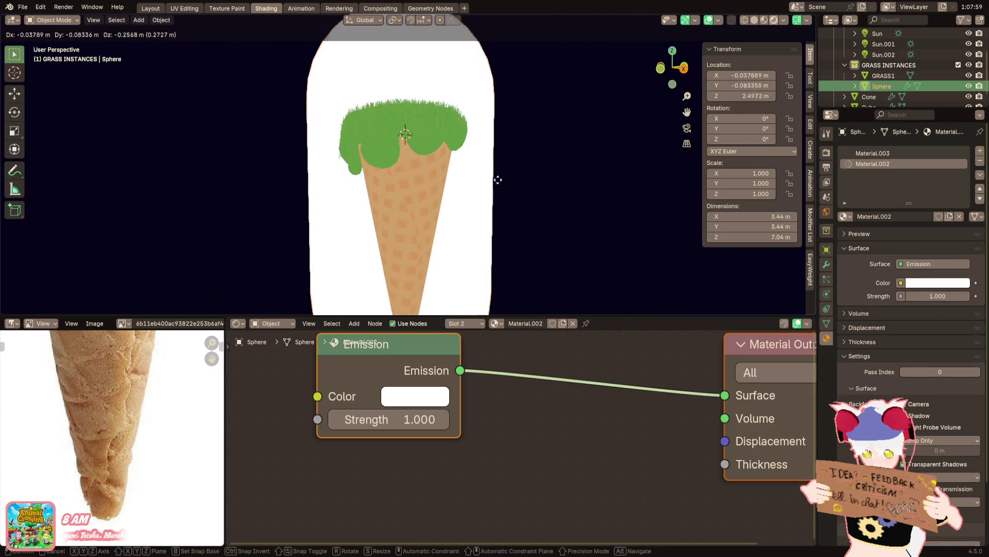
Abandon the dome move, orbit to look down on the cone and select the white dome
left_click(482, 267)
key("ctrl+z")
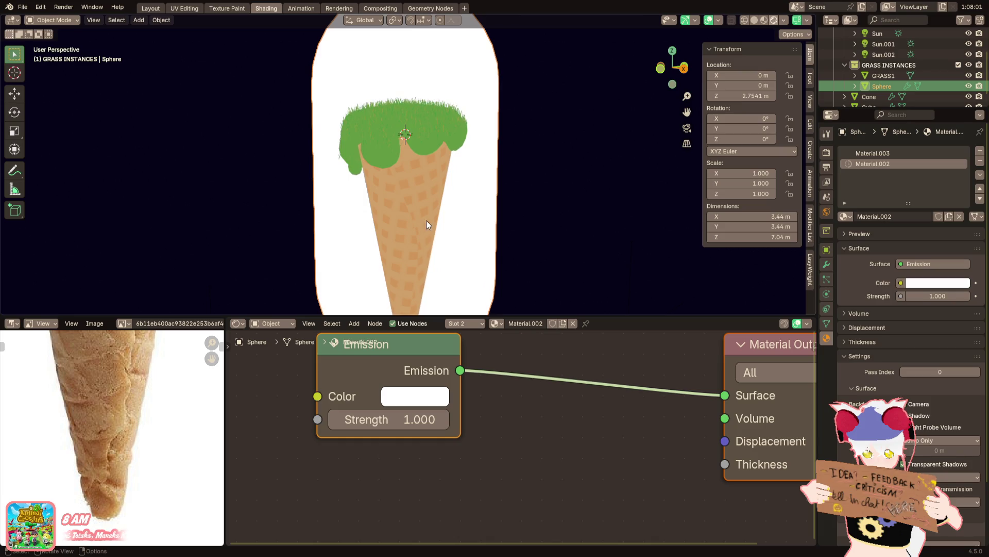
left_click(426, 220)
middle_click_drag(427, 220, 438, 232)
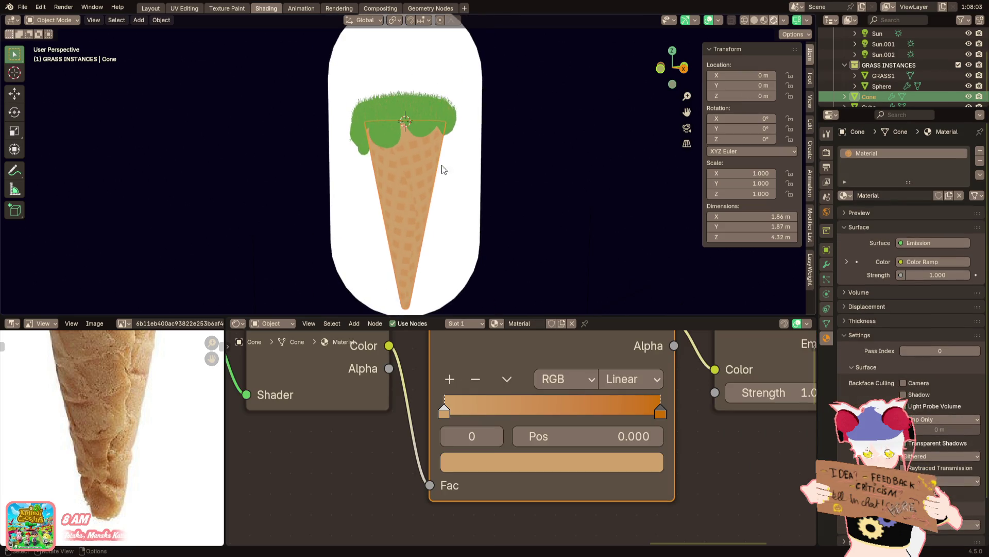
middle_click_drag(438, 232, 483, 222)
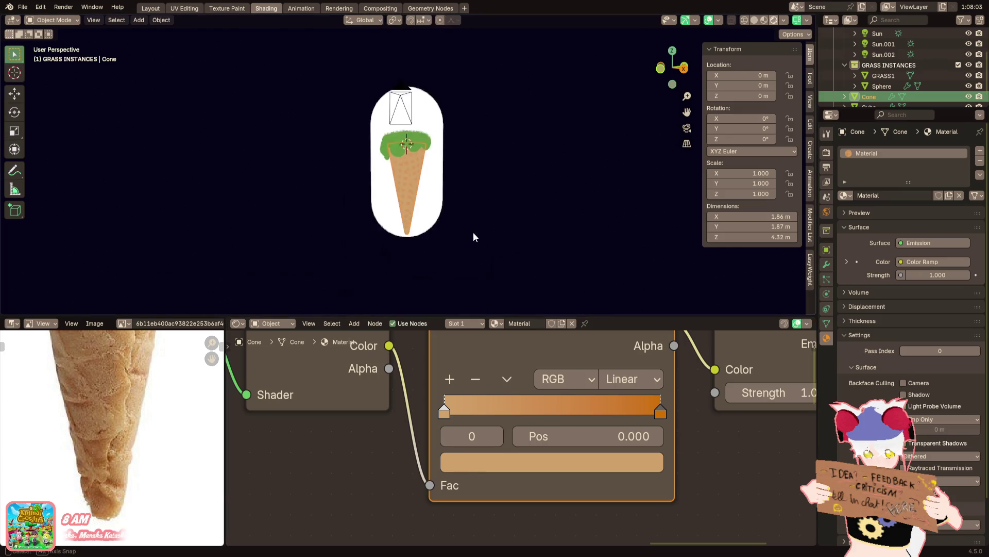
scroll(511, 194, "up", 4)
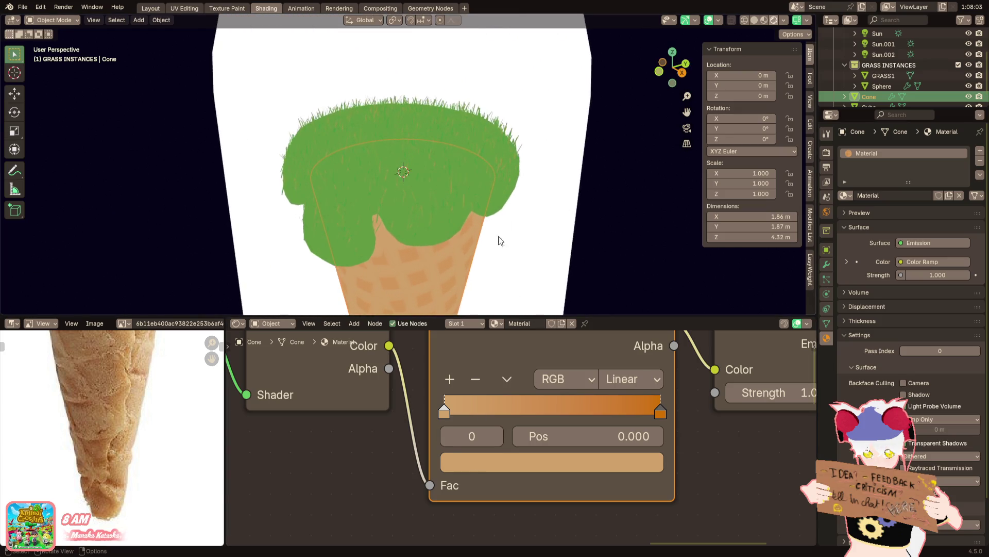
scroll(470, 232, "down", 3)
scroll(475, 213, "down", 2)
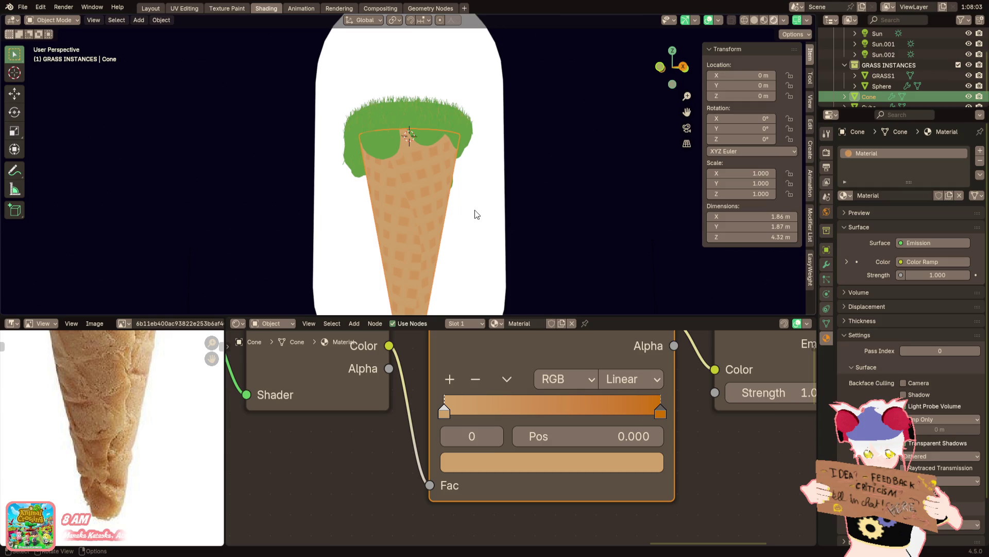
left_click(484, 216)
scroll(484, 209, "down", 4)
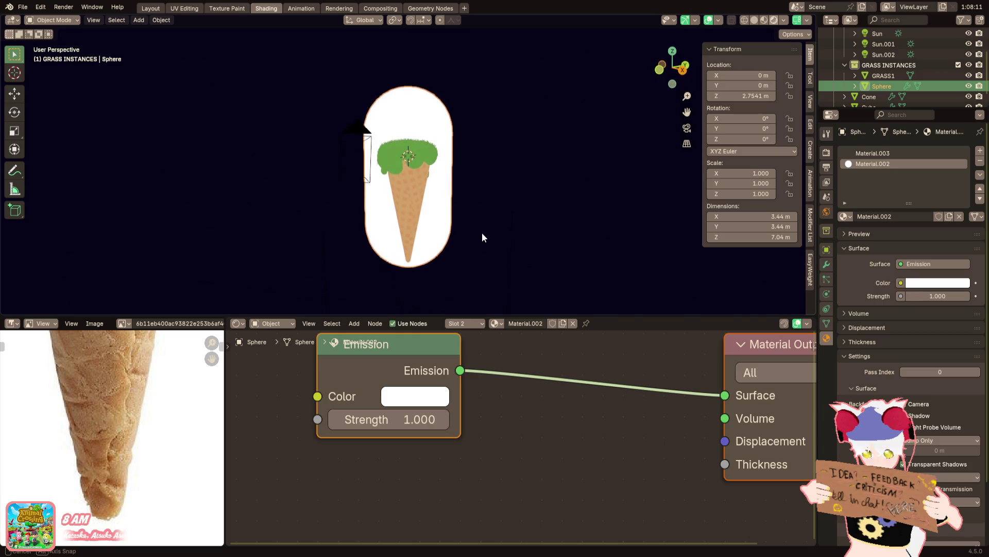
Scale the dome down, raise it along Z and widen it in X/Y only
key("s")
left_click(479, 183)
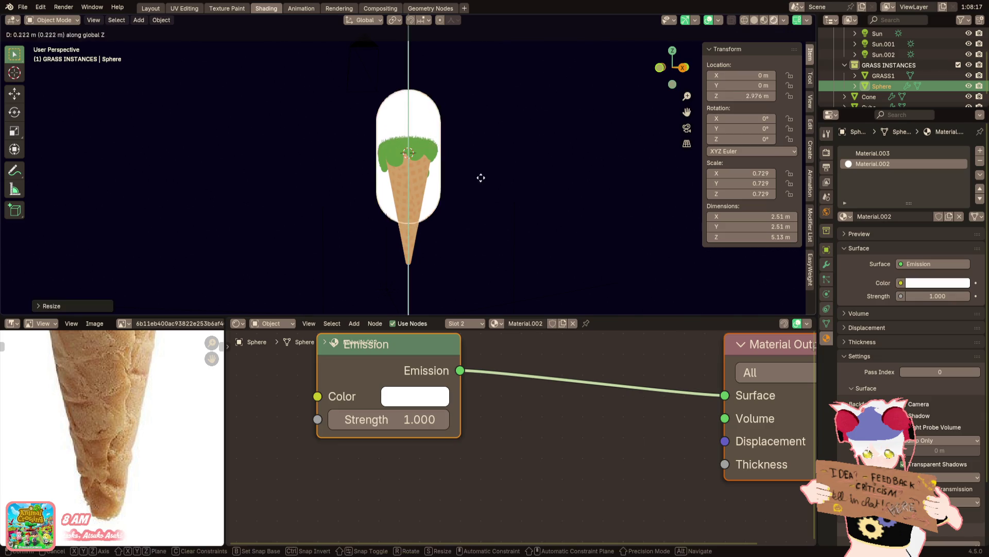
key("g")
key("z")
left_click(487, 146)
scroll(478, 176, "up", 3)
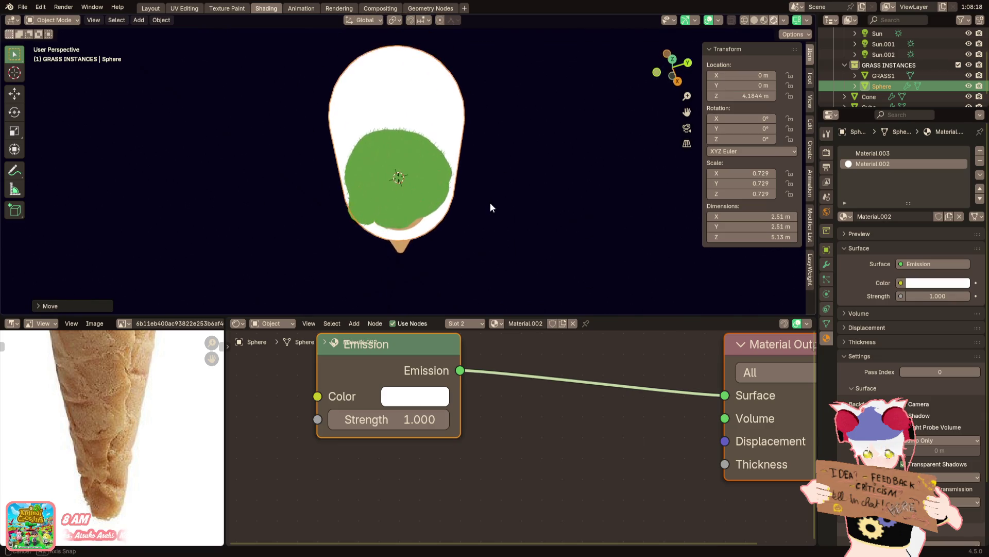
key("s")
key("shift+z")
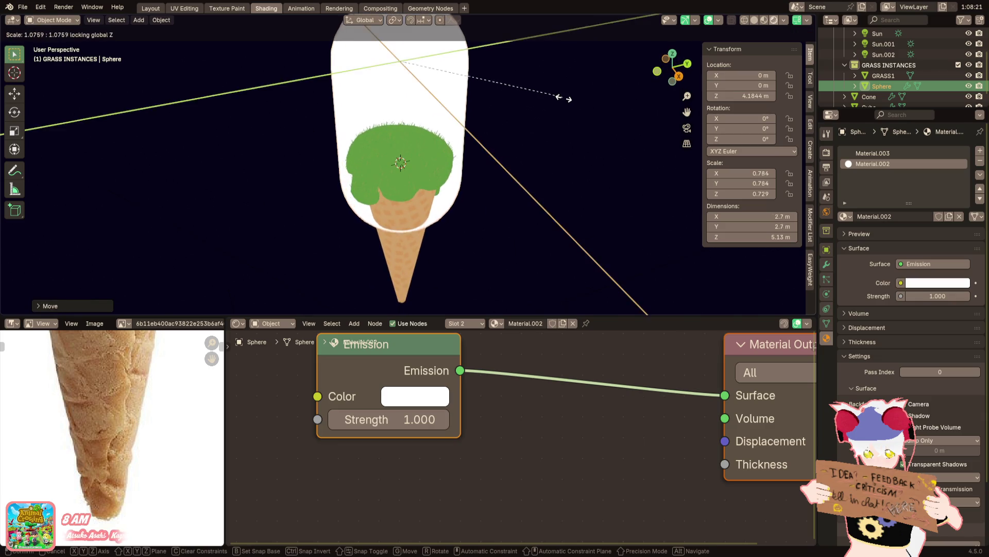
left_click(581, 127)
Flatten the dome along Z and lower it onto the cone as a squat shell
middle_click_drag(561, 109, 516, 107)
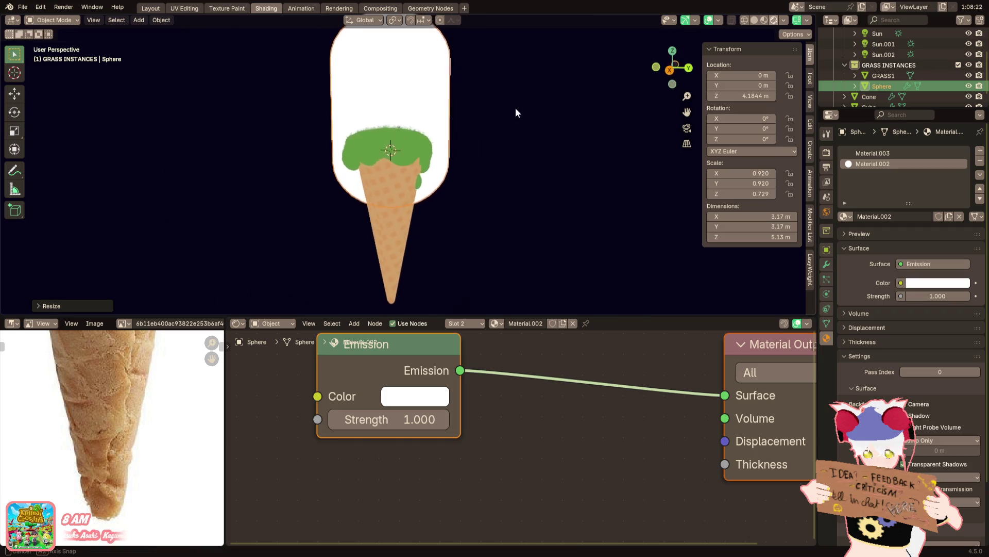
scroll(498, 132, "down", 3)
left_click(484, 162)
middle_click_drag(484, 171, 441, 160)
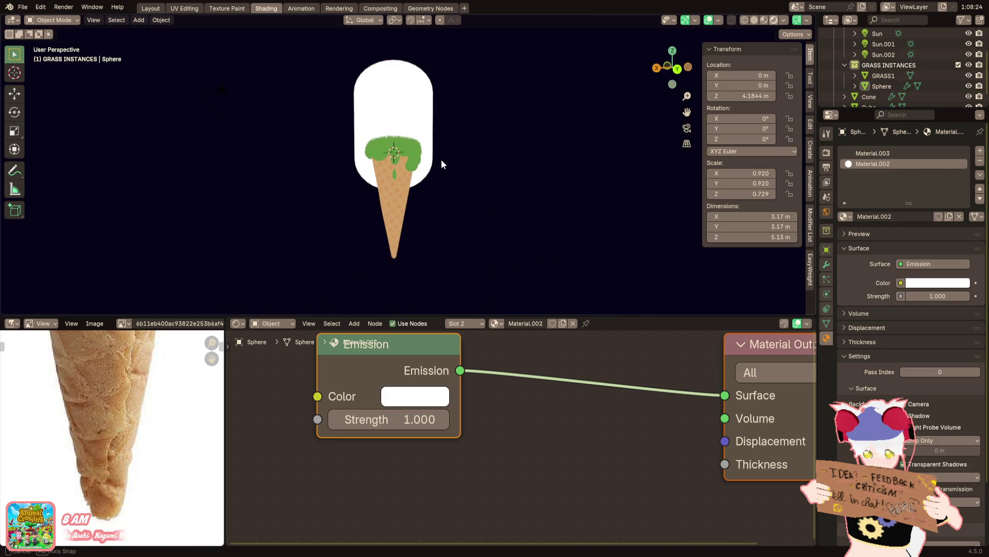
left_click(425, 144)
key("s")
key("z")
left_click(462, 85)
key("g")
key("z")
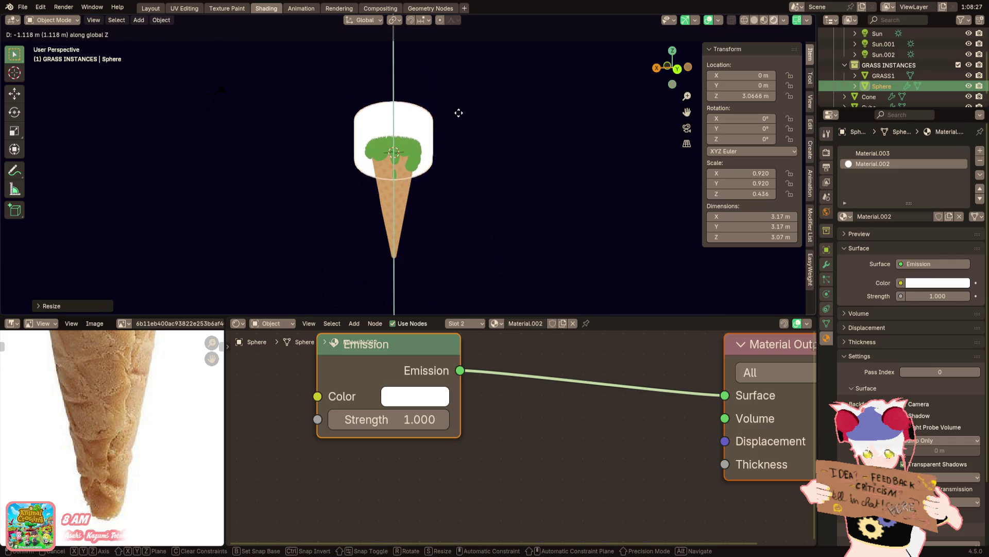
left_click(458, 112)
scroll(520, 112, "up", 3)
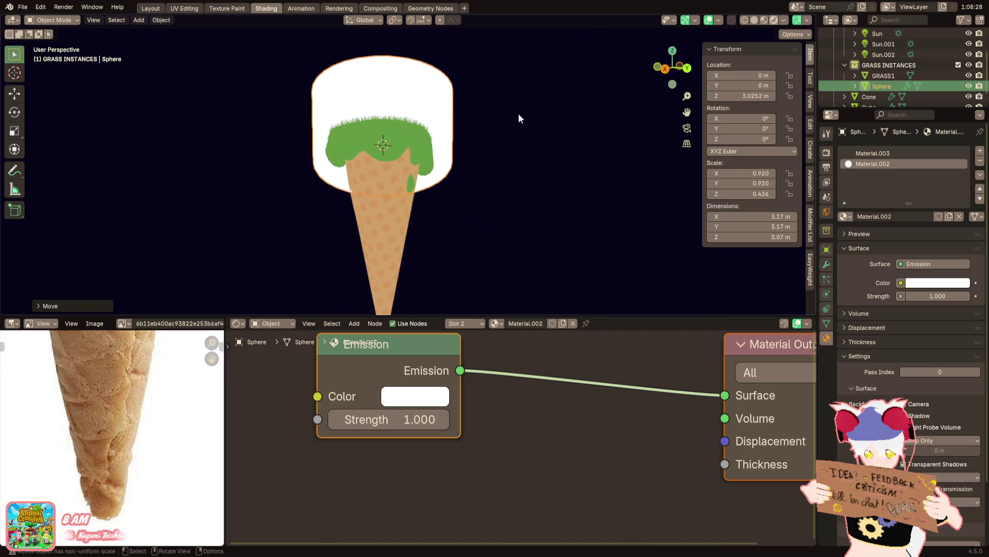
middle_click_drag(499, 103, 492, 123, "shift")
scroll(492, 123, "up", 1)
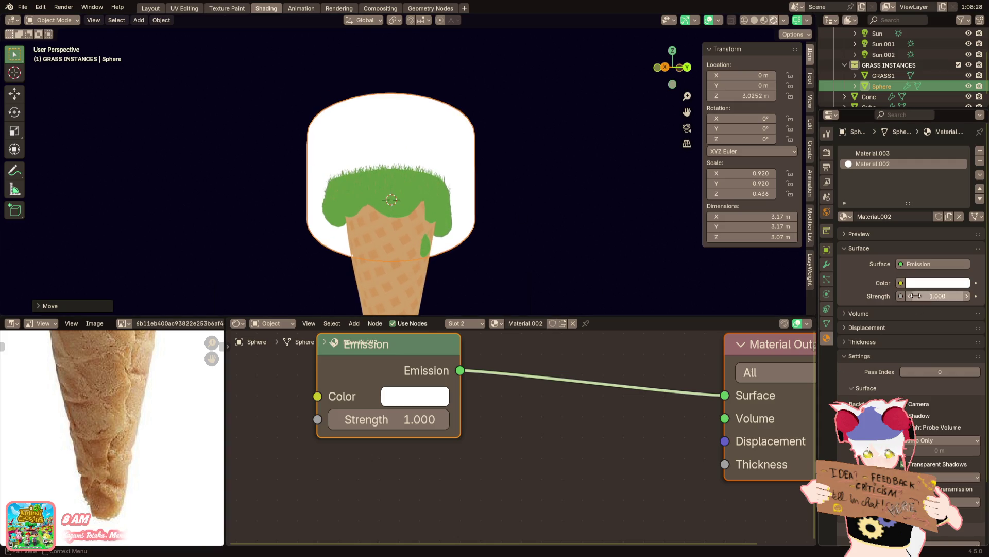
Tint the dome's emission colour a soft sky blue, then go to its modifier settings
left_click(937, 283)
left_click(916, 140)
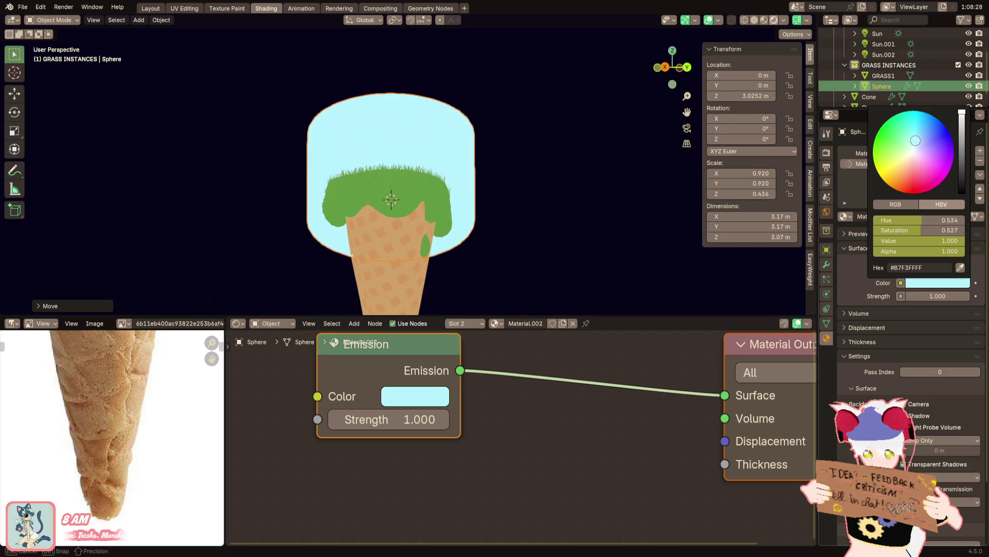
left_click_drag(915, 140, 922, 137)
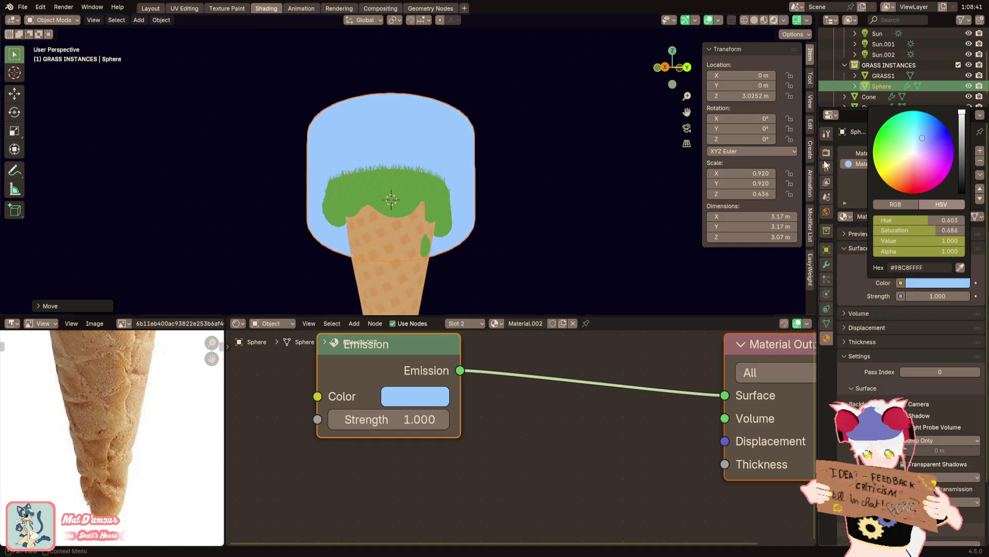
left_click(577, 206)
left_click(826, 264)
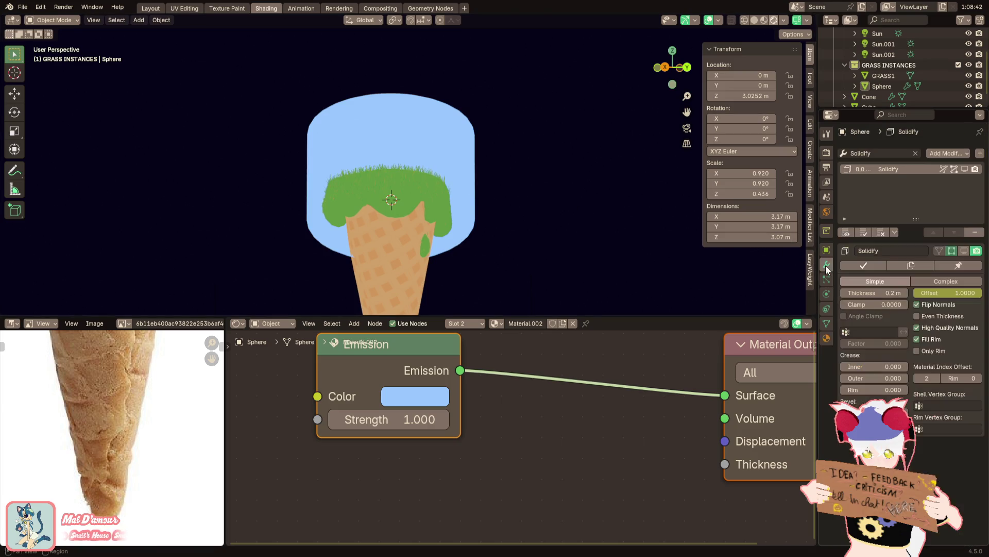
On the dome's Solidify, turn off Flip Normals and return Material Index Offset to 0
left_click(964, 168)
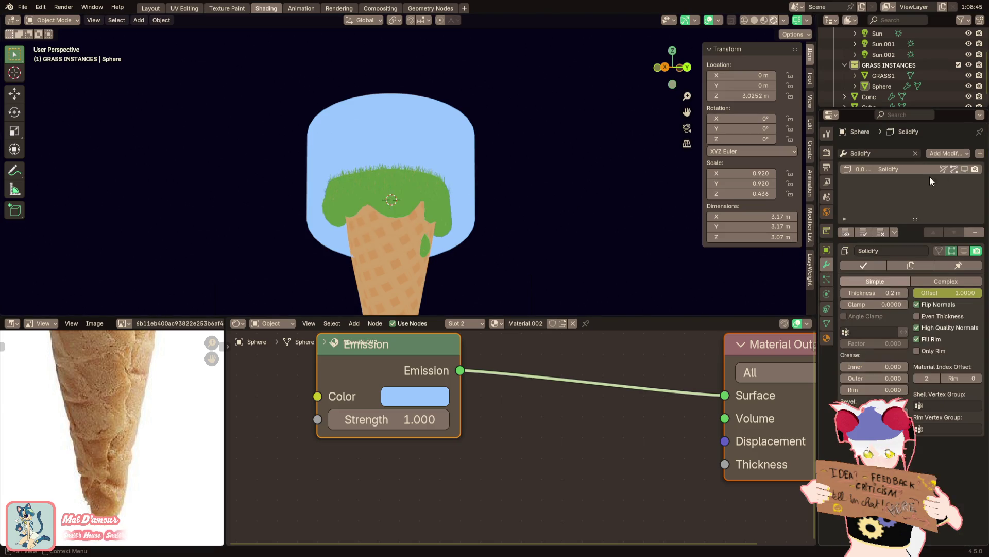
left_click(918, 304)
left_click(965, 168)
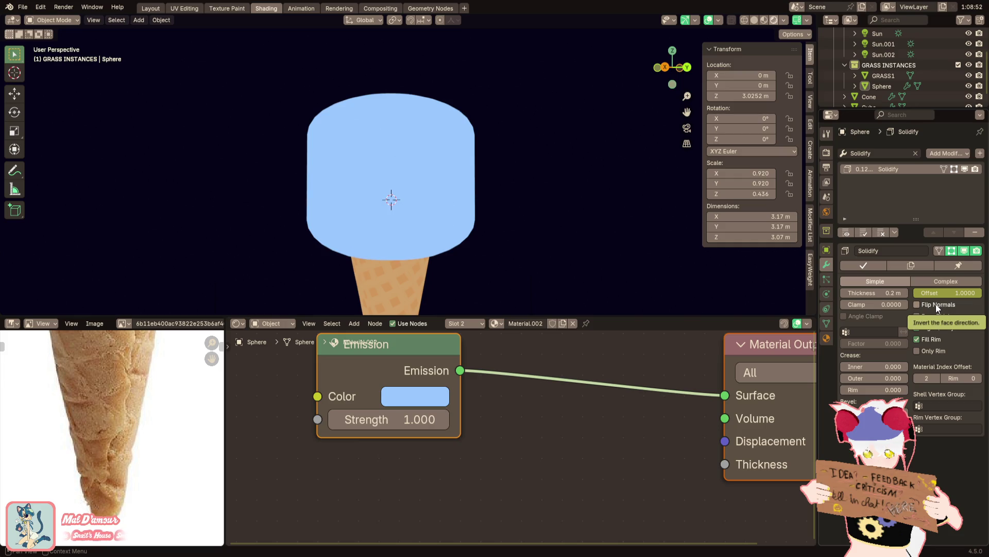
left_click(917, 378)
left_click(918, 378)
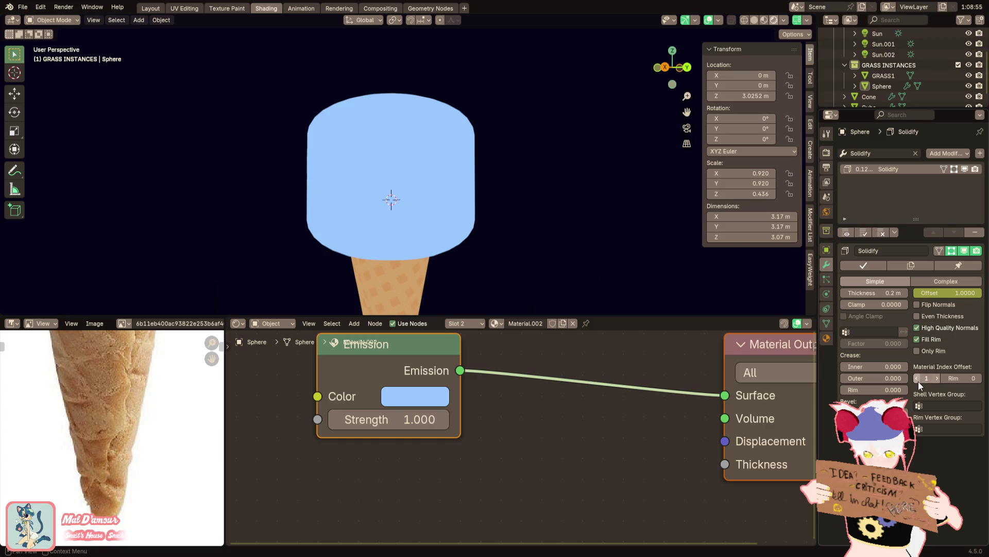
left_click(978, 377)
left_click(978, 378)
left_click(945, 378)
left_click(945, 377)
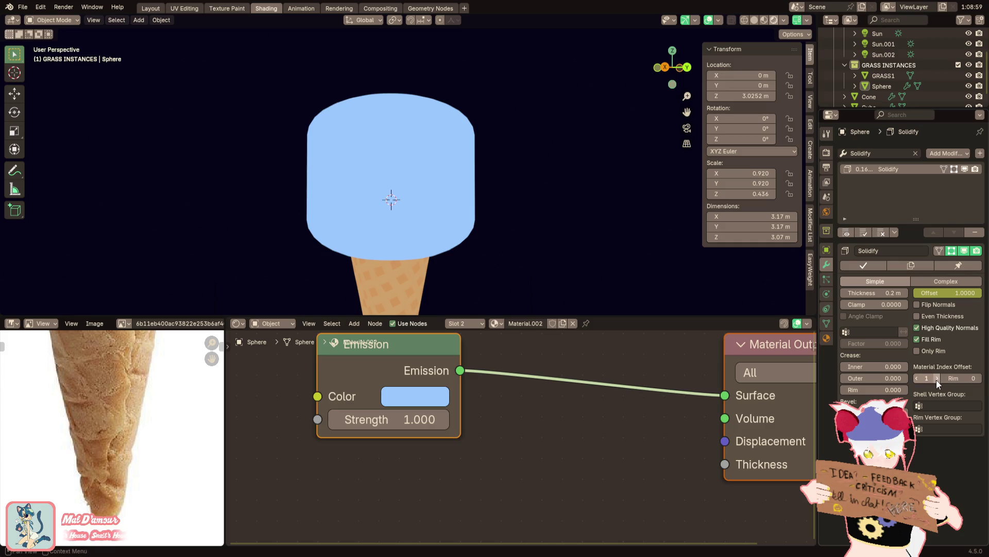
Check the dome's Material.003 and Material.002 slots, then toggle the Solidify's viewport display
left_click(826, 337)
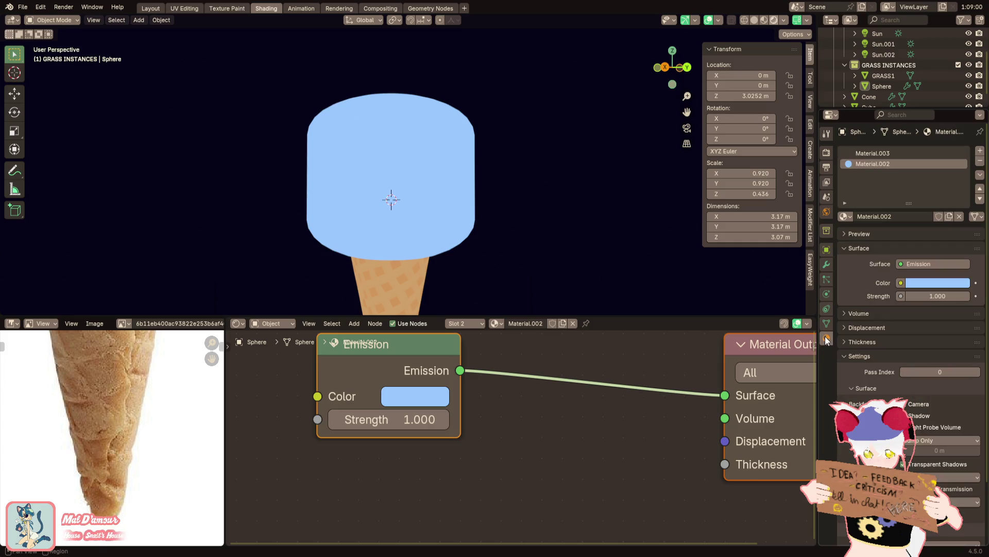
left_click(863, 153)
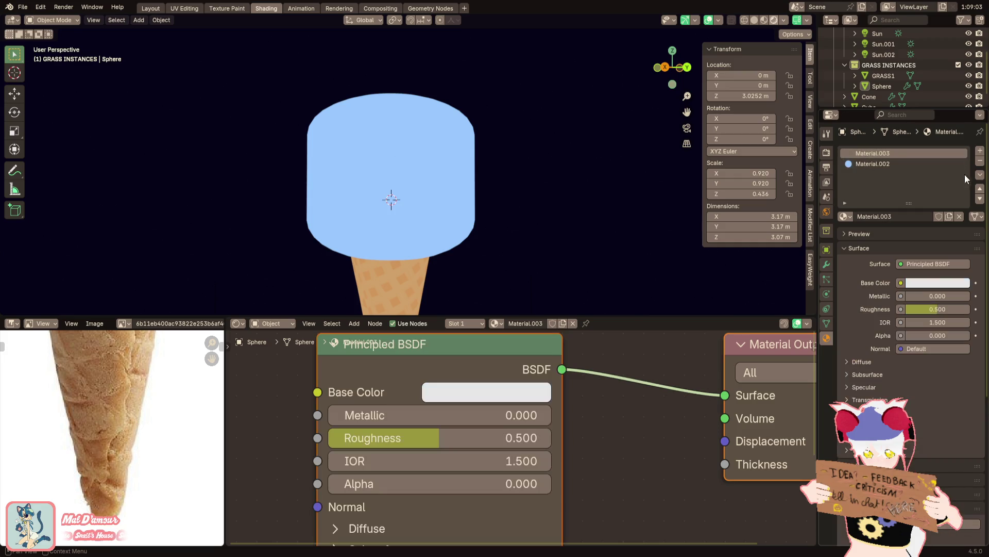
left_click(896, 163)
left_click(827, 263)
left_click(965, 168)
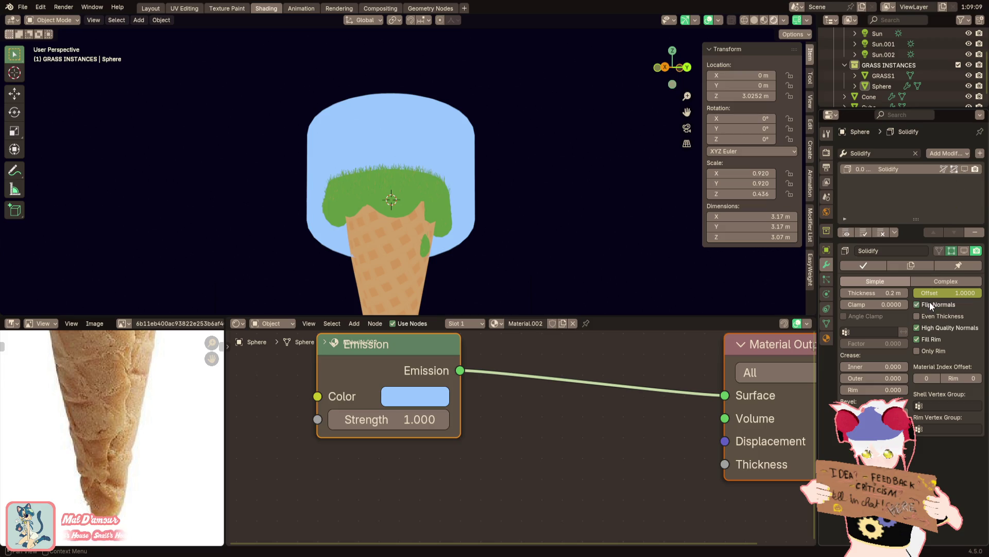
left_click(965, 169)
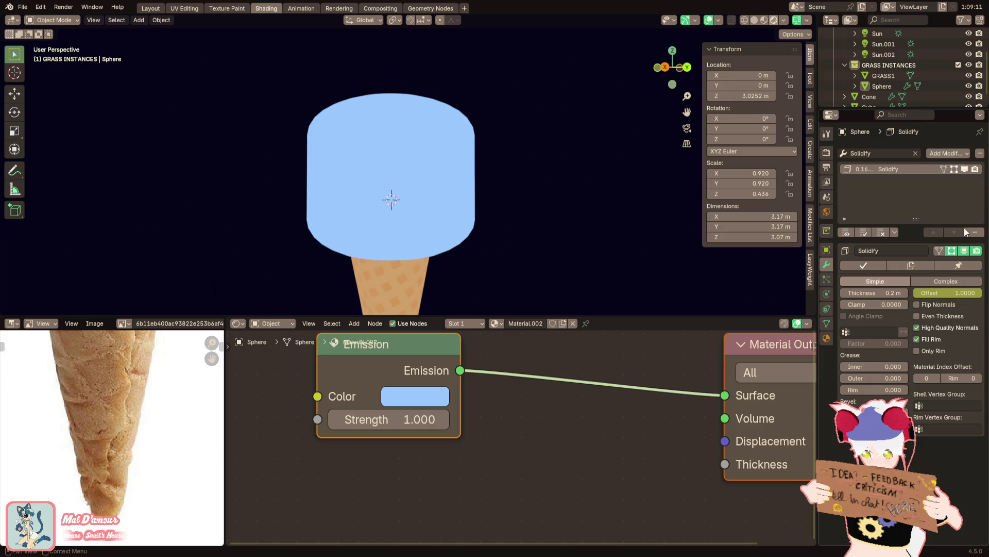
Set Solidify offset to -1, leave Flip Normals off, hide it in the viewport and remove the modifier
left_click_drag(958, 292, 921, 293)
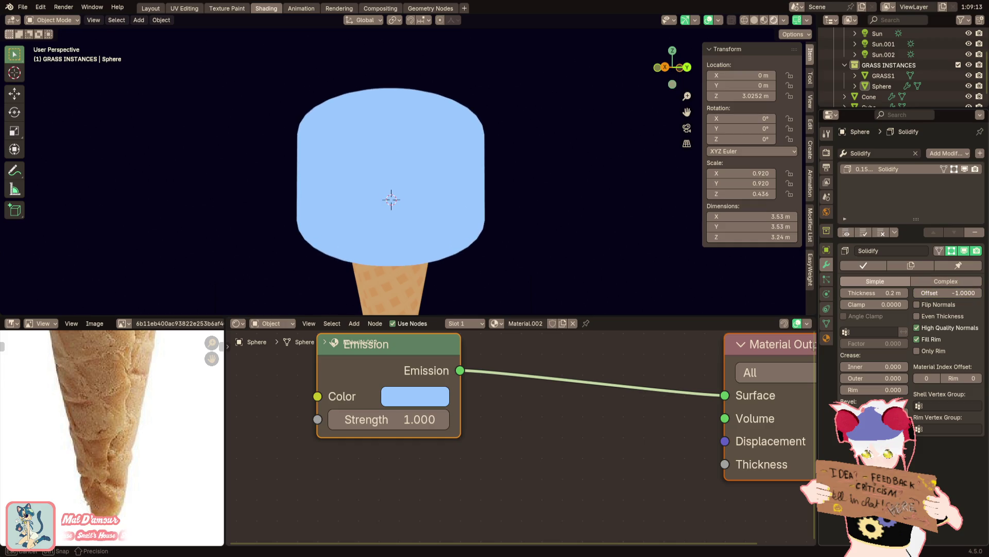
left_click(928, 304)
left_click(933, 306)
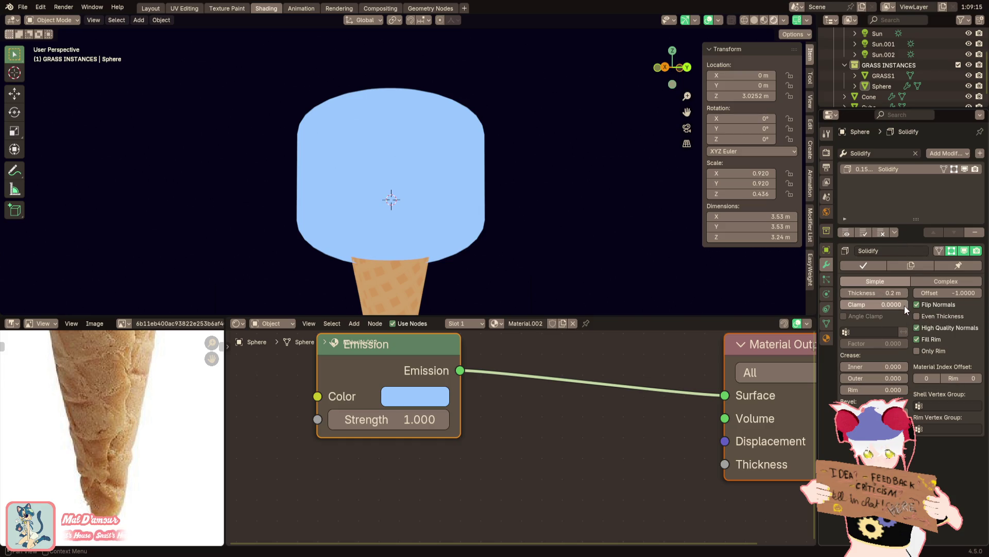
left_click(934, 305)
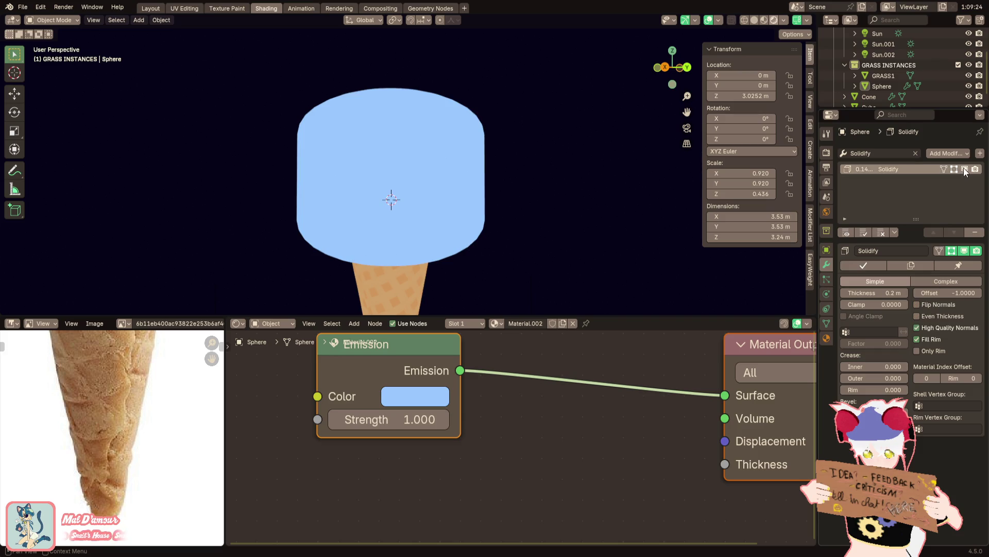
left_click(965, 168)
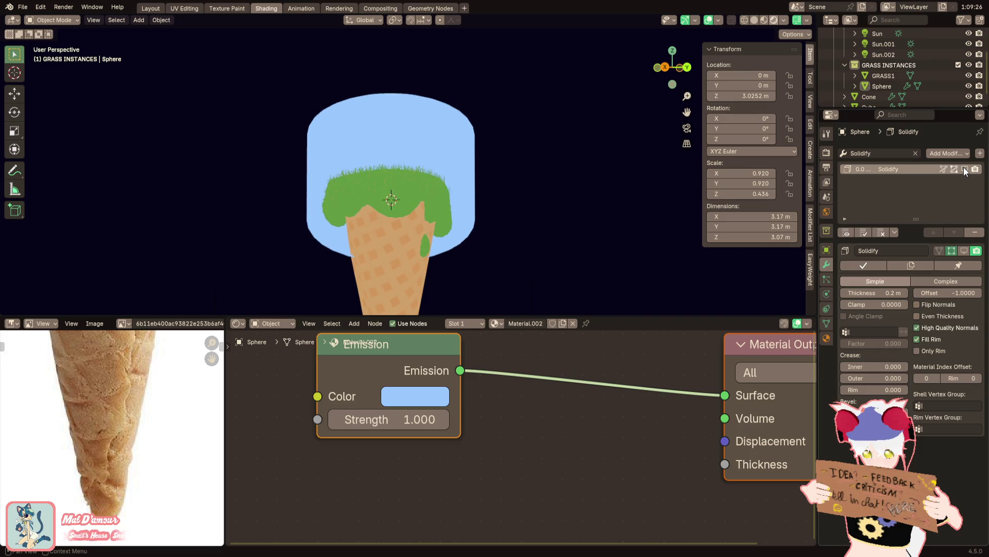
left_click(976, 235)
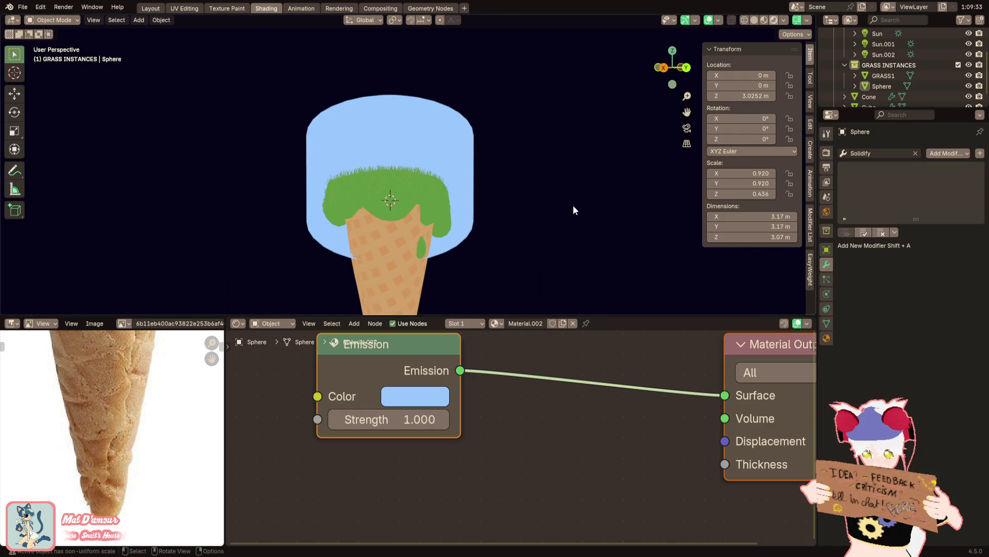
scroll(556, 213, "down", 4)
scroll(543, 217, "up", 1)
scroll(434, 164, "up", 2)
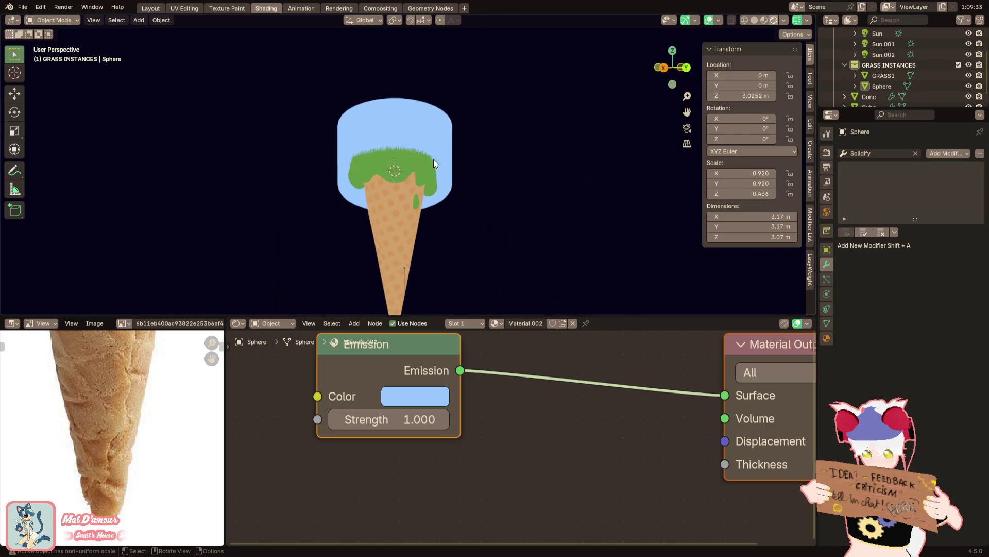
Add a Grease Pencil Scene Line Art object and make its stroke colour white
left_click(139, 20)
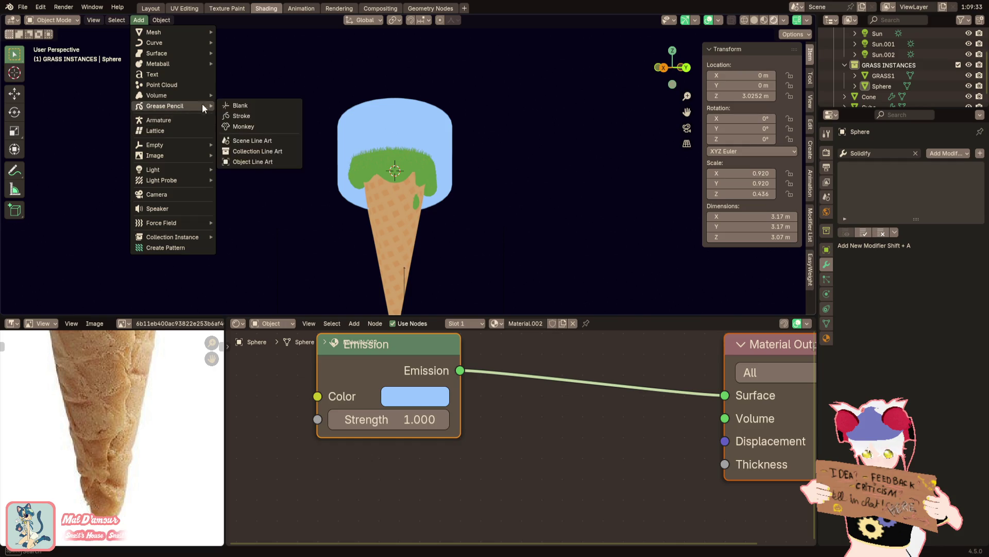
left_click(253, 141)
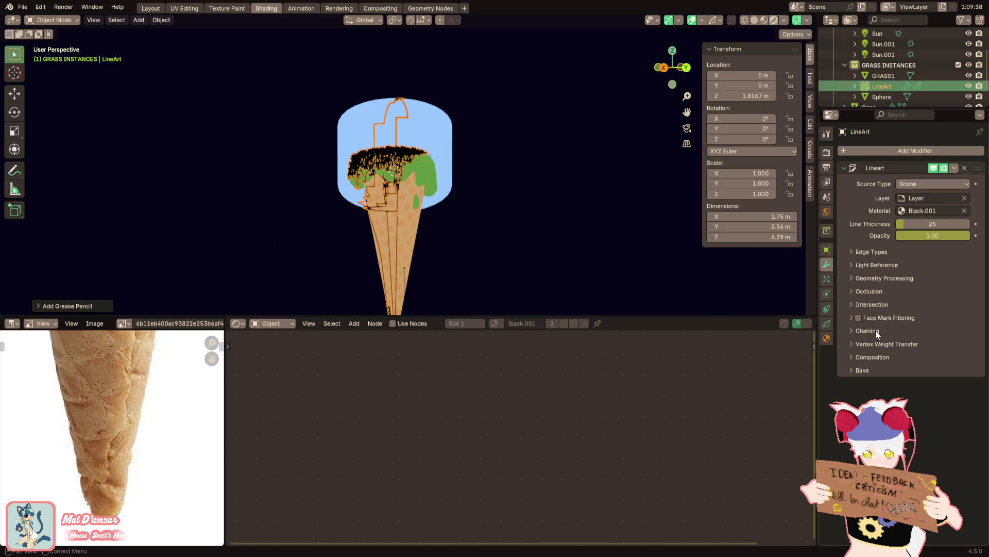
left_click(826, 338)
left_click(923, 321)
left_click_drag(964, 195, 962, 157)
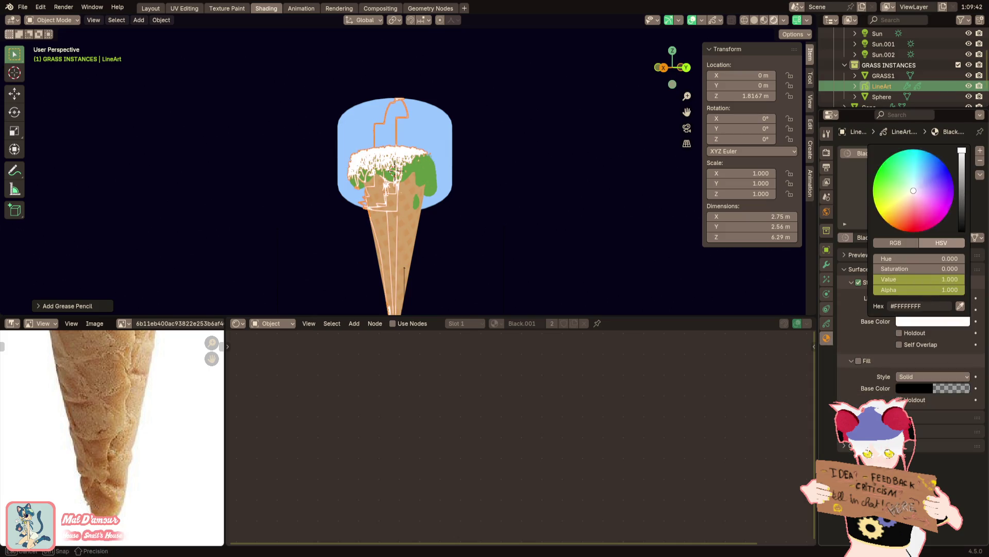
left_click(686, 128)
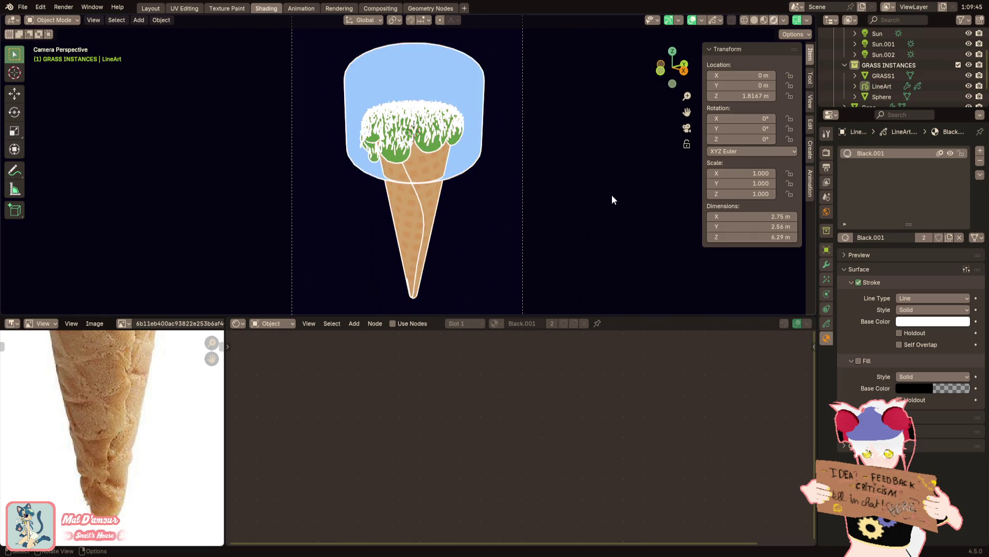
scroll(523, 208, "up", 2)
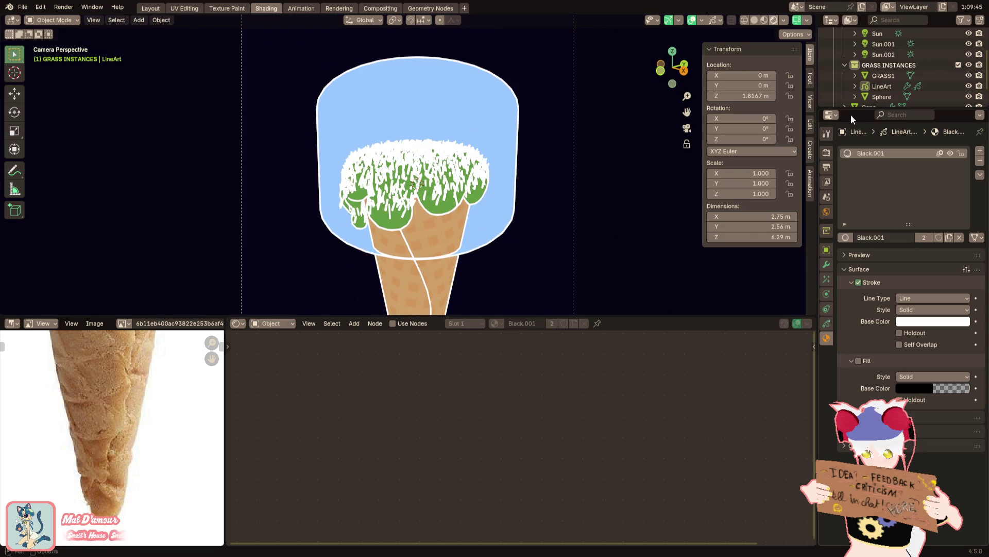
Set the line art's Edge Types Create mode to Silhouette
left_click(880, 85)
left_click(827, 269)
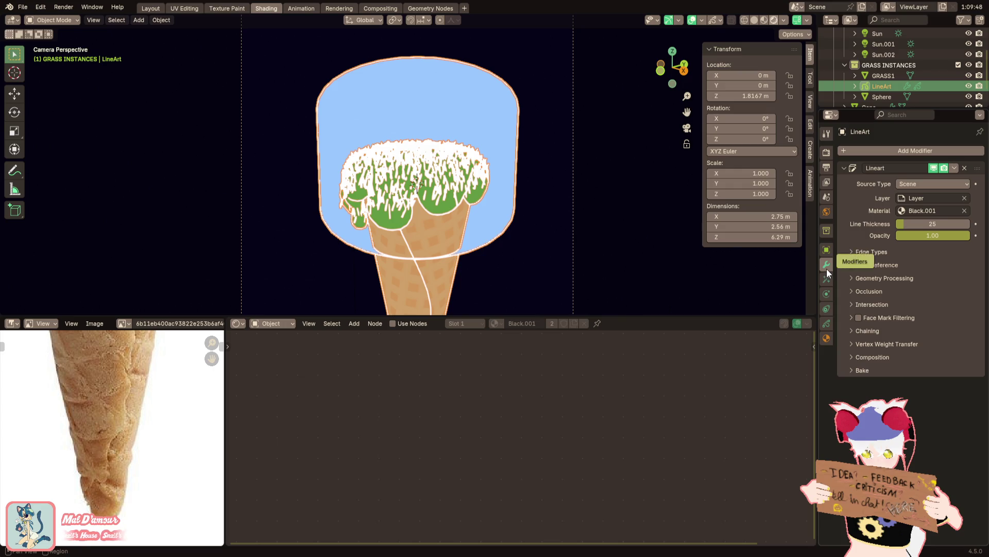
left_click(883, 252)
left_click(925, 282)
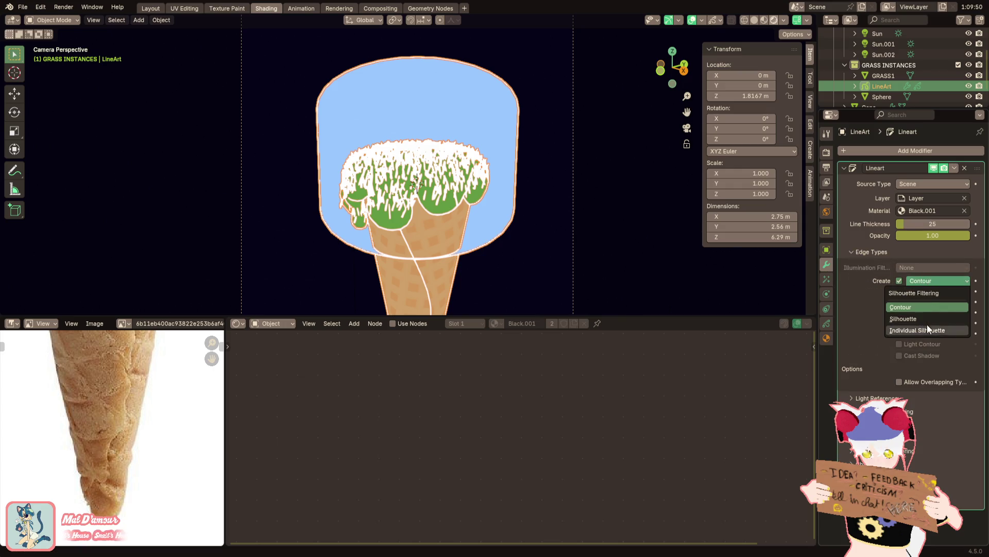
left_click(924, 328)
left_click(933, 283)
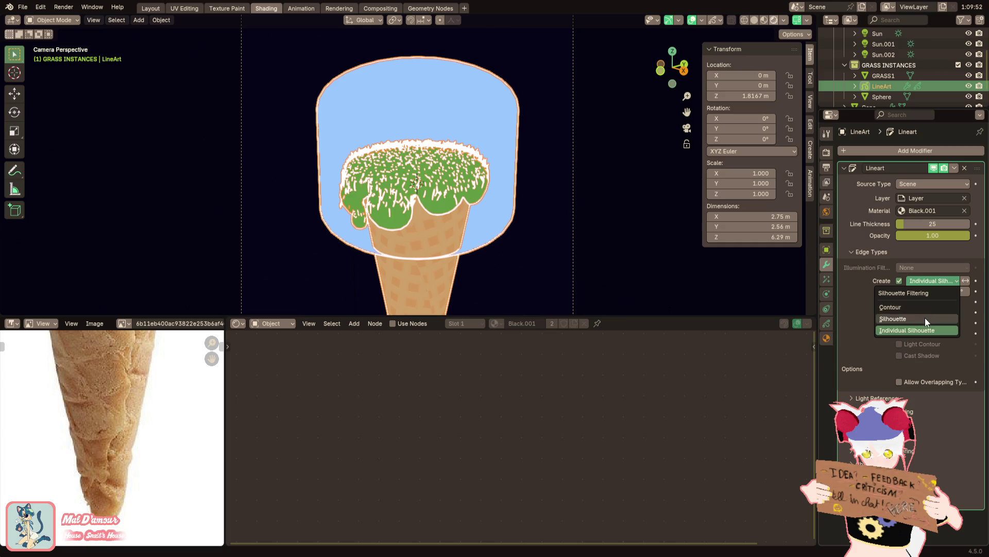
left_click(924, 318)
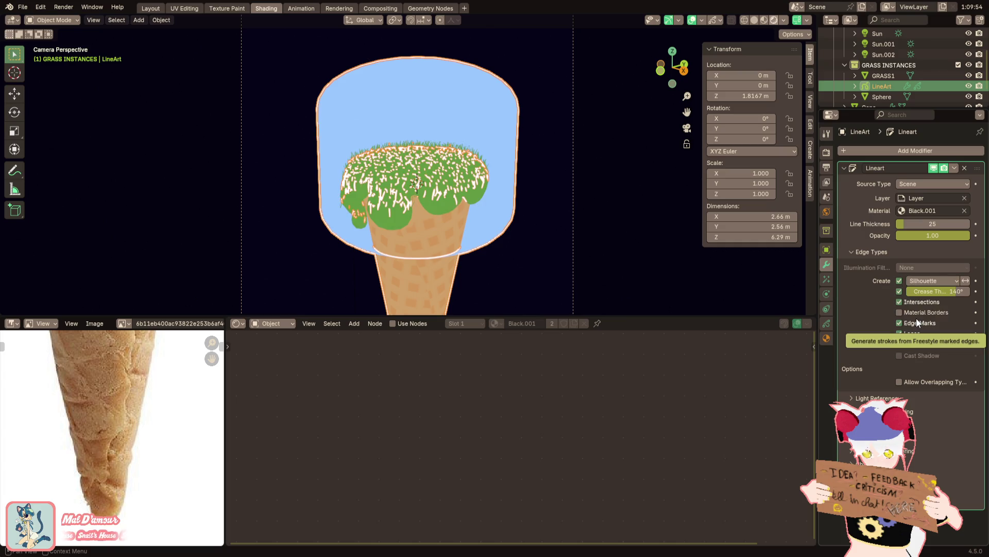
left_click(609, 242)
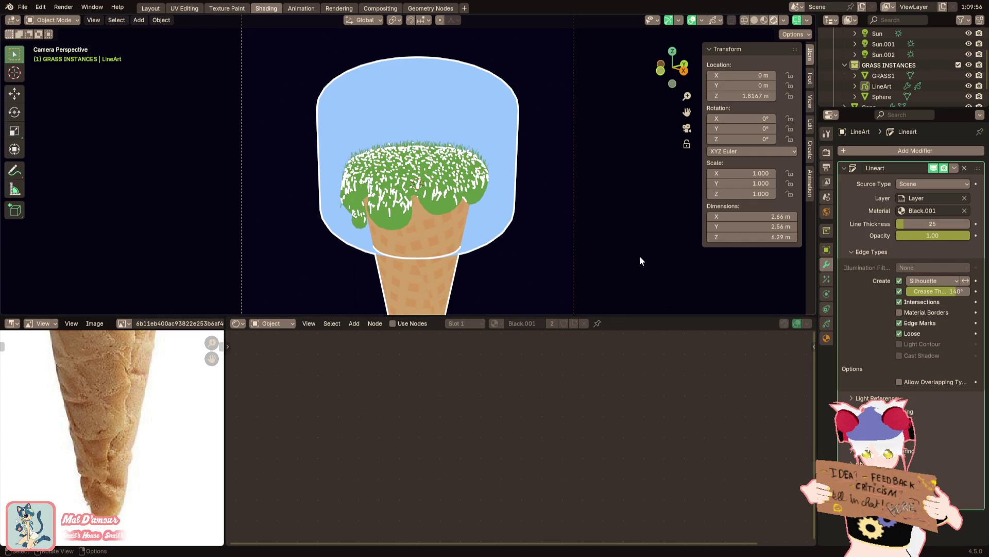
Raise Line Thickness to 46, keep intersection lines on, and look at the source type choices
left_click_drag(943, 223, 965, 224)
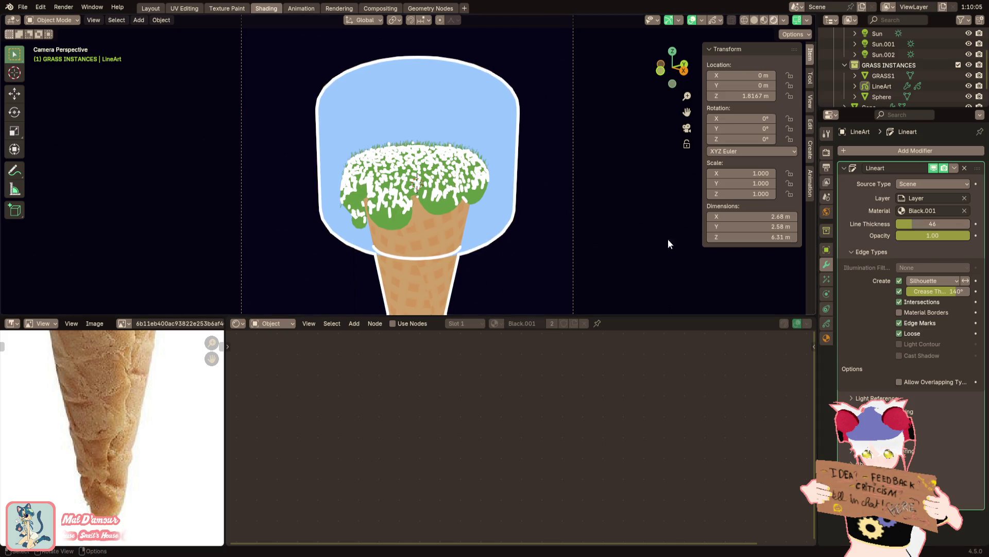
left_click(928, 304)
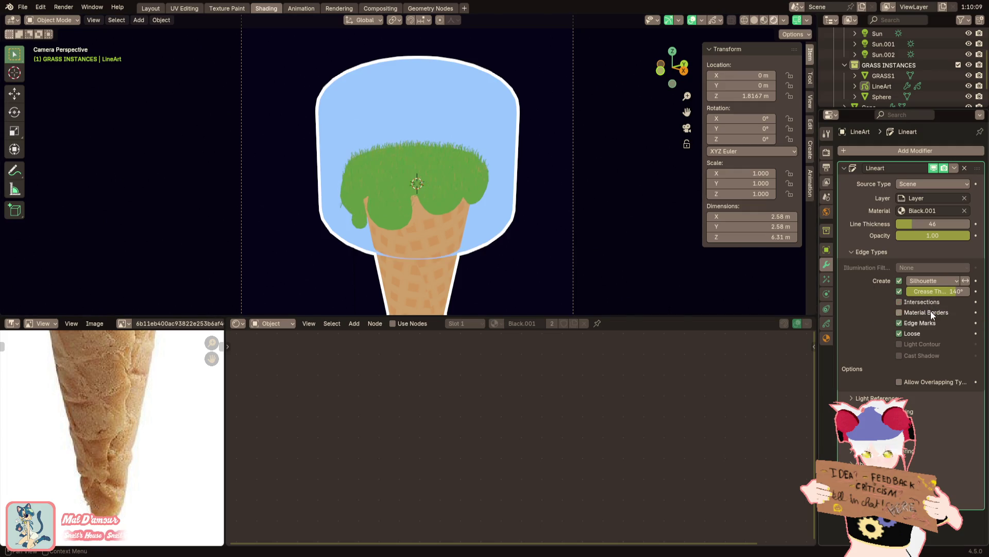
left_click(928, 303)
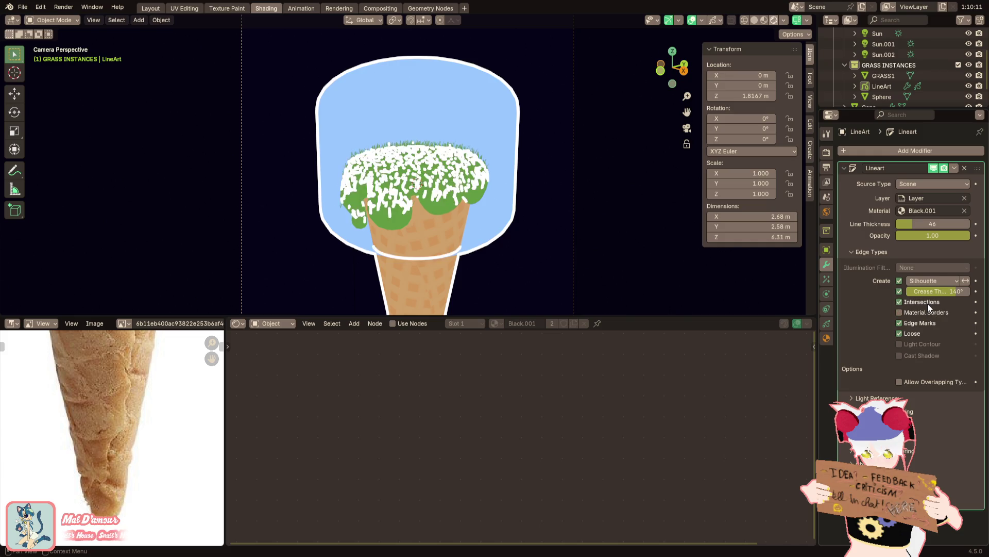
left_click(950, 186)
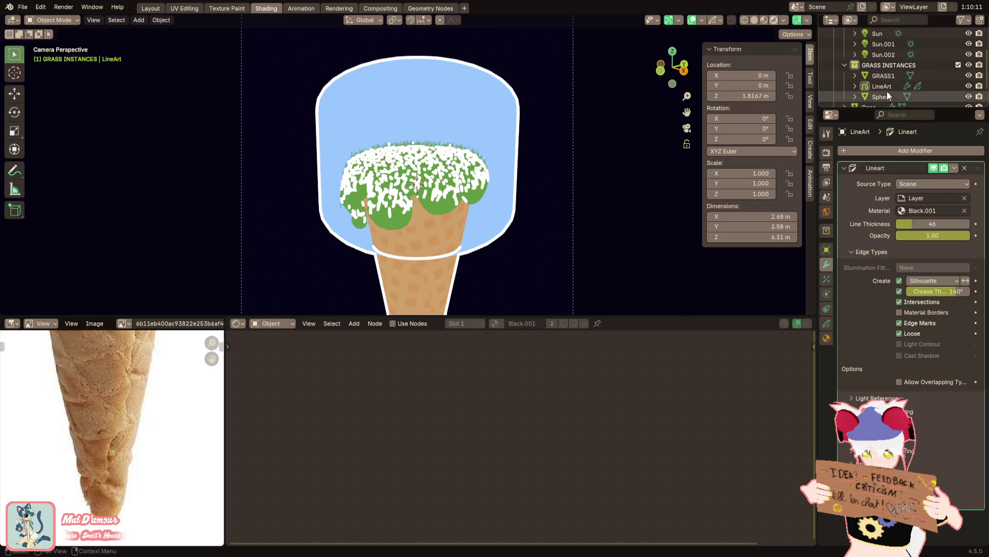
scroll(888, 94, "down", 2)
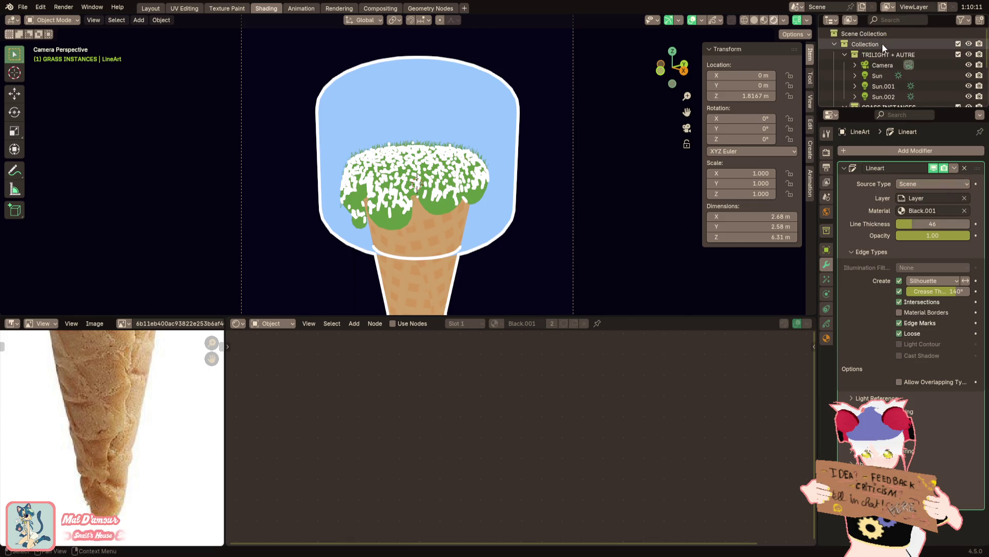
Create a LINEART1 collection in the Outliner and move Cone and Cube into it
right_click(870, 44)
left_click(867, 44)
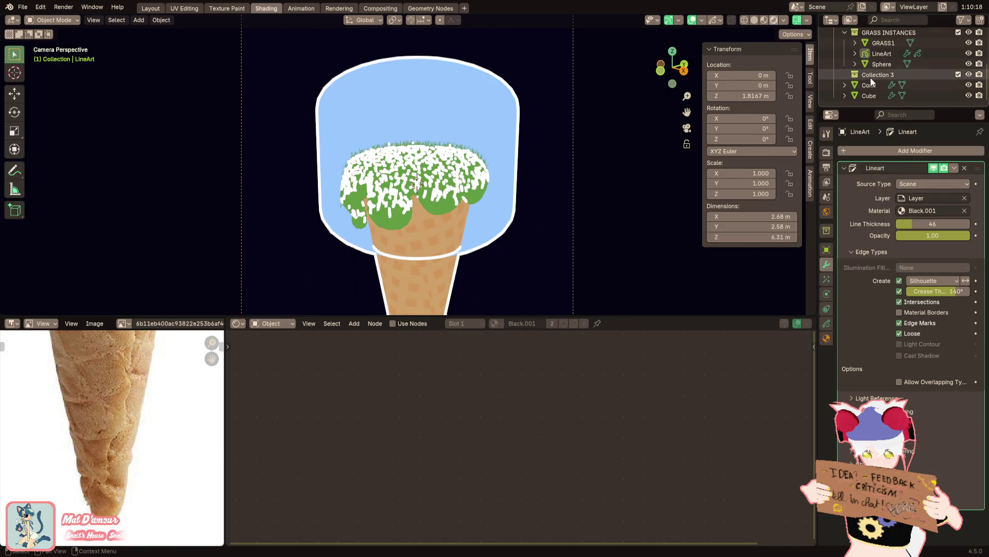
double_click(871, 76)
type("LINEART1")
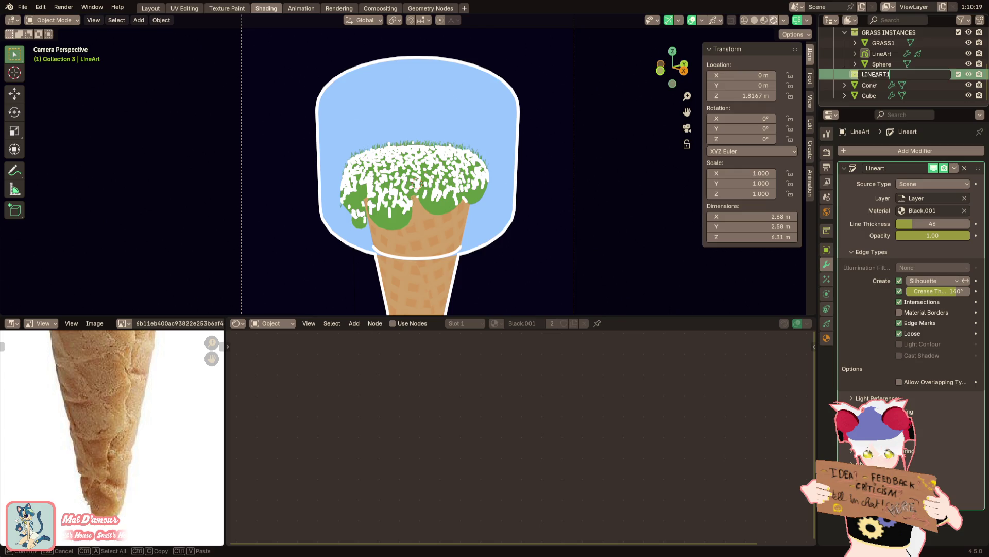
key("Return")
left_click(869, 85)
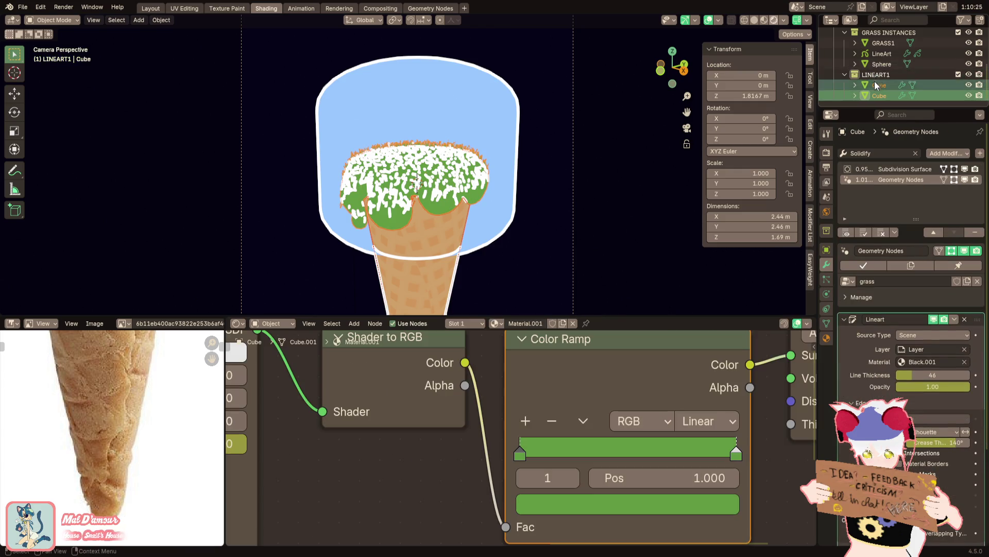
left_click_drag(868, 90, 876, 76)
Set the line art Source Type to Collection with LINEART1 as the source
left_click(878, 55)
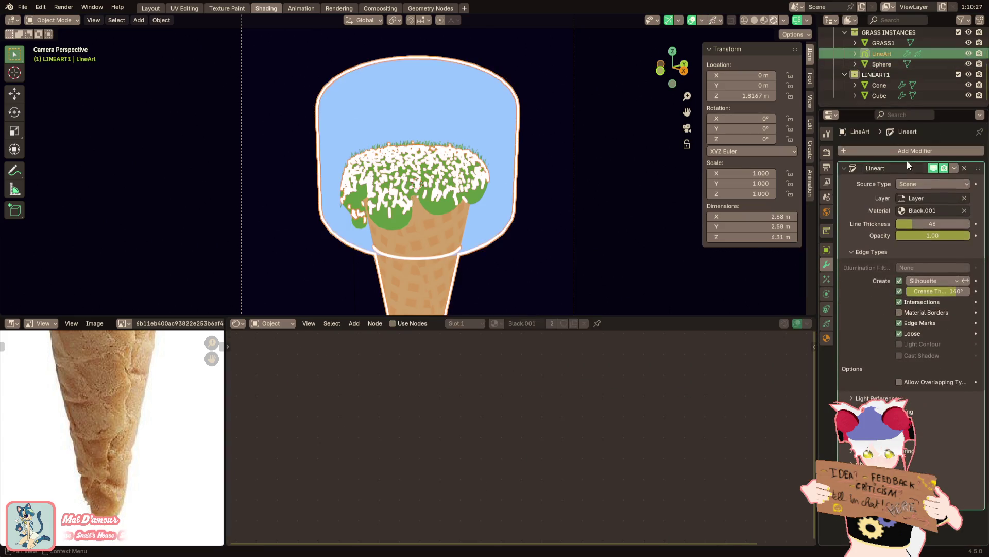
left_click(937, 184)
left_click(927, 207)
left_click(948, 197)
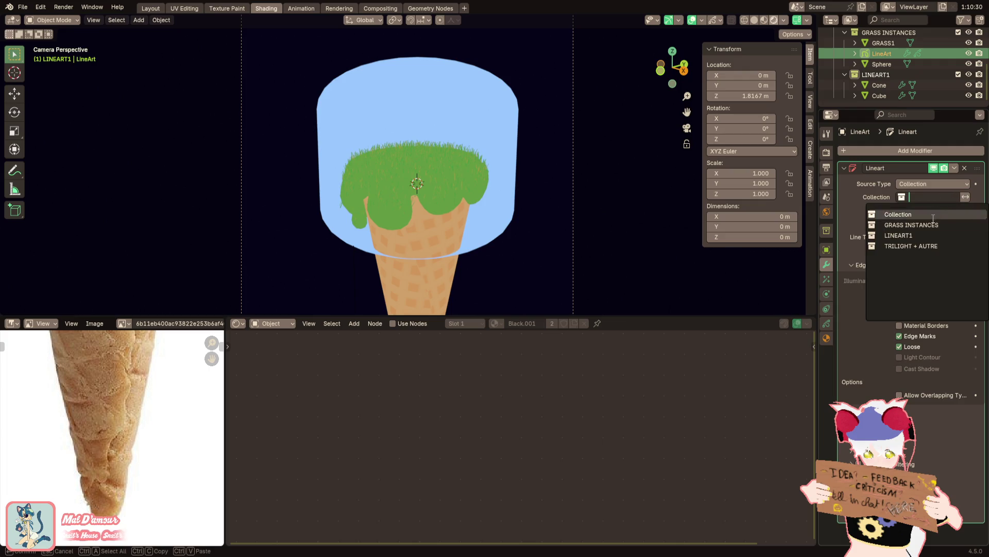
left_click(905, 238)
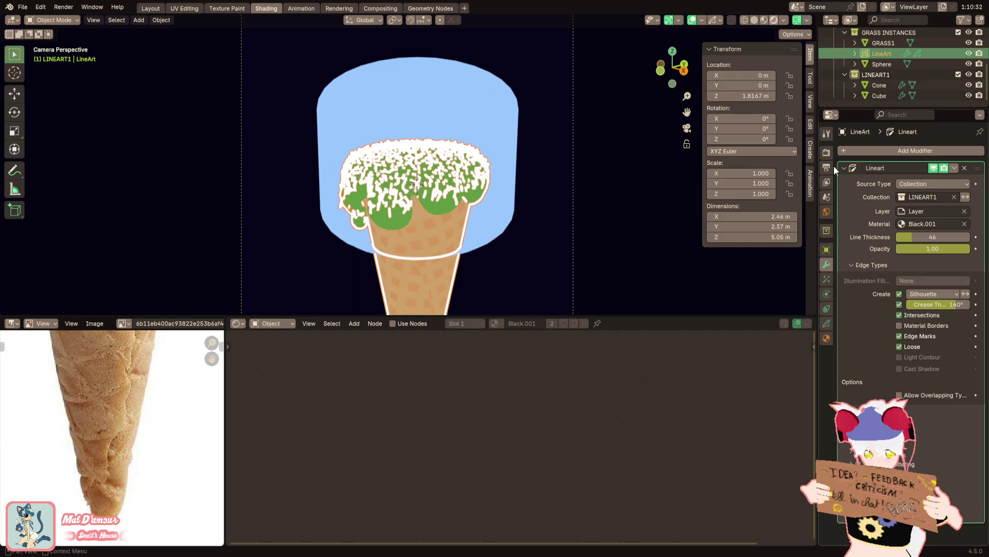
left_click(900, 326)
Adjust the line art Range value to thin the strokes
left_click(907, 414)
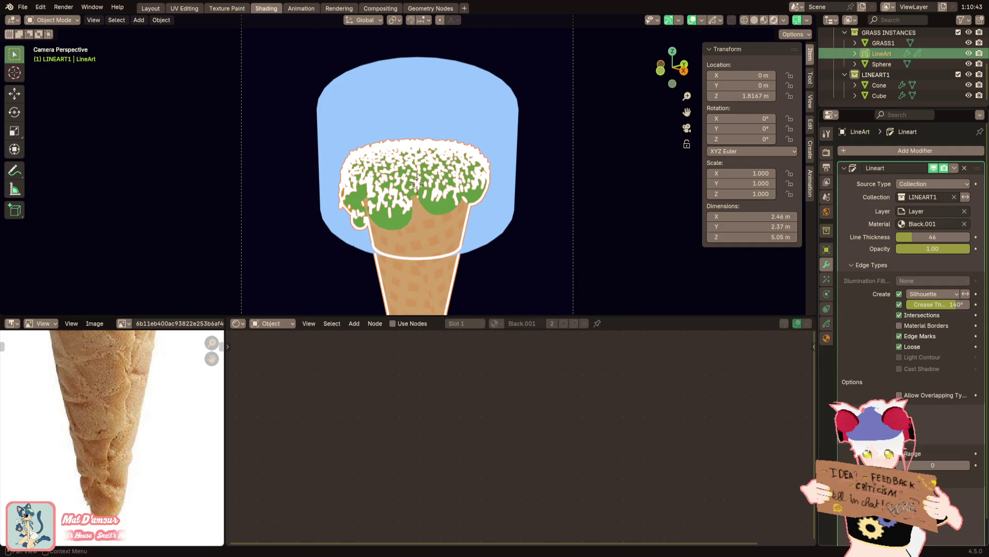
left_click_drag(932, 465, 951, 464)
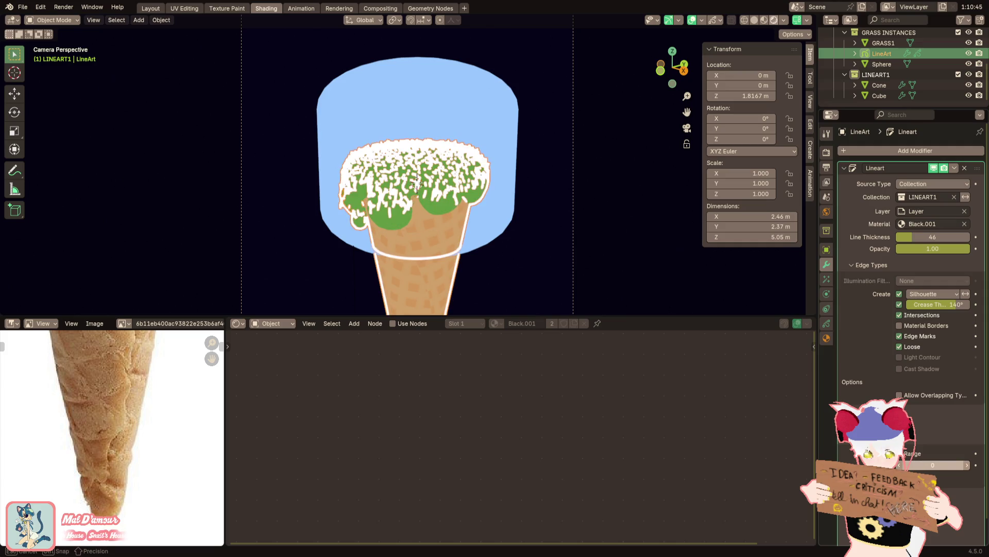
mouse_move(951, 464)
left_mouse_down()
mouse_move(967, 464)
mouse_move(900, 458)
left_mouse_up()
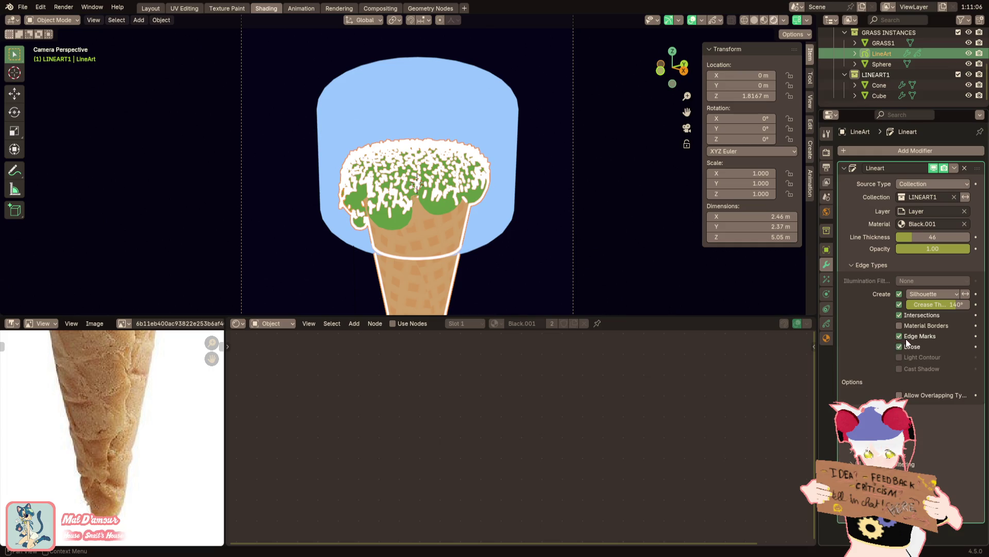
Toggle intersection lines and invert the LINEART1 collection so the dome gets outlined instead
left_click(916, 315)
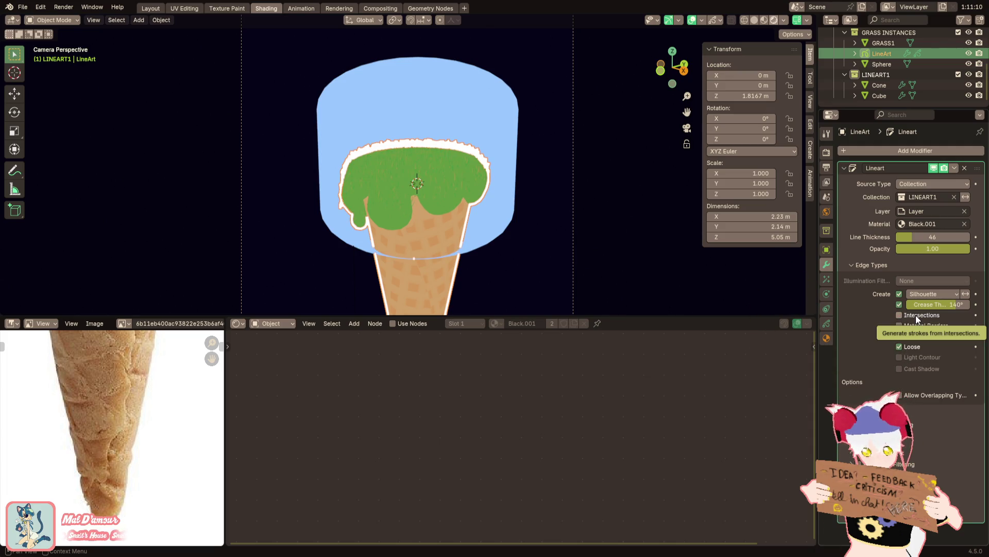
left_click(917, 314)
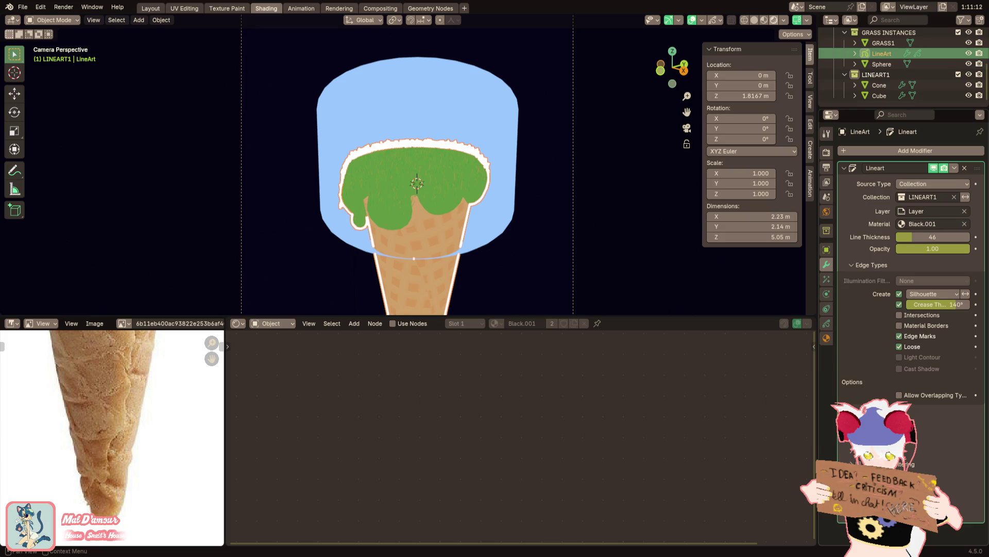
left_click(900, 315)
left_click(917, 316)
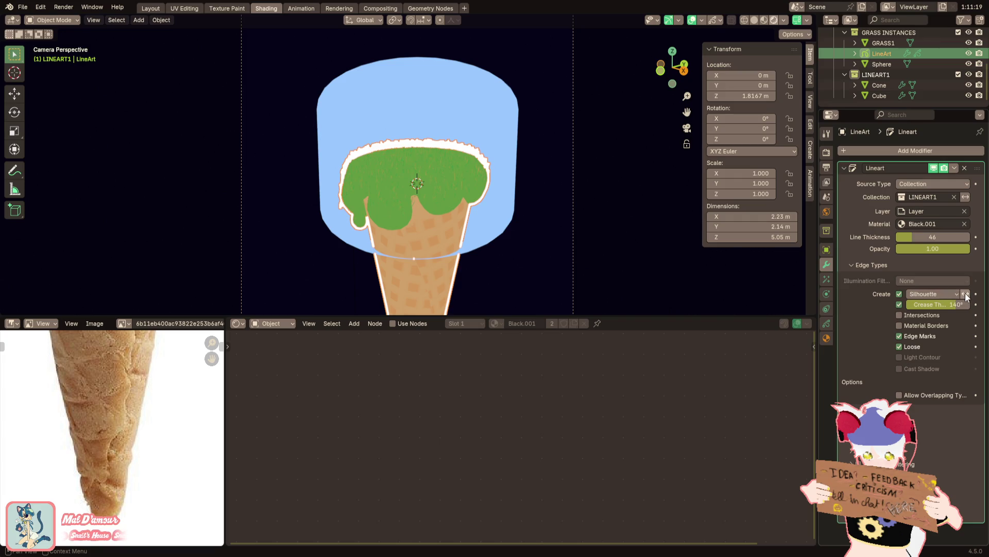
left_click(967, 198)
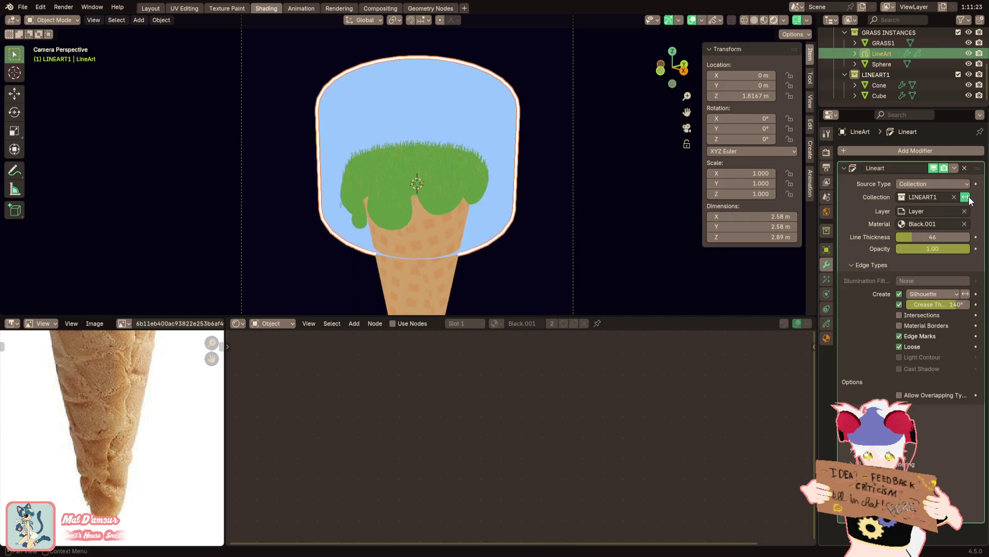
left_click(513, 223)
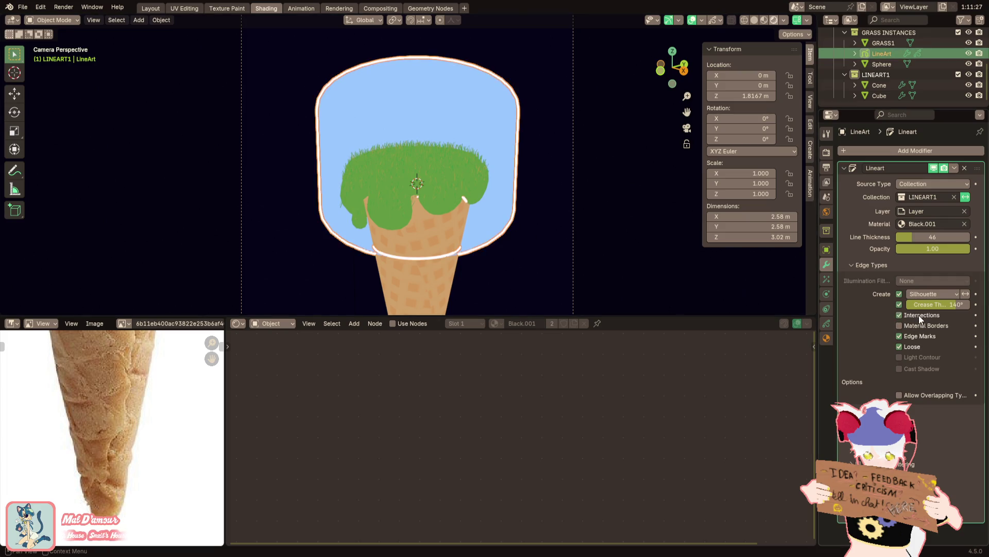
left_click(919, 315)
left_click(639, 305)
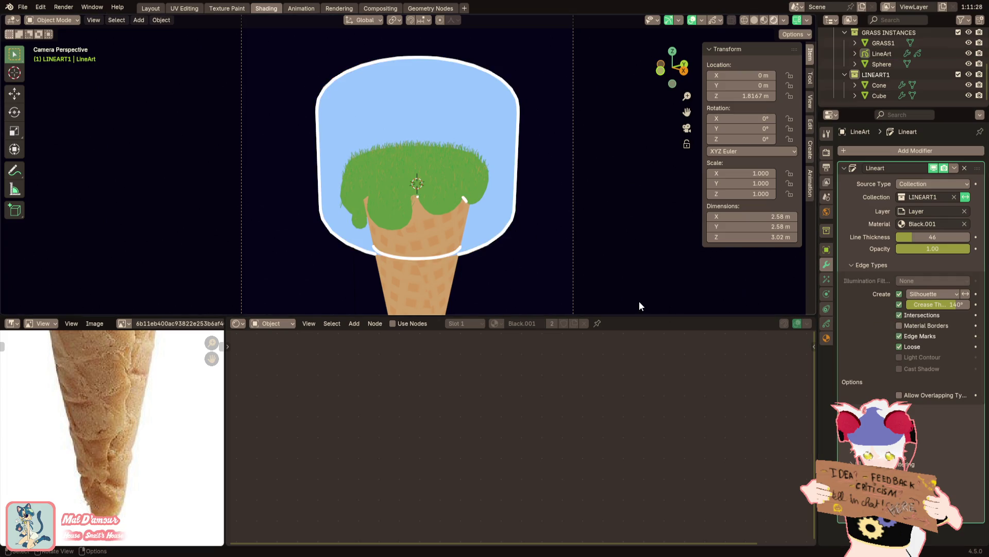
Move the LineArt object down along Z, undo it, then select the Cone
left_click(517, 218)
key("g")
key("z")
left_click(518, 233)
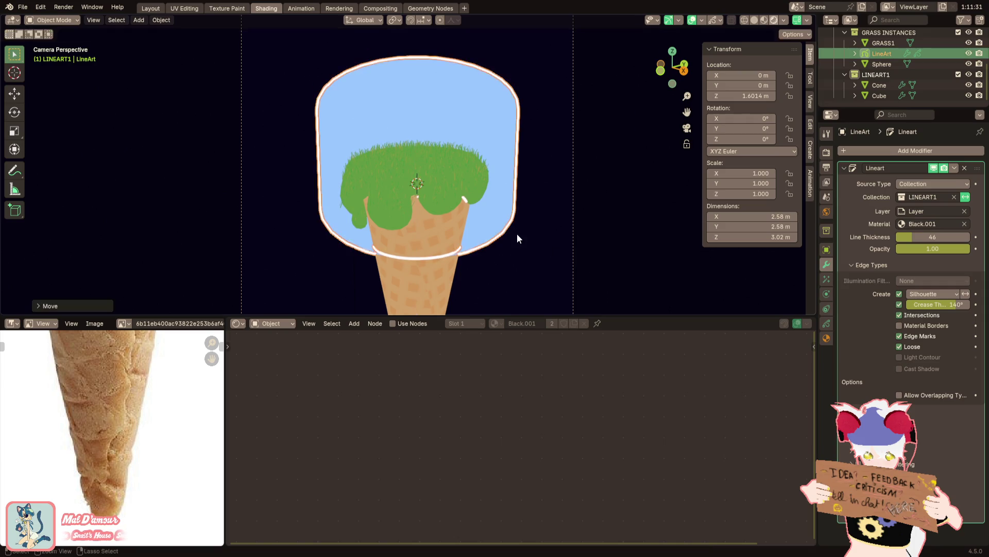
key("ctrl+z")
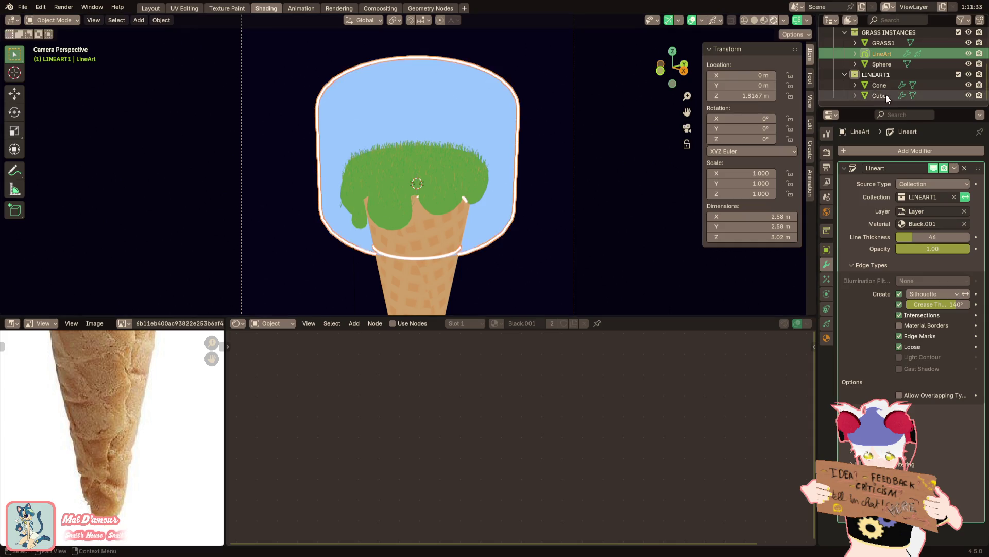
left_click(880, 85)
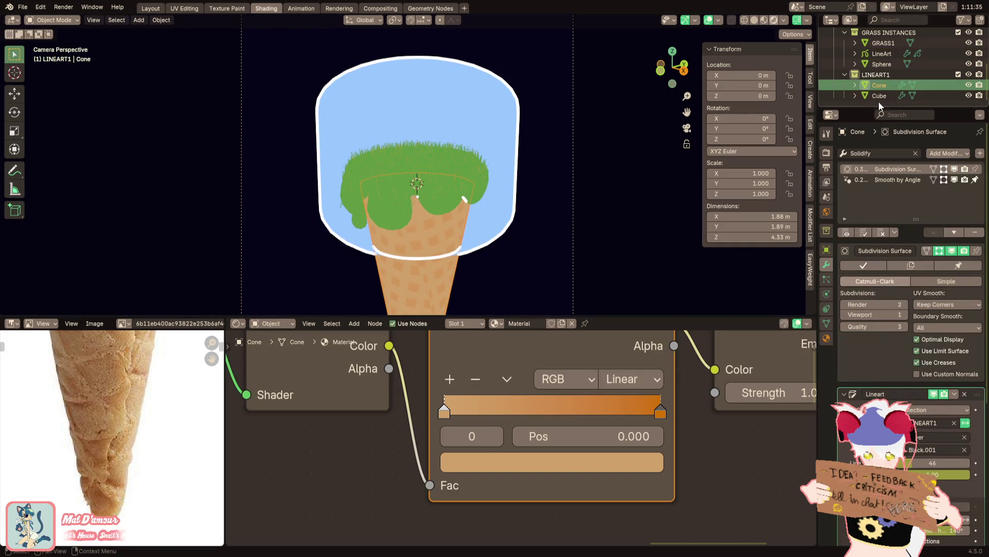
Check the Cube, dome and Cone, cancel an accidental cone move and select the Sphere
left_click(879, 95)
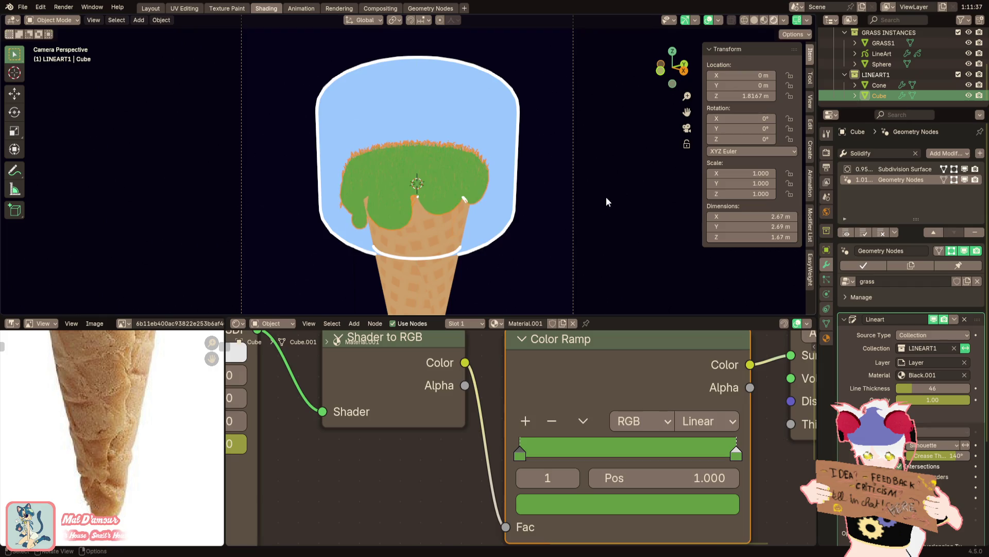
left_click(457, 232)
left_click(438, 304)
key("g")
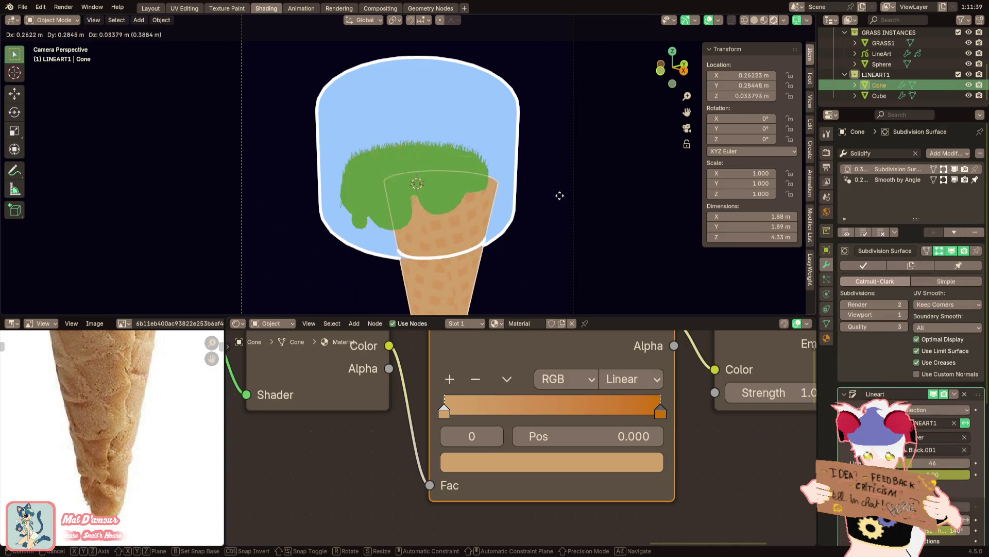
right_click(569, 232)
left_click(510, 148)
Scale the dome slightly smaller and narrower in X/Y, briefly checking it in wireframe edit mode
key("s")
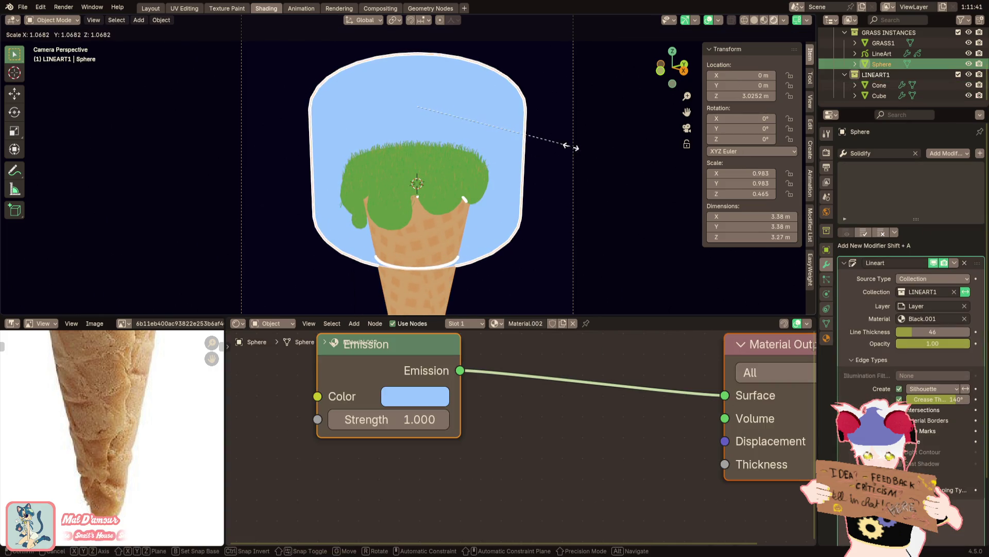
left_click(564, 165)
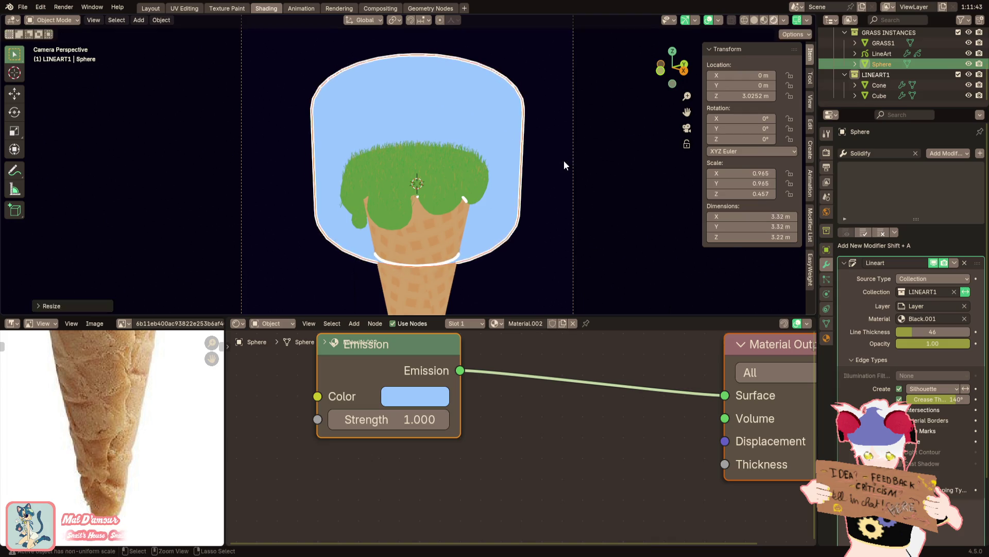
key("s")
key("shift+z")
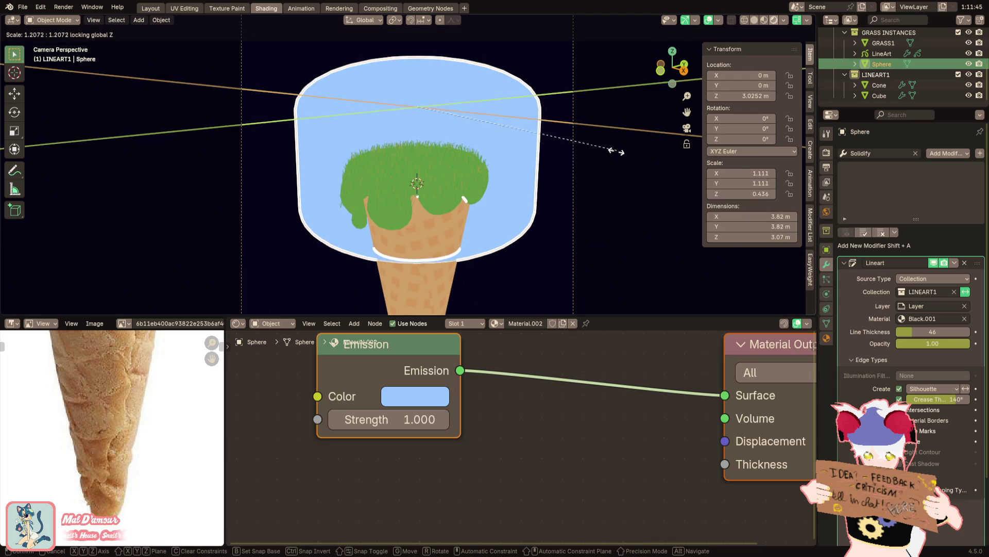
left_click(611, 153)
key("Tab")
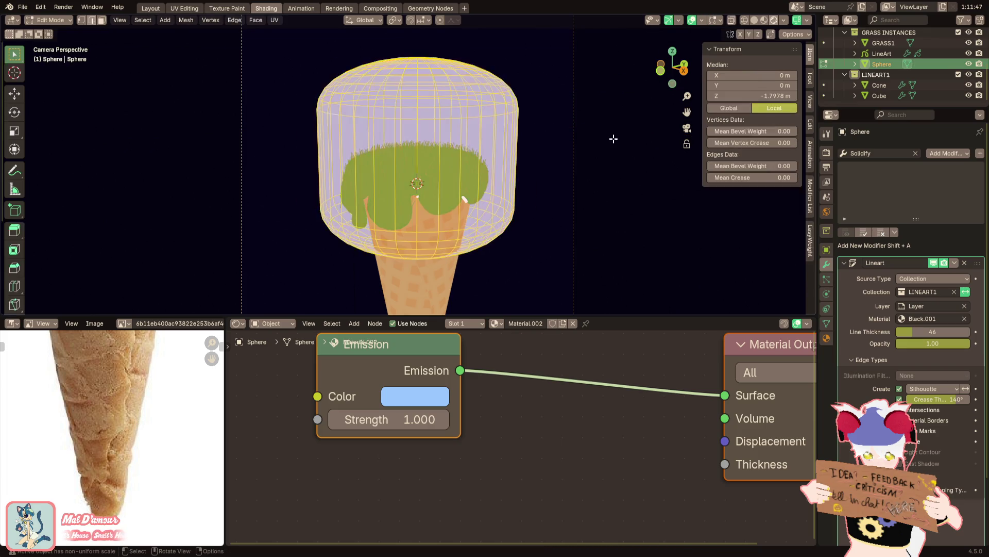
key("shift+z")
key("shift+z")
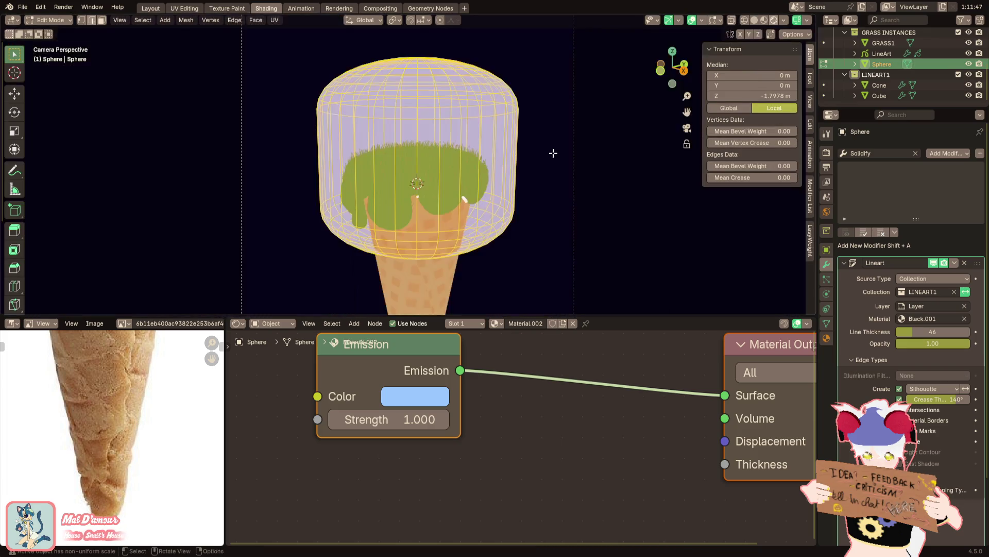
key("shift+z")
key("shift+z")
key("Tab")
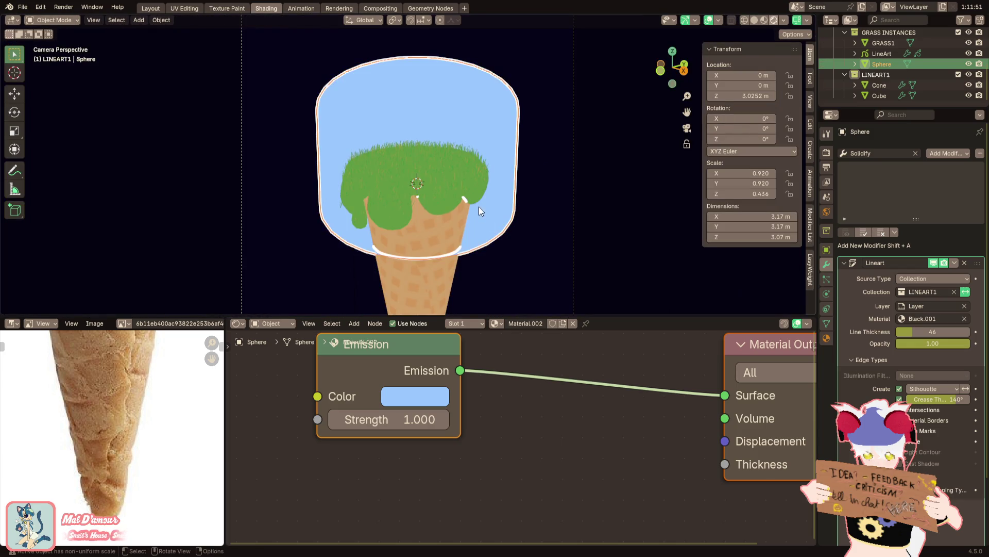
Drag the Sphere into the LINEART1 collection alongside Cone and Cube
left_click(455, 197)
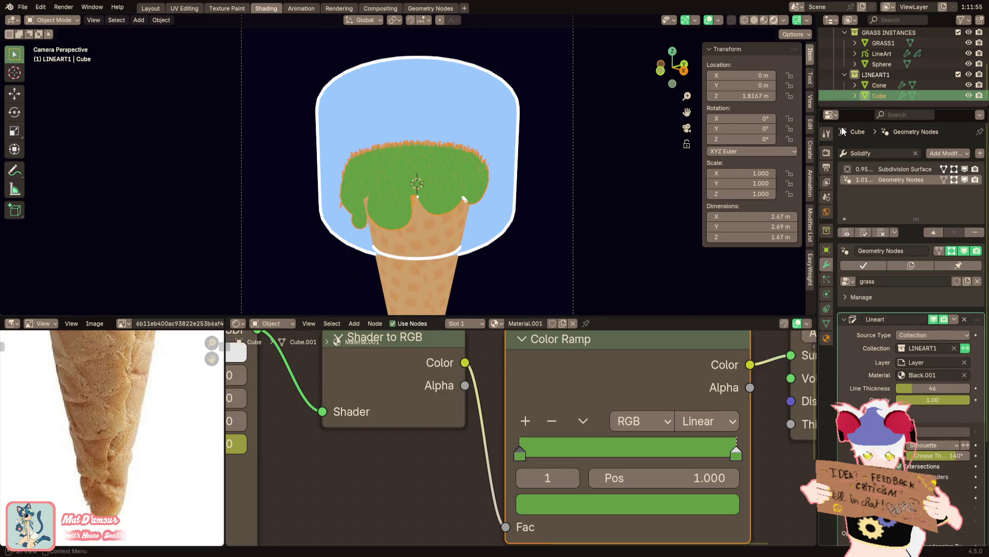
left_click(880, 85)
left_click(885, 65)
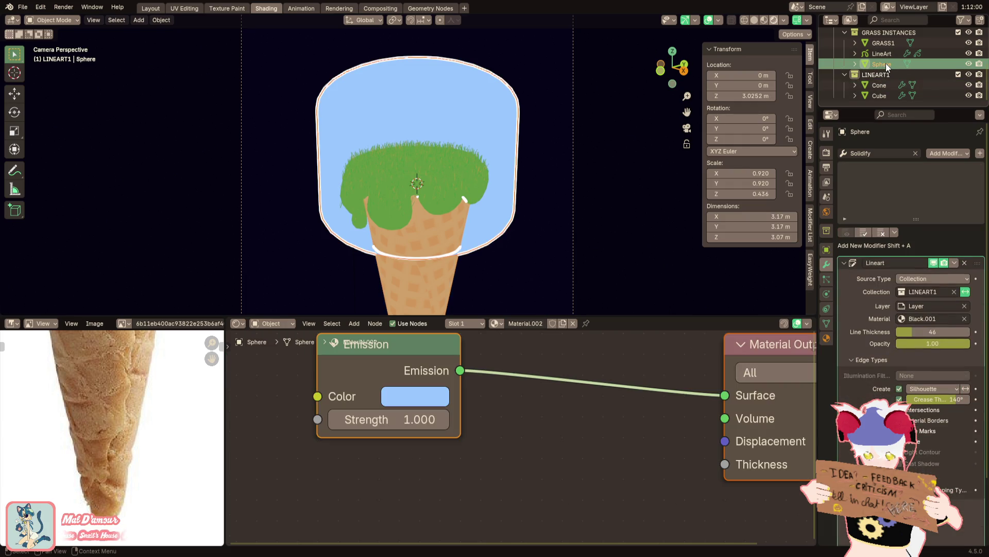
left_click_drag(887, 67, 886, 75)
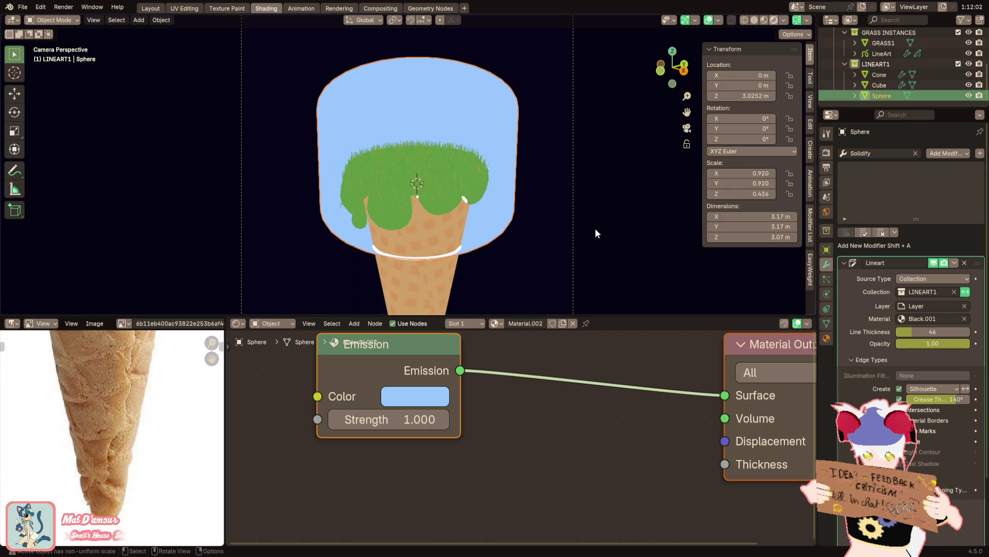
Toggle the line art collection filter inversion and leave it switched off again
left_click(967, 291)
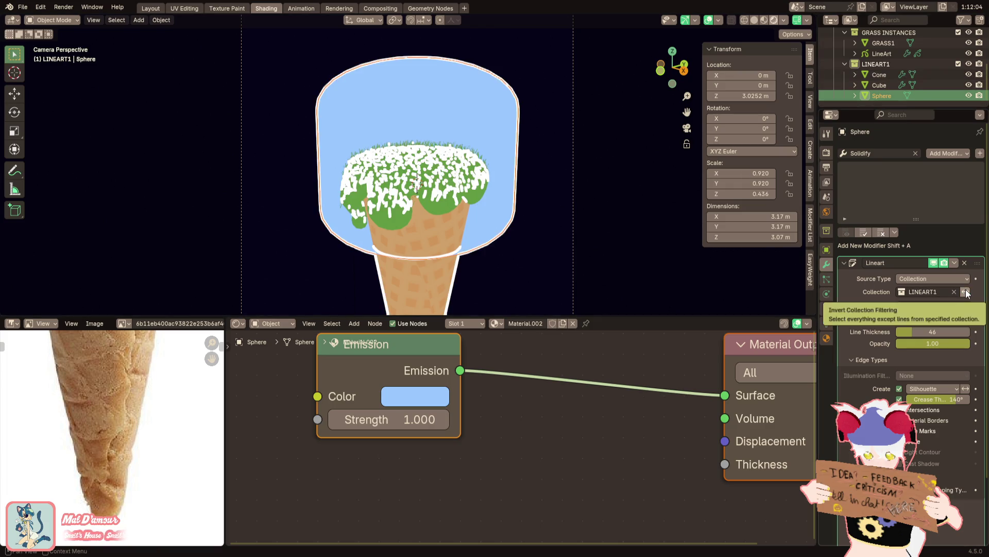
left_click(967, 292)
left_click(966, 292)
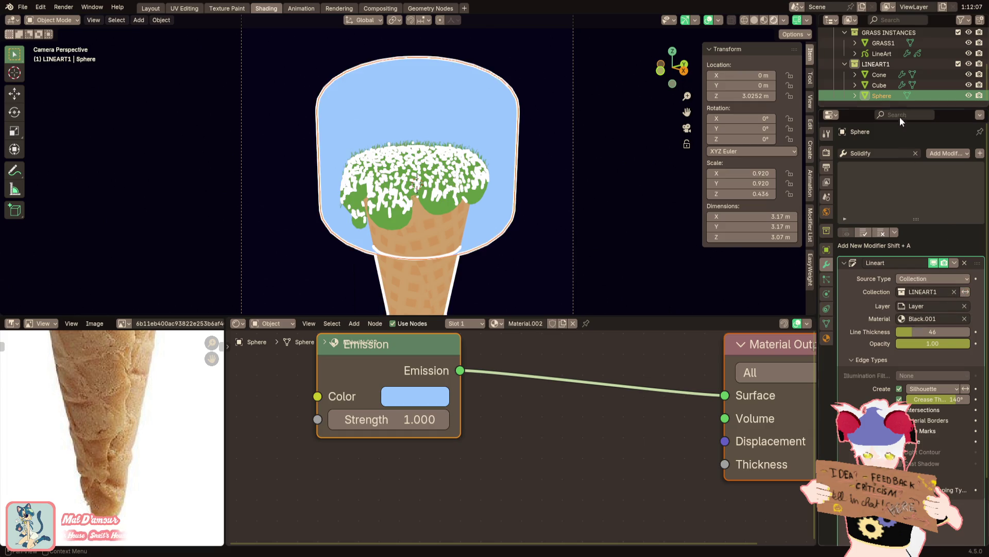
Move the grass Cube into GRASS INSTANCES and set the line art crease threshold to 90°
left_click(880, 85)
mouse_move(879, 85)
left_mouse_down()
mouse_move(878, 41)
mouse_move(888, 80)
left_mouse_up()
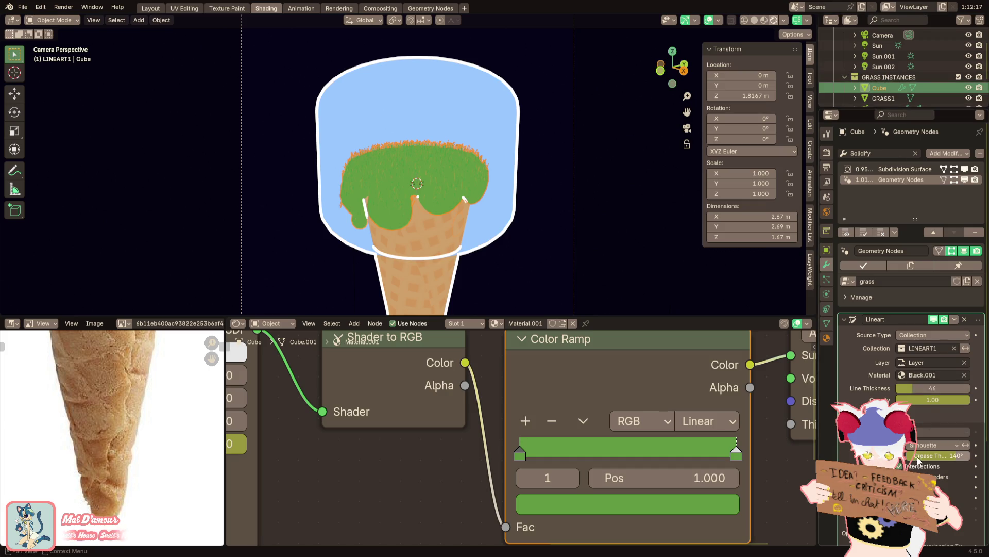
left_click_drag(935, 455, 889, 455)
type("90d")
key("Return")
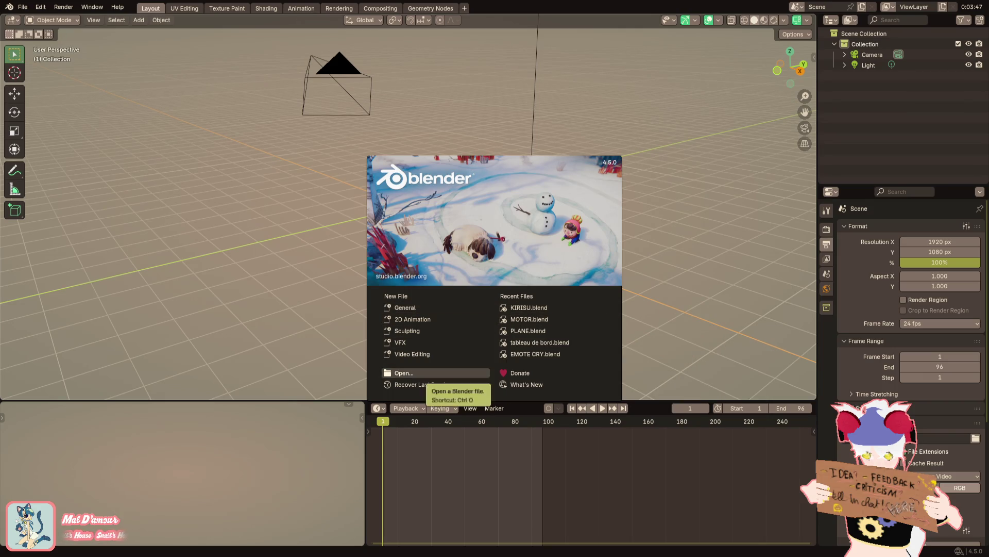
Open a saved project from the file menu and switch the viewport to rendered shading
left_click(23, 6)
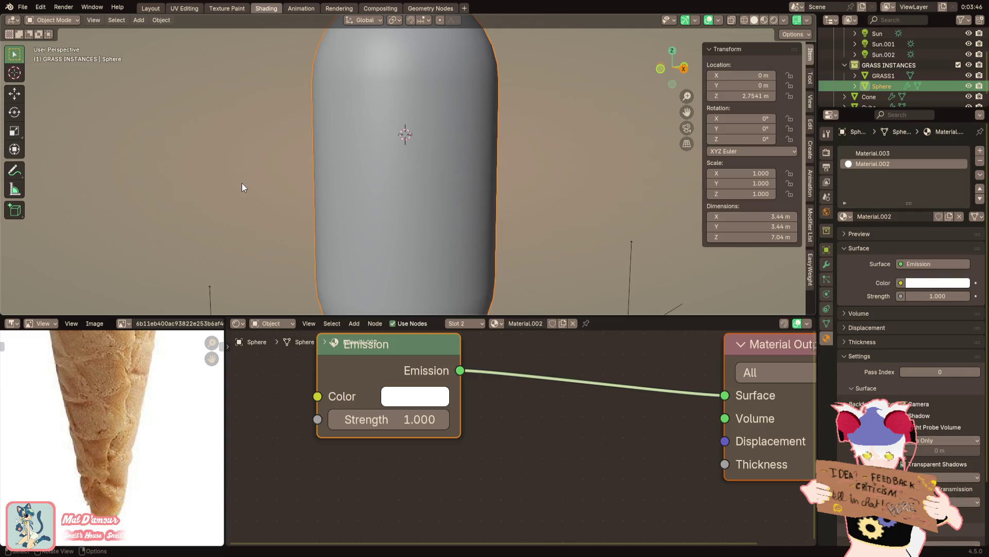
left_click(775, 21)
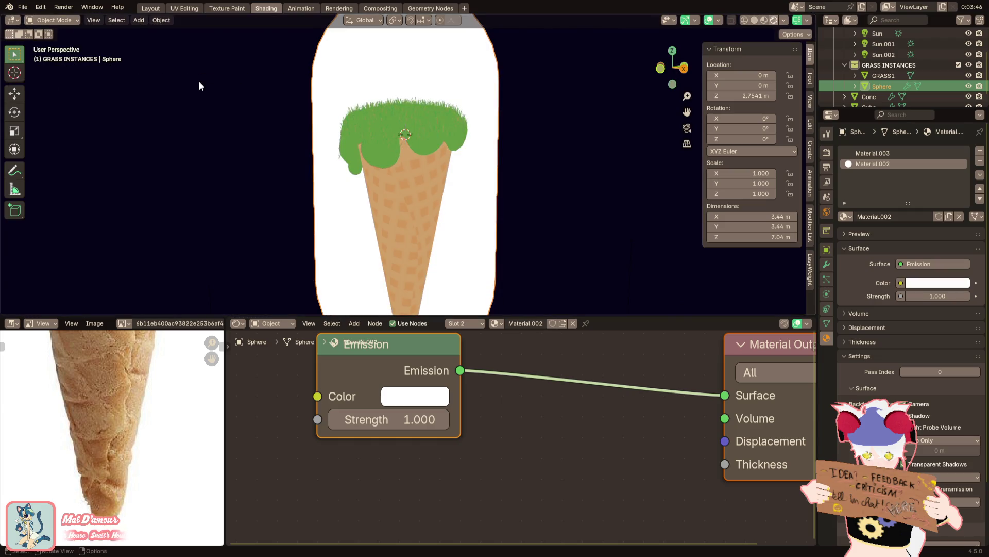
left_click(22, 7)
mouse_move(41, 61)
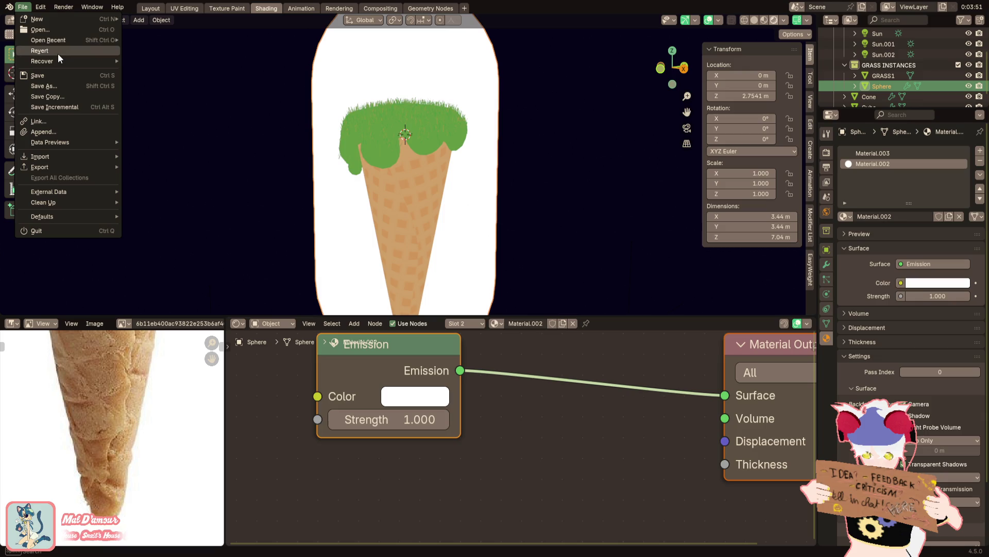
left_click(163, 81)
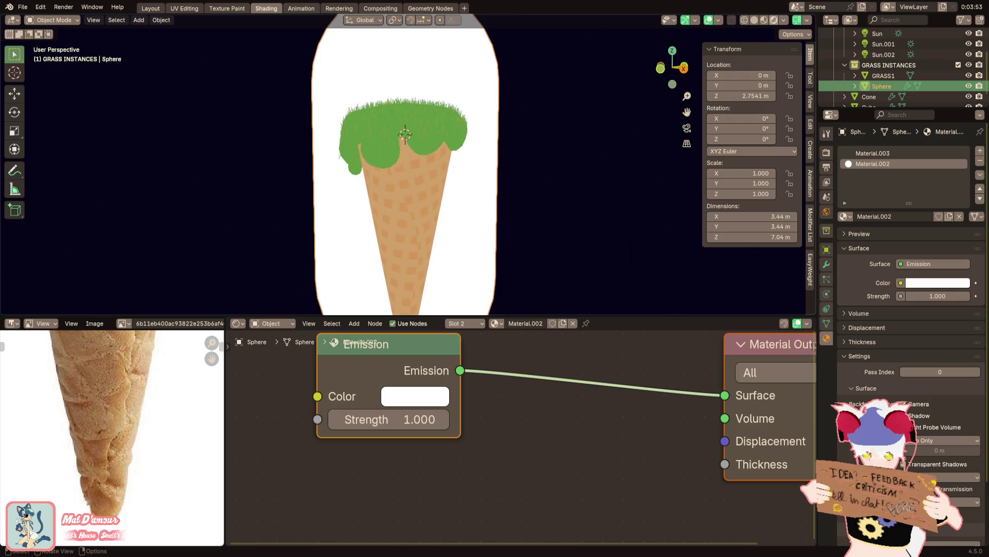
Recover the last session to reload the ice-cream project with the capsule Sphere
left_click(22, 7)
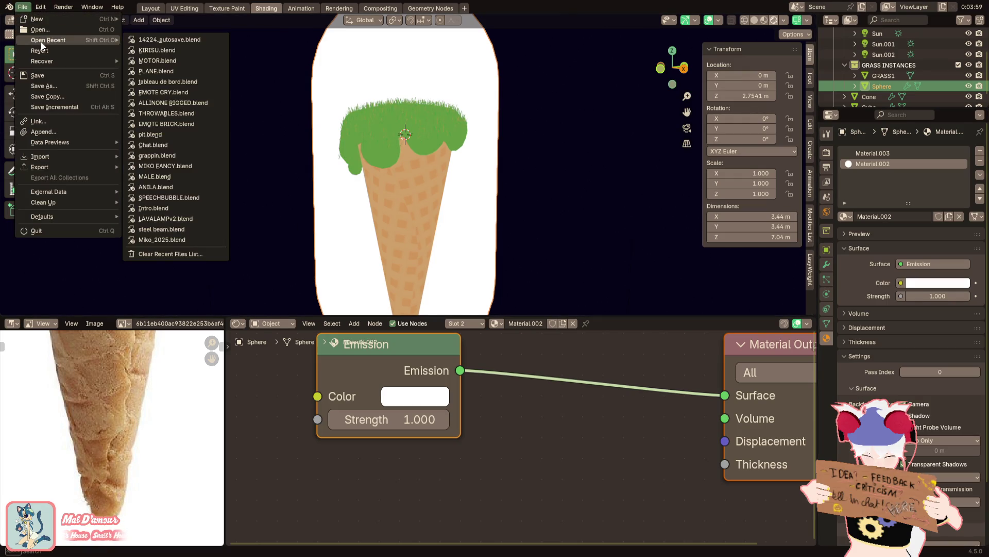
mouse_move(41, 61)
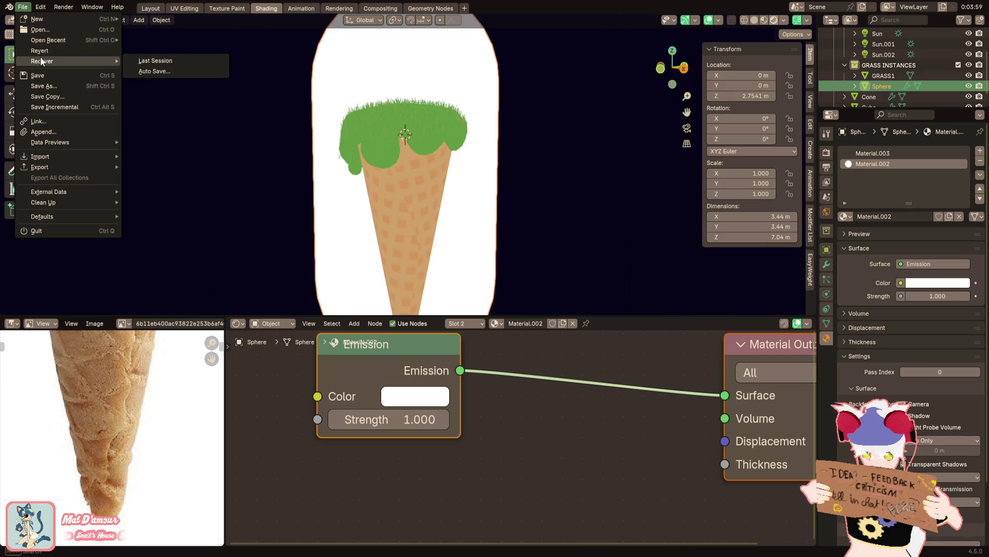
left_click(140, 62)
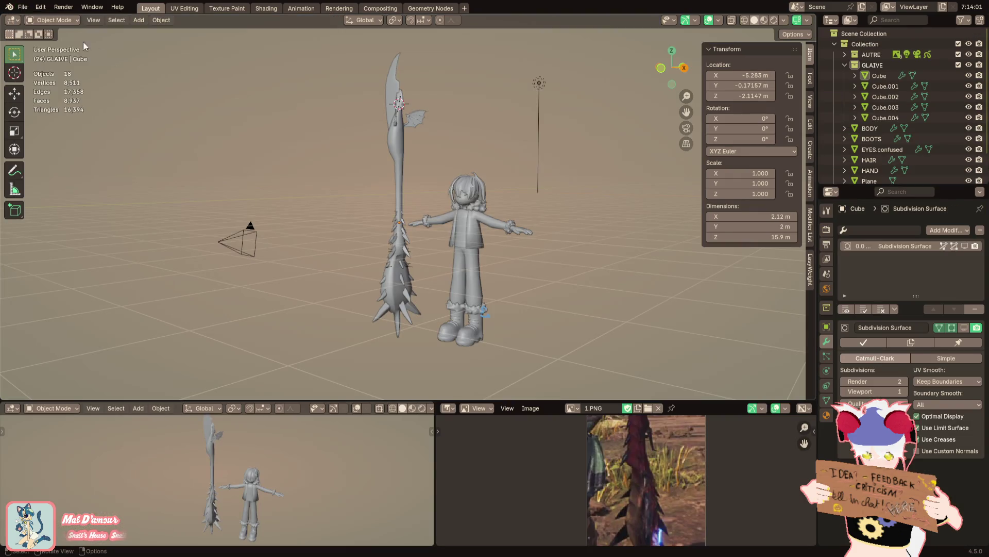
left_click(21, 9)
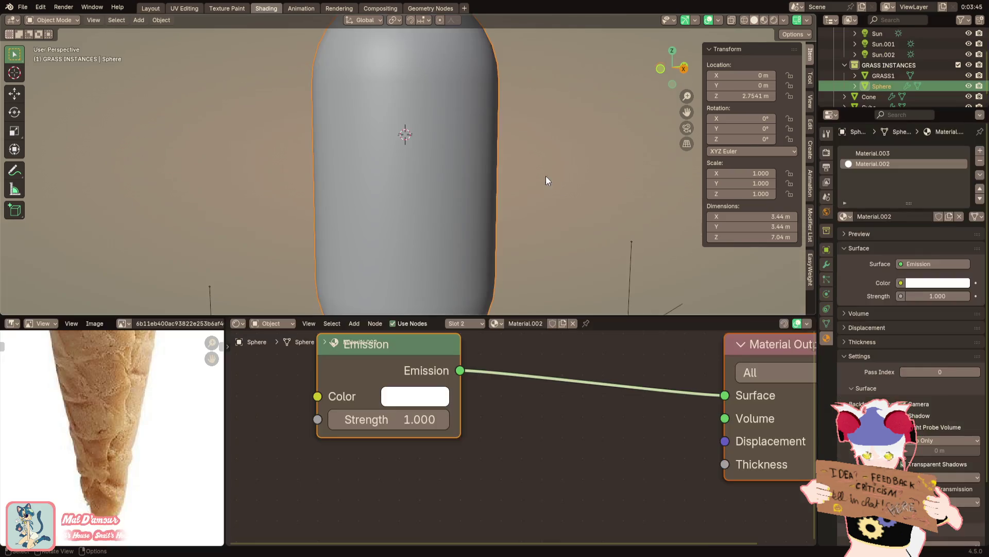
In rendered shading, nudge the Sphere dome's height and shrink it to about three quarters size
left_click(775, 18)
scroll(549, 142, "down", 3)
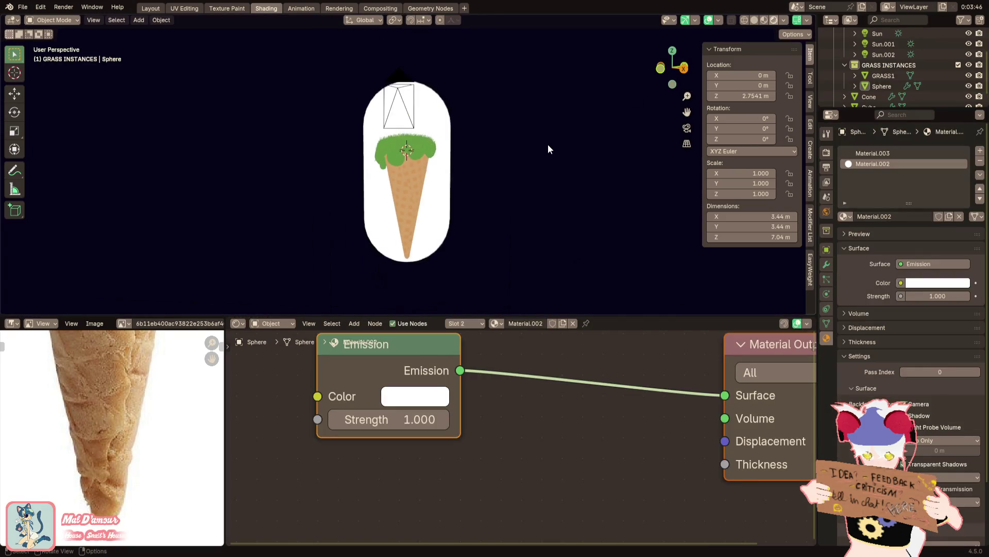
scroll(547, 148, "up", 2)
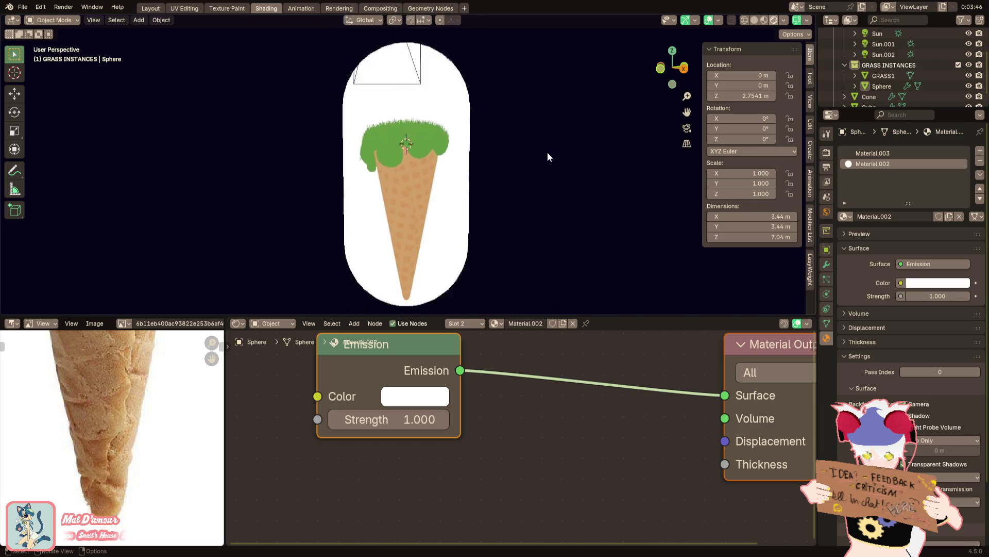
scroll(547, 151, "up", 2)
scroll(548, 152, "up", 2)
left_click(498, 175)
scroll(498, 175, "down", 1)
scroll(499, 176, "up", 1)
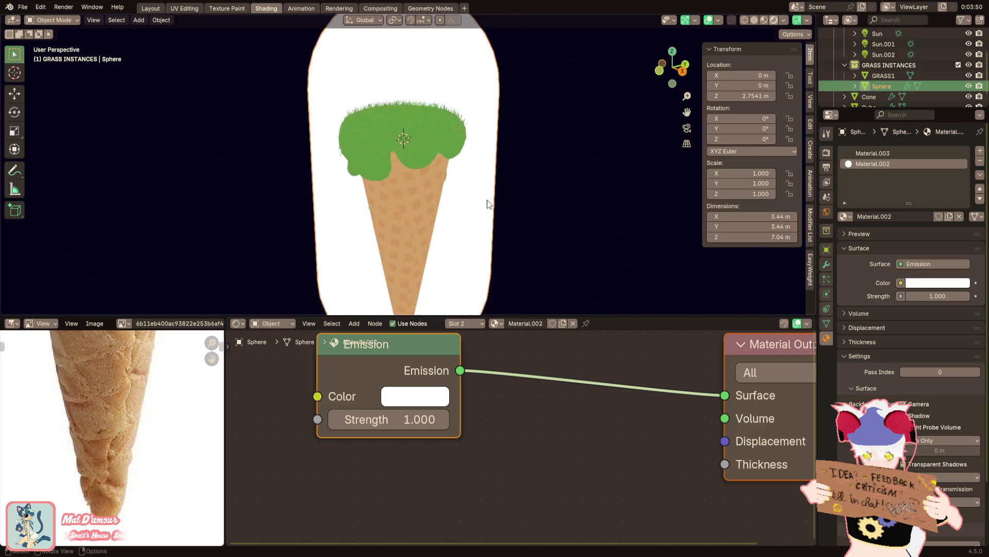
scroll(532, 171, "up", 1)
scroll(526, 170, "down", 2)
key("g")
key("z")
left_click(594, 61)
key("s")
key("Escape")
key("g")
key("z")
left_click(516, 151)
key("s")
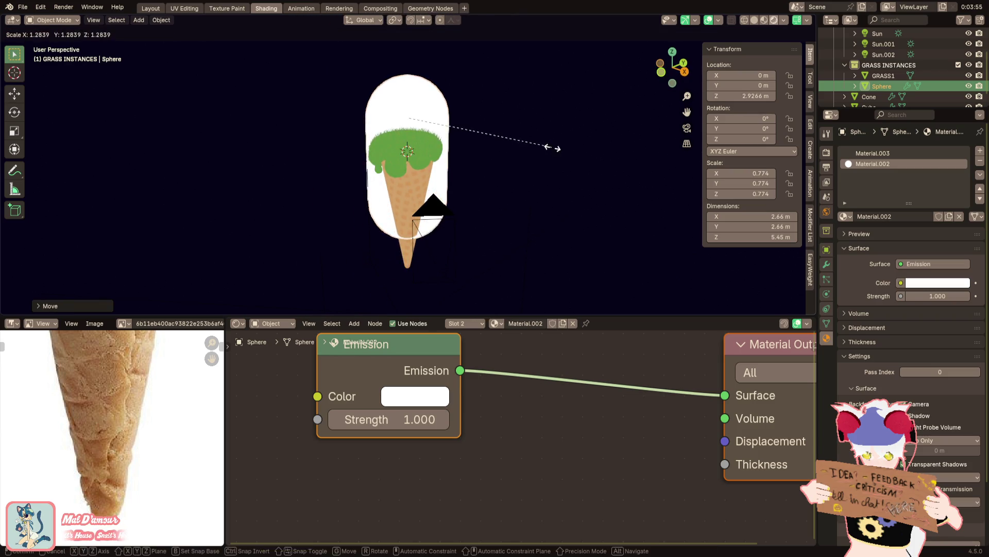
left_click(552, 148)
Raise the dome's bottom vertex rings along Z in Edit Mode to round it out
key("Tab")
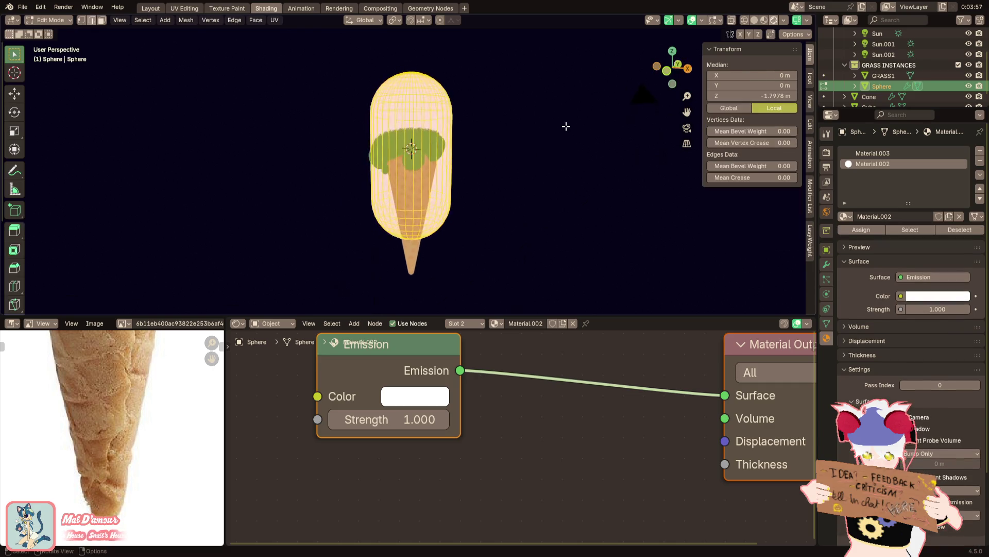
scroll(553, 124, "up", 1)
scroll(535, 130, "up", 1)
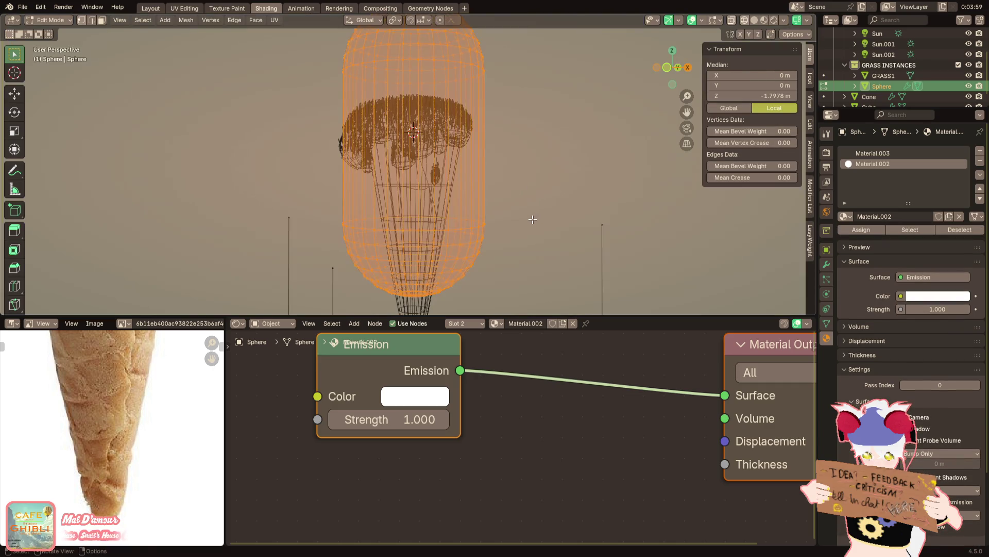
left_click_drag(538, 197, 332, 299)
key("g")
key("z")
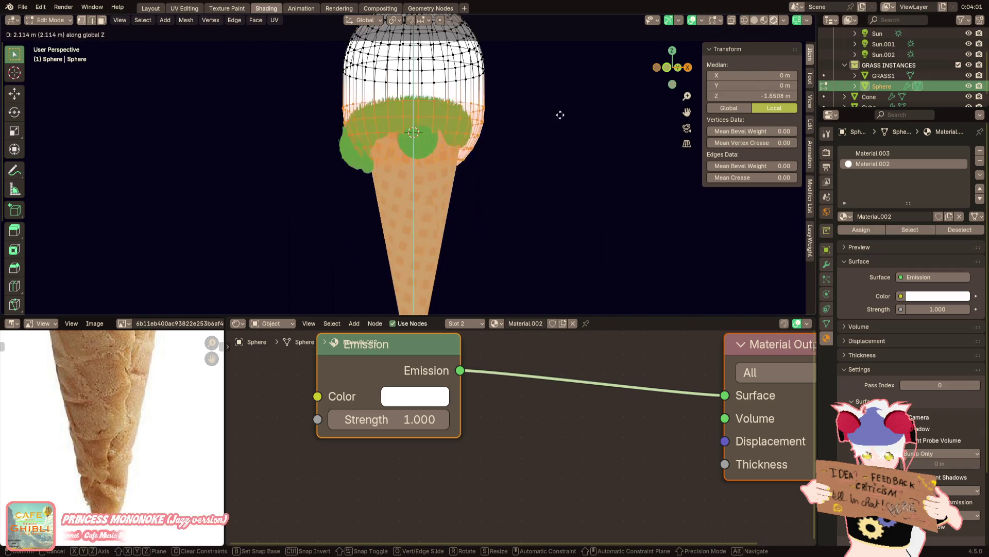
left_click(562, 94)
middle_click_drag(562, 94, 543, 124)
key("a")
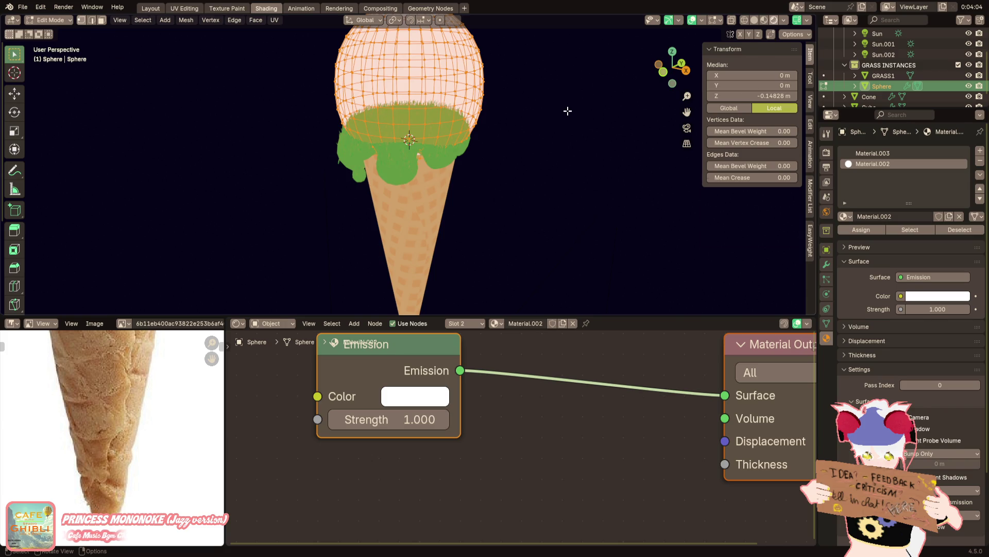
key("Tab")
Enlarge the whole sphere to about 0.942 and lower it to 1.9264 m around the scoop and cone top
key("g")
left_click(580, 131)
mouse_move(577, 129)
middle_mouse_down()
mouse_move(511, 161)
mouse_move(611, 154)
mouse_move(551, 101)
middle_mouse_up()
key("s")
left_click(575, 134)
key("g")
left_click(548, 110)
middle_click_drag(479, 279, 496, 165)
key("g")
key("z")
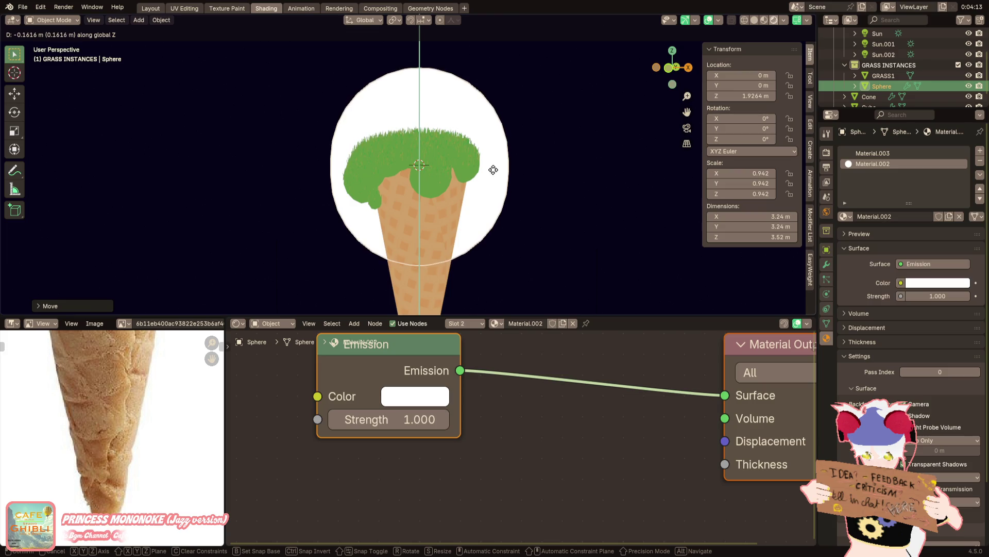
left_click(493, 170)
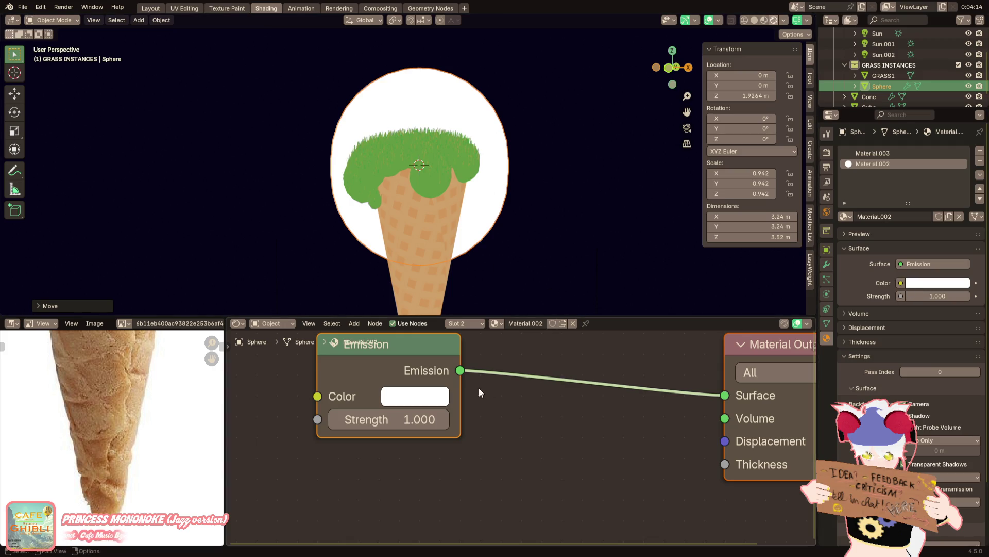
left_click(431, 397)
Set the Emission colour to light blue #C1CEFF, then make GRASS1 active in Edit Mode
left_click_drag(491, 131, 487, 123)
middle_click_drag(368, 190, 351, 220, "shift")
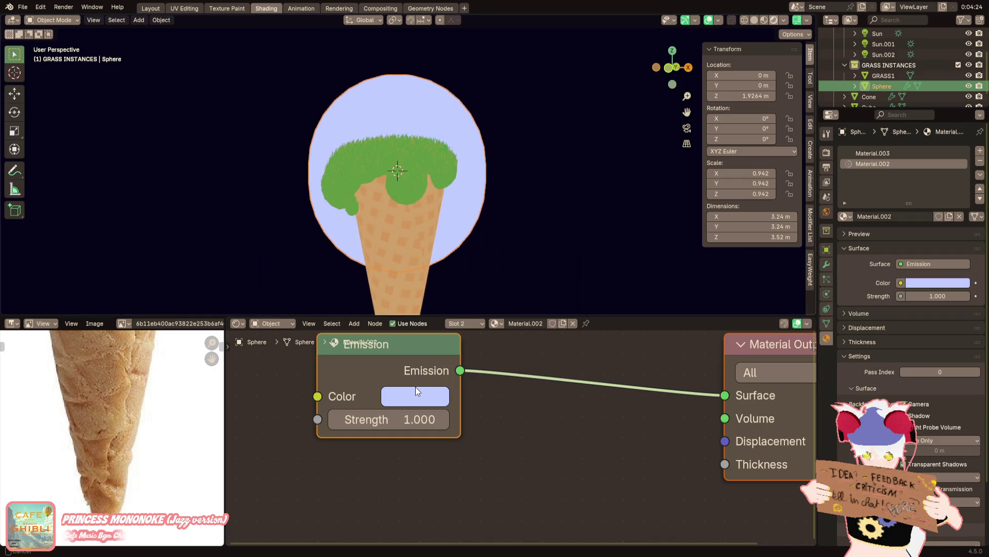
scroll(430, 109, "down", 2)
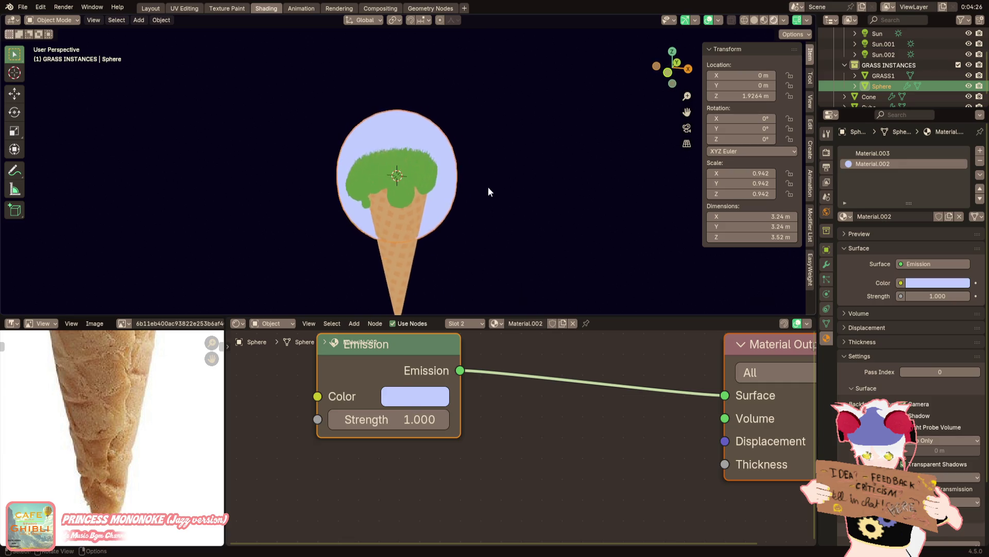
scroll(489, 184, "up", 2)
left_click(434, 392)
scroll(443, 268, "up", 2)
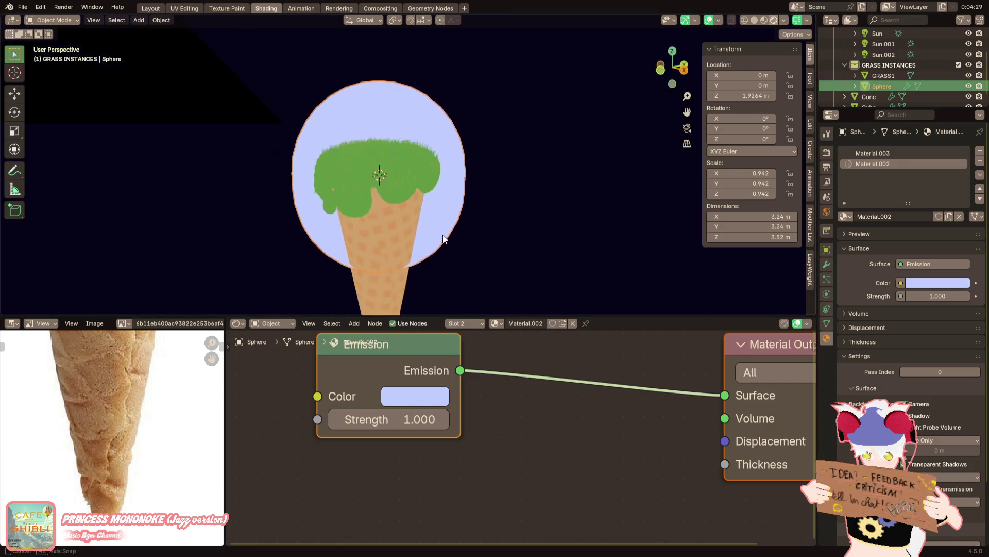
left_click(416, 390)
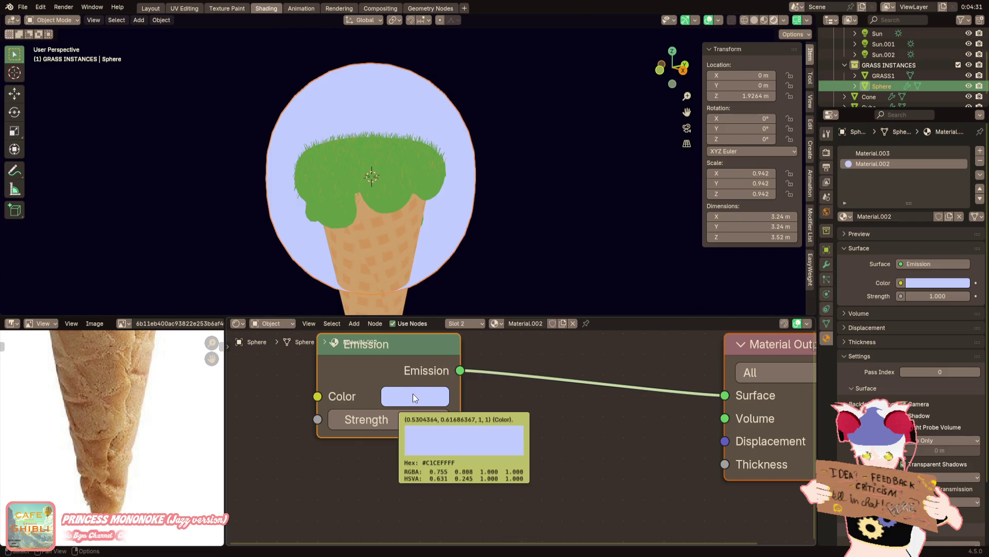
left_click(390, 180)
key("Tab")
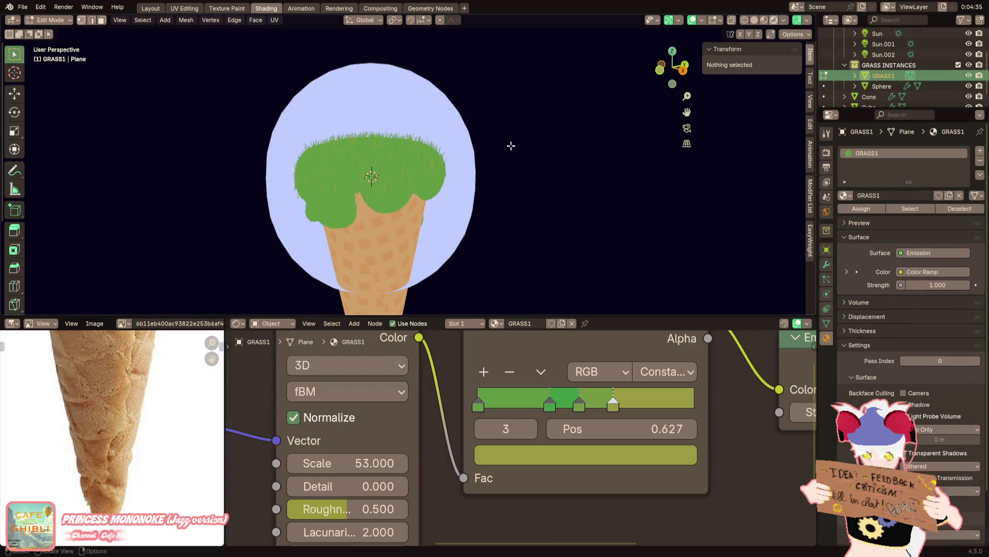
scroll(510, 145, "down", 3)
Isolate GRASS1 in solid-shaded local view, select its base vertex, and show a textured lower preview in Layout
mouse_move(482, 161)
middle_mouse_down("shift")
mouse_move(459, 188)
mouse_move(448, 145)
middle_mouse_up("shift")
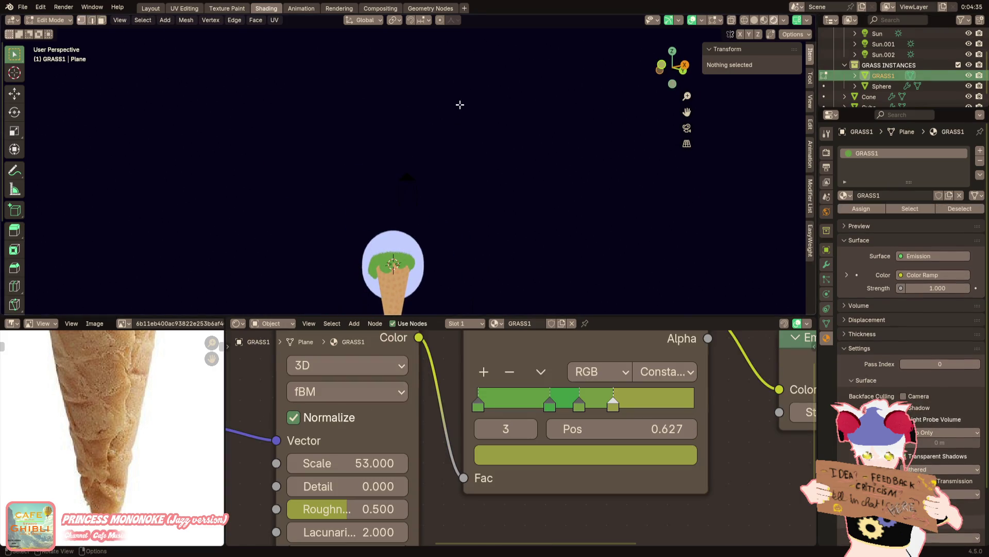
key("z")
scroll(507, 110, "down", 3)
key("KP_Divide")
middle_click_drag(507, 109, 482, 203)
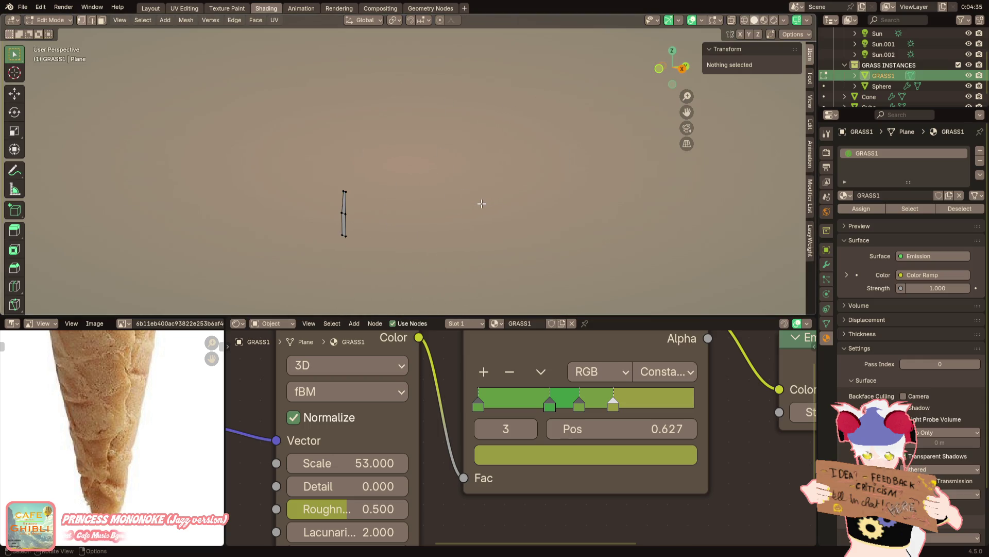
left_click_drag(369, 225, 299, 269)
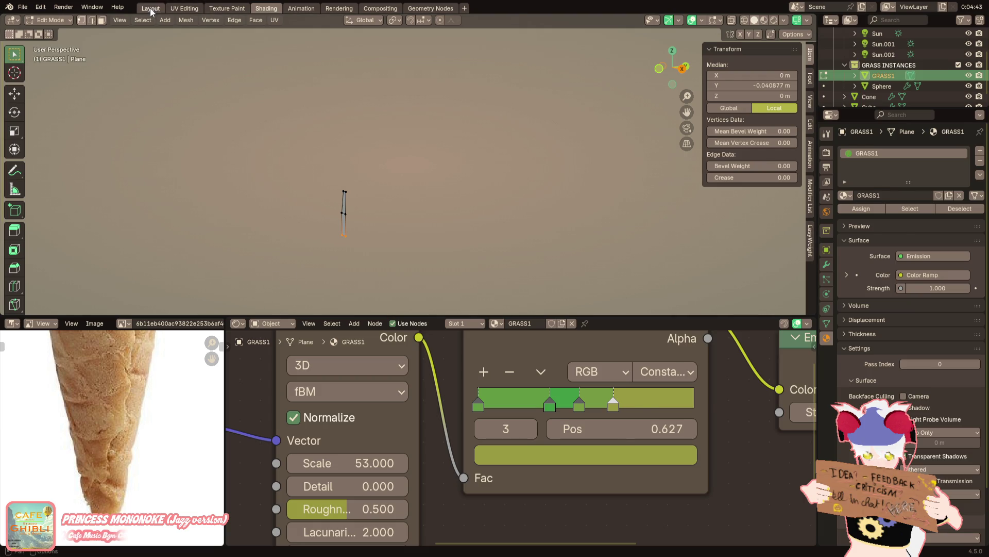
left_click(150, 7)
scroll(278, 460, "down", 2)
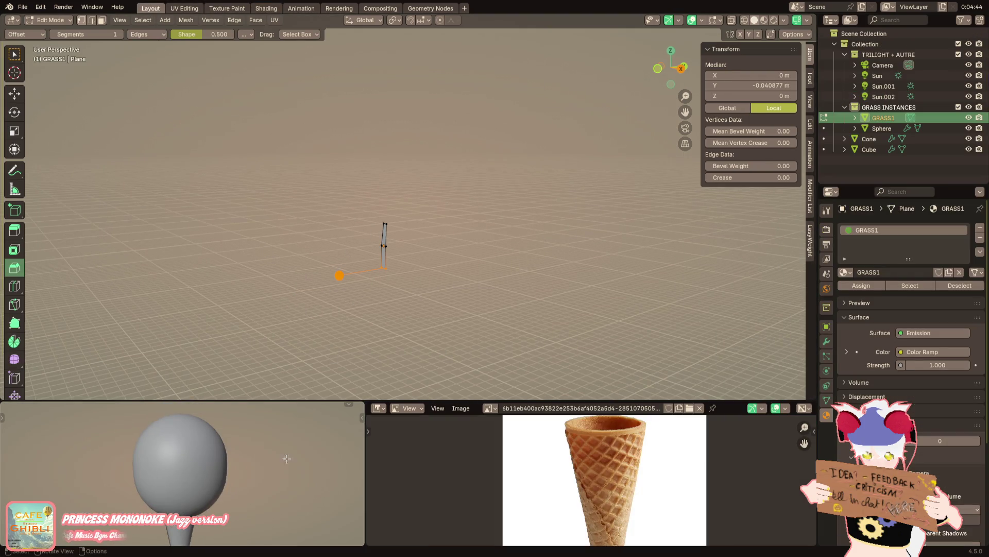
mouse_move(365, 413)
left_mouse_down()
mouse_move(570, 415)
mouse_move(300, 417)
left_mouse_up()
left_click(548, 409)
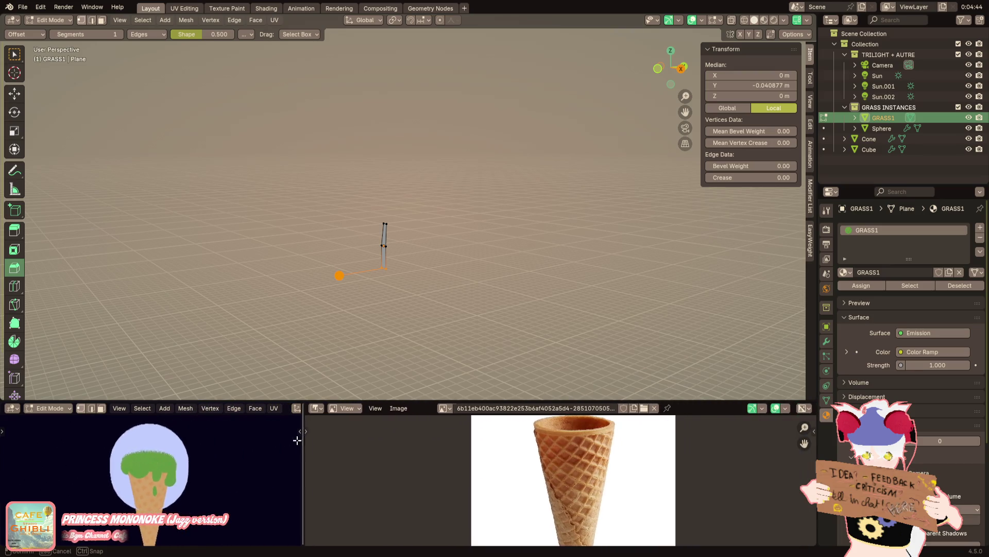
scroll(199, 452, "up", 3)
Widen the blade's base along X with proportional editing, undoing the last scale
key("s")
left_click(555, 250)
left_click(439, 21)
key("s")
key("x")
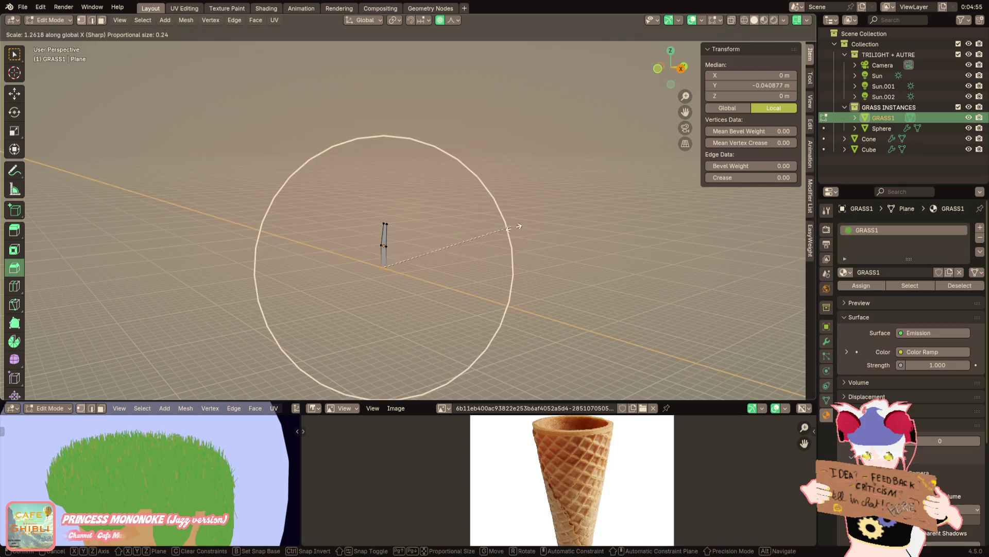
scroll(465, 364, "up", 5)
scroll(574, 369, "up", 5)
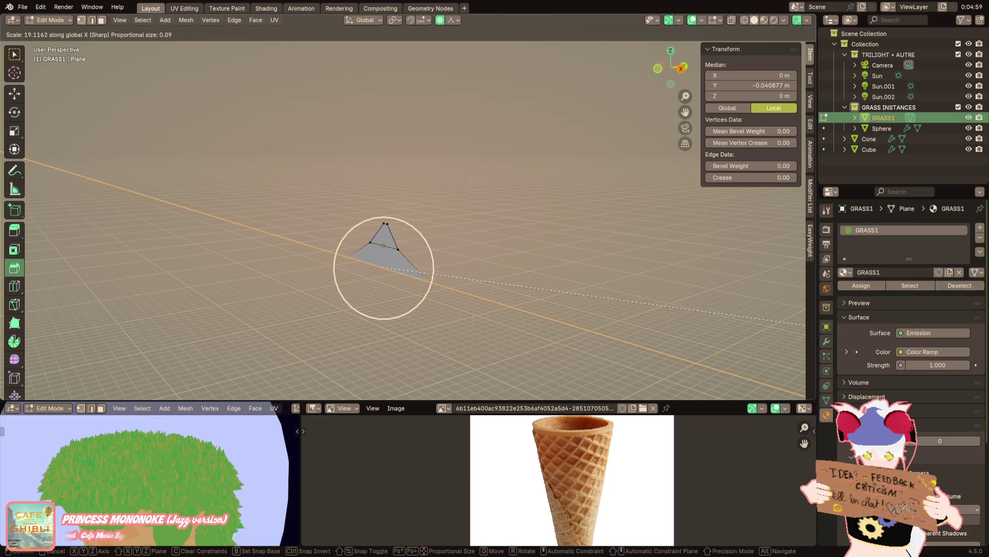
key("Return")
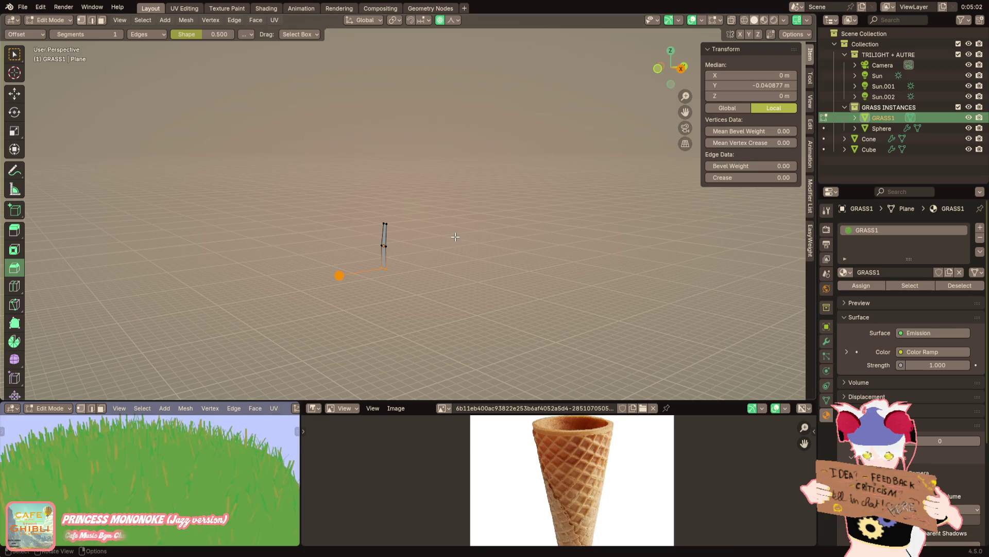
key("s")
key("y")
key("x")
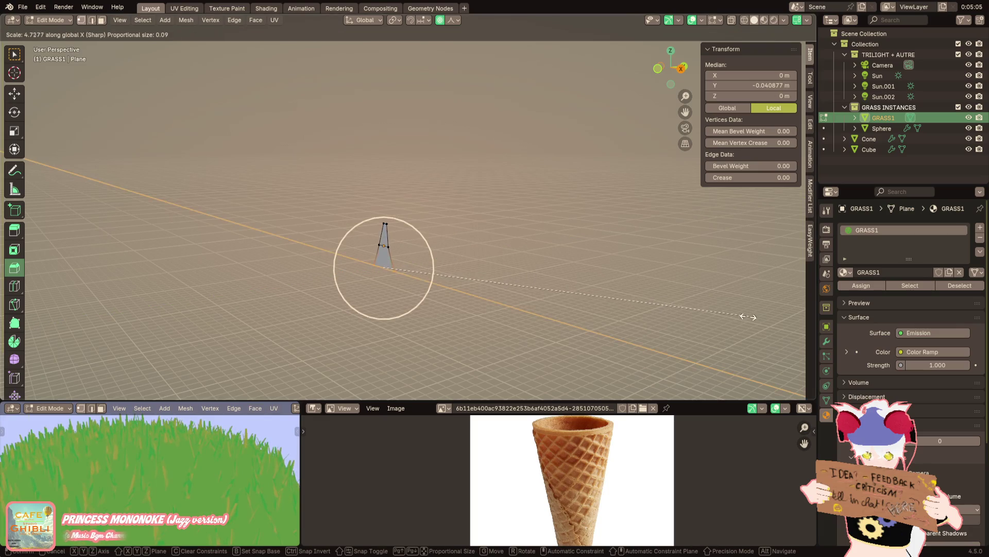
left_click(526, 281)
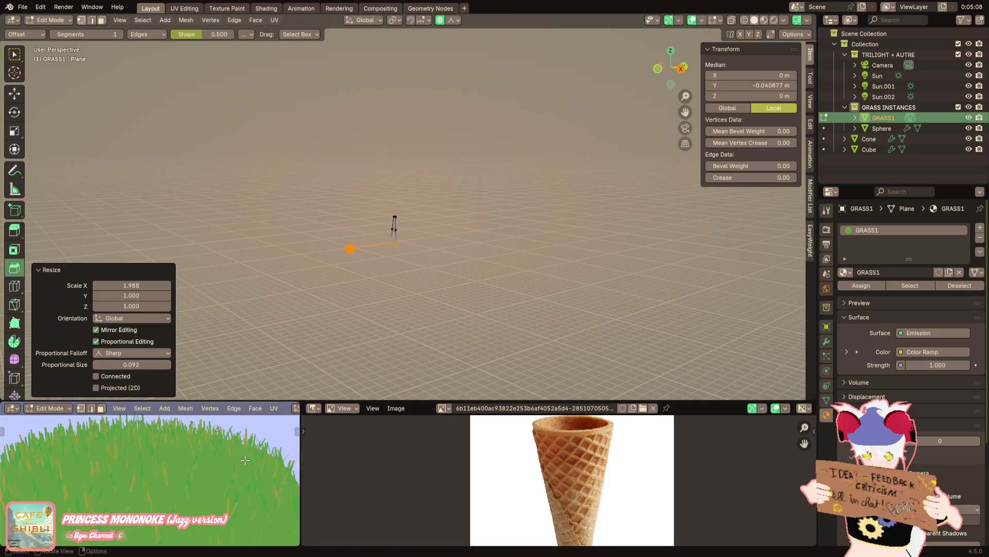
scroll(231, 443, "down", 5)
scroll(397, 287, "up", 3)
key("ctrl+z")
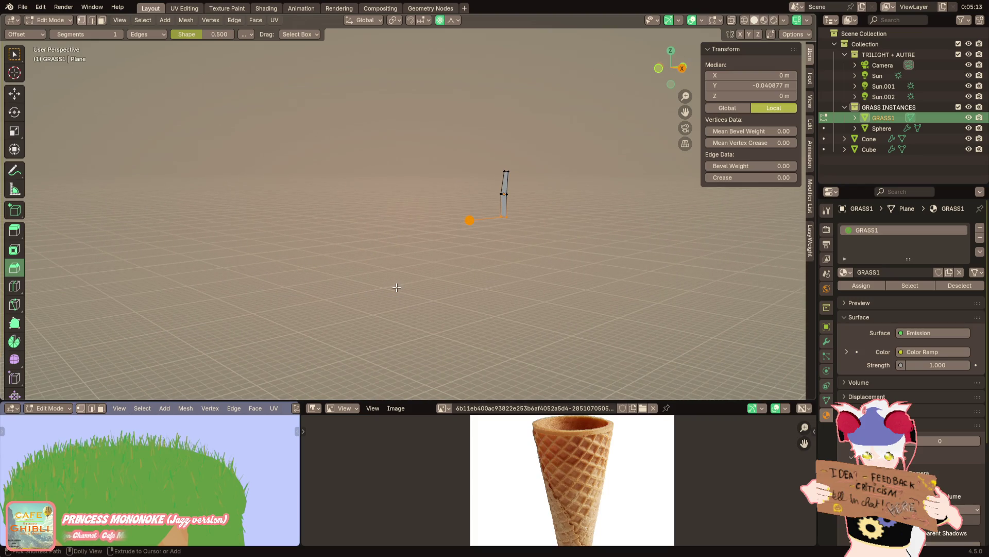
Select the whole linked blade, duplicate it and start sliding the copy along X
mouse_move(247, 471)
middle_mouse_down()
mouse_move(233, 506)
mouse_move(147, 465)
middle_mouse_up()
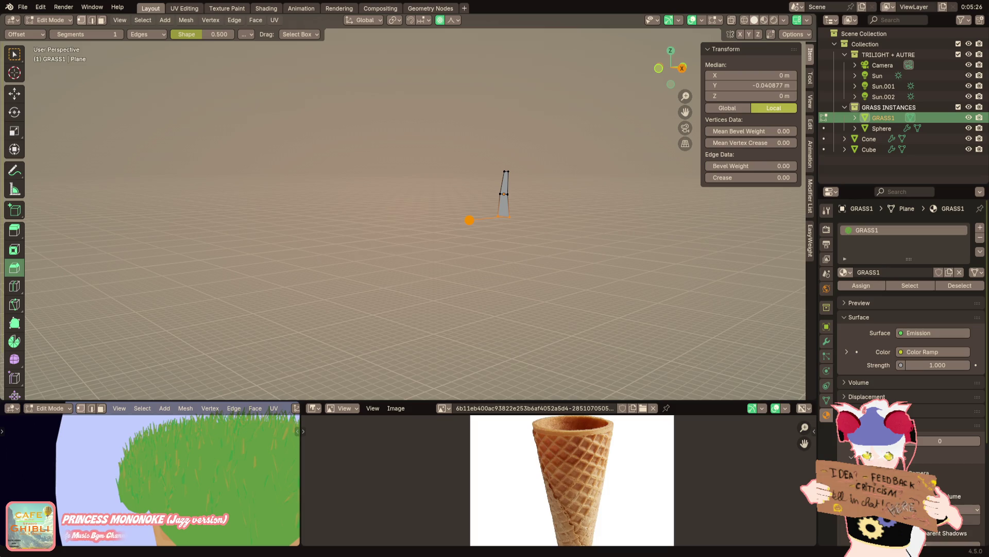
middle_click_drag(529, 180, 451, 202, "shift")
scroll(303, 188, "down", 5)
mouse_move(332, 206)
middle_mouse_down("shift")
mouse_move(354, 87)
mouse_move(386, 221)
mouse_move(369, 269)
mouse_move(366, 177)
mouse_move(384, 225)
mouse_move(414, 258)
mouse_move(395, 157)
mouse_move(286, 382)
middle_mouse_up("shift")
mouse_move(232, 433)
middle_mouse_down("shift")
mouse_move(156, 465)
mouse_move(225, 417)
middle_mouse_up("shift")
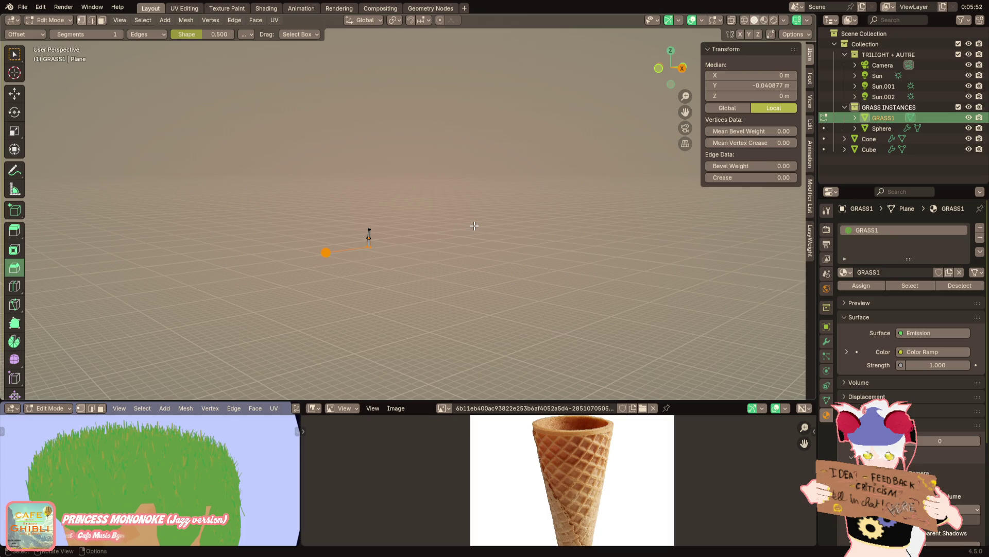
key("ctrl+l")
key("g")
key("y")
key("x")
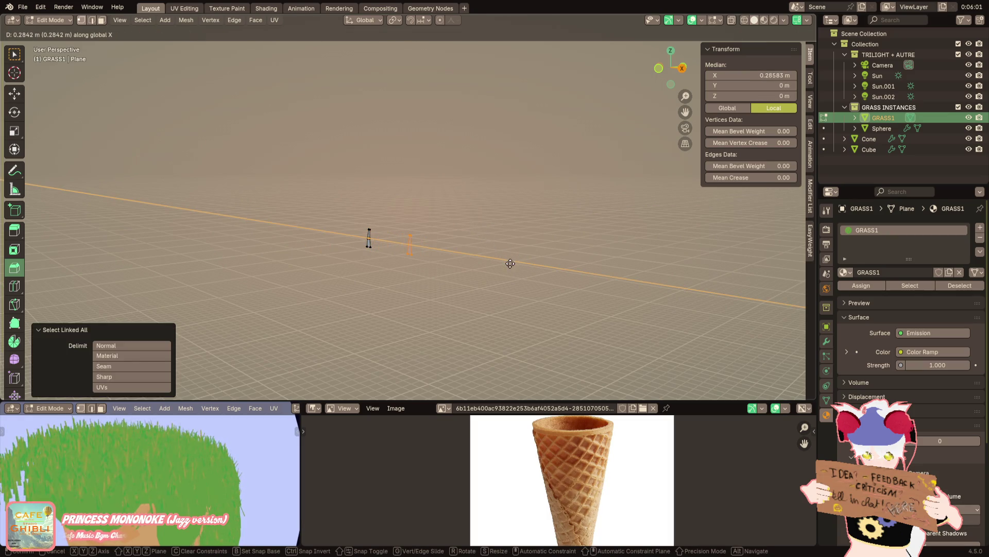
Place the copy, separate it into its own GRASS1.001 object and enter its Edit Mode
left_click(498, 253)
right_click(498, 253)
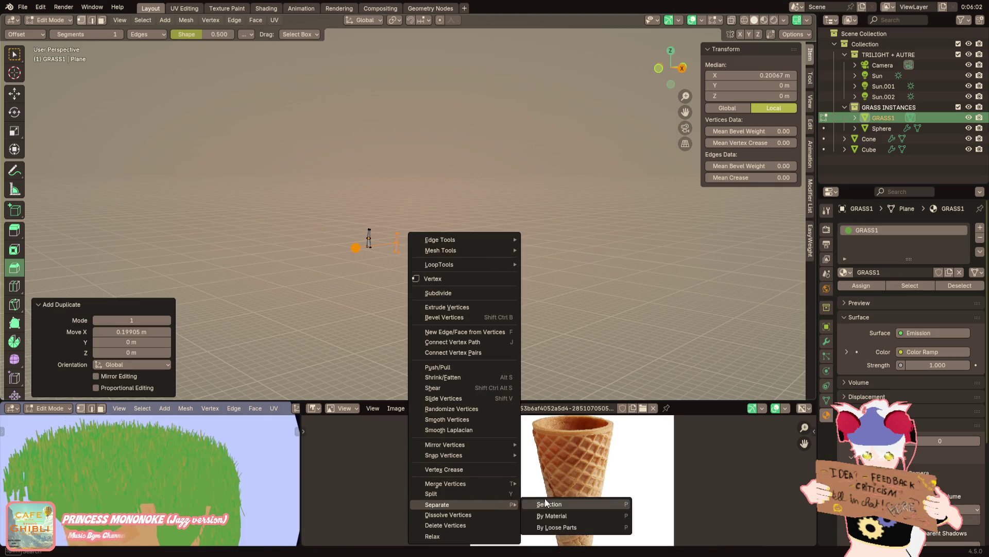
left_click(544, 503)
key("Tab")
left_click(394, 246)
key("Tab")
scroll(395, 275, "up", 3)
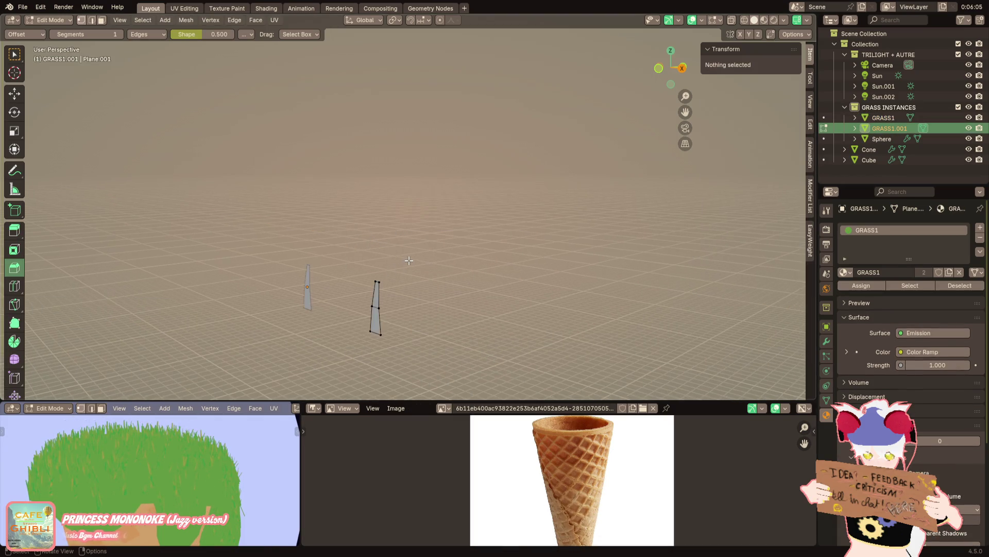
Extrude the blade's top edge upward along Z and raise its middle edge to make it taller
left_click(377, 286)
key("e")
key("z")
left_click(377, 201)
left_click(378, 311)
left_click(377, 308)
key("g")
key("z")
left_click(431, 267)
left_click(381, 190)
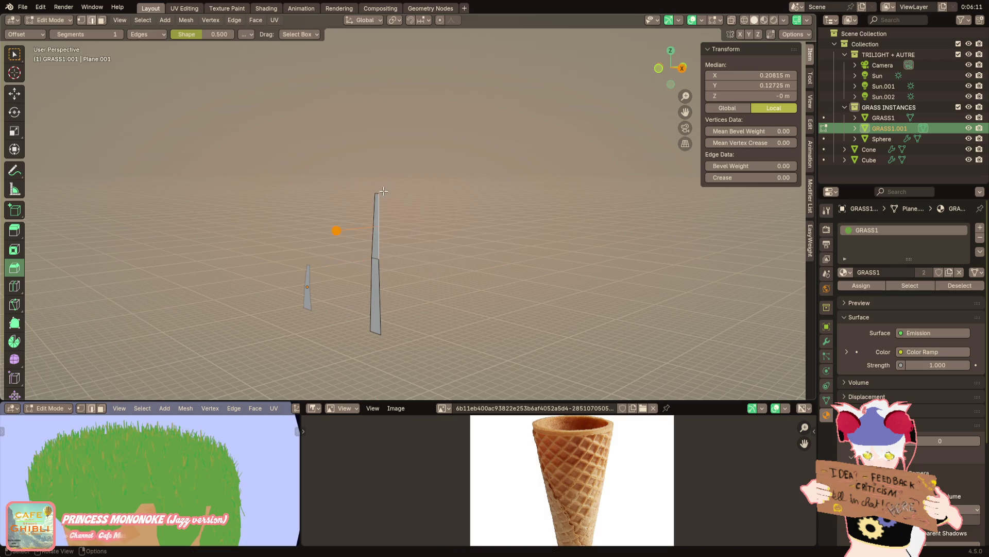
mouse_move(379, 189)
middle_mouse_down()
mouse_move(440, 172)
mouse_move(174, 110)
middle_mouse_up()
Box-select the left blade and extrude it along Y into a thicker column, adjusting the new faces
left_click(14, 55)
middle_click_drag(371, 233, 282, 201)
left_click(213, 240)
key("g")
key("y")
key("y")
left_click(328, 270)
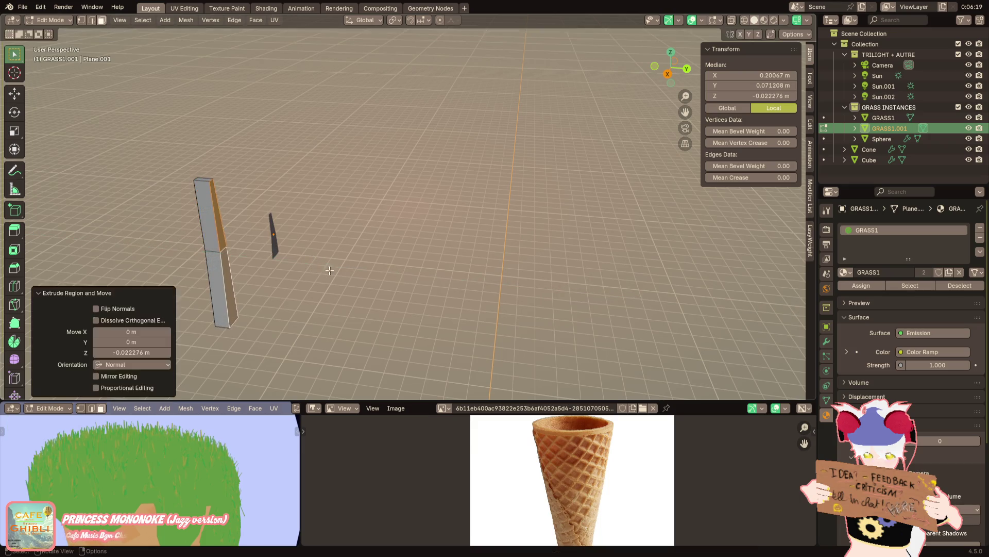
key("g")
key("y")
left_click(284, 240)
middle_click_drag(284, 241, 301, 292)
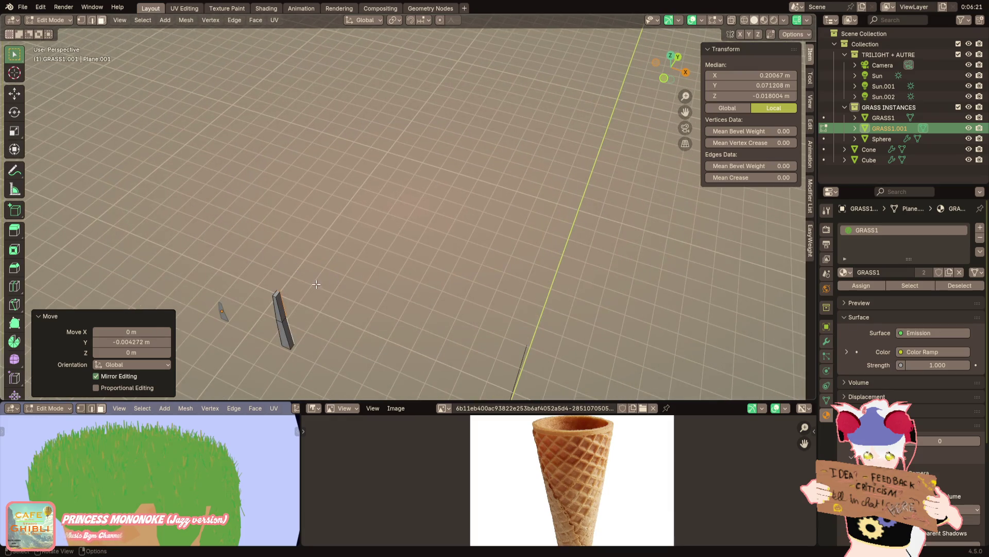
key("g")
mouse_move(363, 271)
middle_mouse_down()
mouse_move(418, 248)
mouse_move(165, 220)
mouse_move(233, 240)
middle_mouse_up()
Reposition a long edge of the bar along Y and select another part of the blade
key("alt+a")
left_click(165, 221)
key("g")
key("y")
left_click(233, 239)
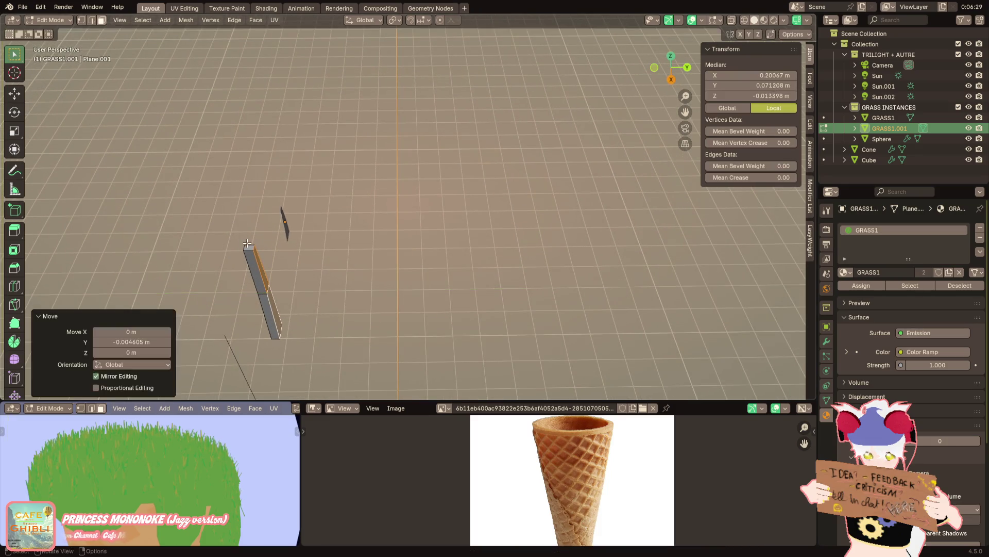
key("alt+a")
left_click(248, 247)
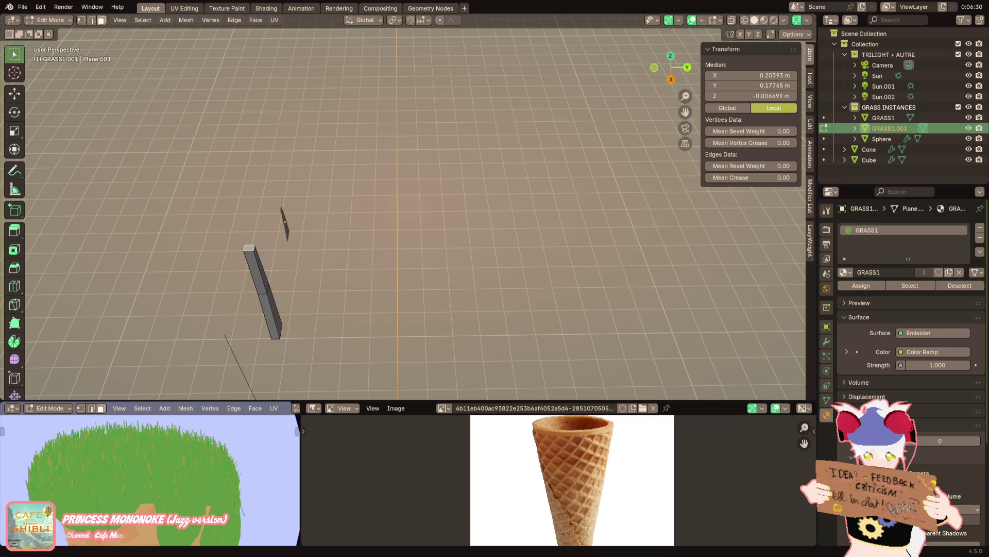